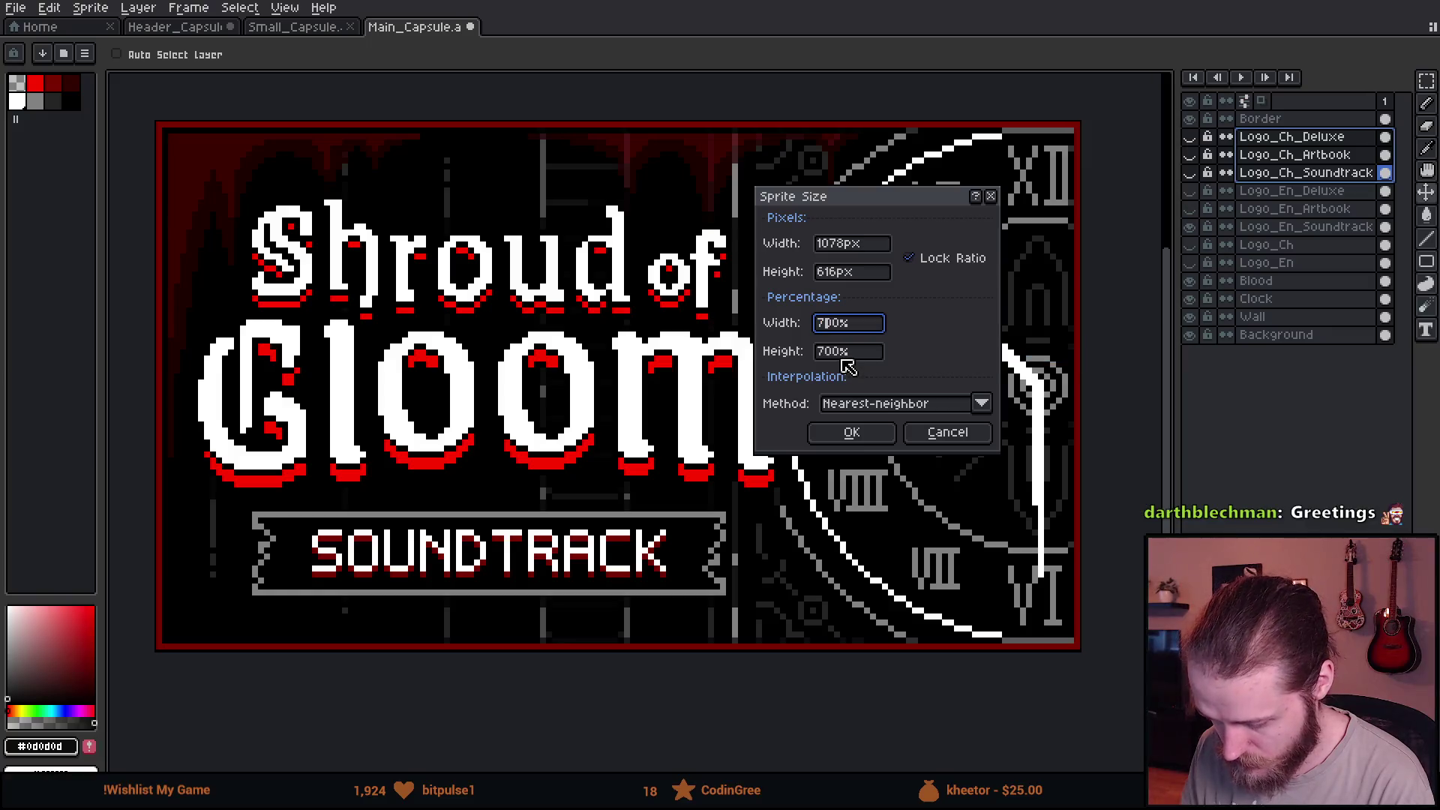
# Scale the Soundtrack capsule sprite to 800% (1232×704 px) with nearest-neighbor.
pyautogui.press('BackSpace')
pyautogui.write('8')
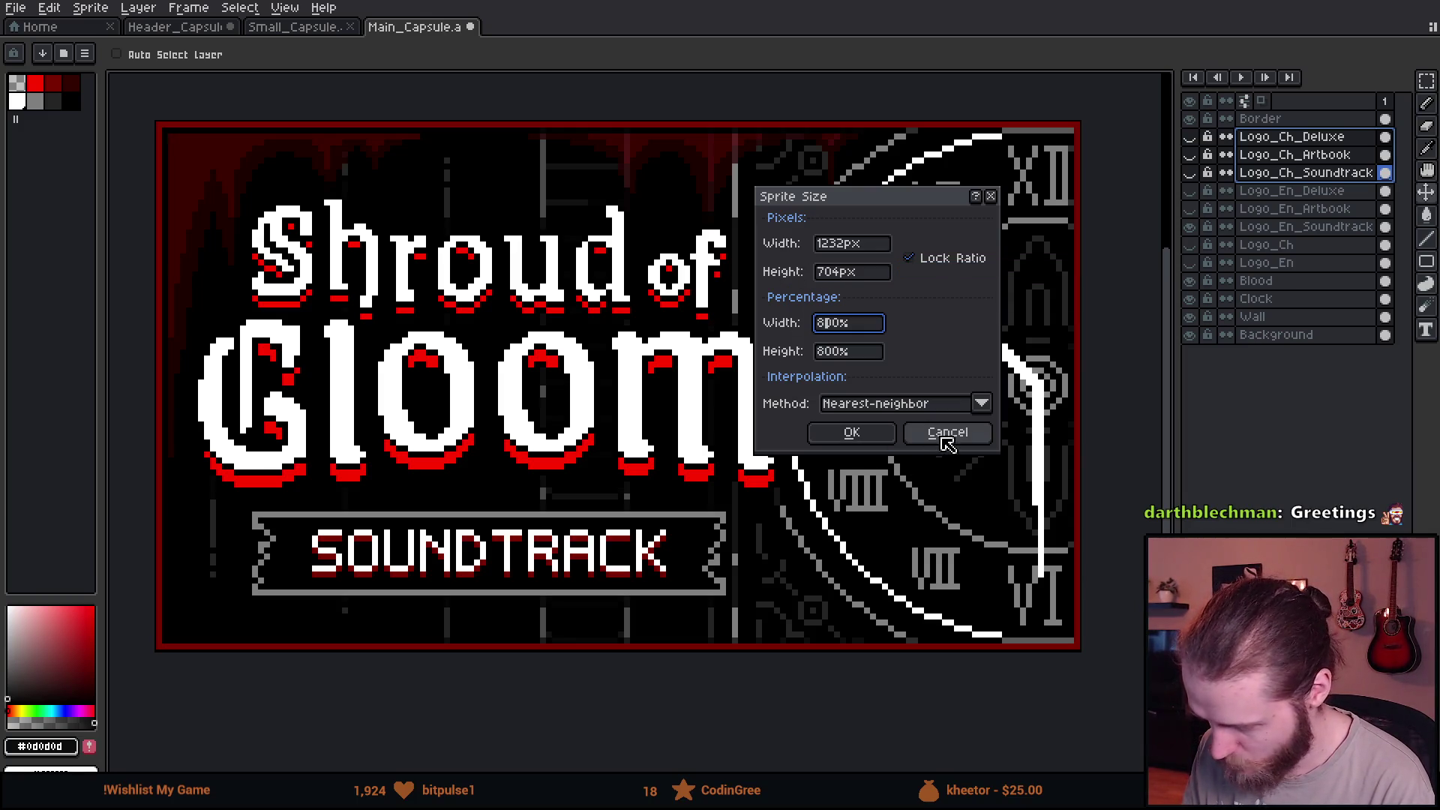
pyautogui.click(852, 434)
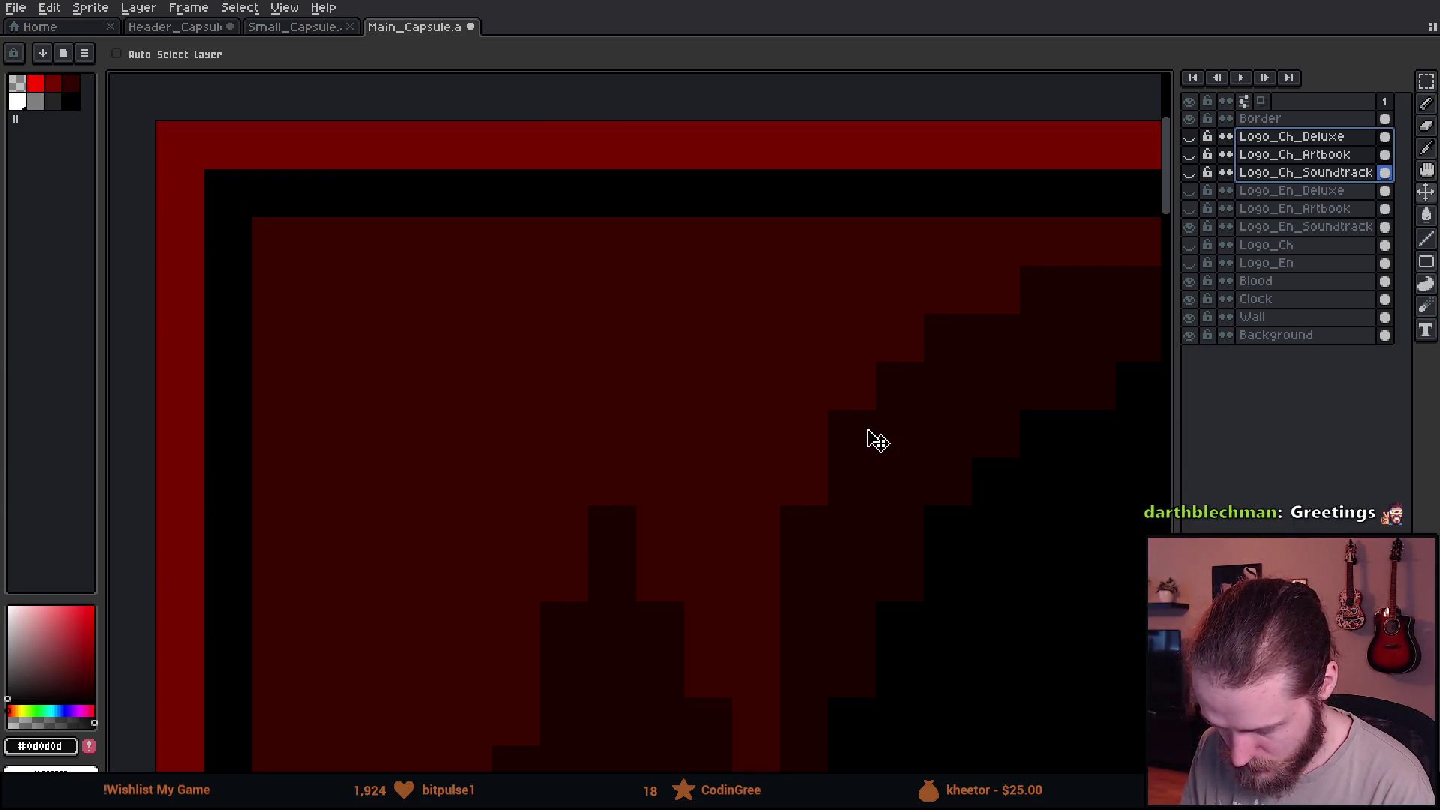
pyautogui.scroll(-3, 868, 439)
pyautogui.scroll(-1, 845, 417)
pyautogui.scroll(1, 766, 383)
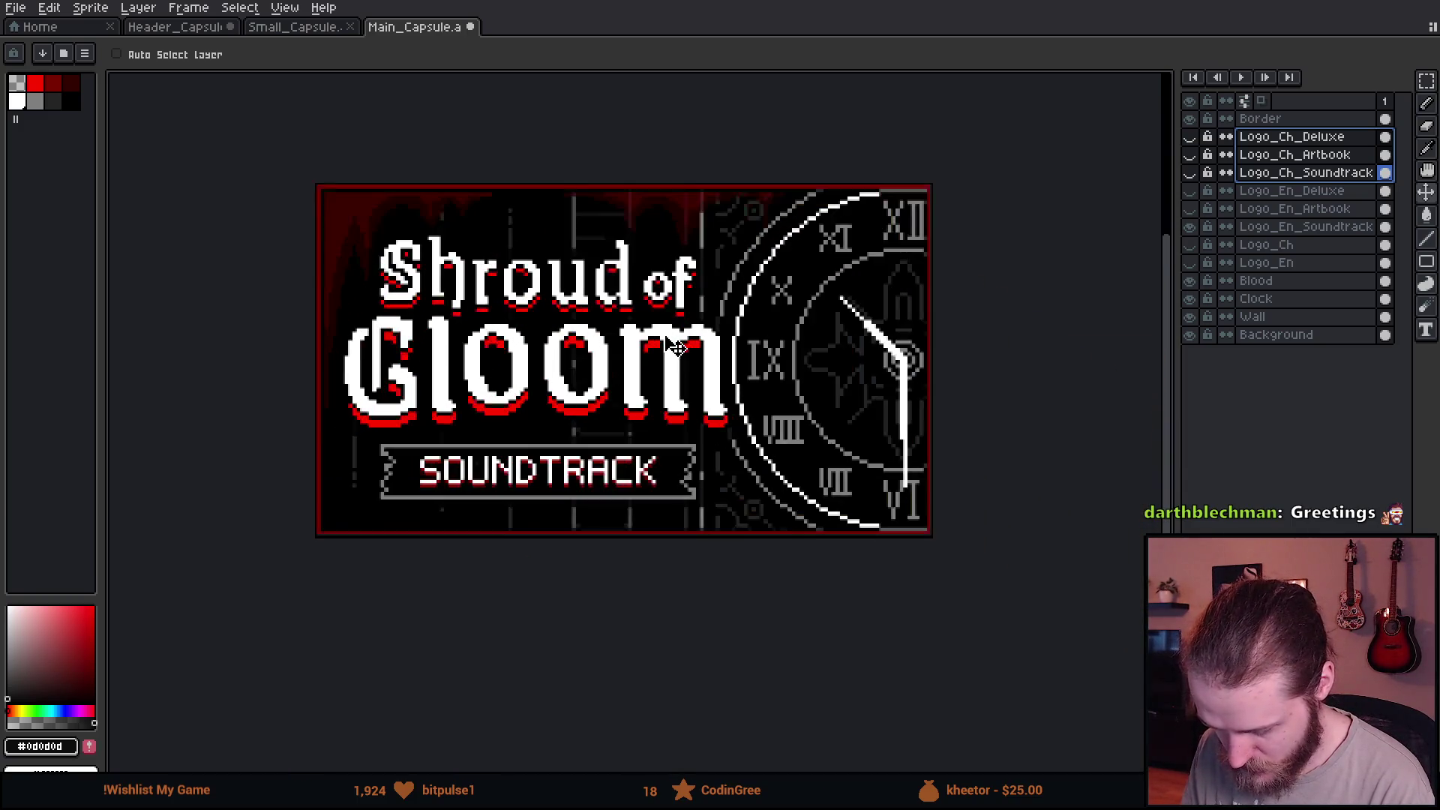
pyautogui.scroll(1, 672, 347)
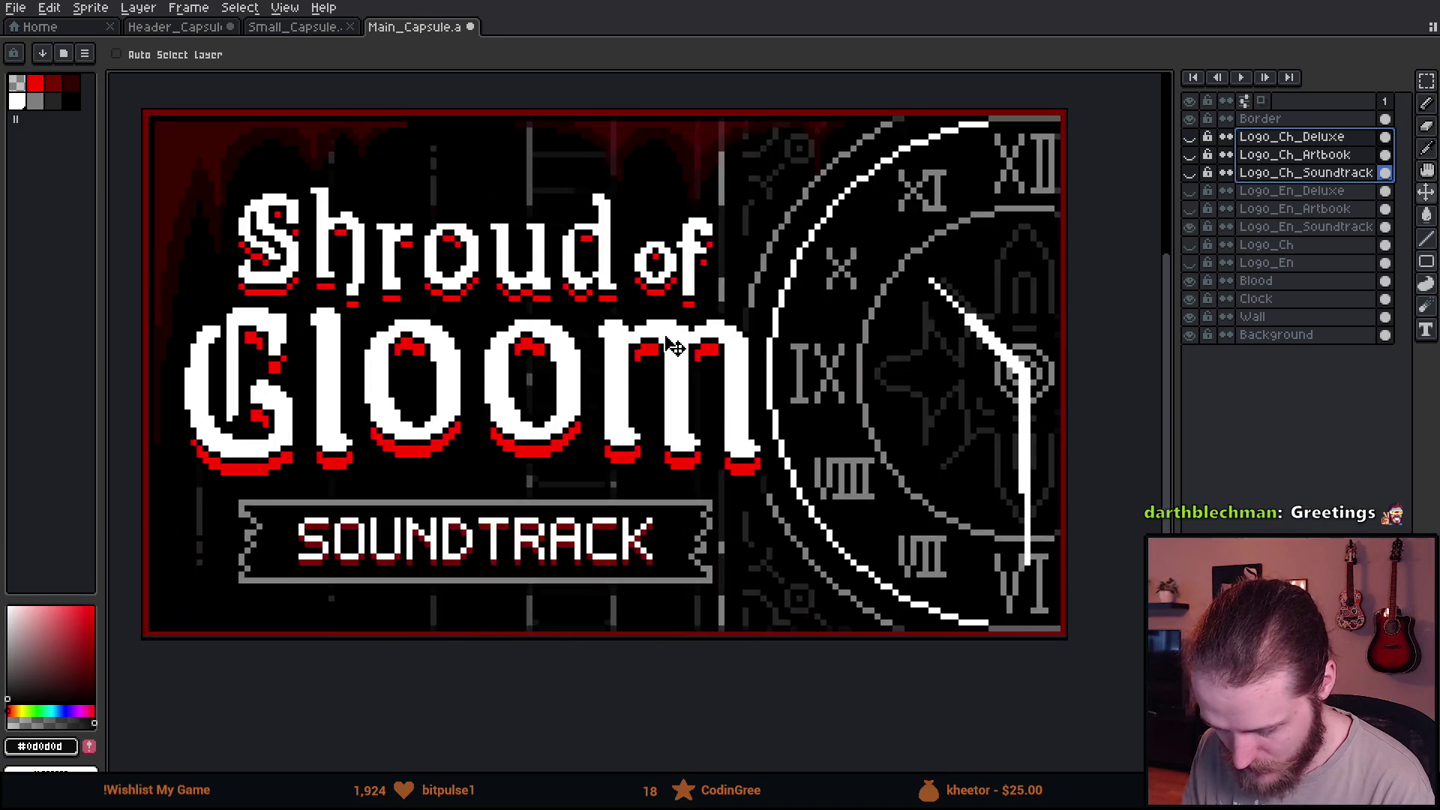
# Resize the canvas height from 704 to 706 px, adding 1 px top and bottom.
pyautogui.click(139, 7)
pyautogui.moveTo(91, 8)
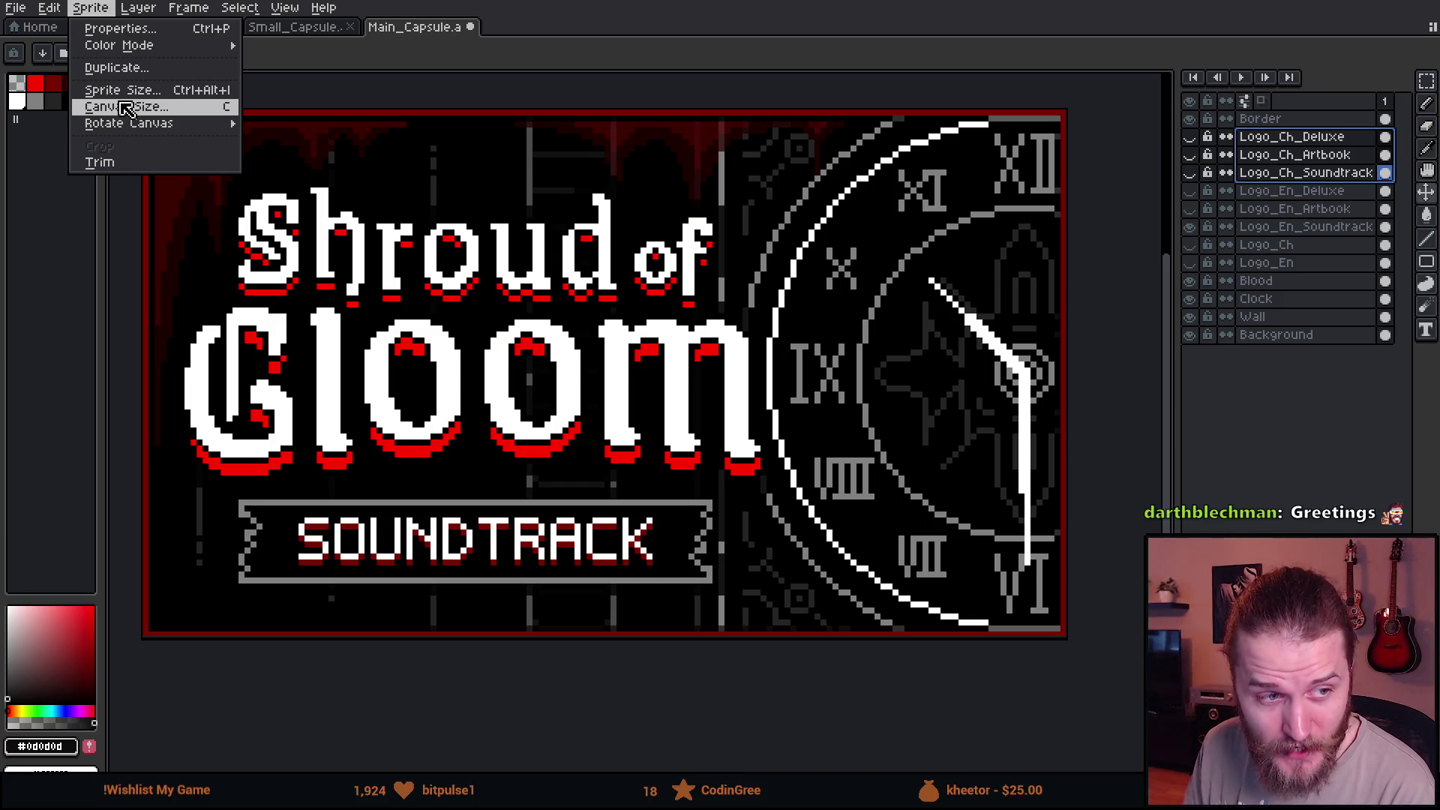
pyautogui.click(124, 107)
pyautogui.press('Tab')
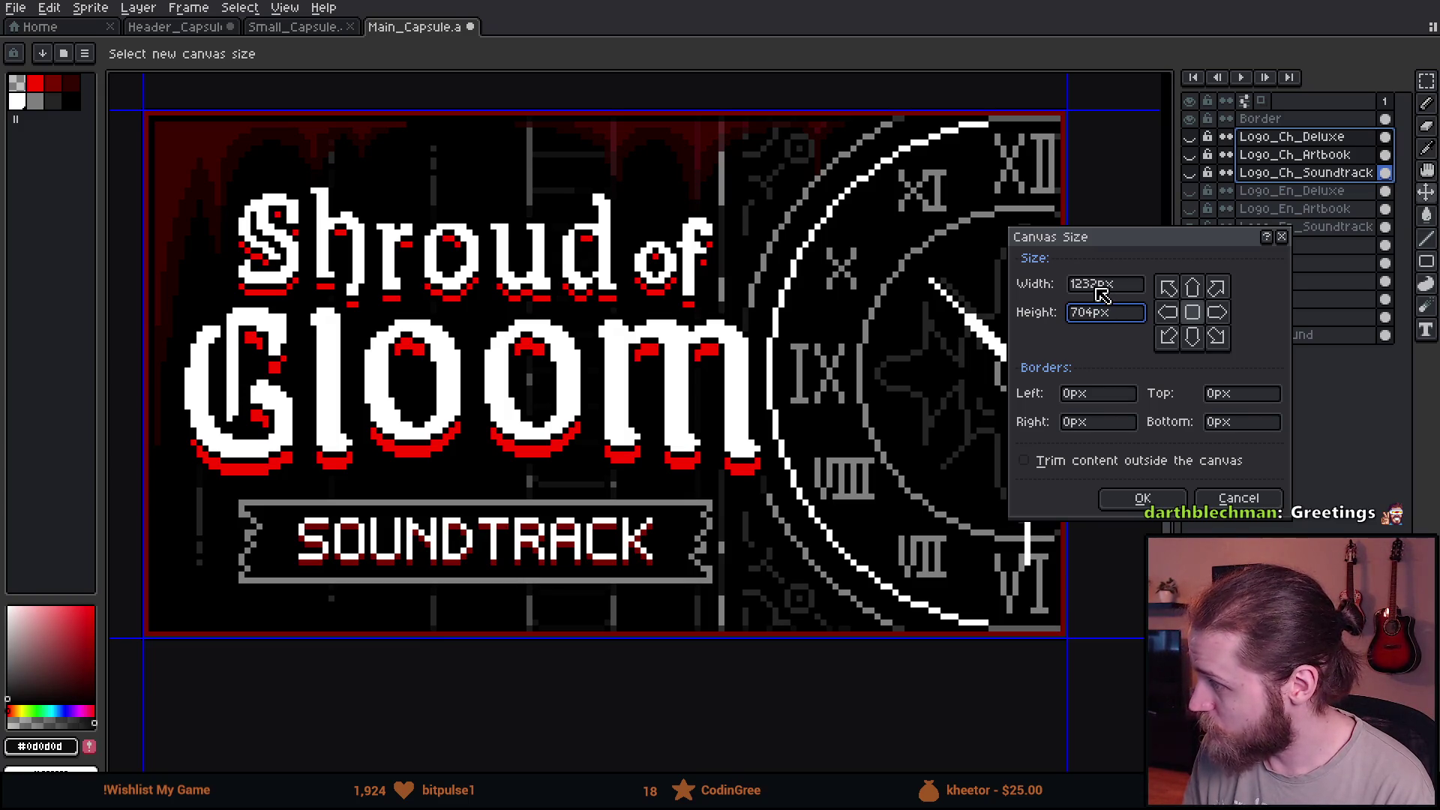
pyautogui.write('7046')
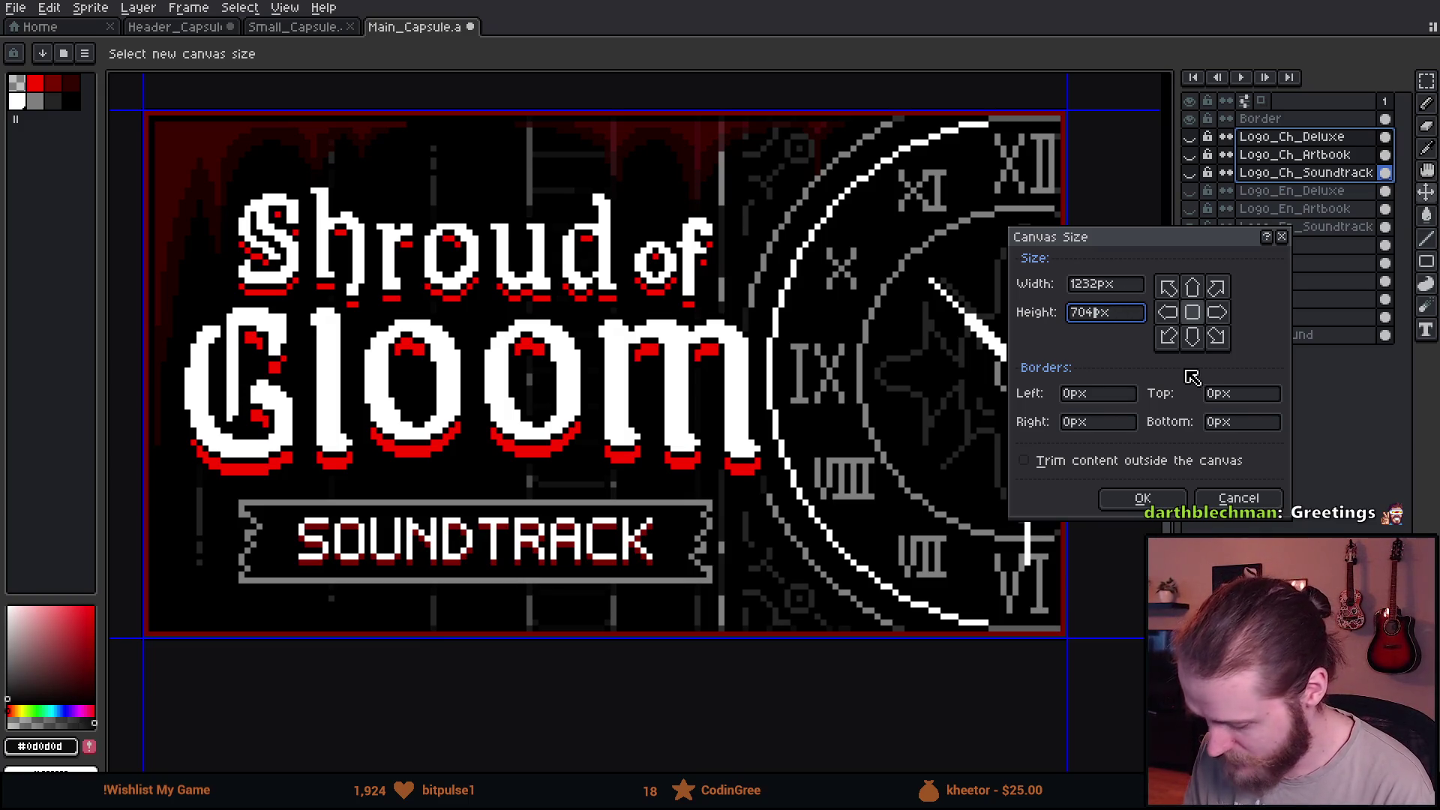
pyautogui.press('BackSpace')
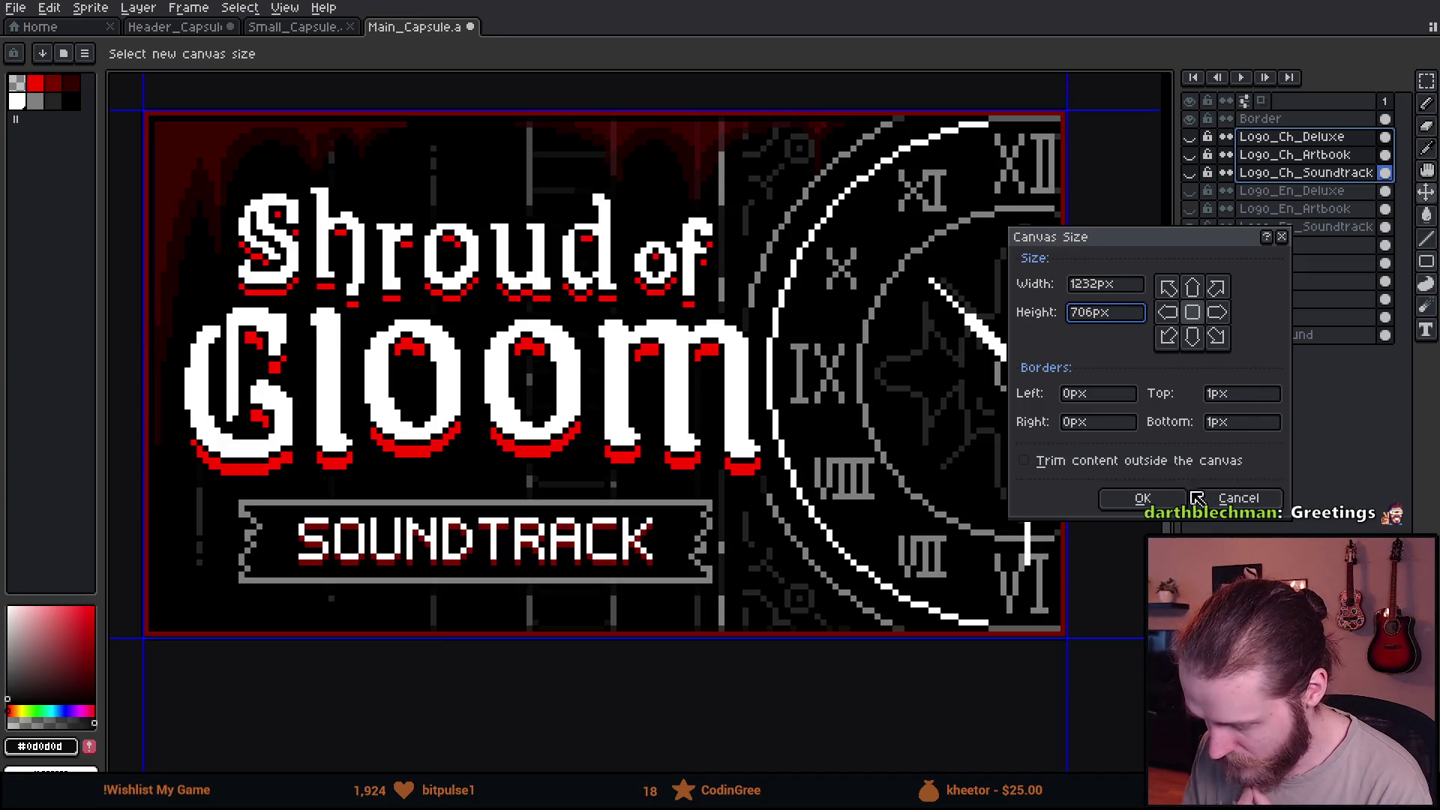
pyautogui.click(1142, 499)
# Select the Border layer and ready the eyedropper to sample its colour.
pyautogui.click(1328, 120)
pyautogui.scroll(2, 168, 106)
pyautogui.scroll(3, 219, 162)
pyautogui.press('i')
# Flood-fill the empty top and bottom strips with the sampled dark red border colour, contiguous only.
pyautogui.click(252, 155)
pyautogui.press('g')
pyautogui.click(293, 54)
pyautogui.click(325, 112)
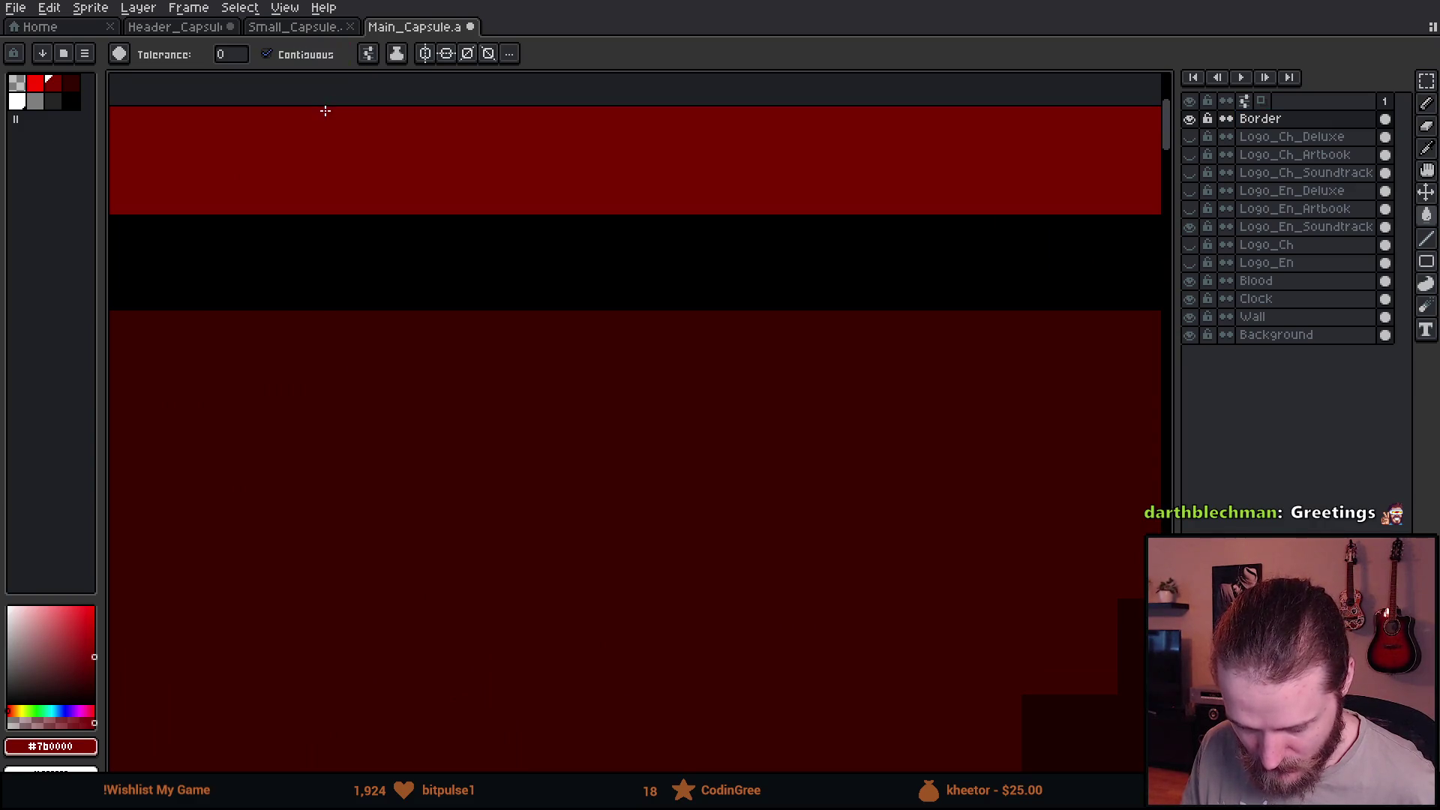
pyautogui.scroll(-3, 337, 135)
pyautogui.scroll(-2, 392, 225)
pyautogui.scroll(3, 456, 419)
pyautogui.click(389, 425)
pyautogui.scroll(-3, 389, 425)
pyautogui.scroll(2, 389, 427)
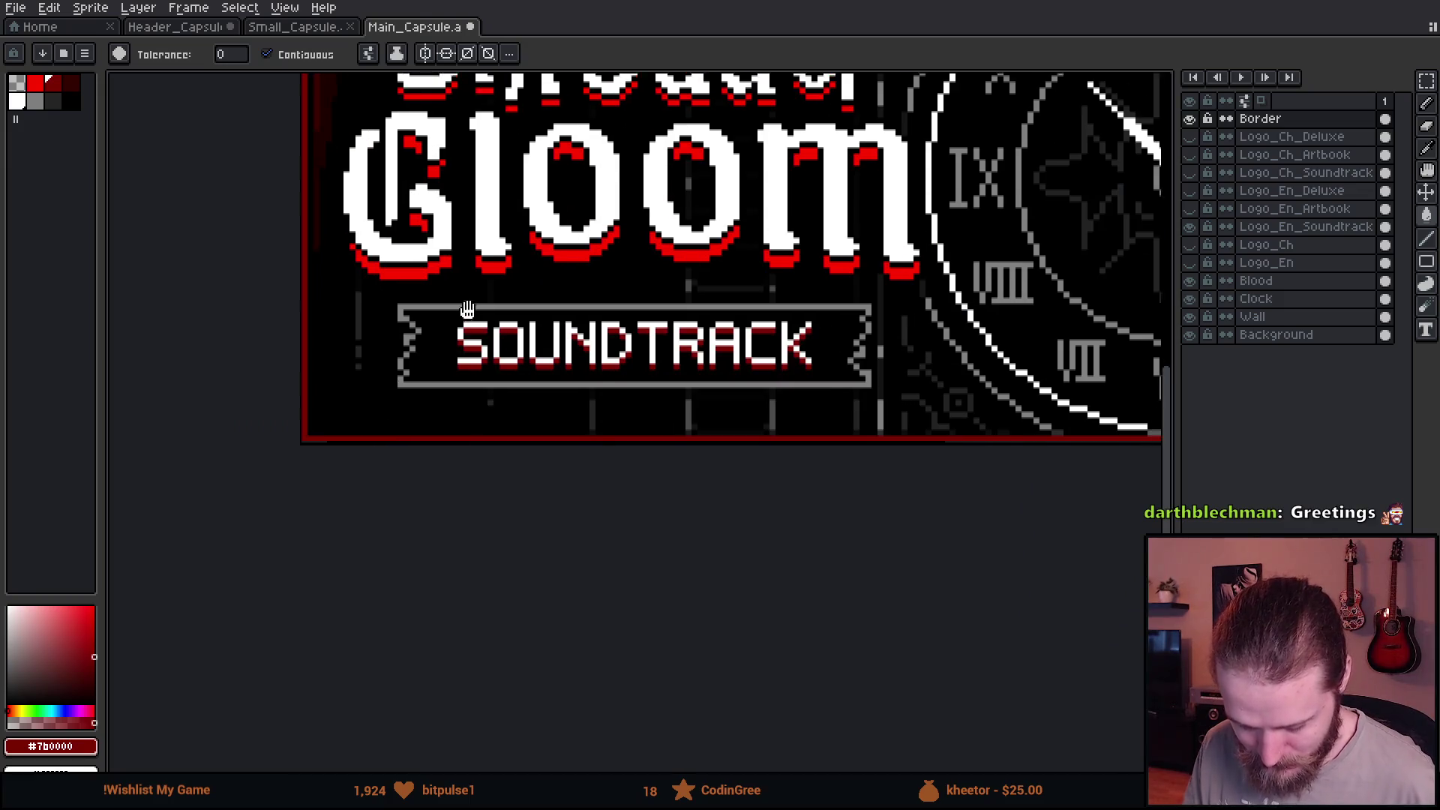
pyautogui.scroll(-1, 348, 524)
pyautogui.scroll(-1, 363, 525)
pyautogui.scroll(1, 520, 468)
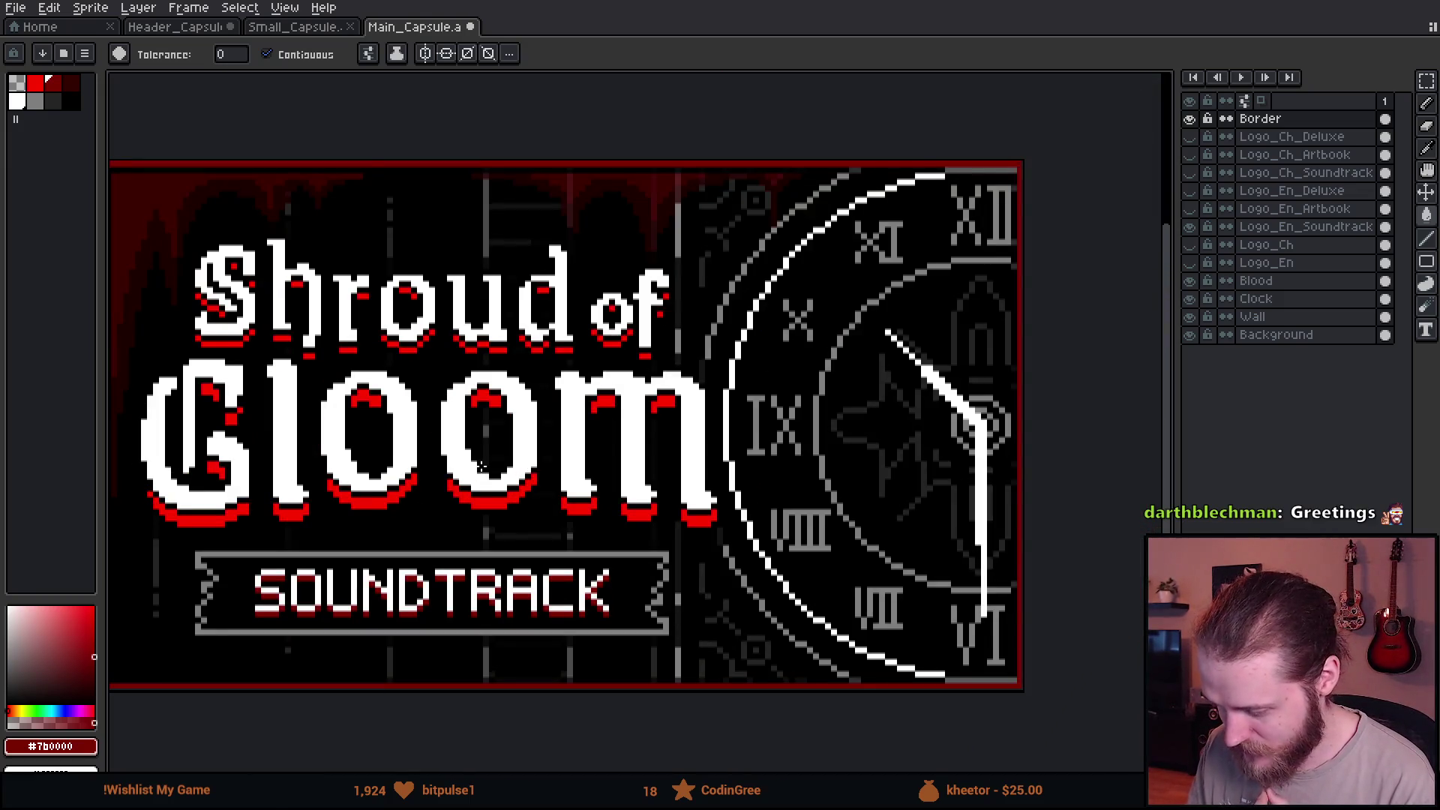
pyautogui.scroll(4, 506, 427)
pyautogui.scroll(-5, 558, 274)
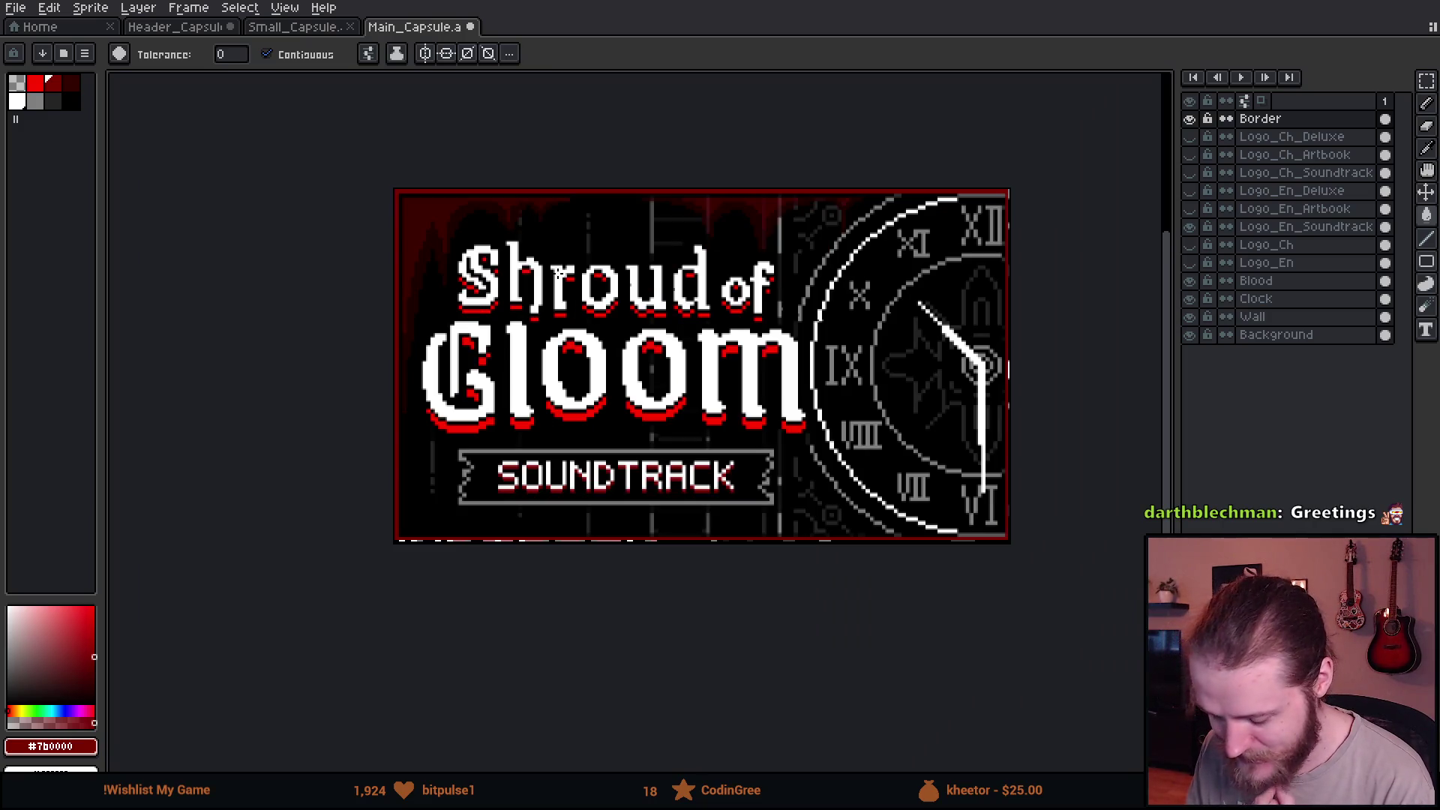
pyautogui.scroll(1, 731, 225)
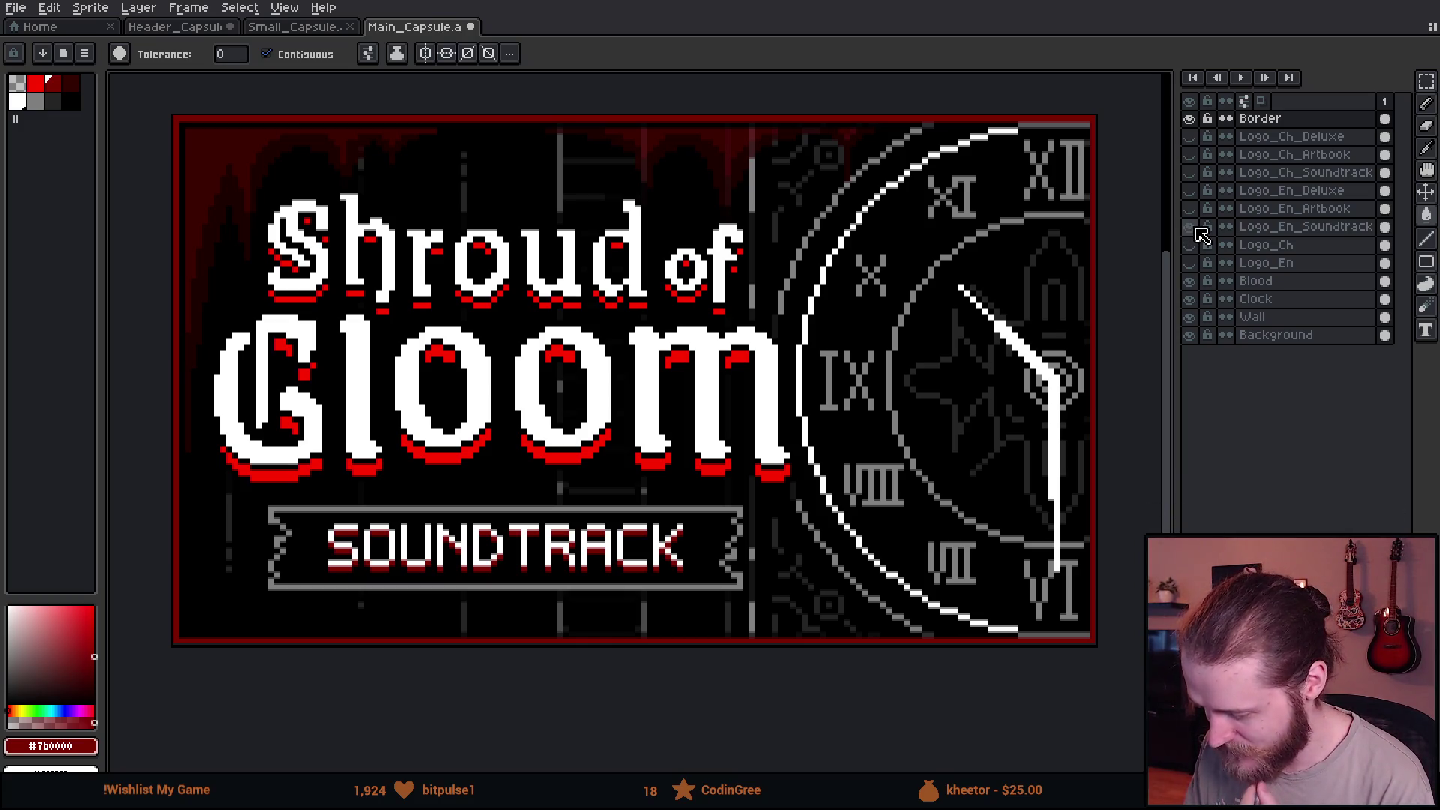
pyautogui.click(1197, 227)
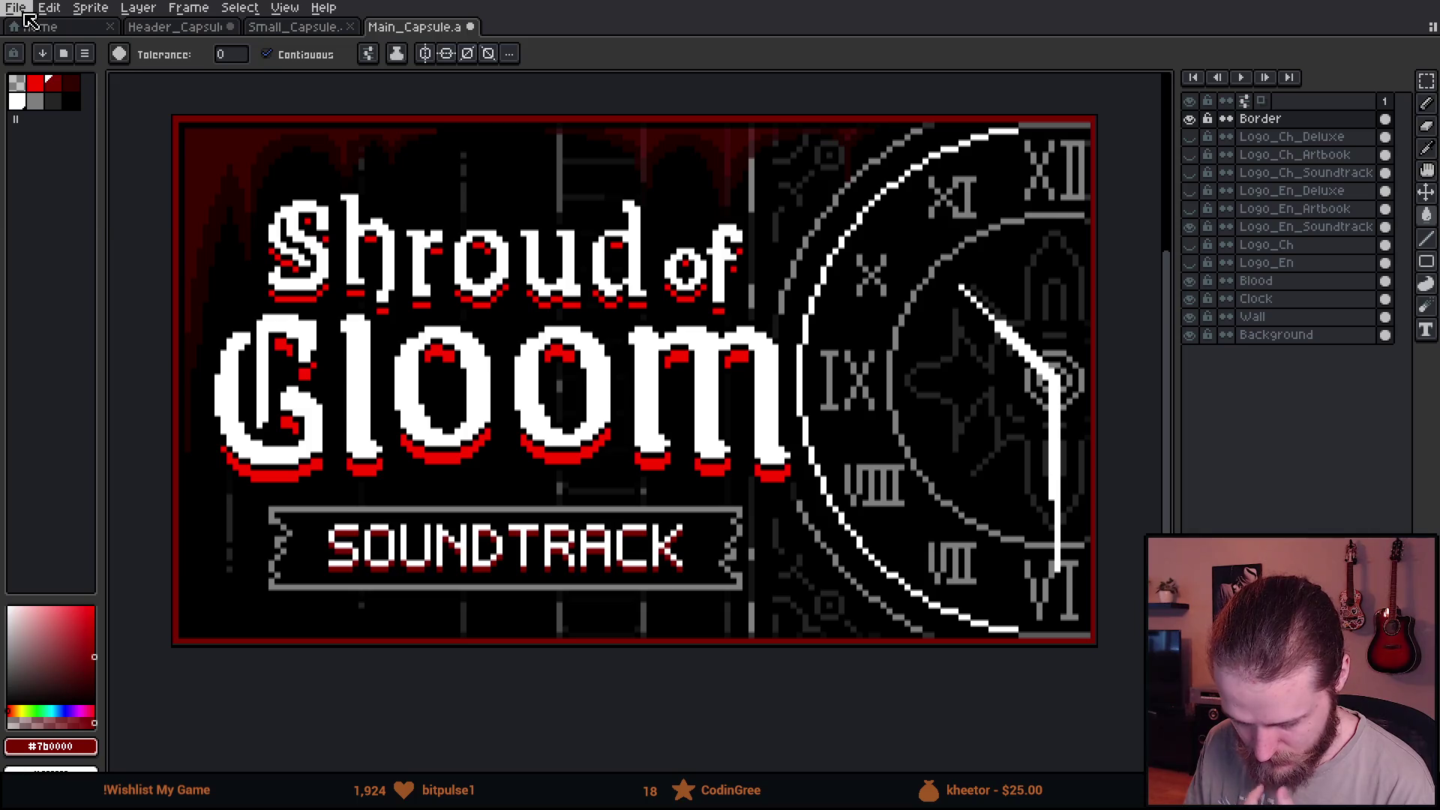
# Export the English Soundtrack capsule as a PNG with the edition renamed in the file name.
pyautogui.click(24, 15)
pyautogui.click(220, 162)
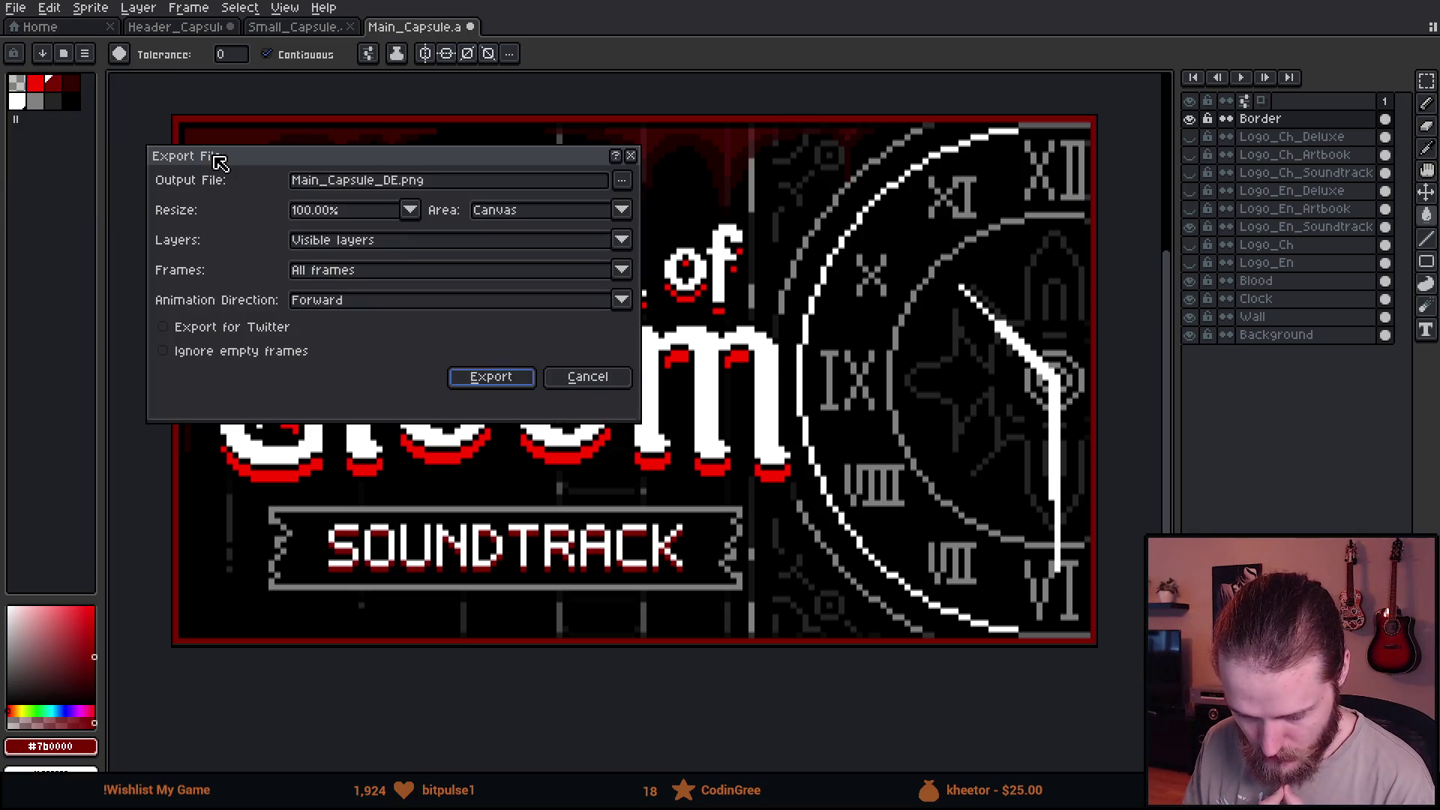
pyautogui.doubleClick(390, 180)
pyautogui.write('Soundtrack')
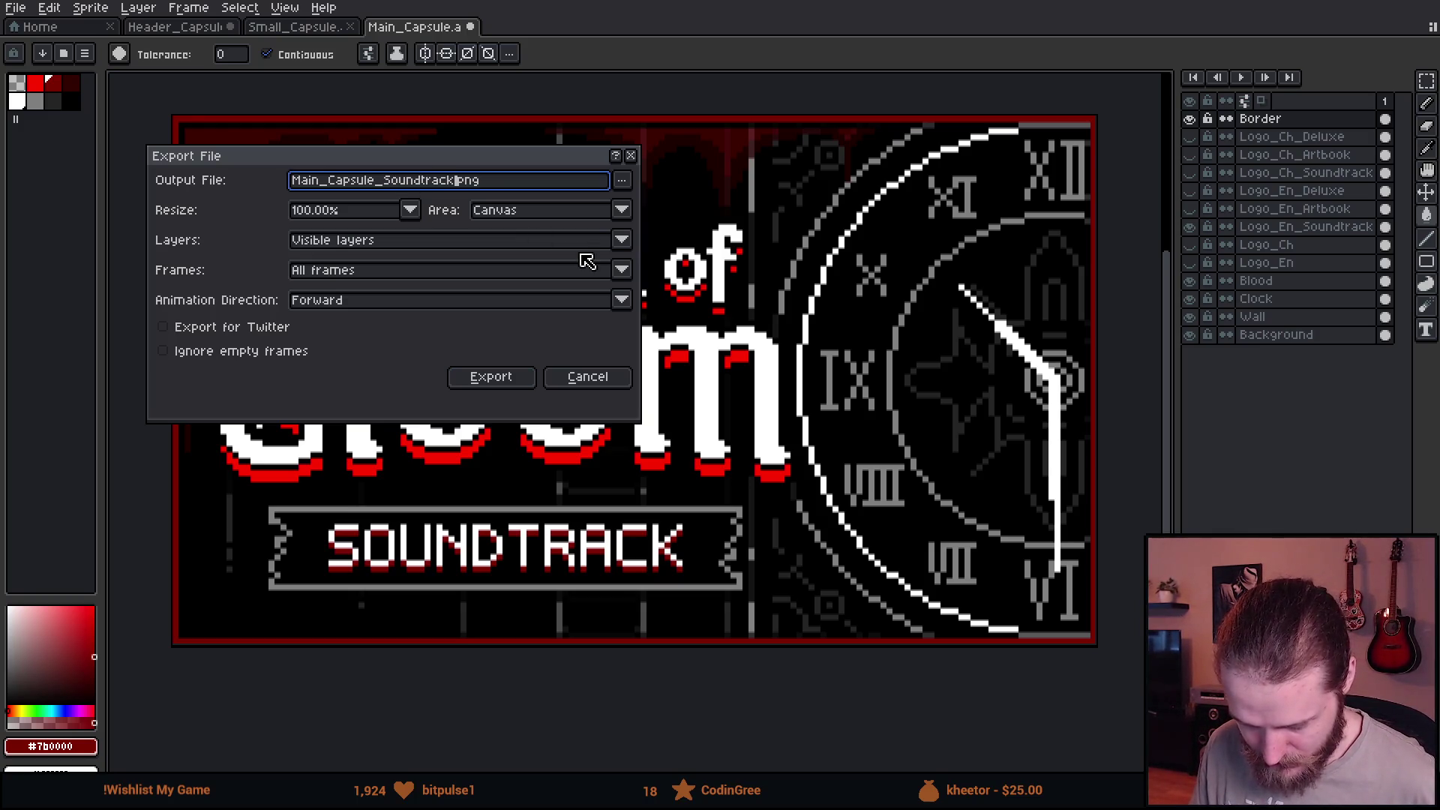
pyautogui.press('Return')
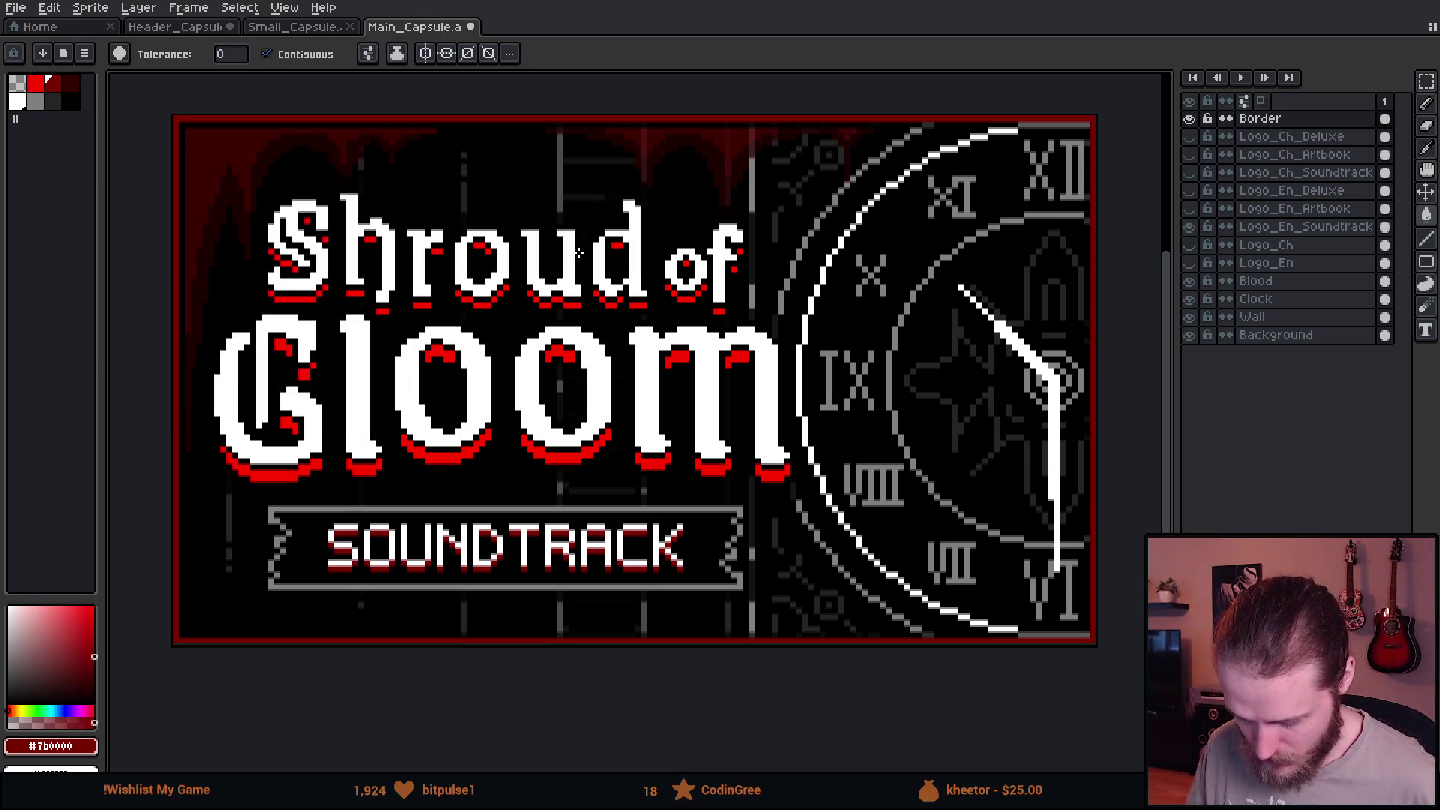
# Swap to the Logo_En_Artbook layer and export the Artbook capsule PNG.
pyautogui.click(1189, 226)
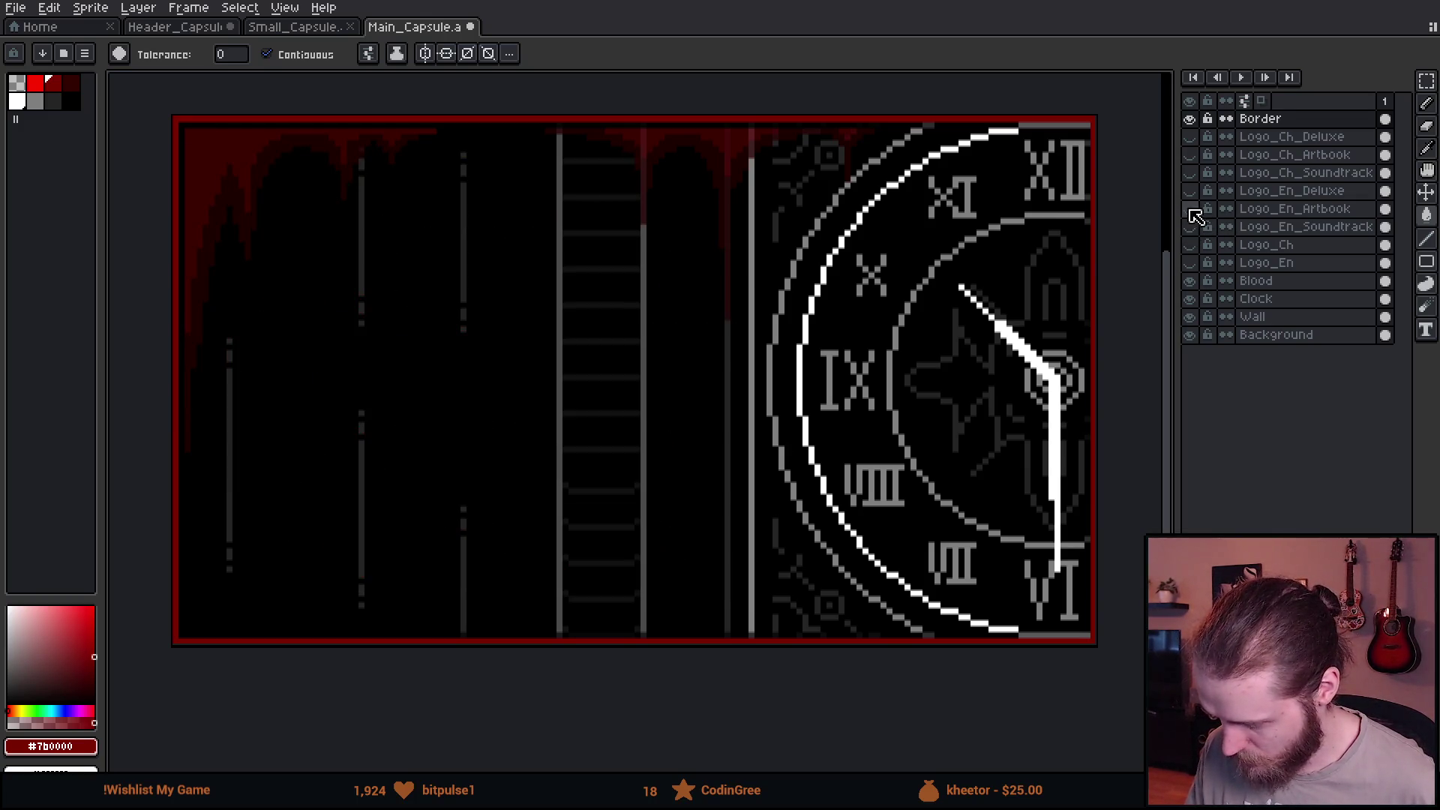
pyautogui.click(32, 8)
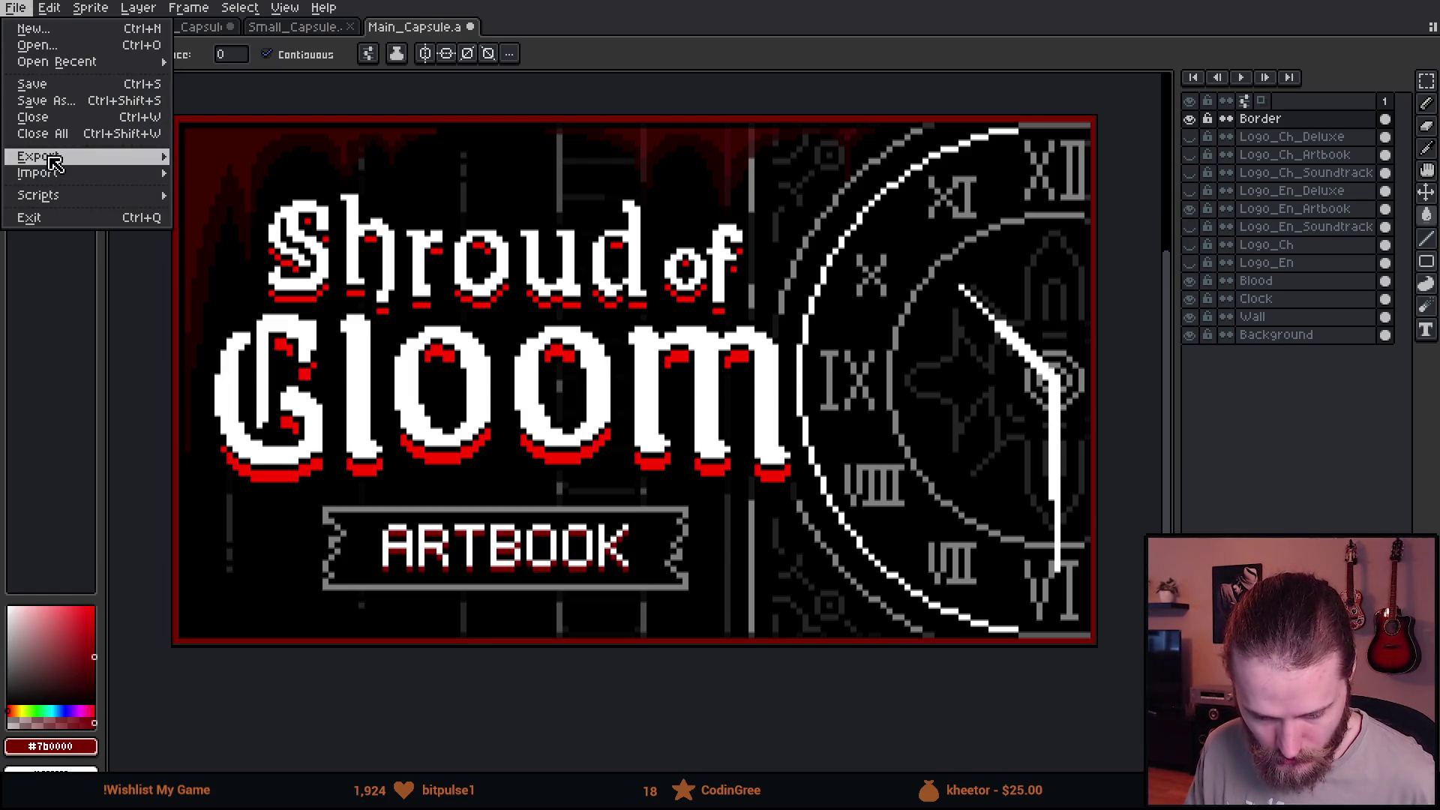
pyautogui.click(221, 157)
pyautogui.doubleClick(411, 182)
pyautogui.write('Artb.png')
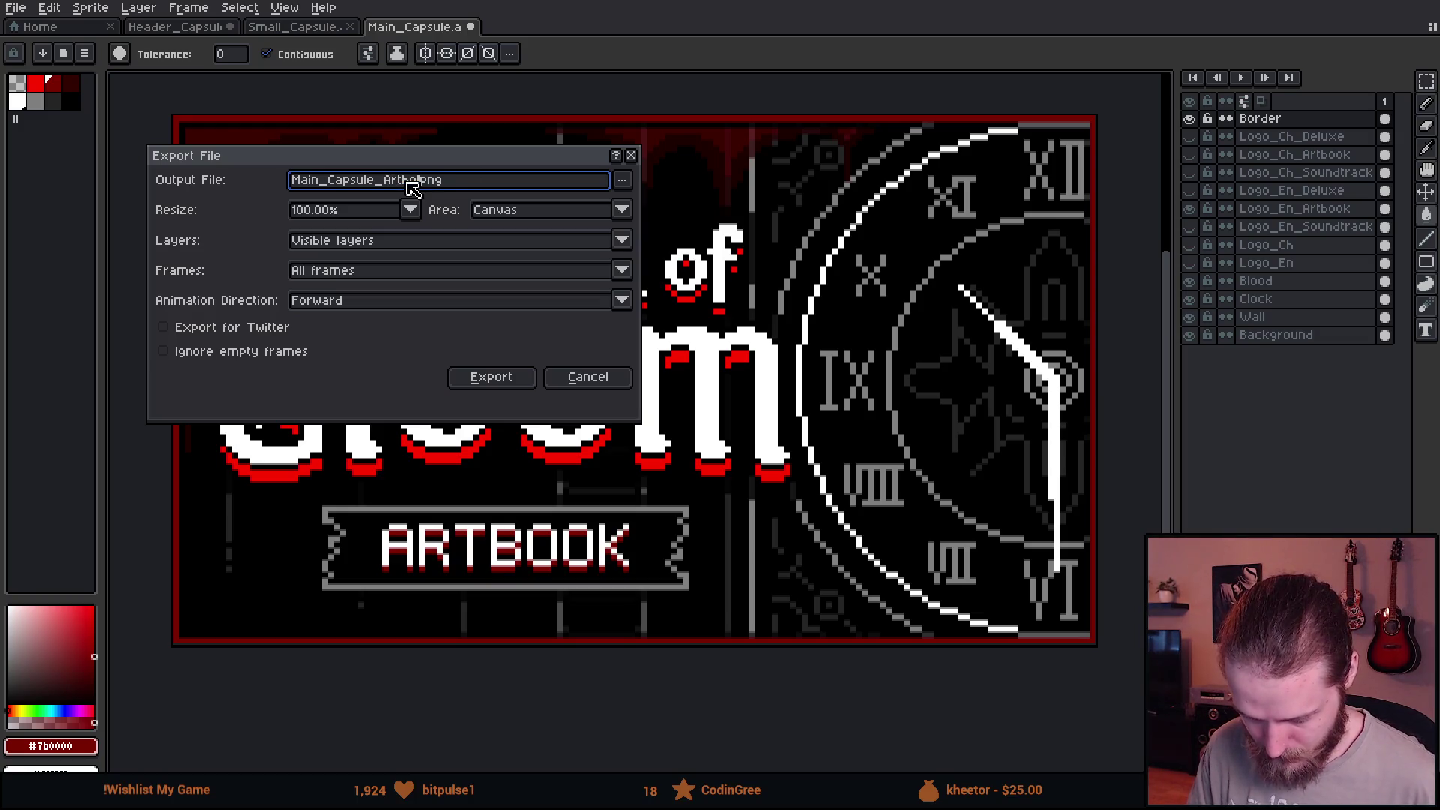
pyautogui.press('Return')
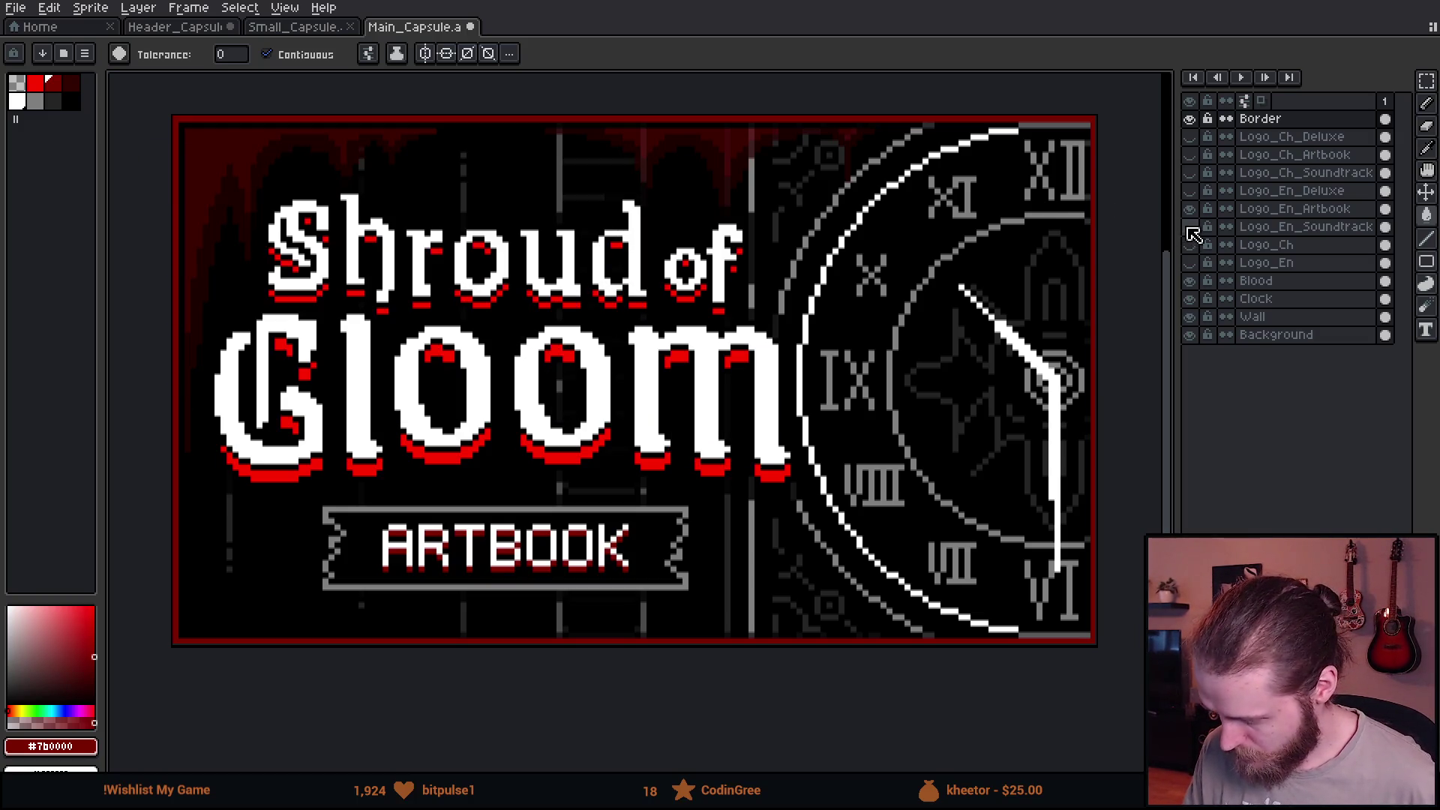
# Swap to the Deluxe Edition logo, export its PNG, then show Logo_Ch_Soundtrack.
pyautogui.click(1191, 209)
pyautogui.click(16, 8)
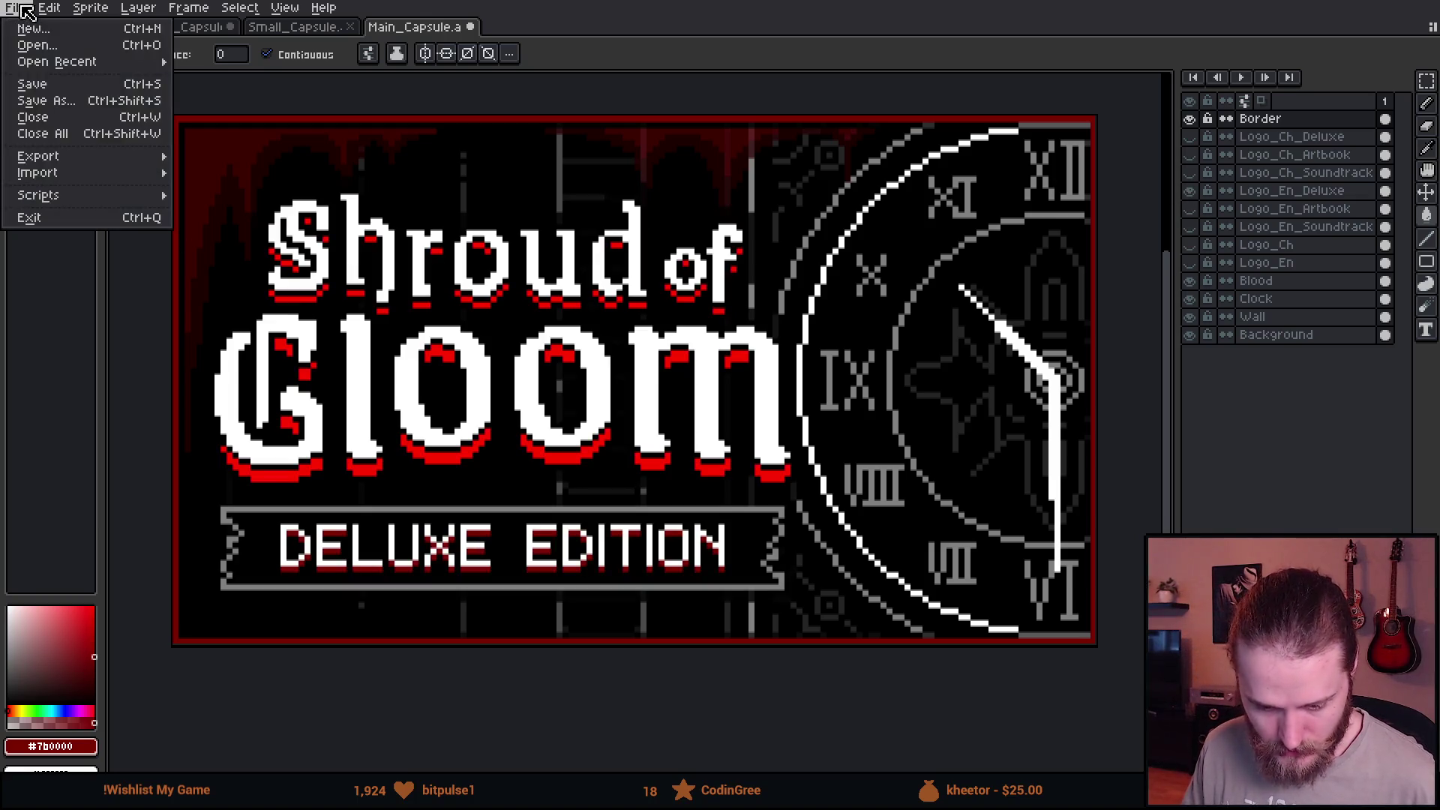
pyautogui.moveTo(38, 156)
pyautogui.click(214, 157)
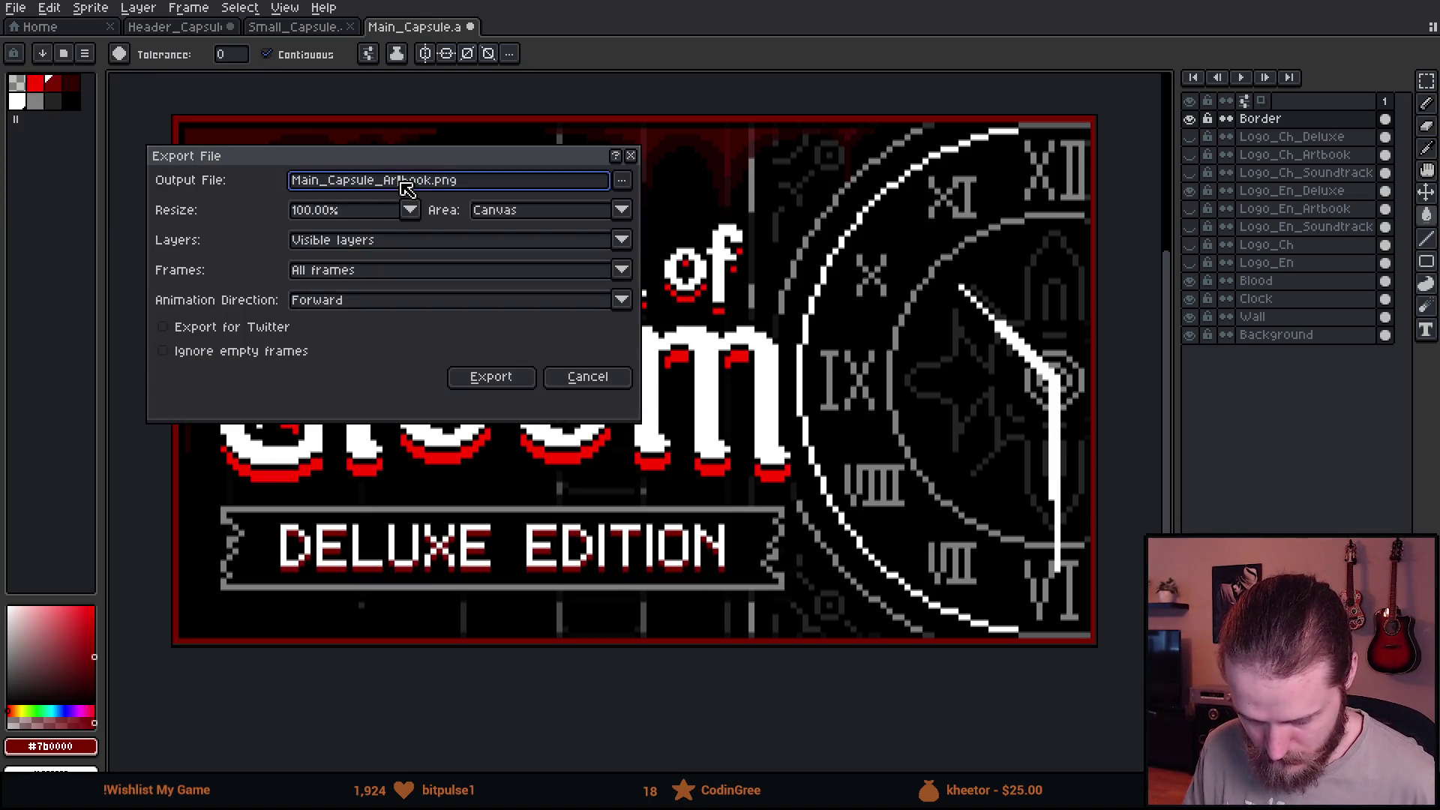
pyautogui.write('Deluxe')
pyautogui.press('Return')
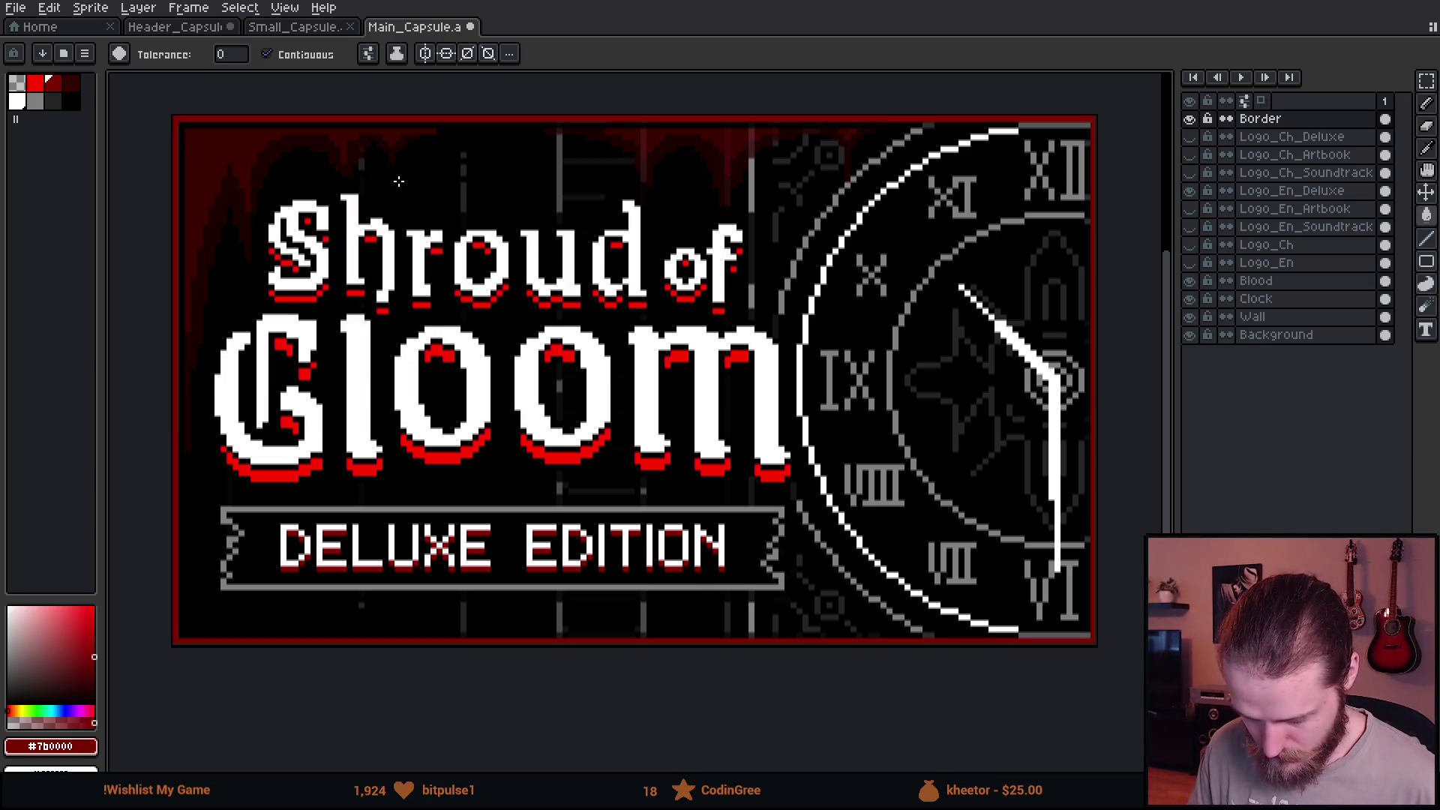
pyautogui.click(1190, 190)
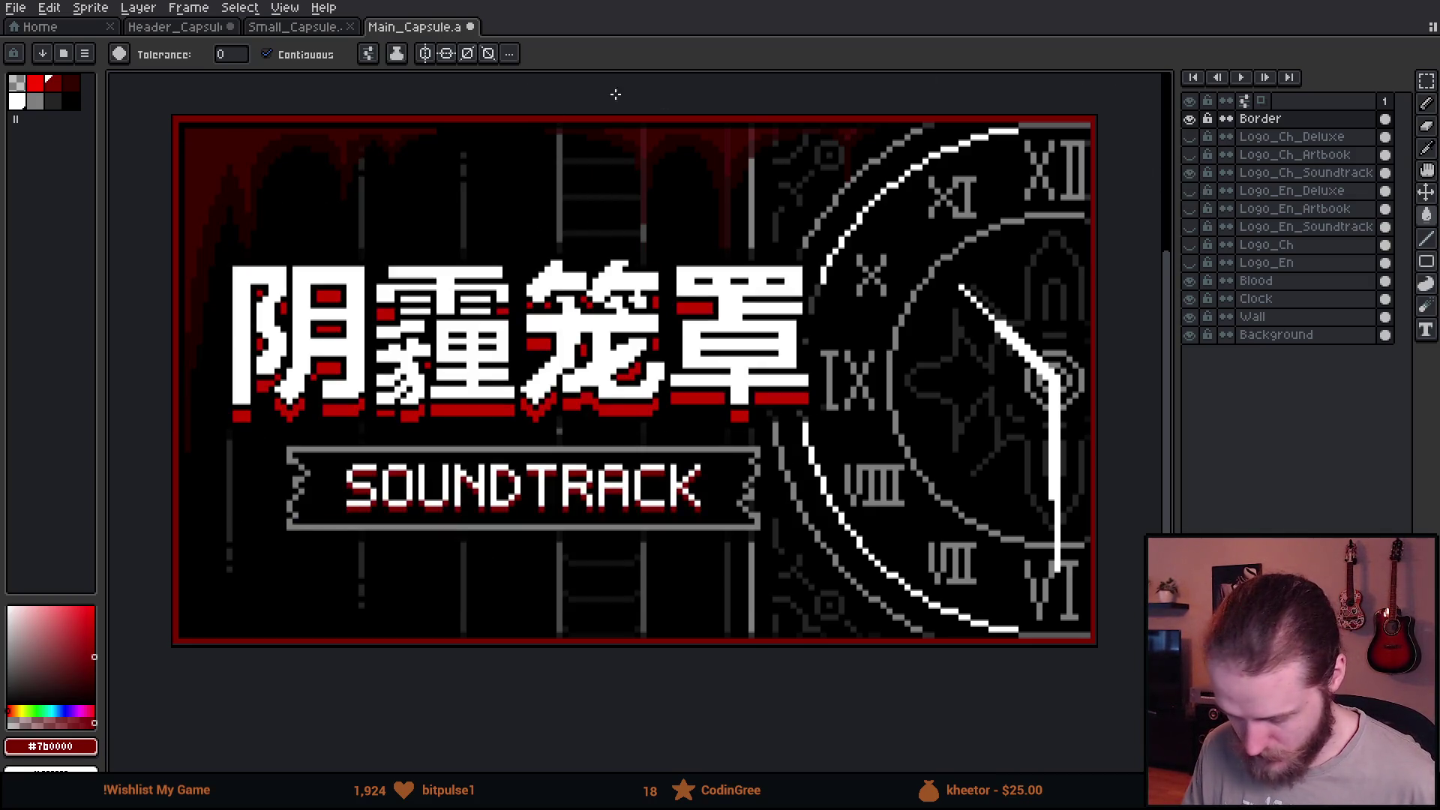
# Export the Chinese Soundtrack capsule as a PNG with the edition renamed.
pyautogui.click(15, 7)
pyautogui.moveTo(38, 156)
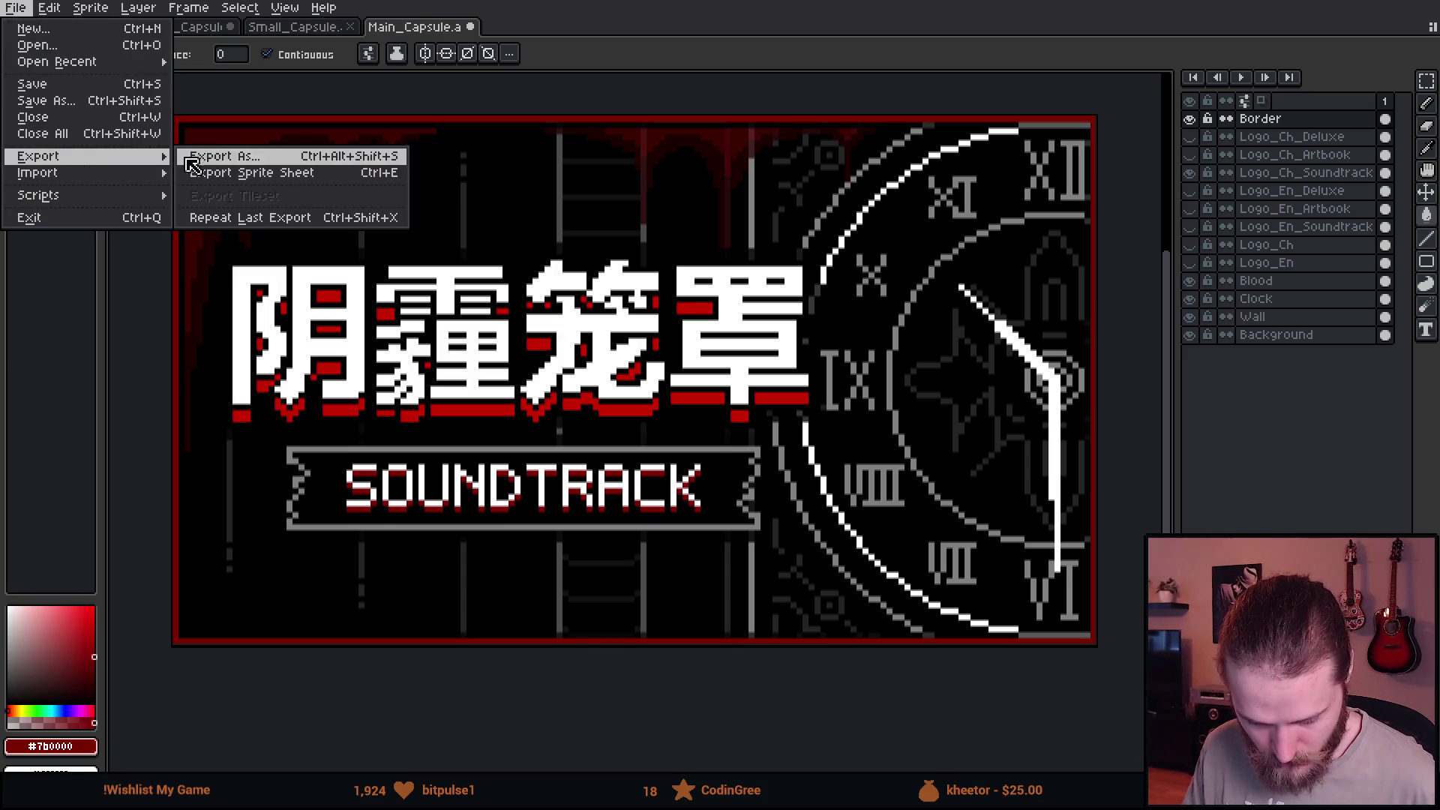
pyautogui.click(200, 156)
pyautogui.doubleClick(416, 181)
pyautogui.write('Soundtrack_.png')
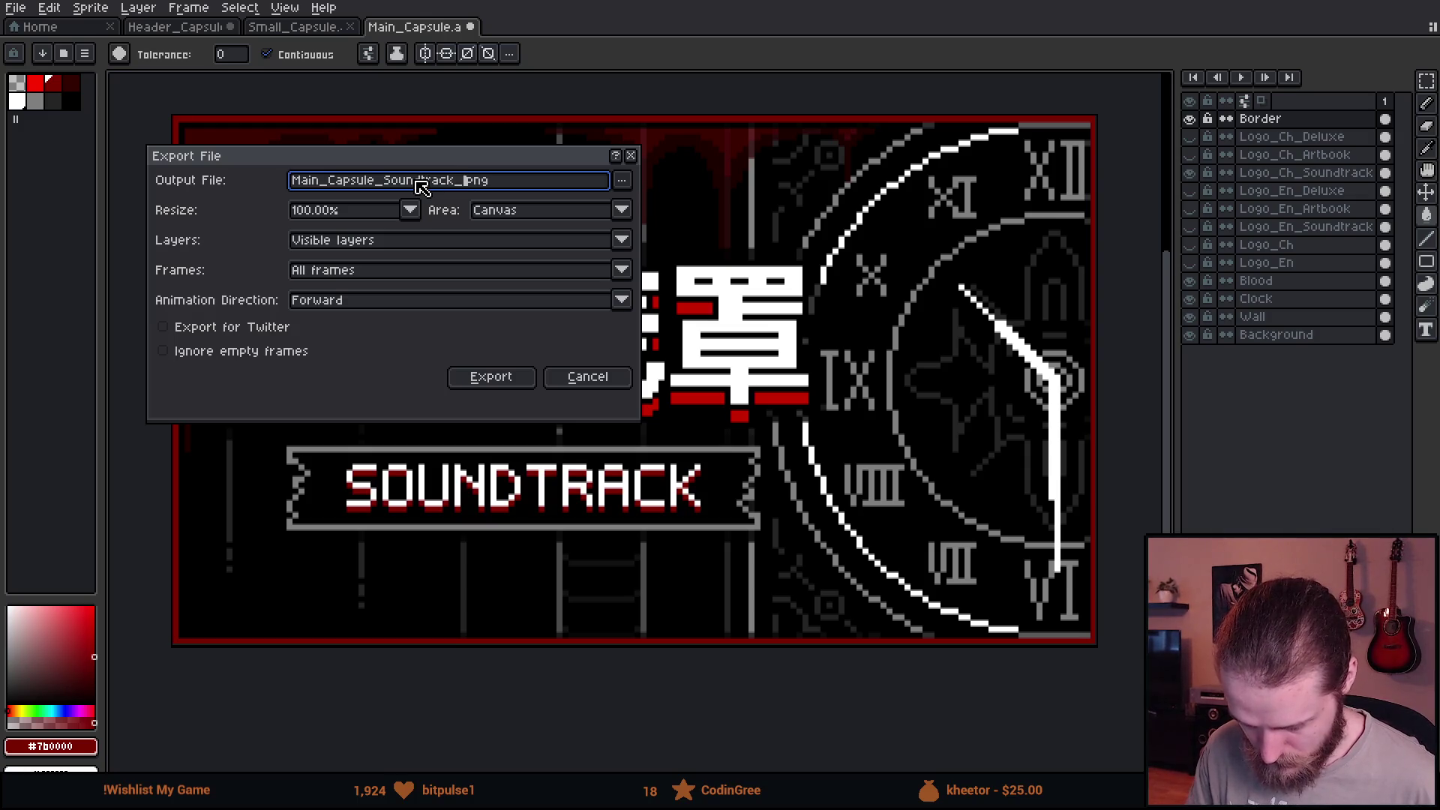
pyautogui.write('schinese')
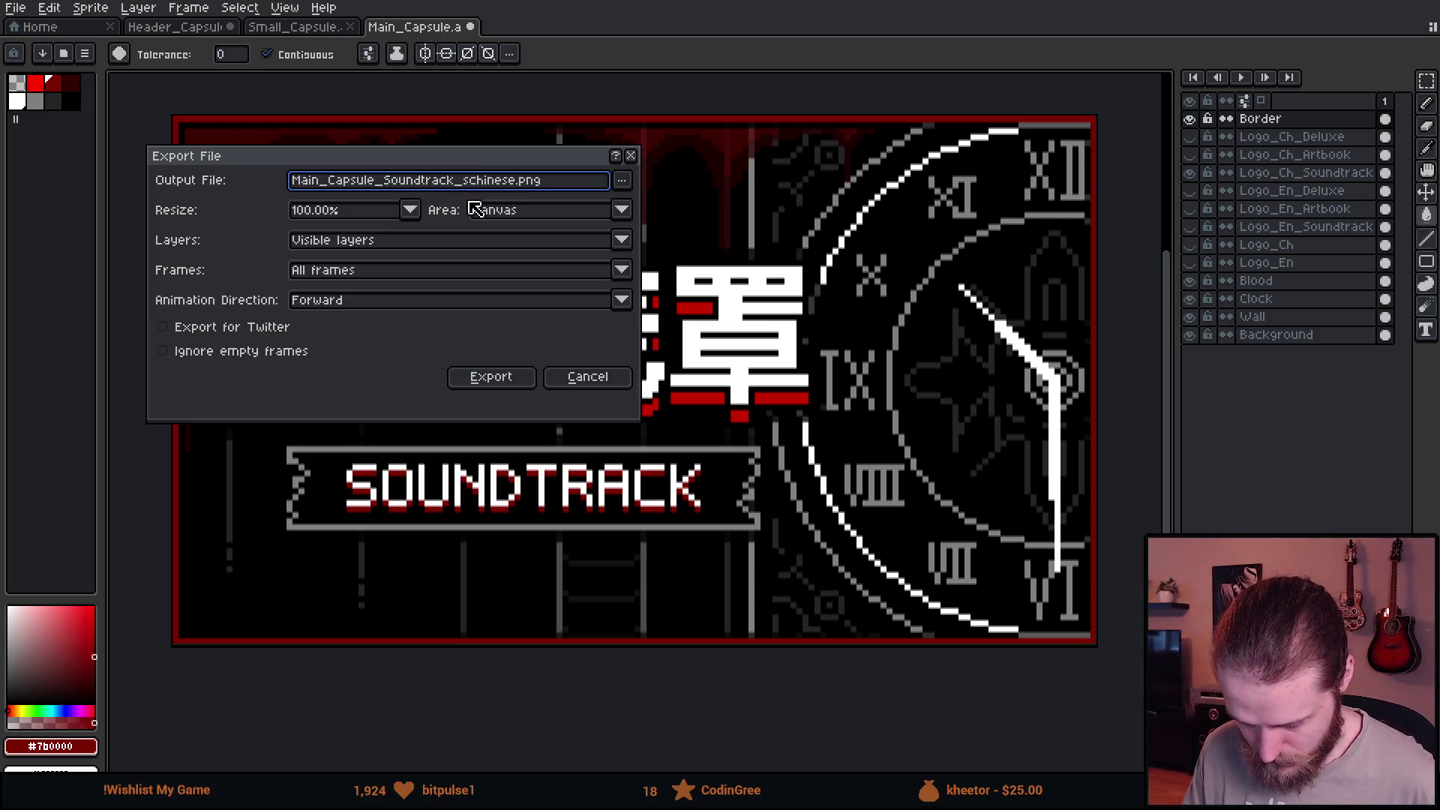
pyautogui.click(490, 376)
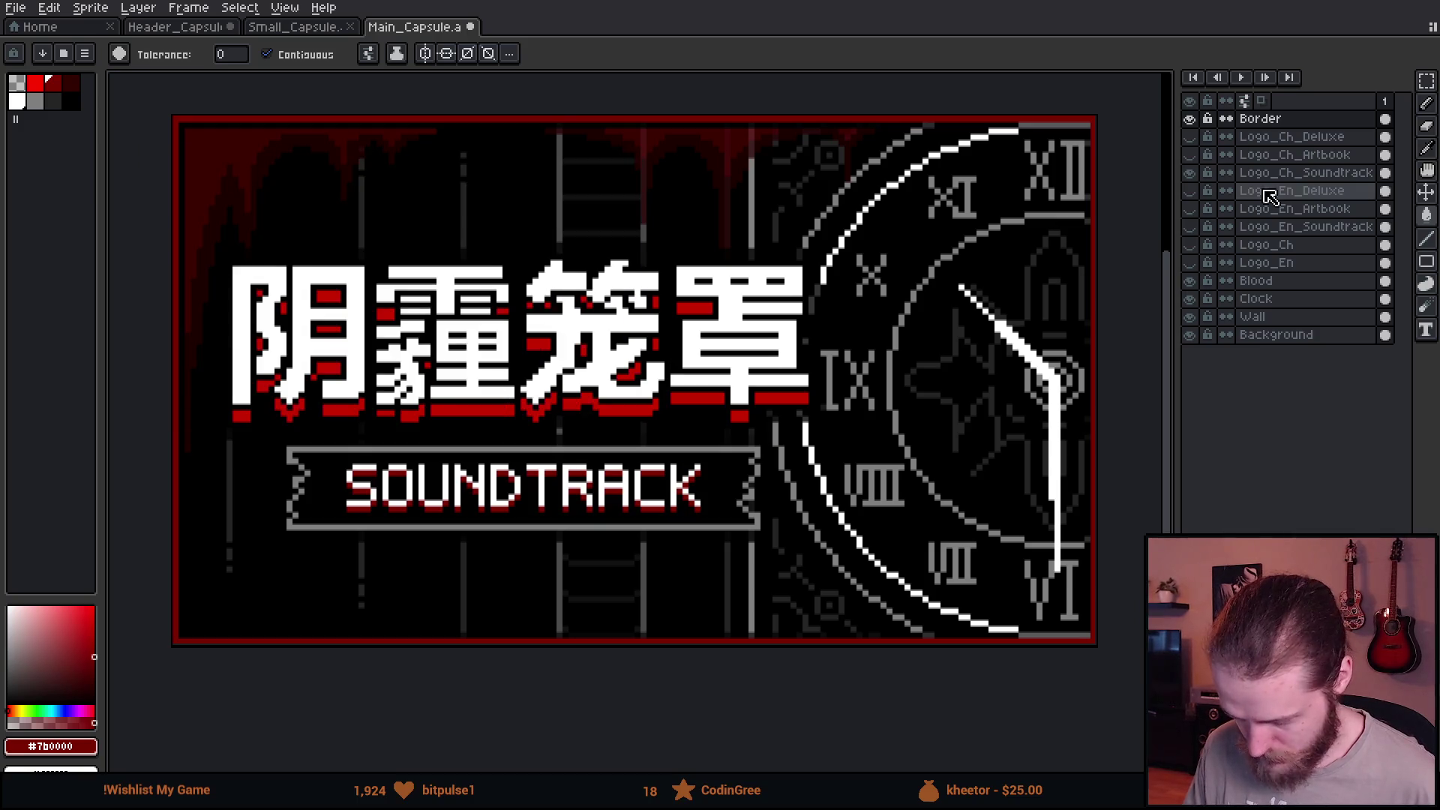
# Swap to the Chinese Artbook logo and export the Artbook PNG.
pyautogui.click(1191, 173)
pyautogui.click(15, 8)
pyautogui.click(62, 164)
pyautogui.doubleClick(413, 182)
pyautogui.write('Artbook_chinese.png')
pyautogui.press('Return')
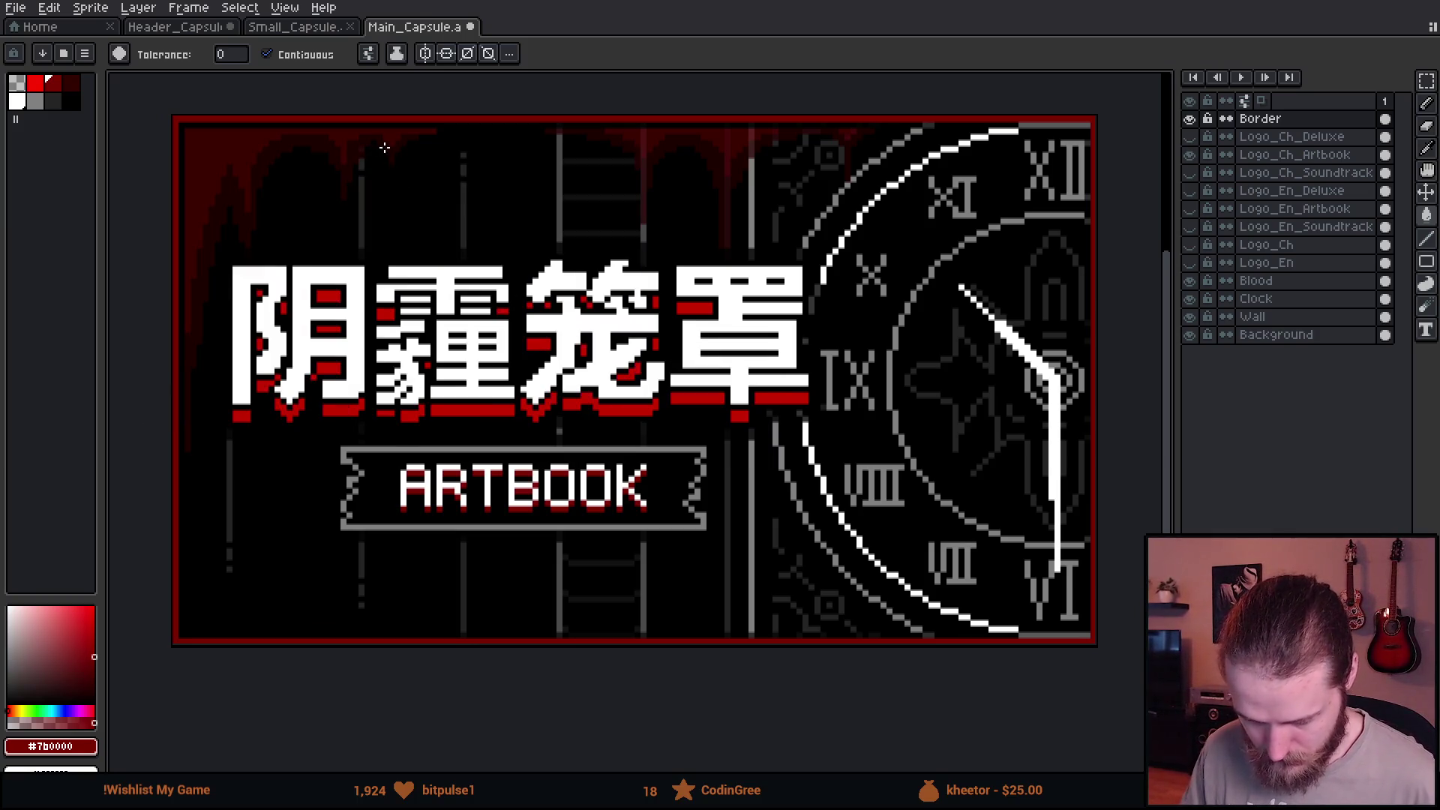
# Swap to the Chinese Deluxe logo and export the Deluxe PNG.
pyautogui.click(1191, 155)
pyautogui.click(1190, 136)
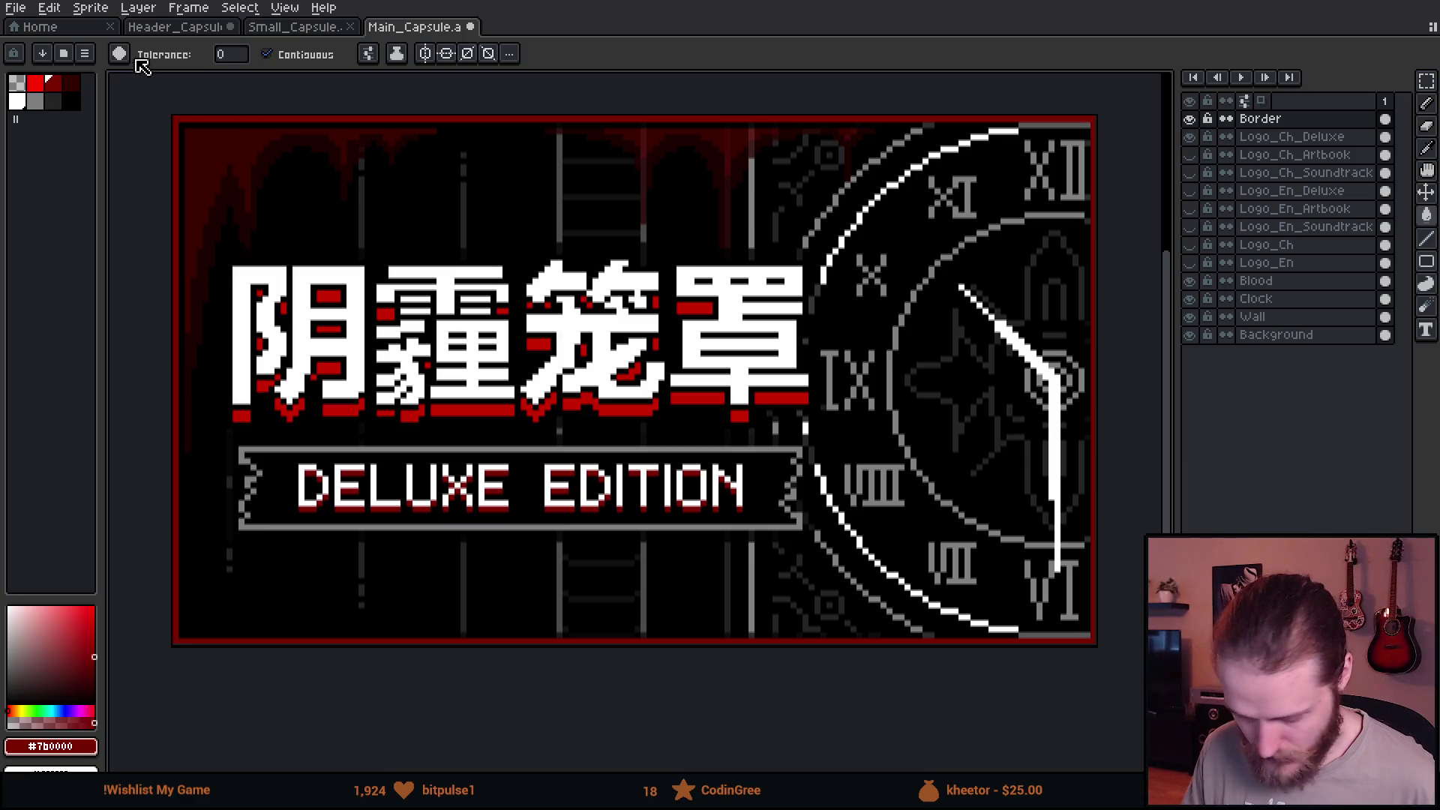
pyautogui.click(15, 7)
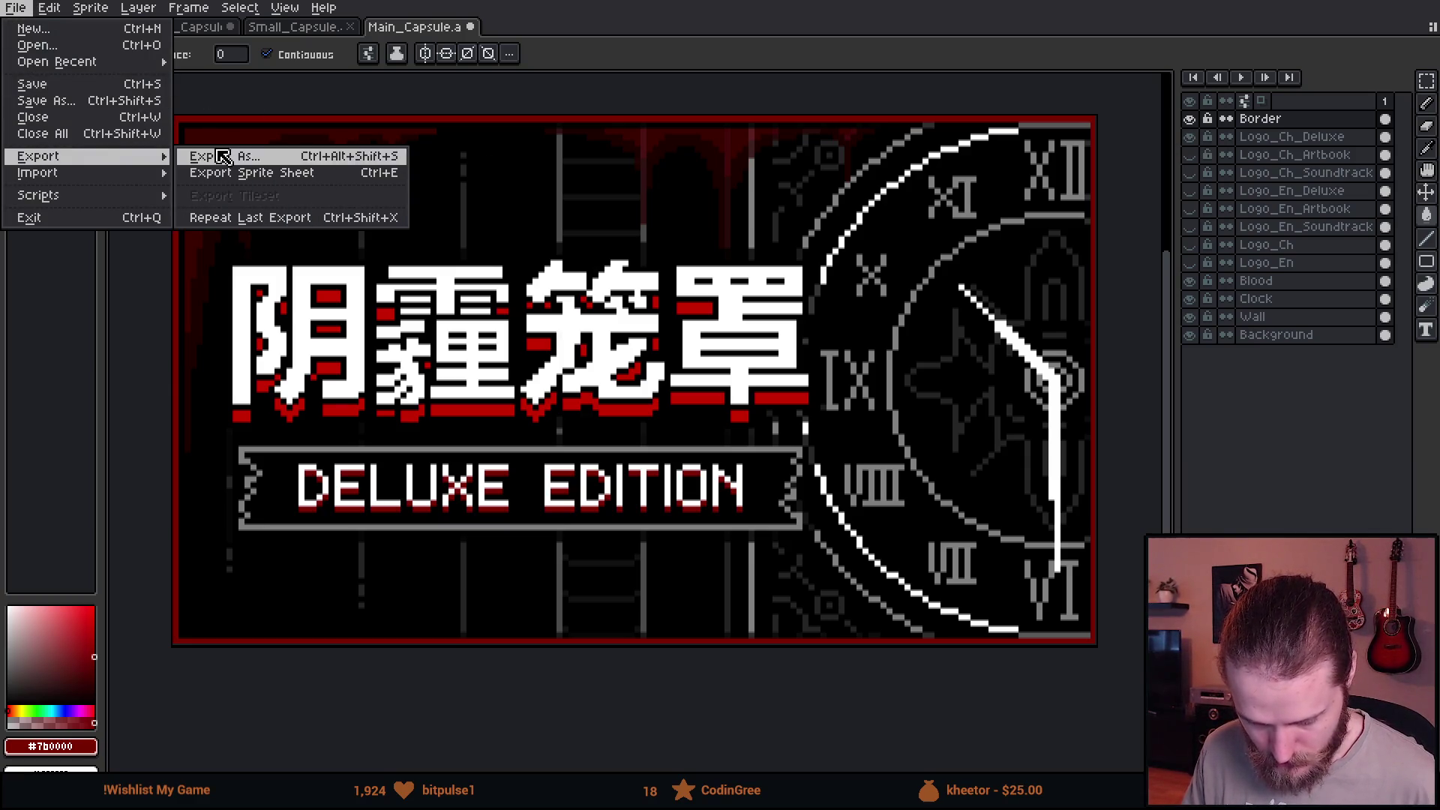
pyautogui.moveTo(39, 156)
pyautogui.click(210, 153)
pyautogui.doubleClick(409, 183)
pyautogui.write('Deluxe')
pyautogui.press('Return')
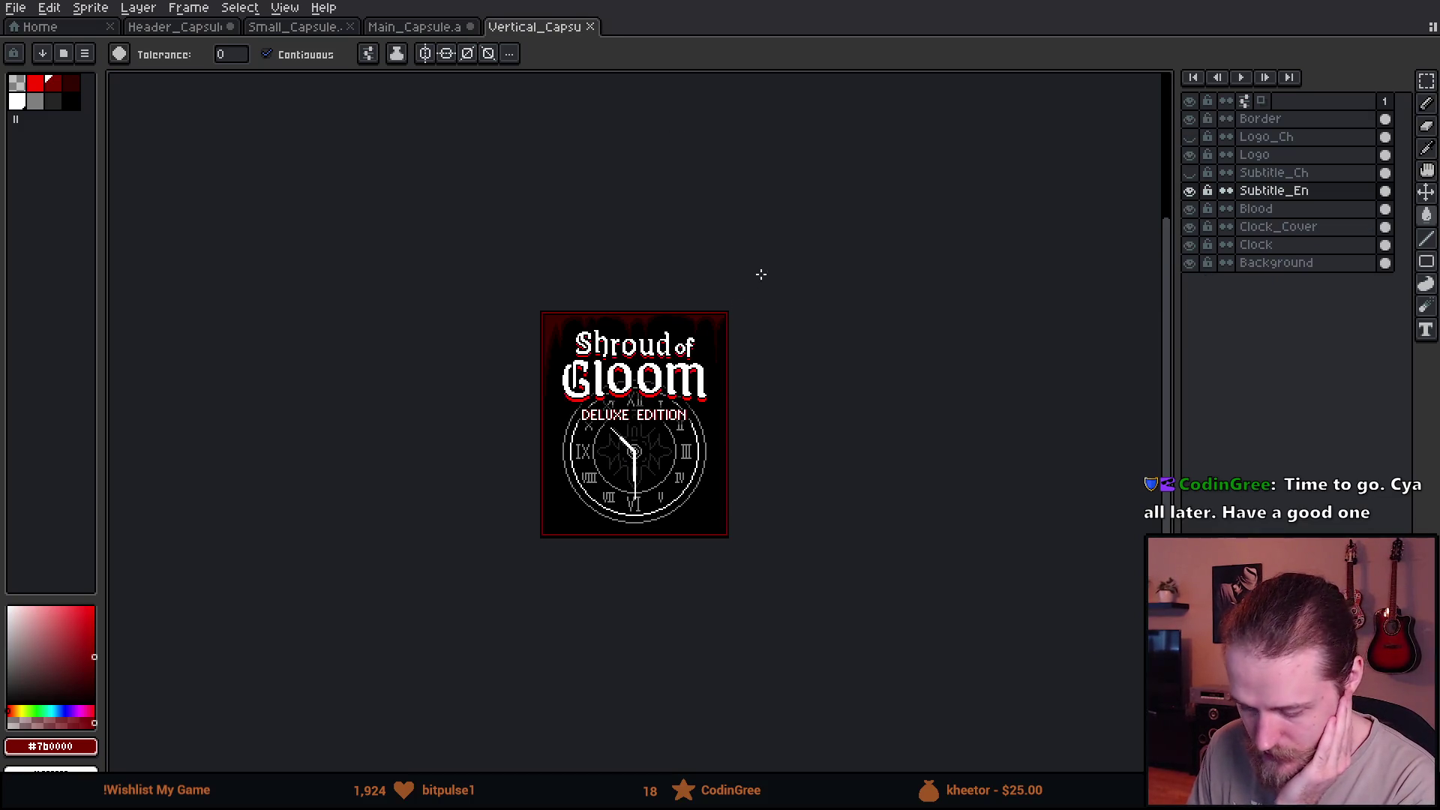
pyautogui.scroll(1, 762, 274)
pyautogui.scroll(1, 762, 273)
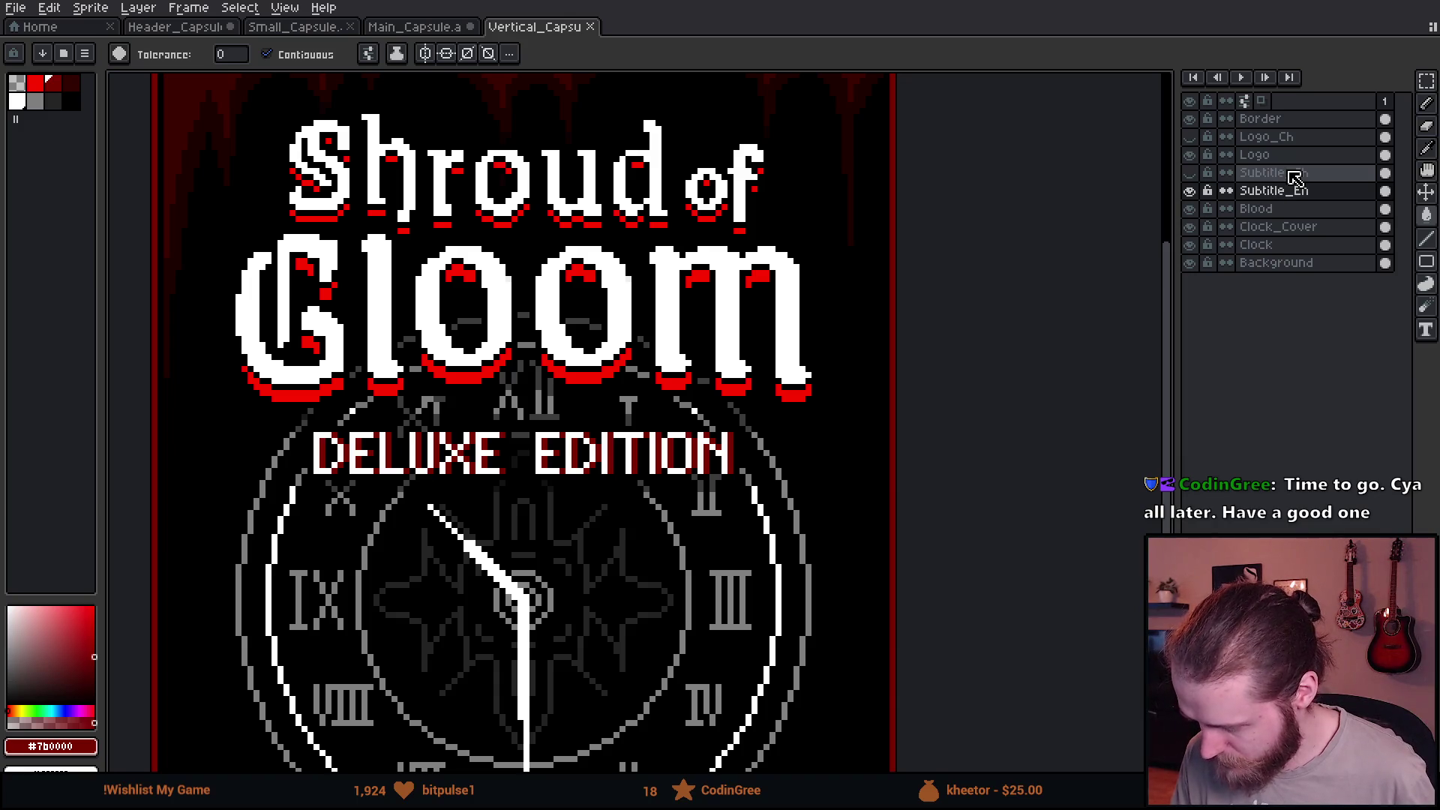
# Delete the Subtitle_Ch and Subtitle_En layers, then return to the Main_Capsule document.
pyautogui.click(1282, 195)
pyautogui.press('Delete')
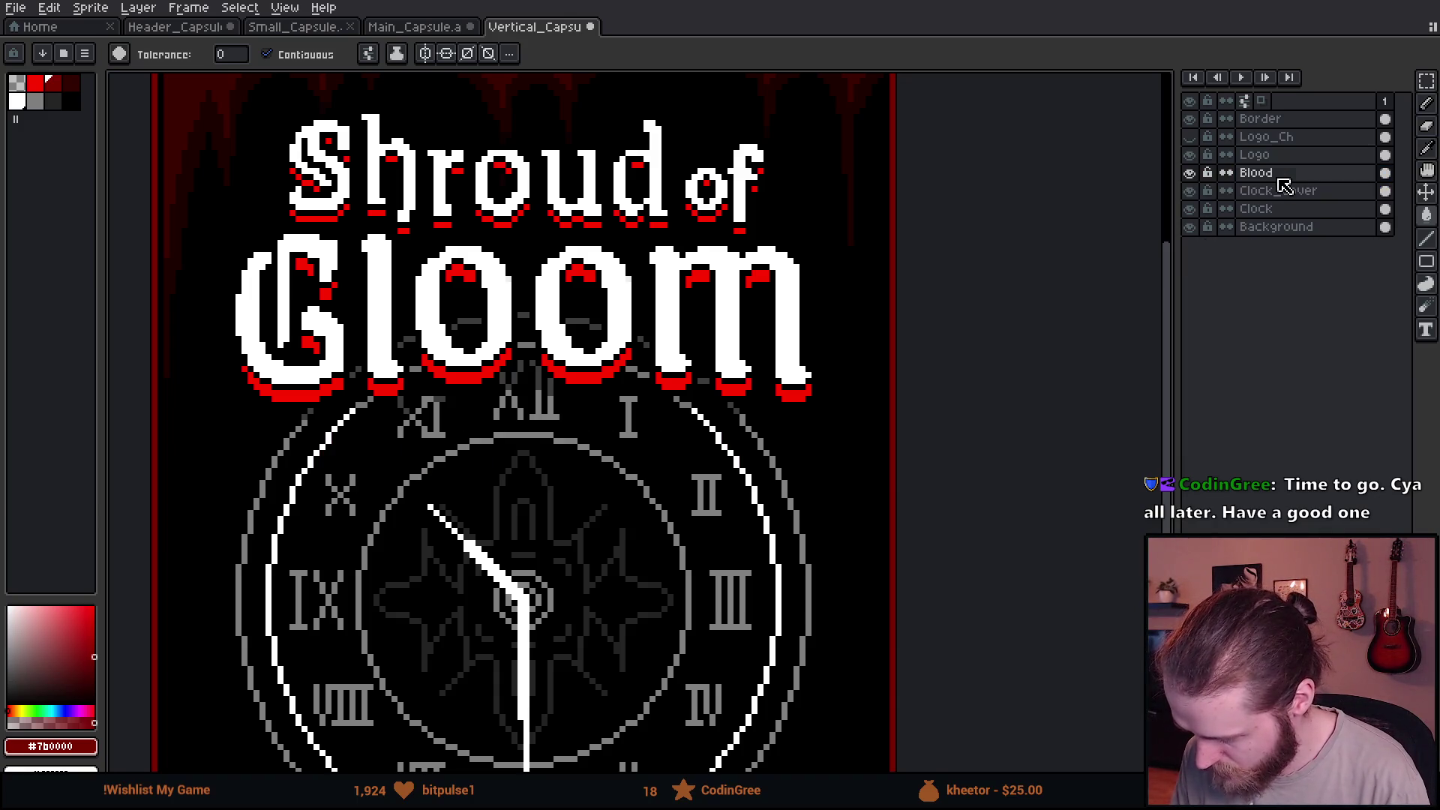
pyautogui.scroll(-1, 425, 406)
pyautogui.scroll(-1, 425, 405)
pyautogui.scroll(1, 408, 350)
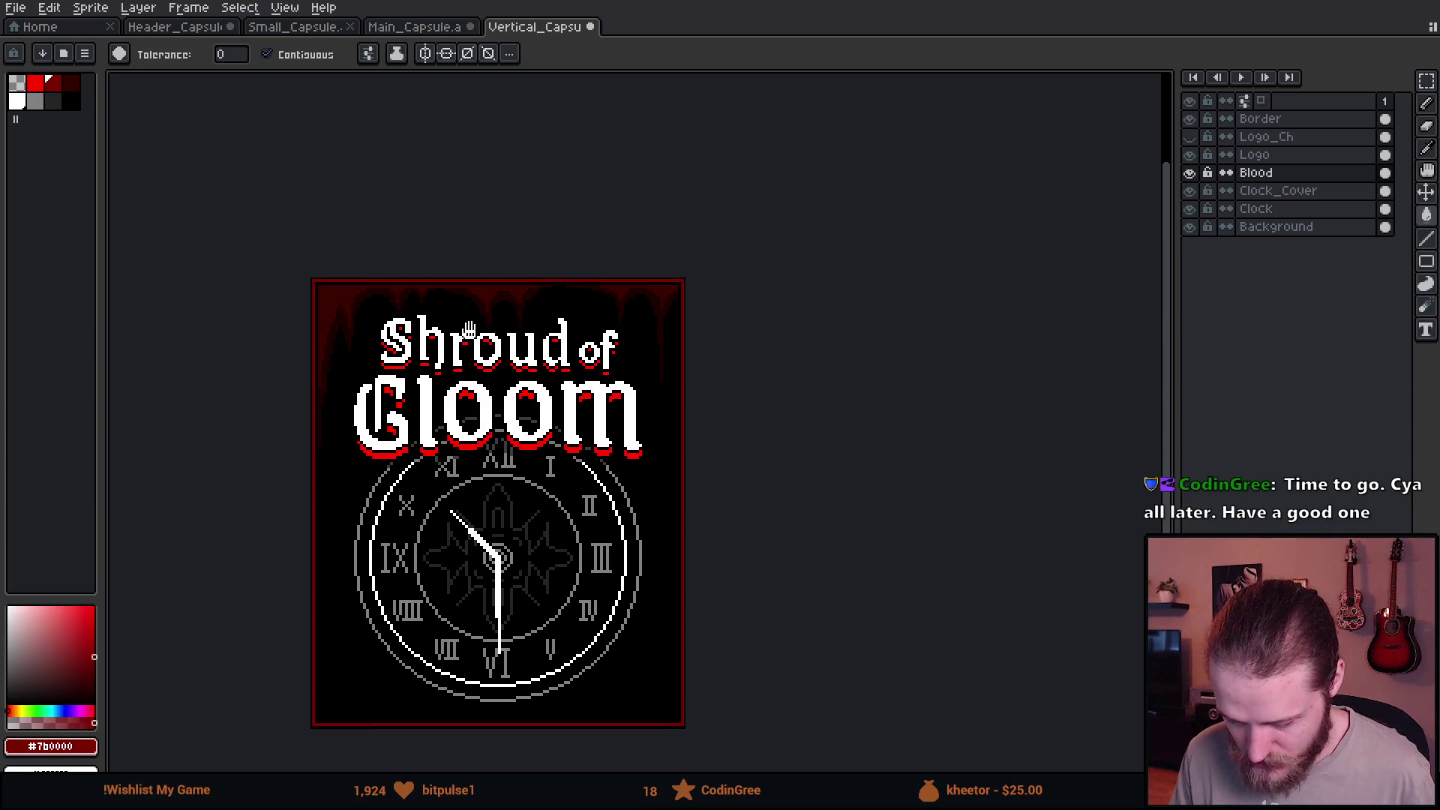
pyautogui.scroll(-1, 498, 183)
pyautogui.scroll(1, 499, 183)
pyautogui.click(414, 26)
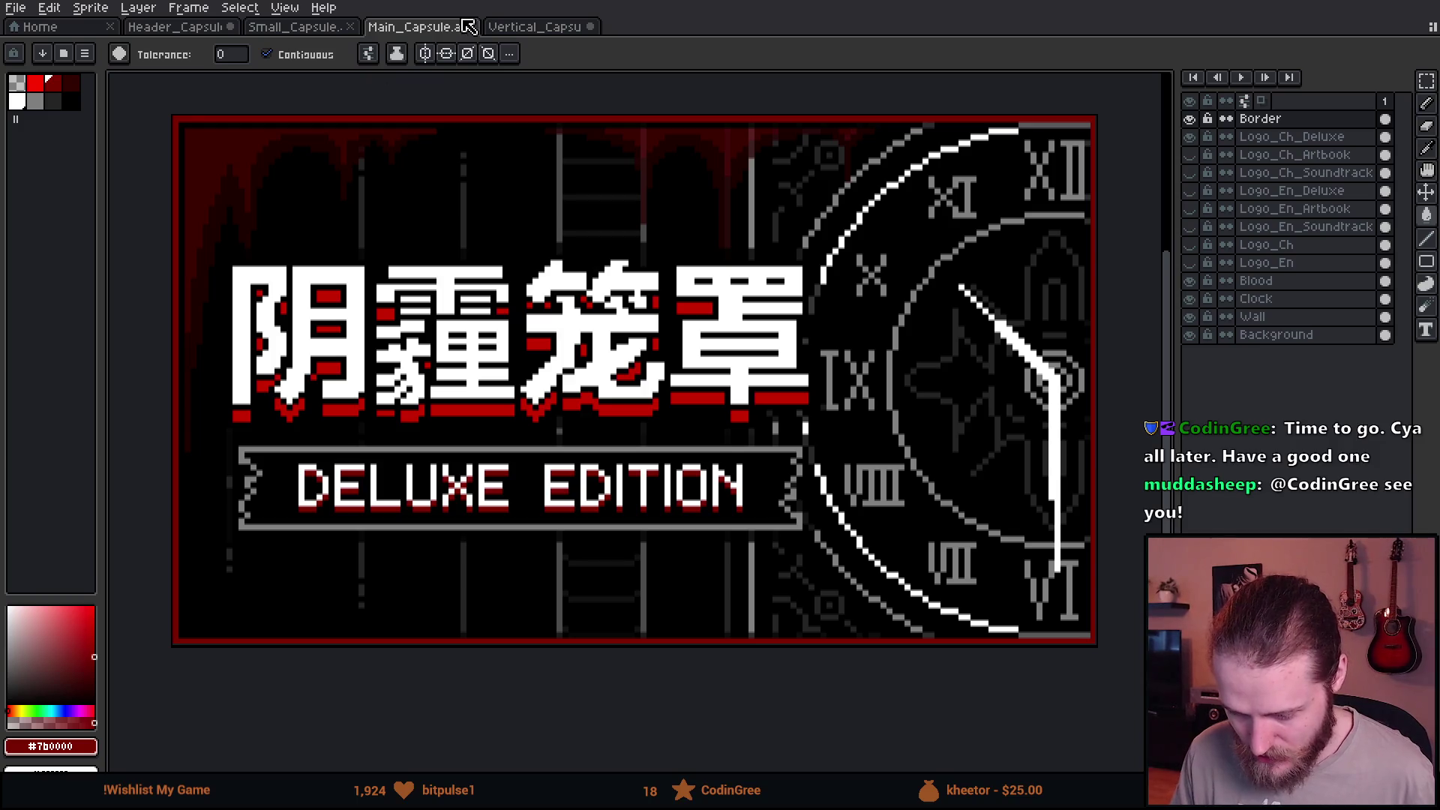
# Touch up a pixel on the Logo_Ch_Deluxe layer with the pencil, undoing to compare.
pyautogui.press('v')
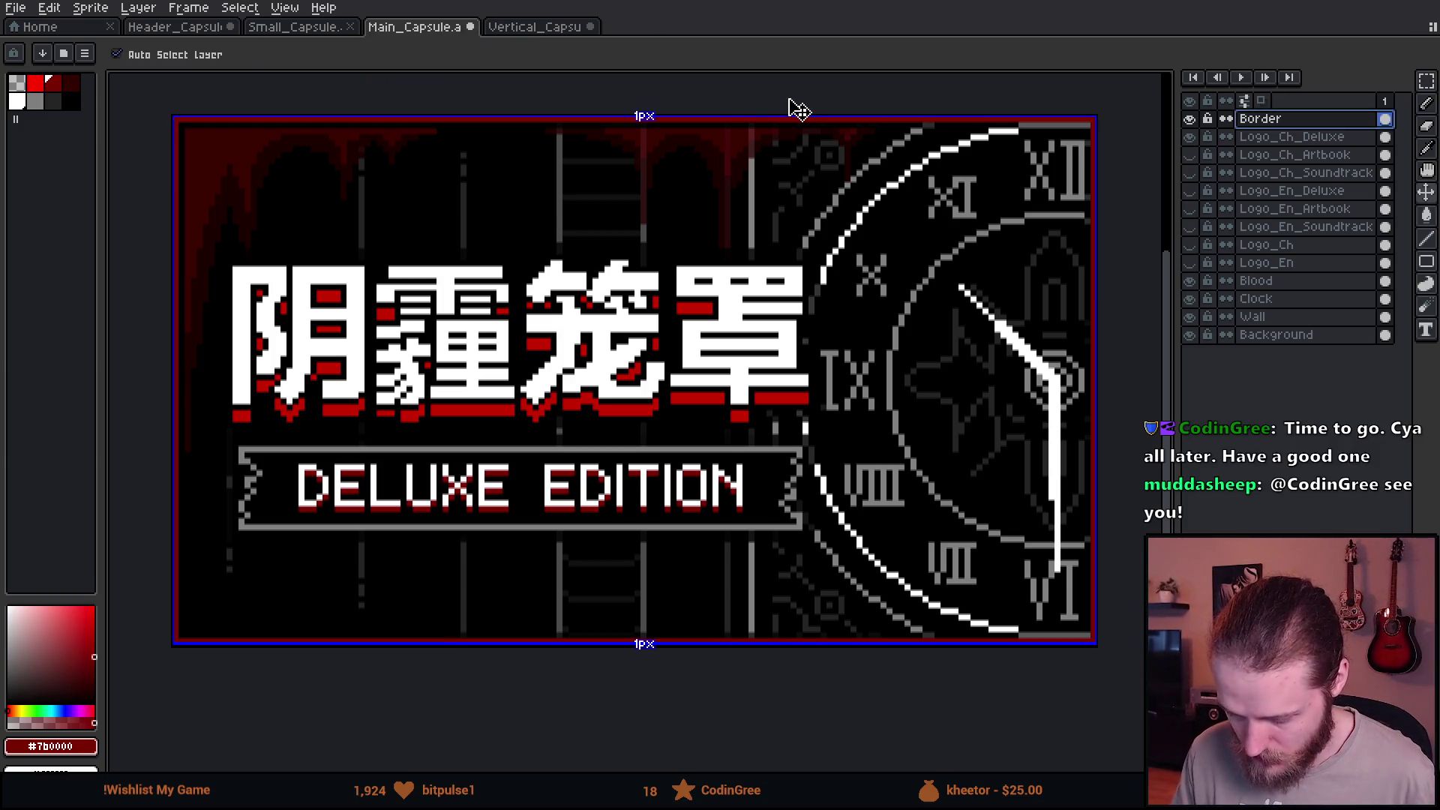
pyautogui.press('b')
pyautogui.scroll(5, 560, 315)
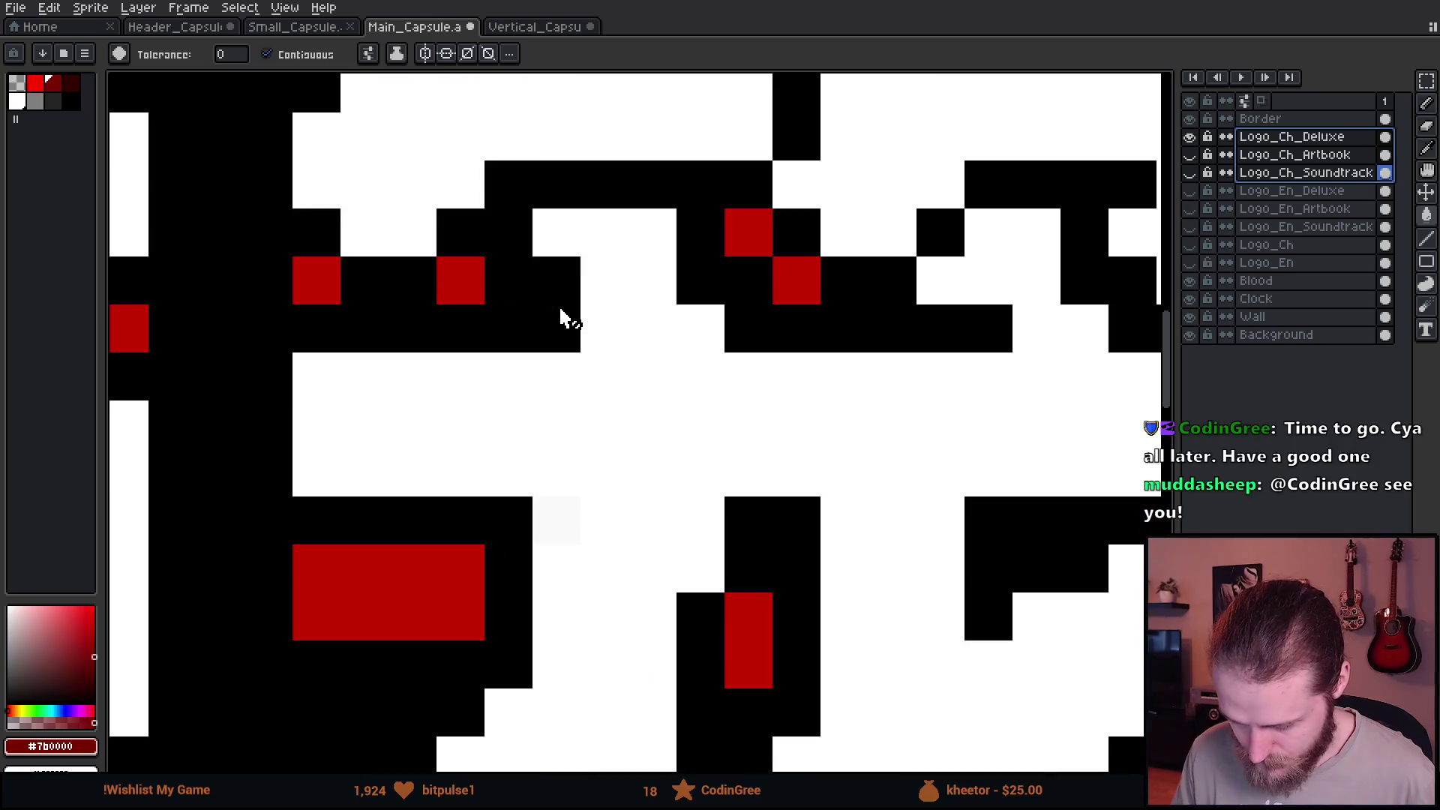
pyautogui.scroll(-1, 450, 322)
pyautogui.click(713, 265)
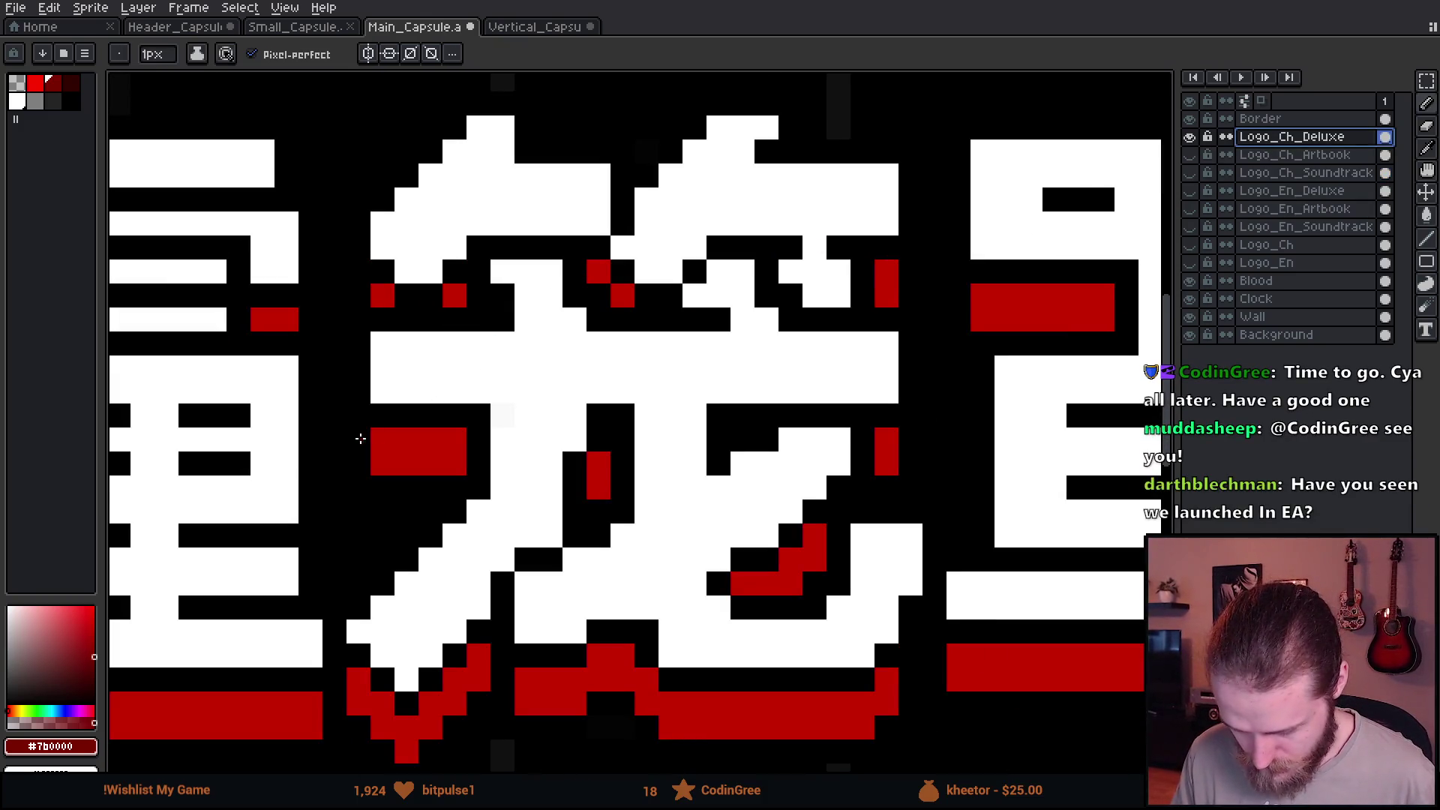
pyautogui.keyDown('alt'); pyautogui.click(414, 374); pyautogui.keyUp('alt')
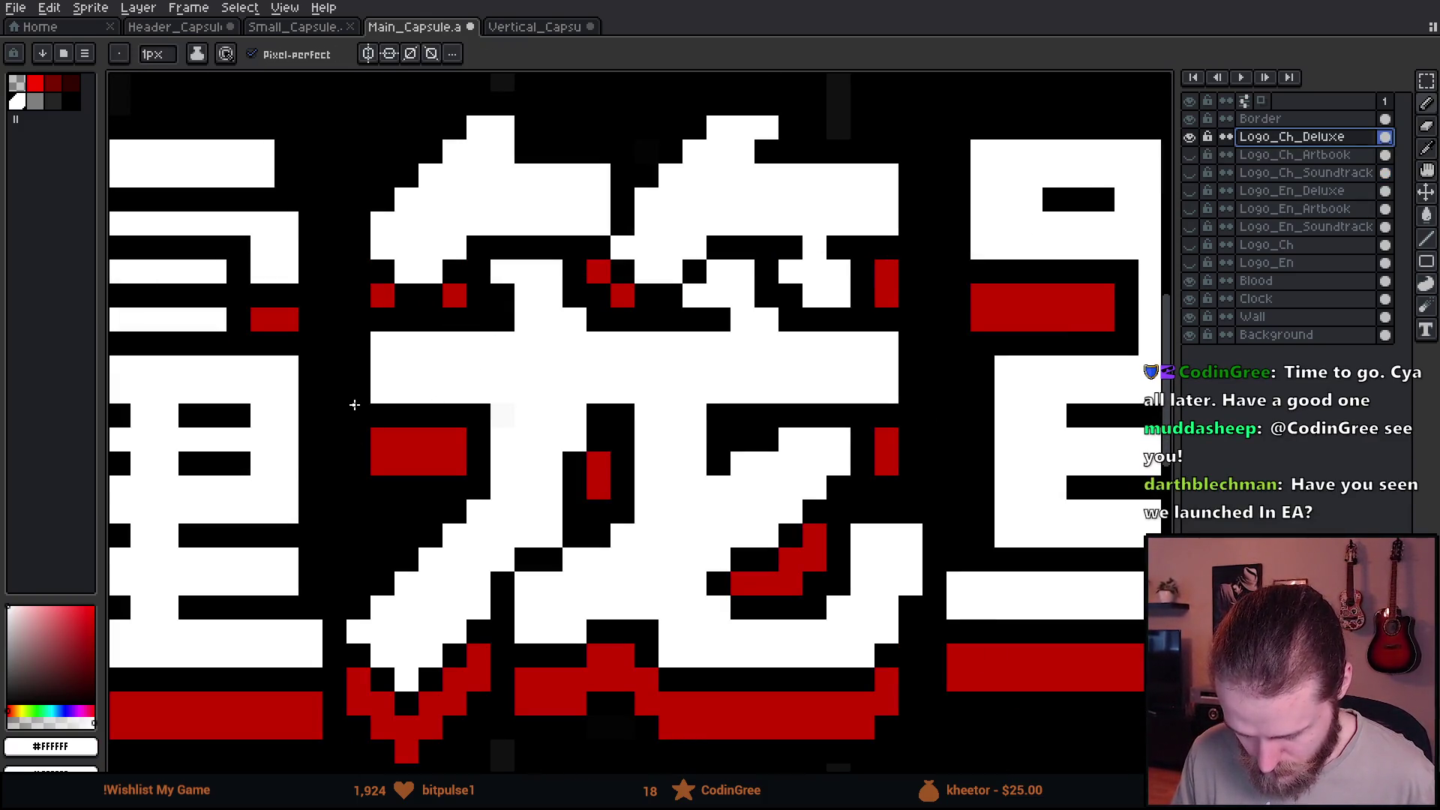
pyautogui.hotkey('ctrl', 'z')
pyautogui.scroll(-4, 353, 404)
pyautogui.scroll(2, 353, 379)
pyautogui.scroll(1, 552, 287)
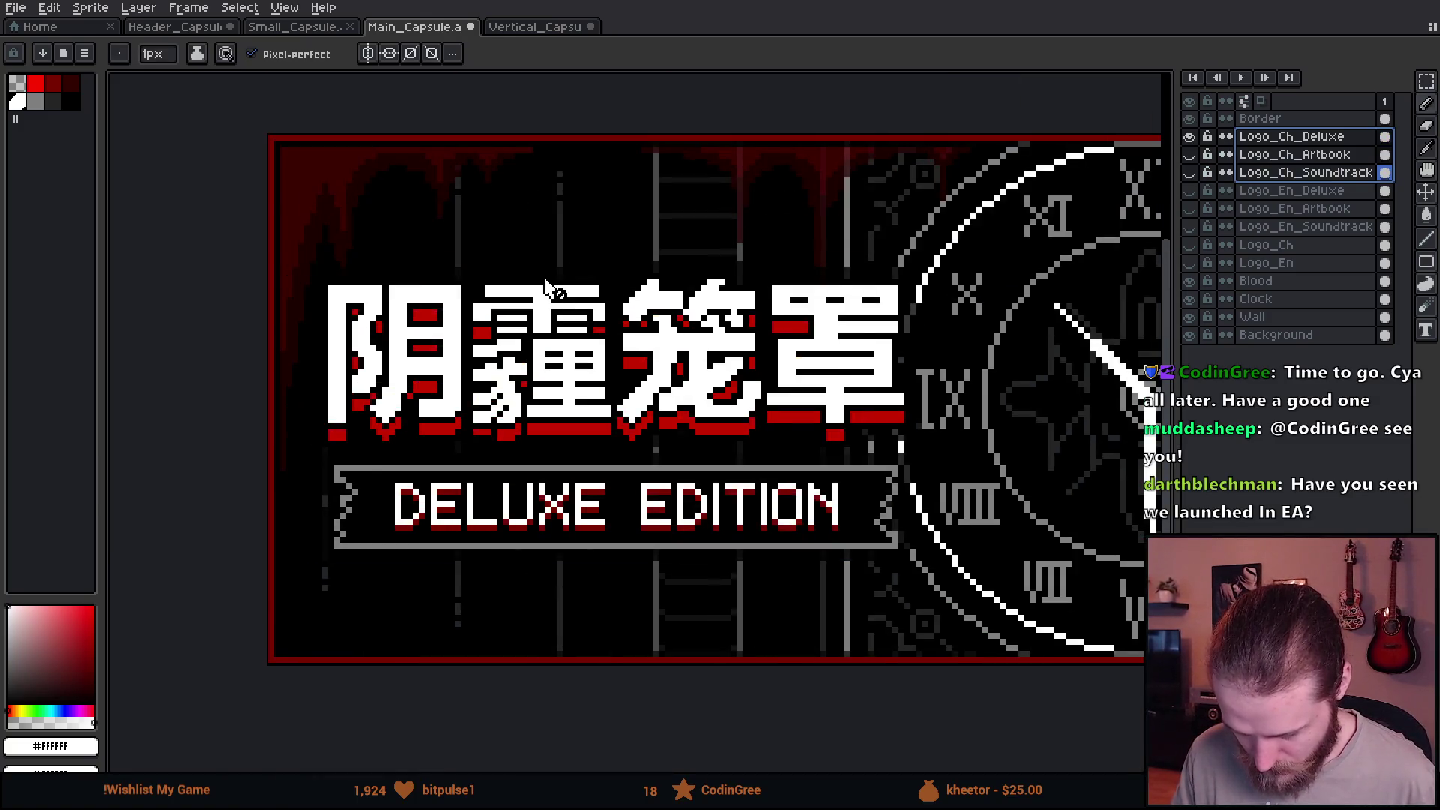
pyautogui.scroll(1, 591, 237)
pyautogui.click(1272, 136)
pyautogui.scroll(1, 655, 250)
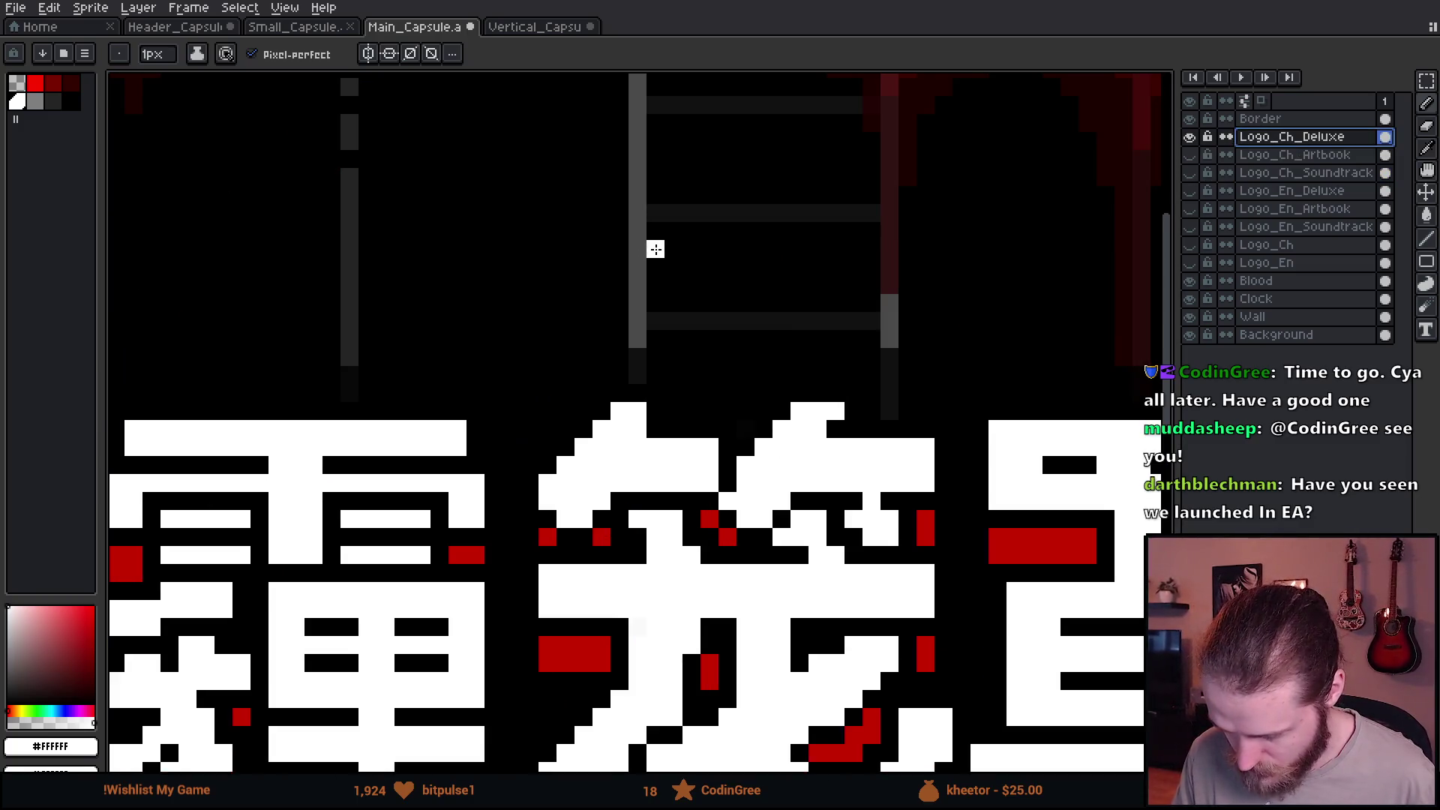
pyautogui.scroll(-3, 655, 250)
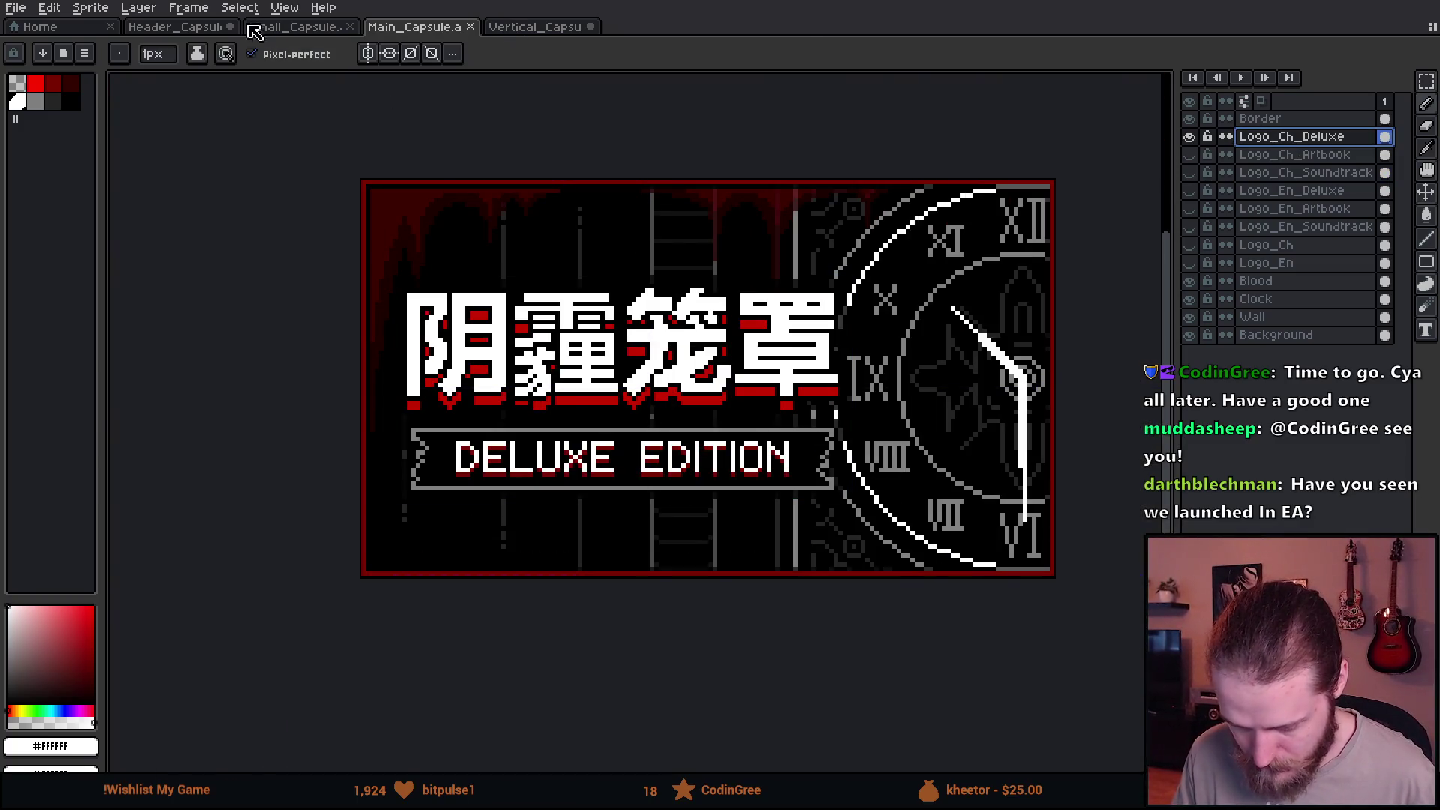
# Copy the six logo variant layers from the Header_Capsule document.
pyautogui.click(169, 27)
pyautogui.moveTo(1328, 155); pyautogui.dragTo(1333, 248)
pyautogui.hotkey('ctrl', 'c')
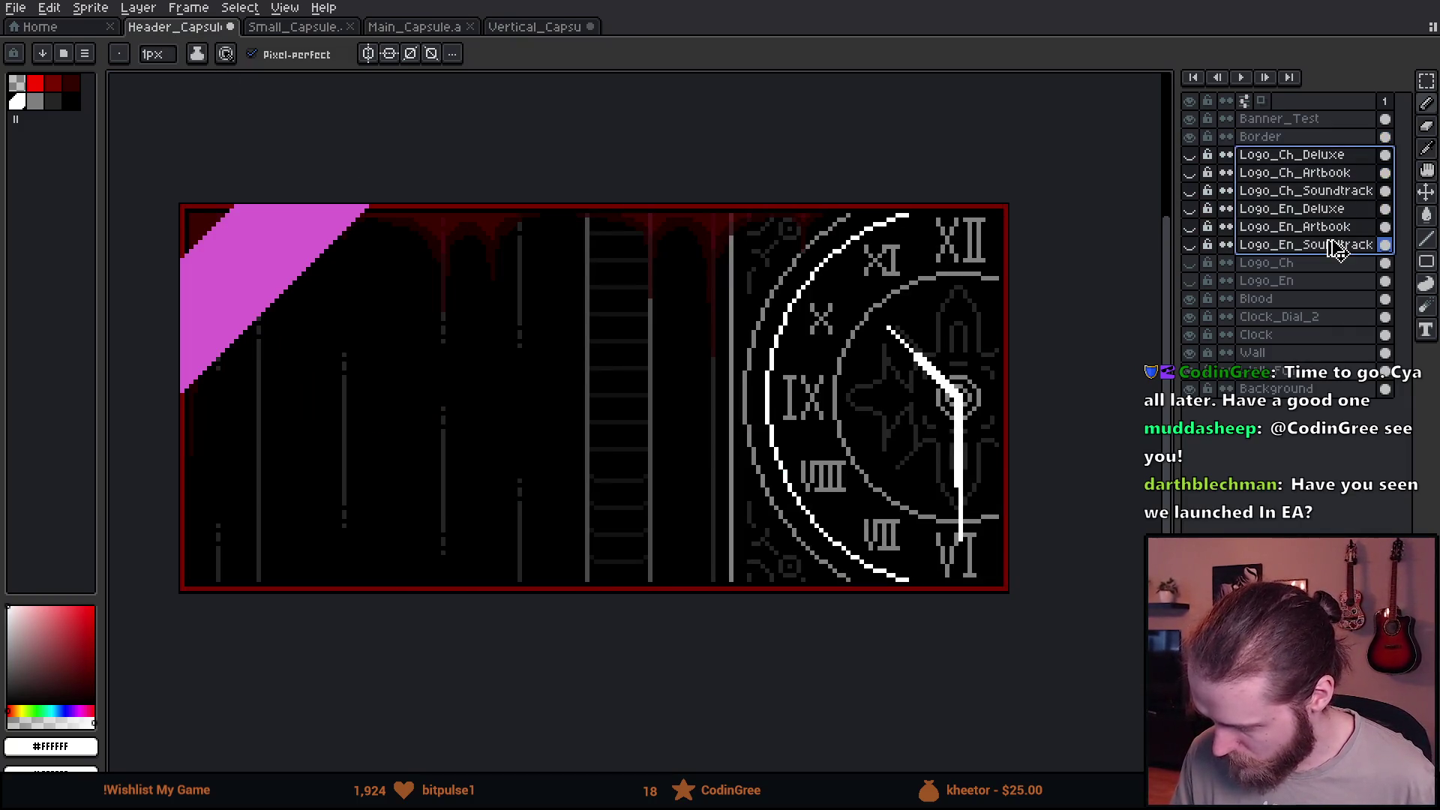
# Paste the six logo layers into Vertical_Capsule above Border, then move Border back to the top.
pyautogui.click(527, 33)
pyautogui.click(1294, 120)
pyautogui.hotkey('ctrl', 'v')
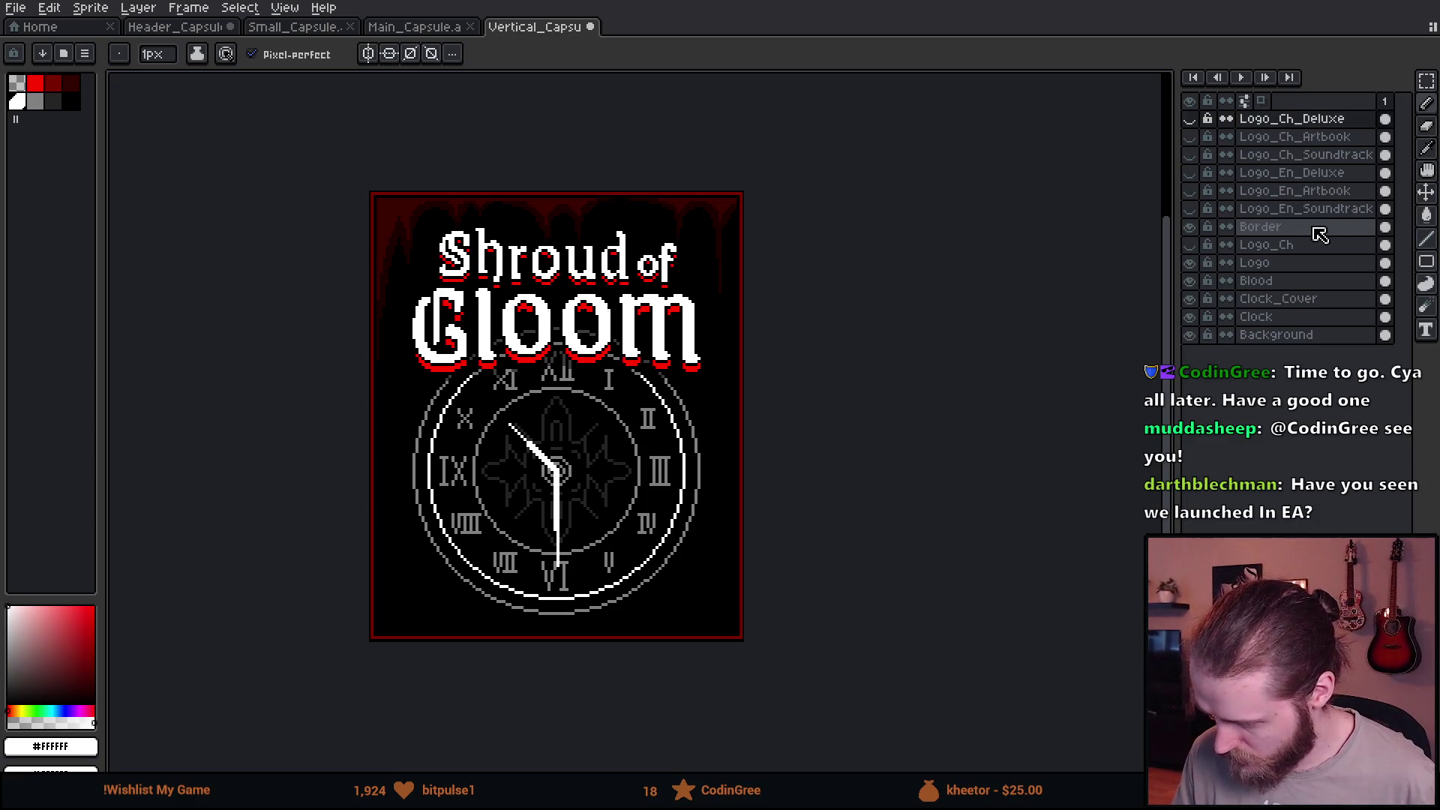
pyautogui.click(1317, 229)
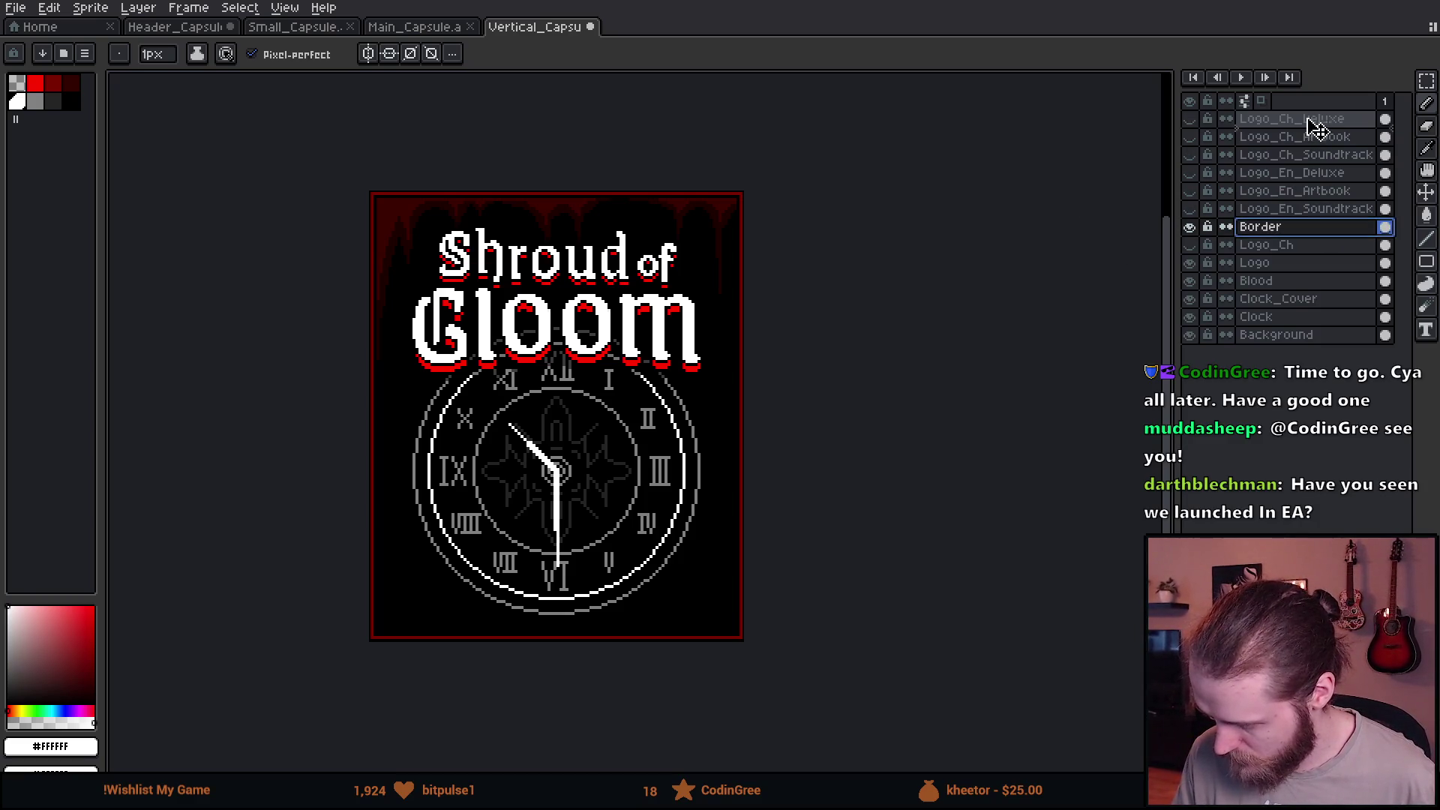
pyautogui.moveTo(1322, 230); pyautogui.dragTo(1311, 118)
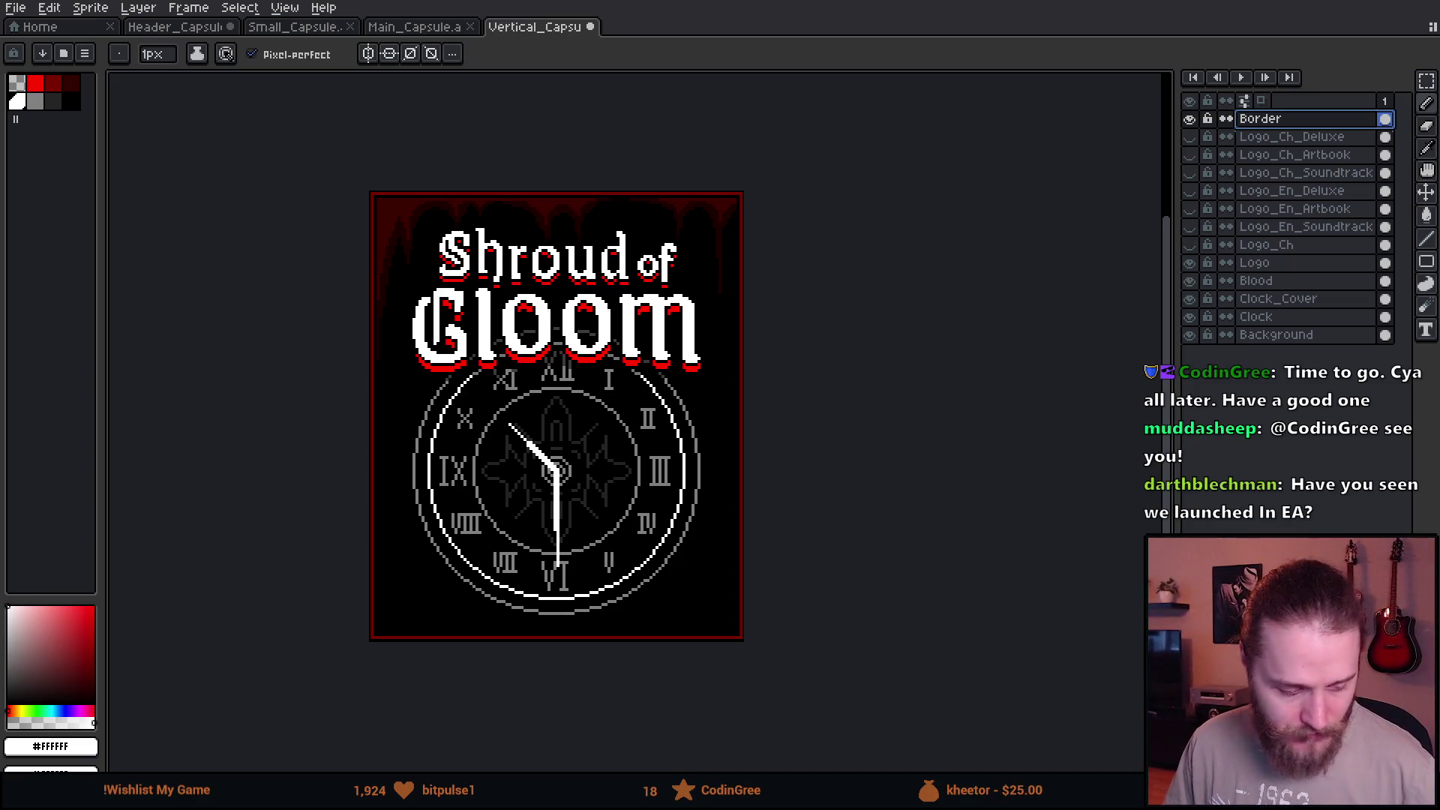
# Preview the Soundtrack, Artbook and Deluxe banners and select Logo_En_Deluxe, dismissing Canvas Size unchanged.
pyautogui.click(1189, 227)
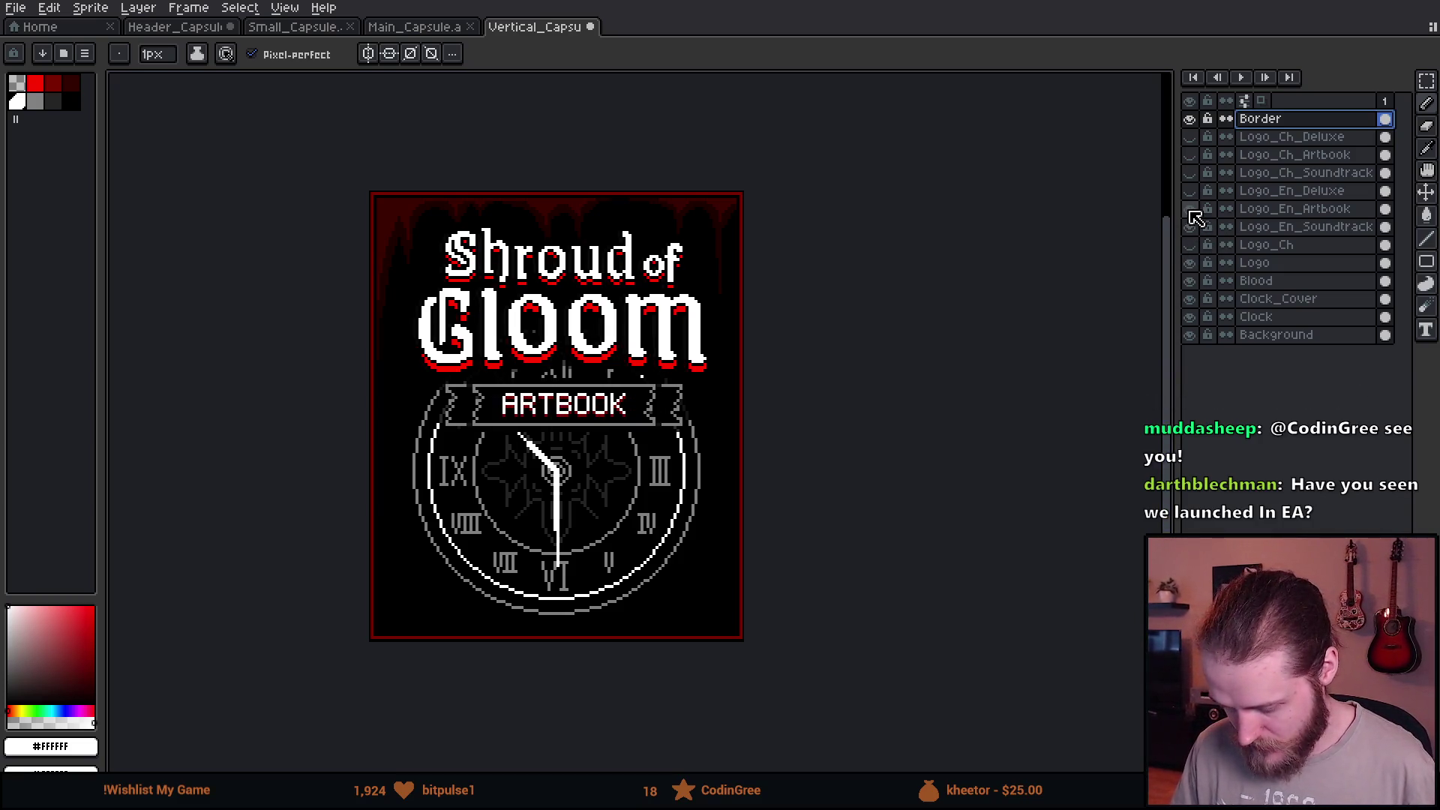
pyautogui.click(1192, 191)
pyautogui.click(1291, 190)
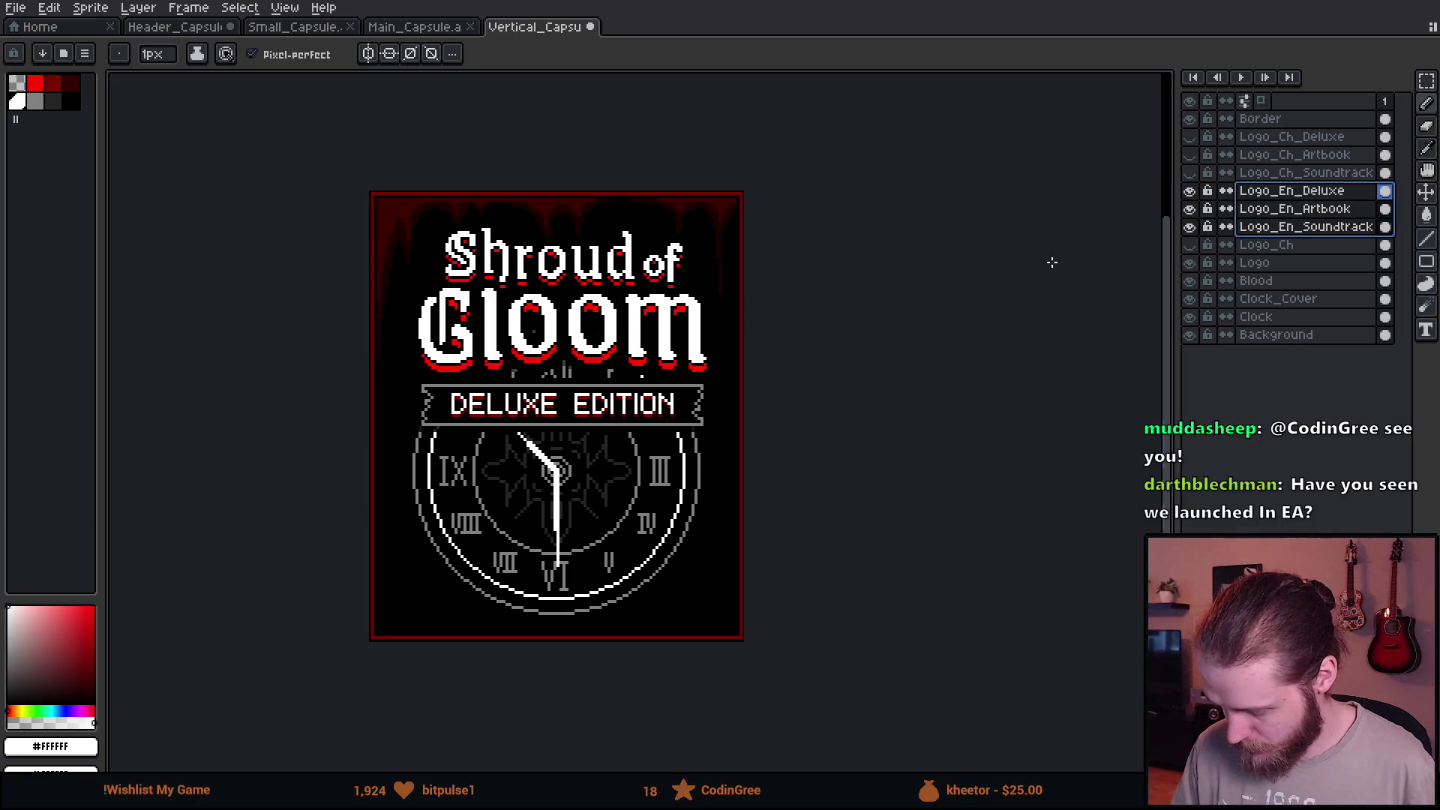
pyautogui.scroll(3, 480, 383)
pyautogui.hotkey('ctrl', 'alt', 'c')
pyautogui.click(1253, 506)
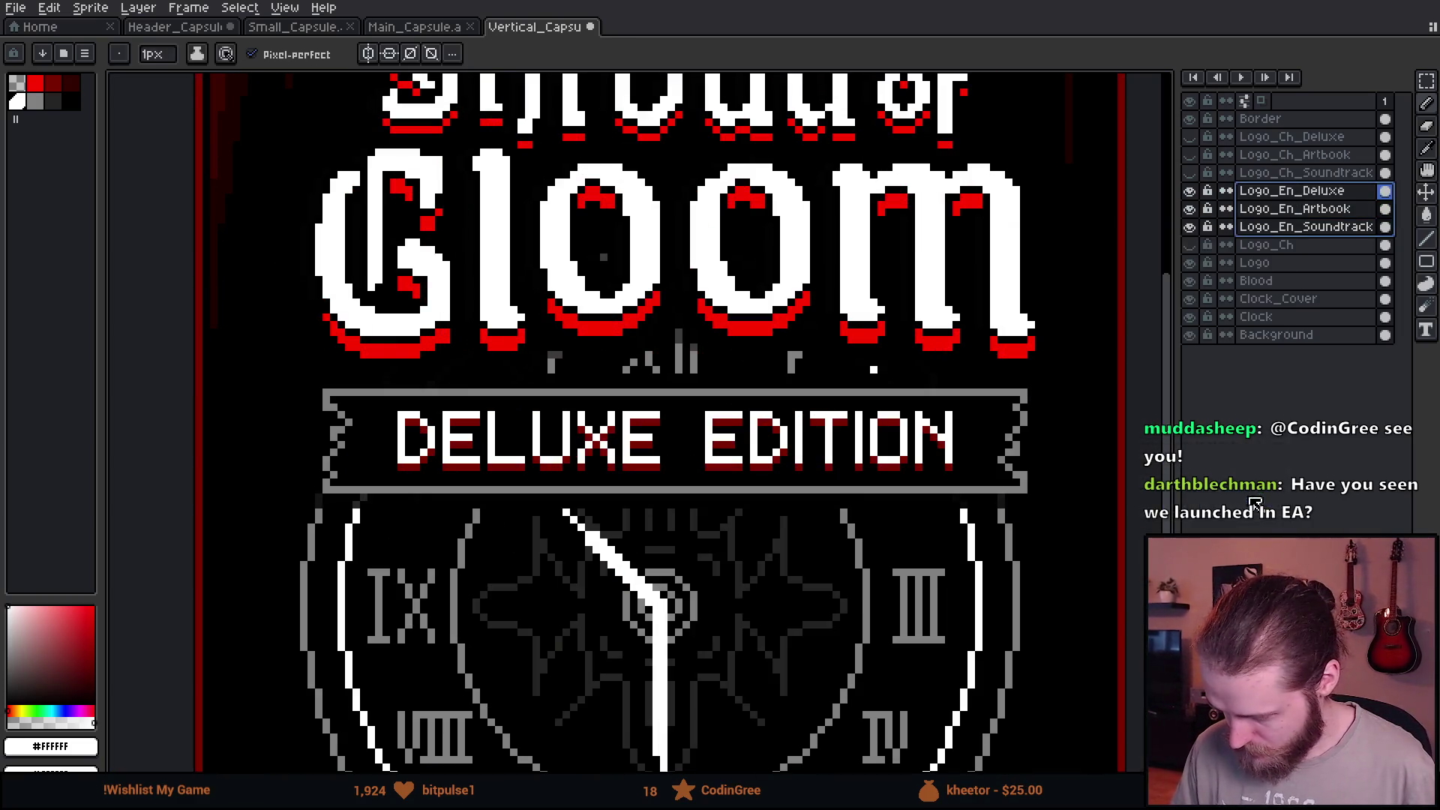
# Move the English logo banners down about 20 px and check the Deluxe banner against the clock.
pyautogui.press('v')
pyautogui.scroll(-1, 688, 284)
pyautogui.scroll(1, 689, 284)
pyautogui.scroll(-1, 696, 282)
pyautogui.scroll(3, 695, 281)
pyautogui.moveTo(664, 415)
pyautogui.mouseDown()
pyautogui.moveTo(663, 439)
pyautogui.moveTo(658, 415)
pyautogui.mouseUp()
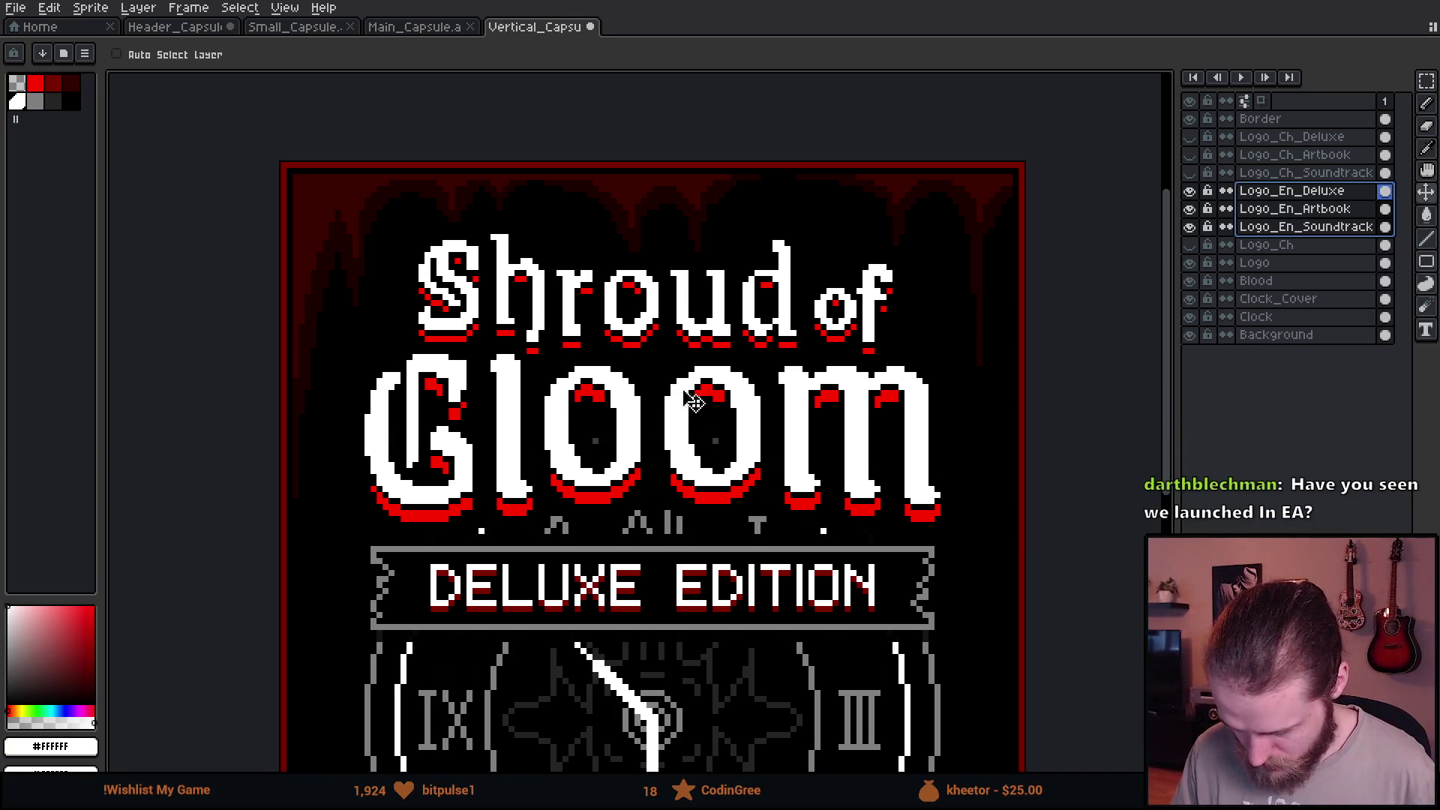
pyautogui.click(1190, 192)
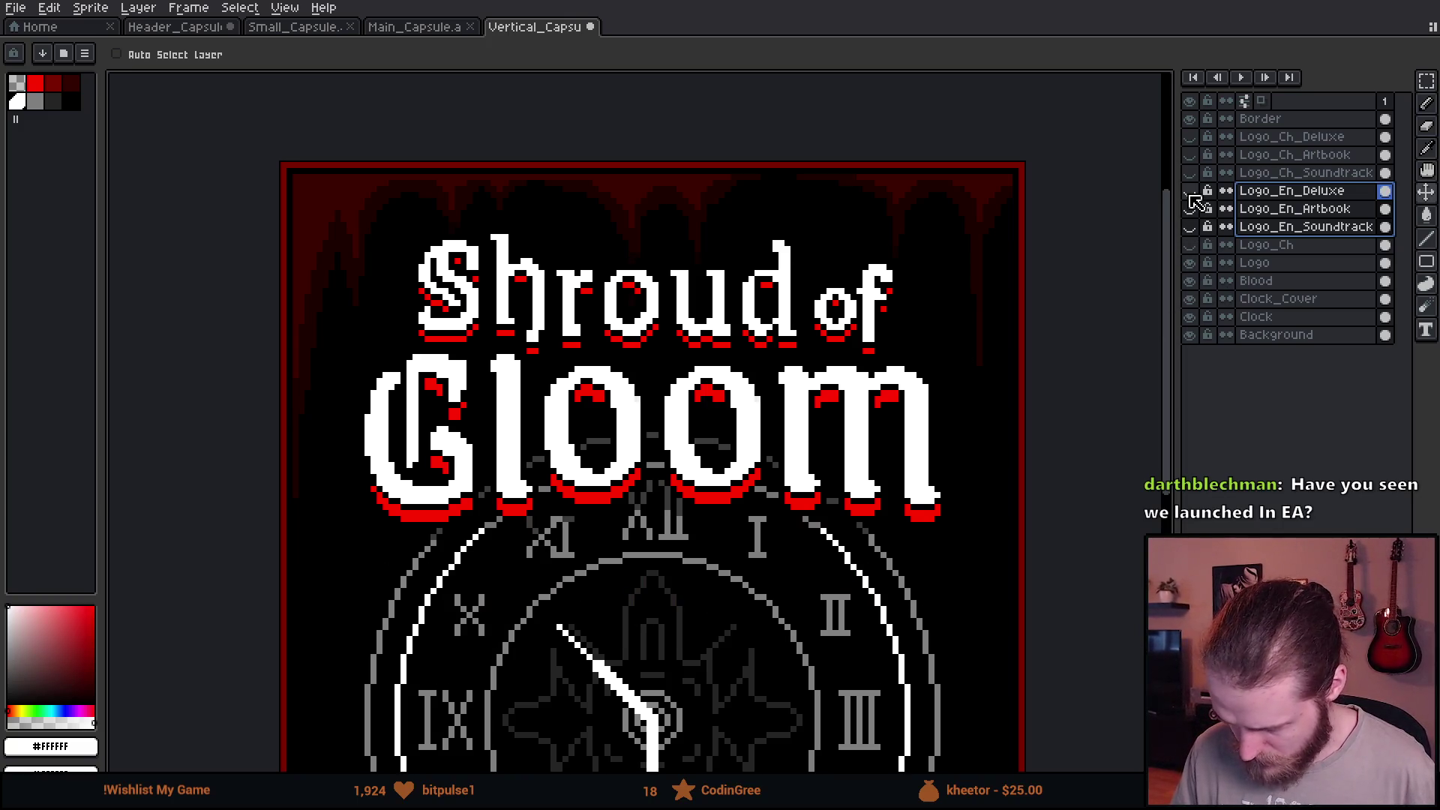
pyautogui.click(1191, 192)
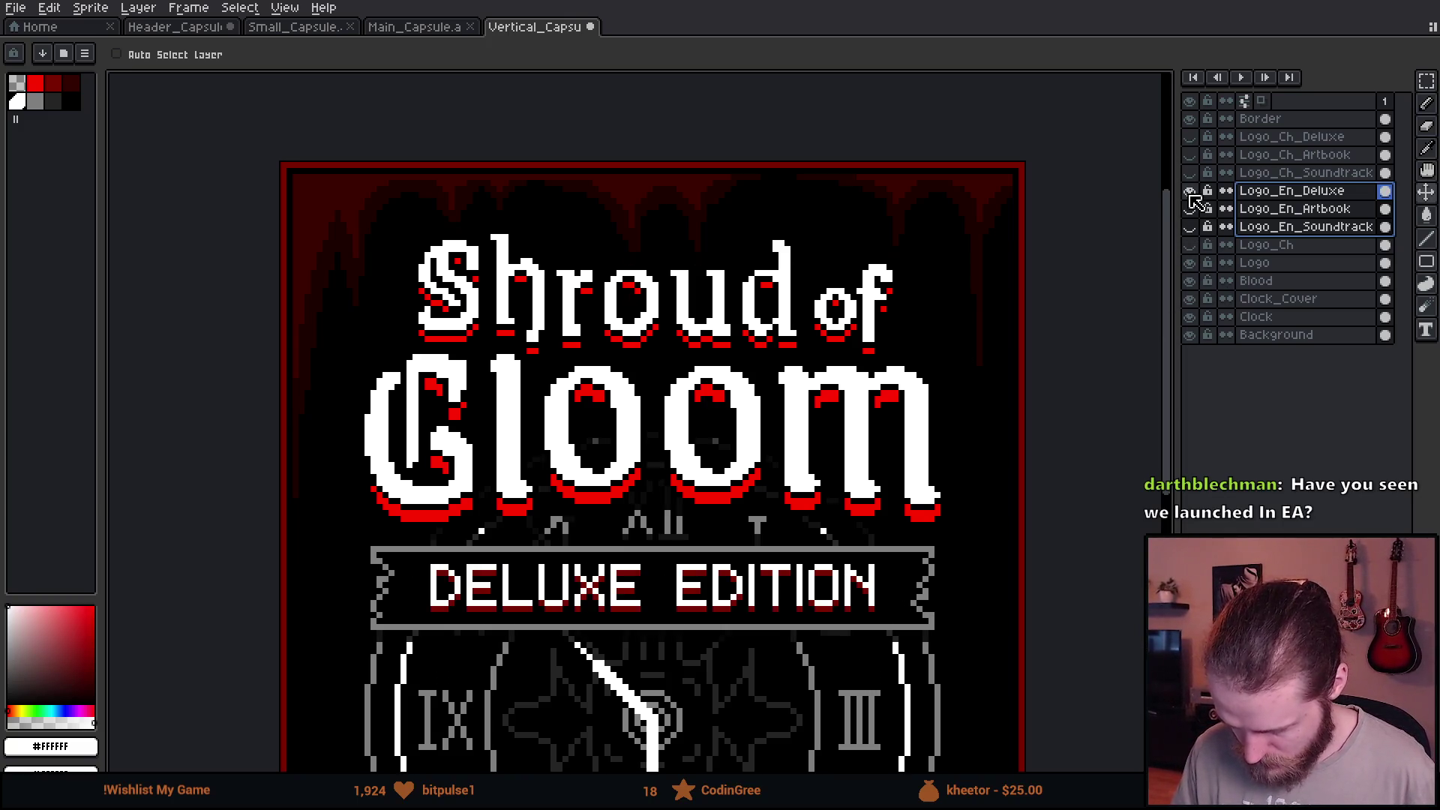
pyautogui.scroll(-3, 850, 357)
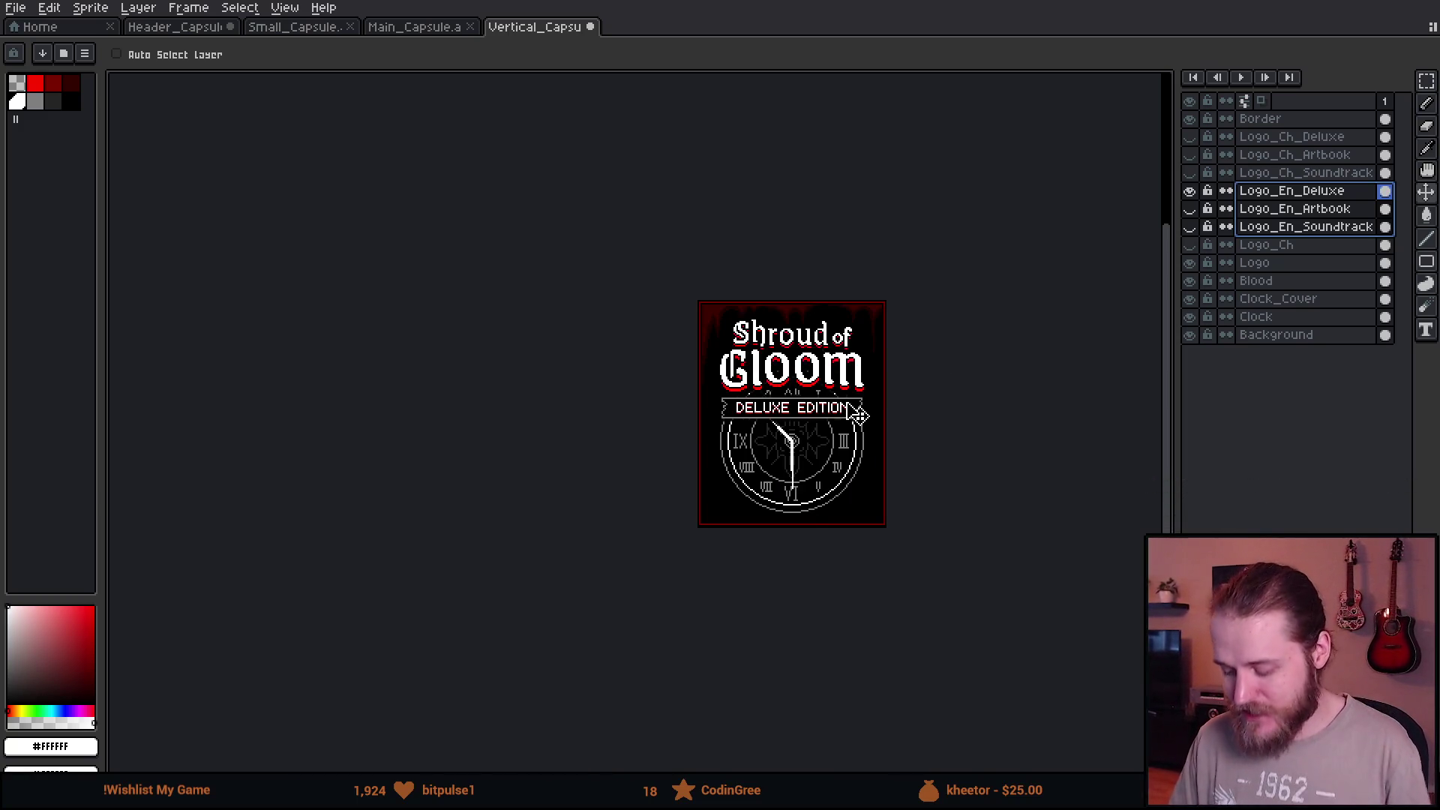
pyautogui.scroll(1, 855, 393)
pyautogui.scroll(-1, 954, 288)
pyautogui.scroll(1, 822, 306)
pyautogui.scroll(-1, 827, 309)
pyautogui.scroll(1, 833, 315)
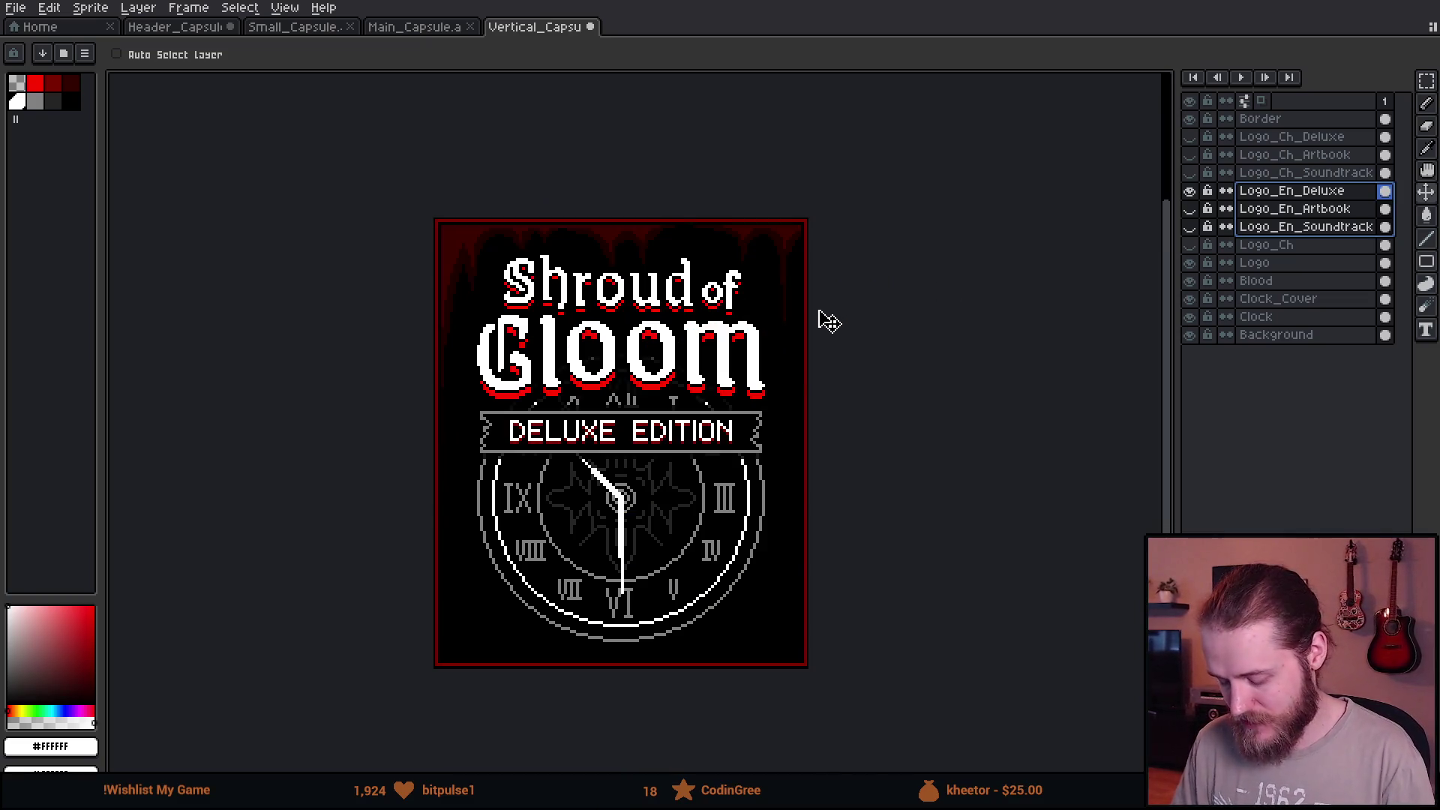
pyautogui.scroll(1, 636, 388)
pyautogui.scroll(1, 638, 388)
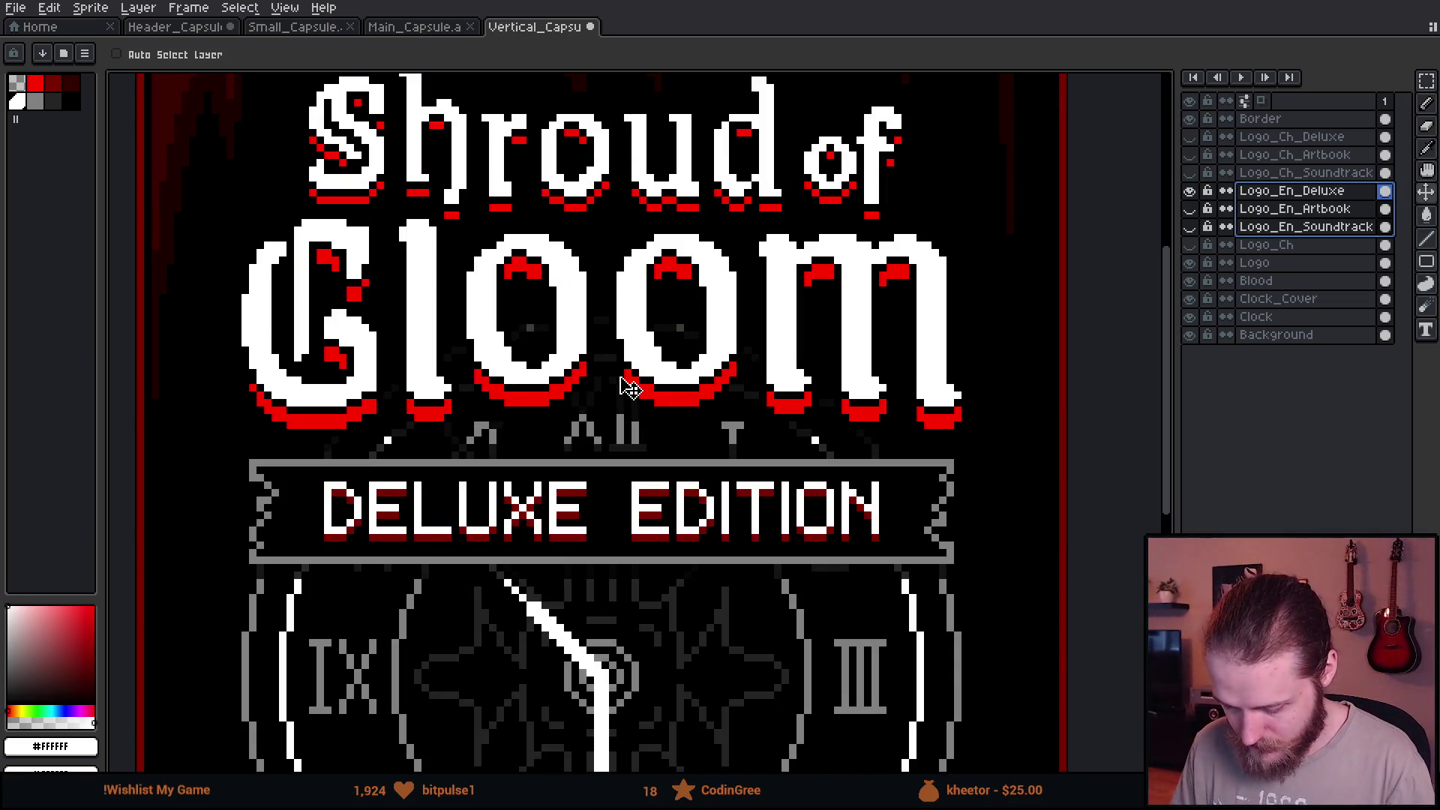
pyautogui.scroll(2, 698, 444)
pyautogui.press('b')
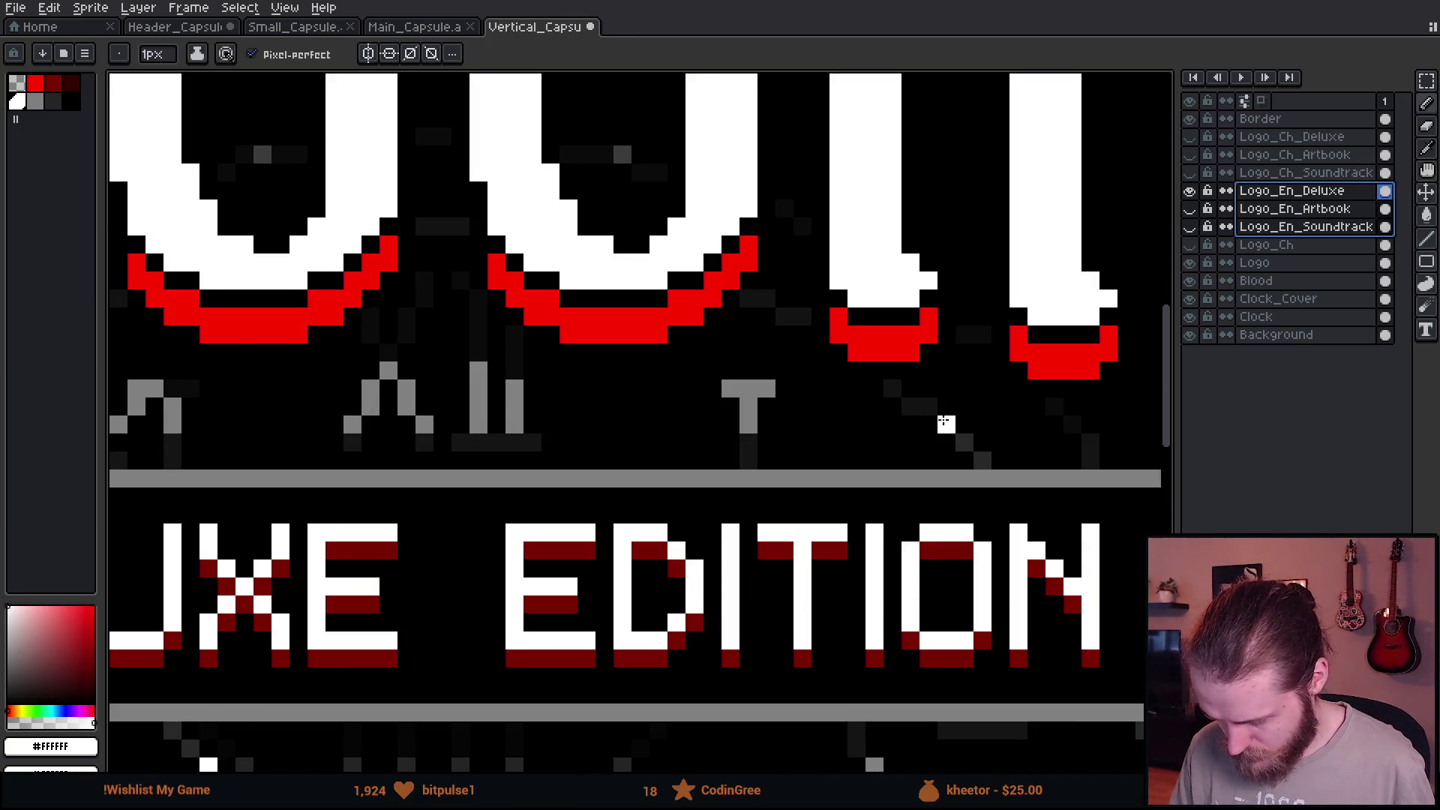
pyautogui.hscroll(2, 878, 416)
pyautogui.hscroll(2, 810, 427)
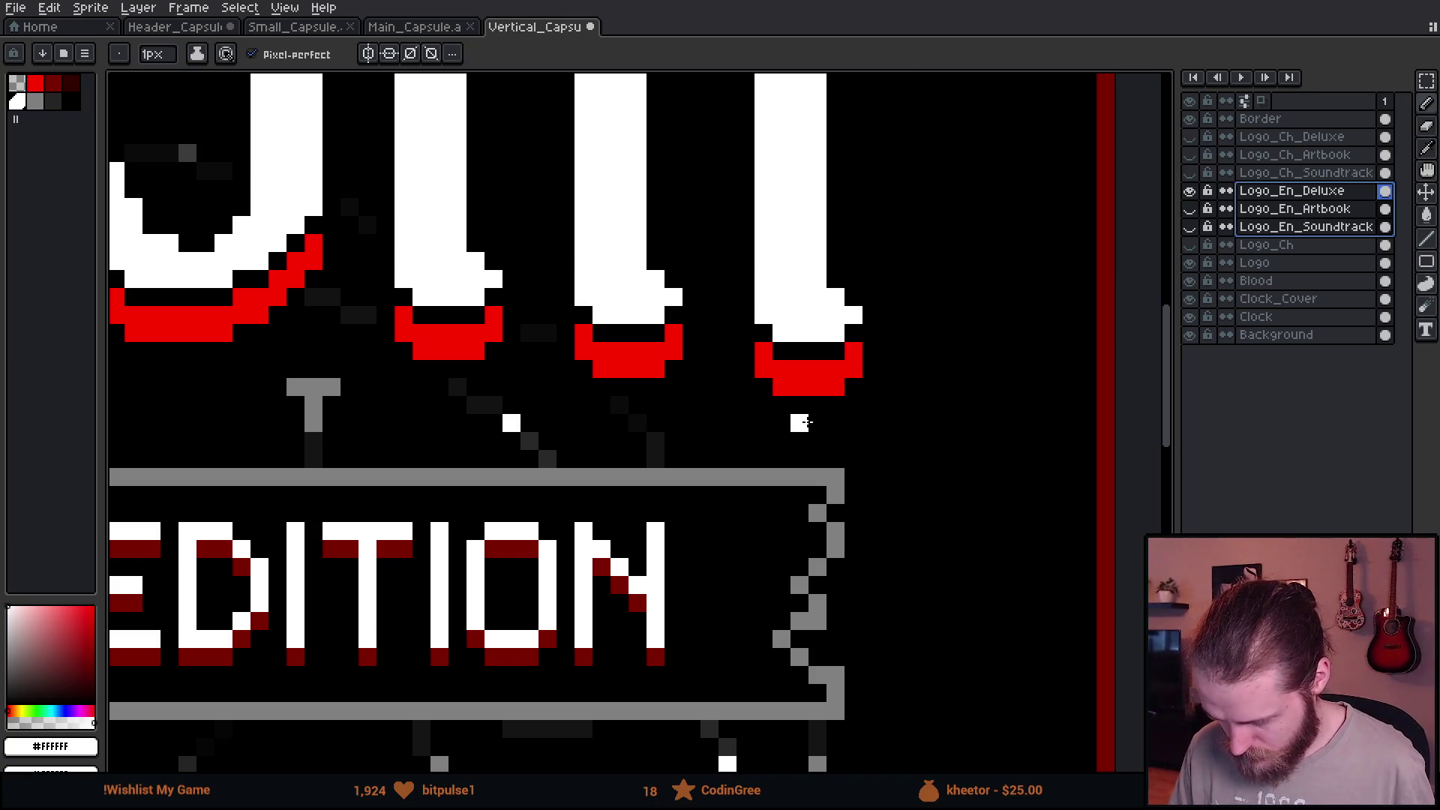
pyautogui.scroll(-2, 810, 426)
pyautogui.scroll(1, 732, 427)
pyautogui.scroll(1, 672, 432)
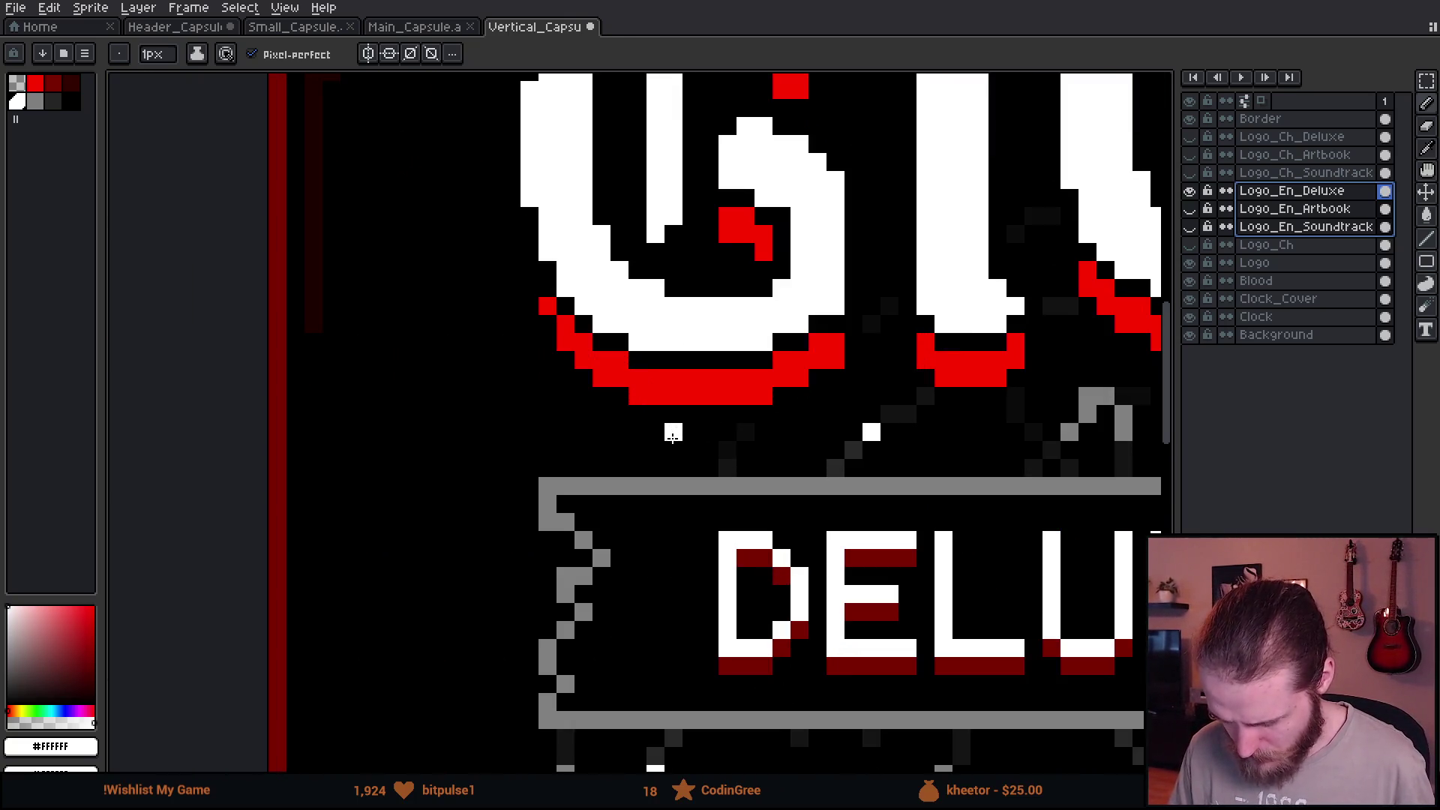
pyautogui.click(1190, 192)
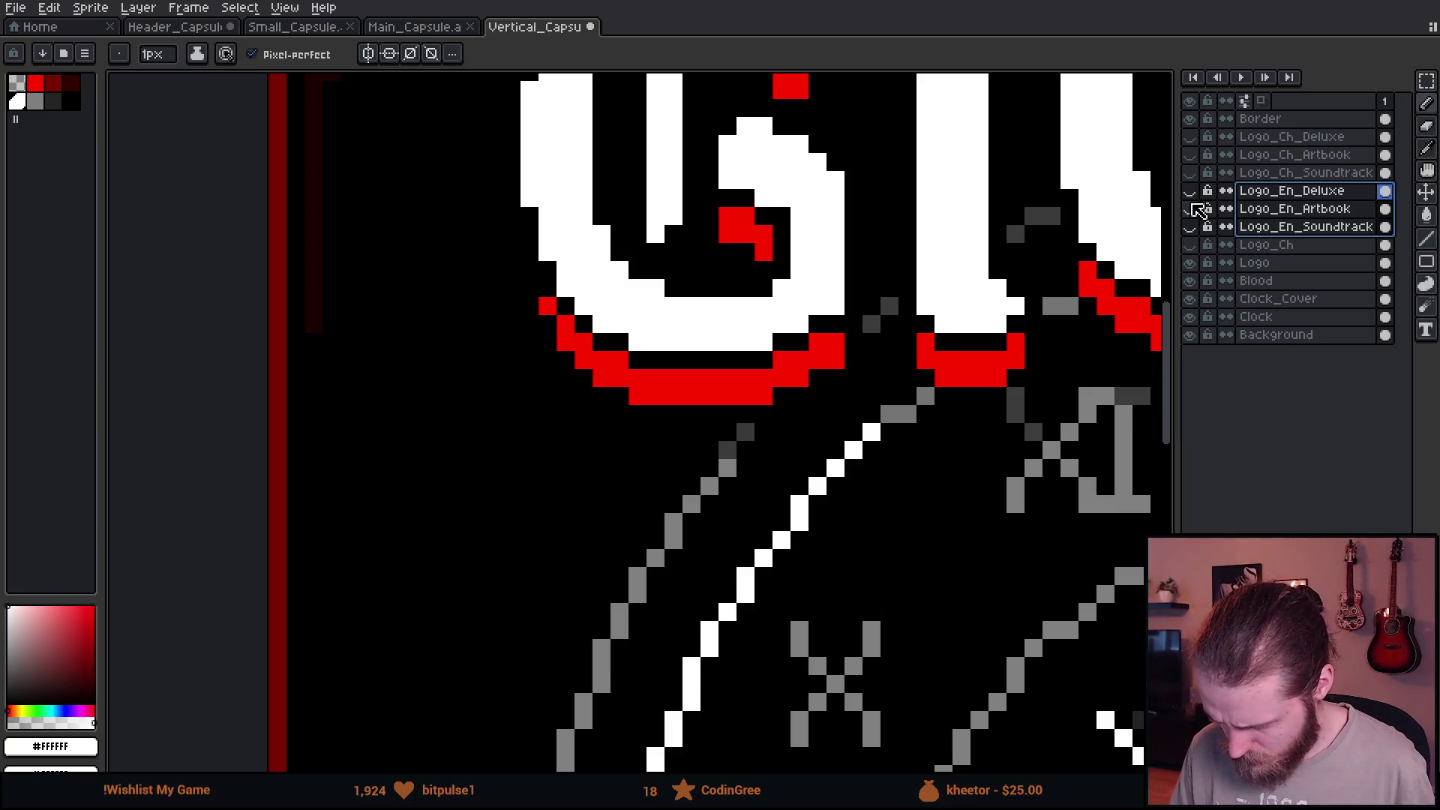
pyautogui.moveTo(1066, 419); pyautogui.dragTo(612, 401)
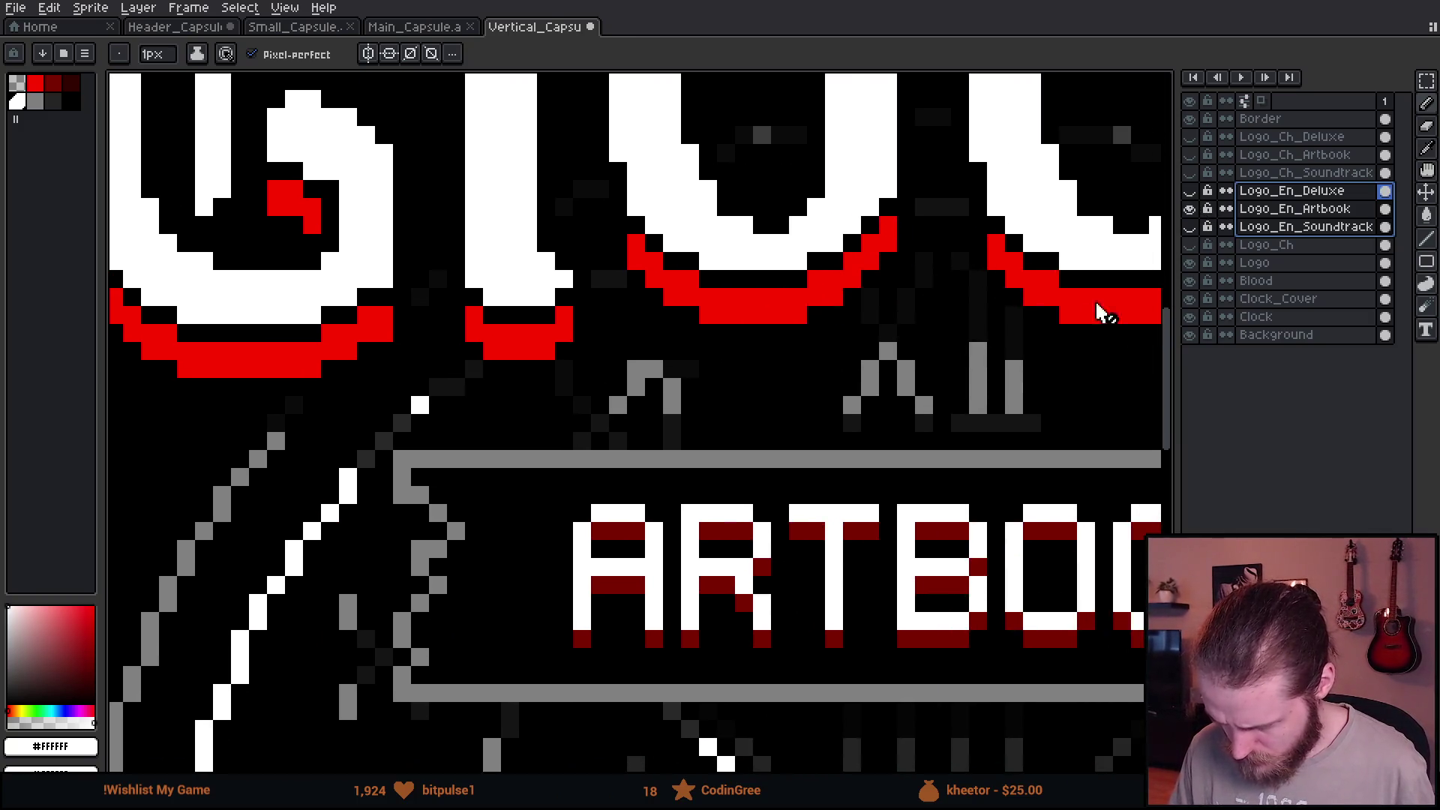
pyautogui.click(1190, 209)
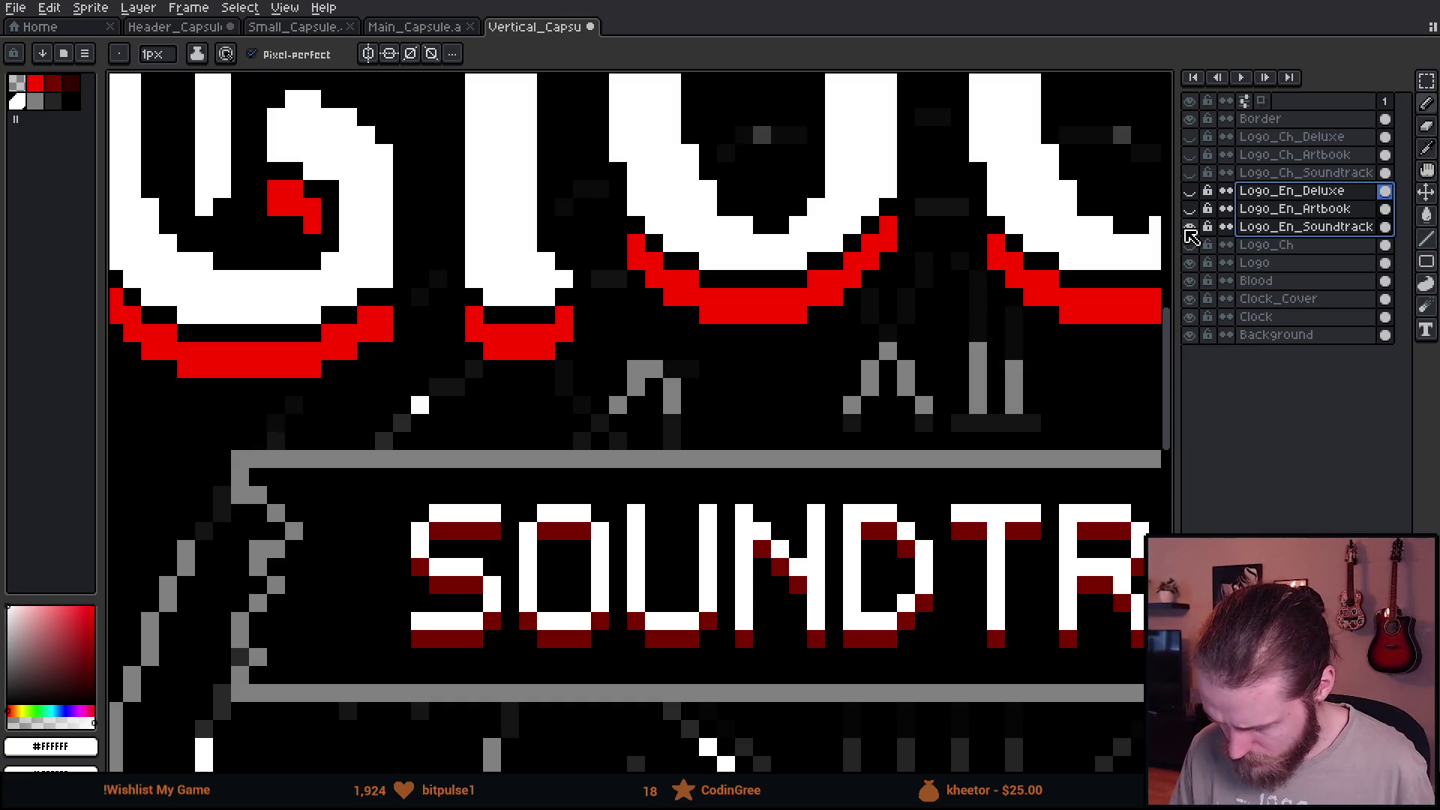
pyautogui.click(1191, 227)
pyautogui.click(1190, 173)
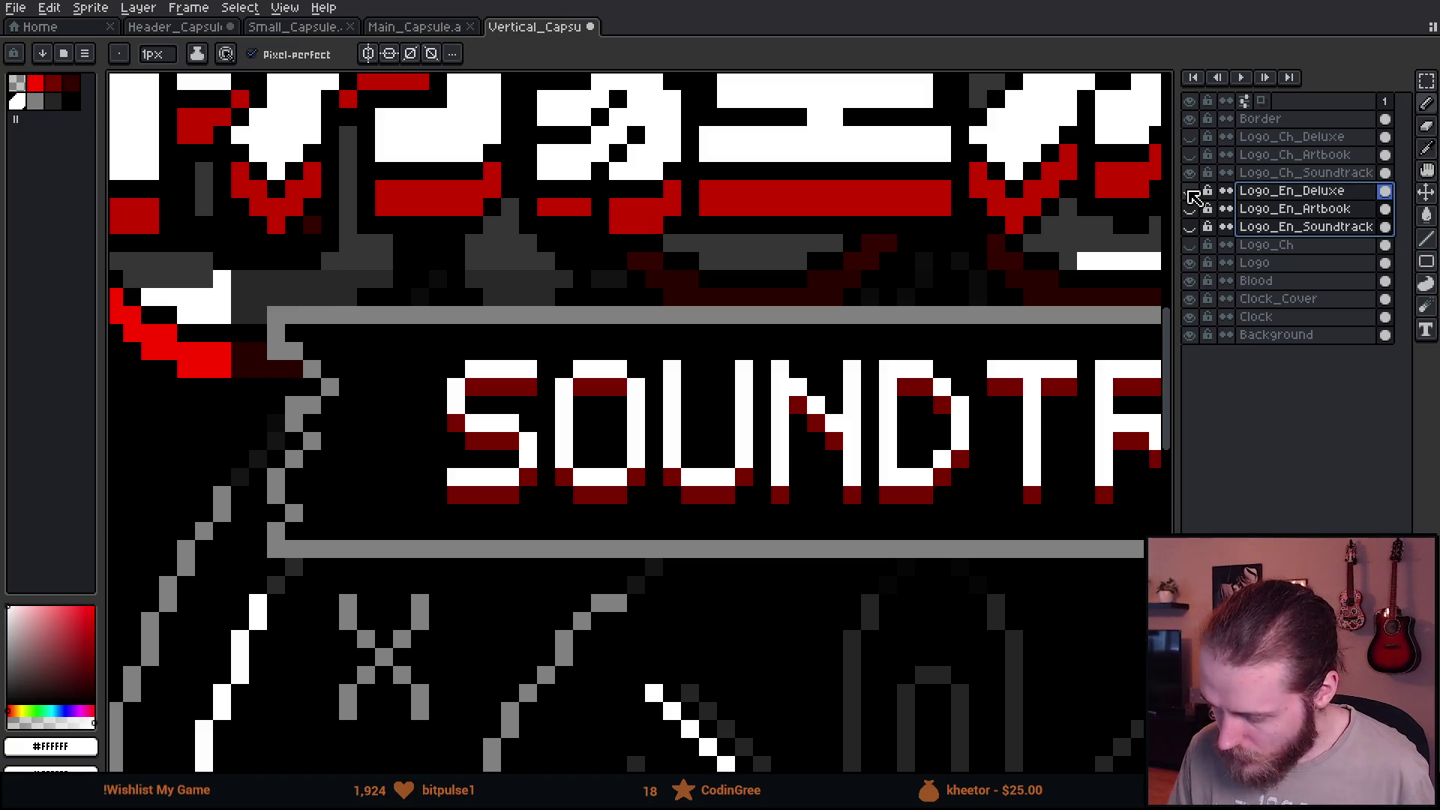
pyautogui.click(1190, 192)
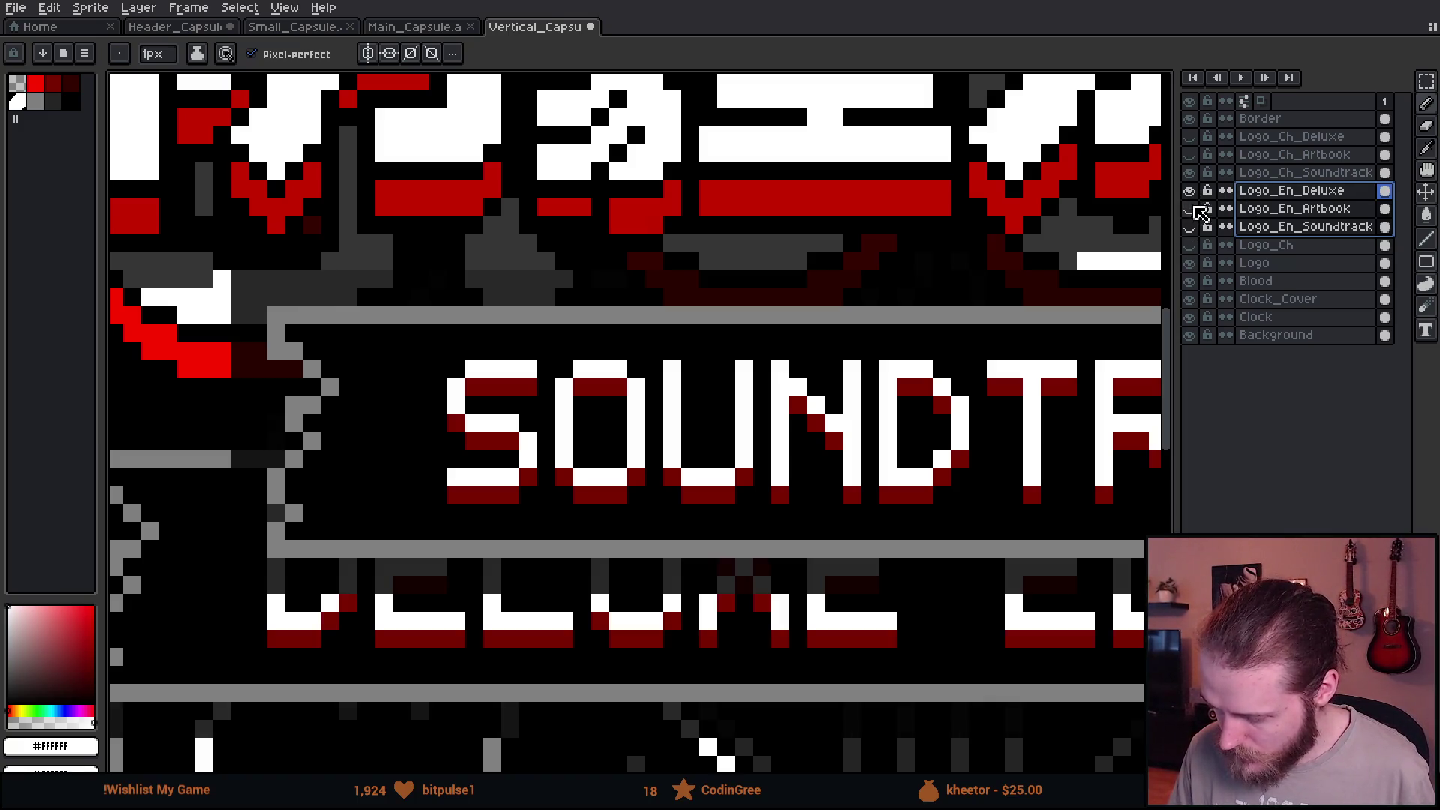
pyautogui.click(1191, 191)
pyautogui.click(1191, 191)
pyautogui.scroll(1, 396, 332)
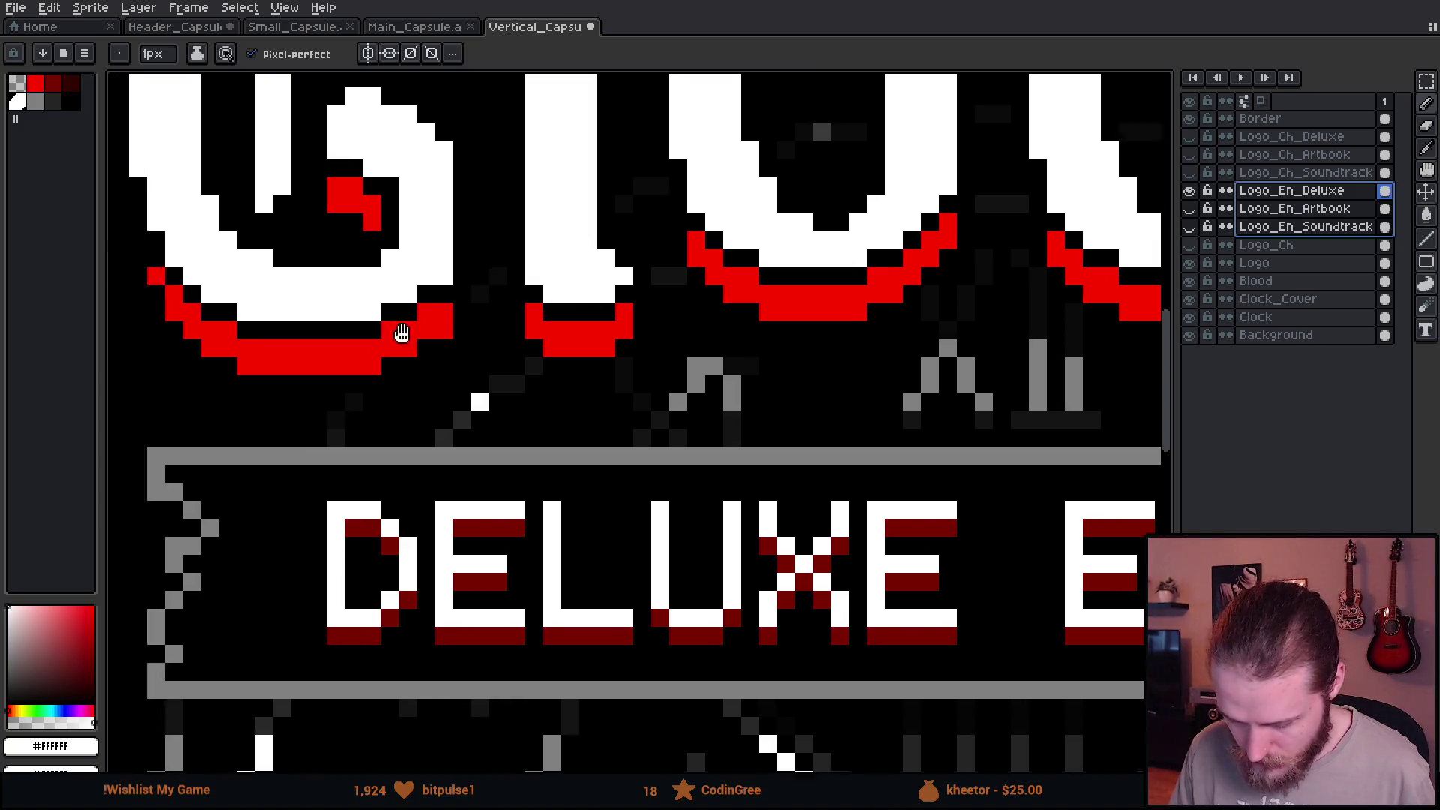
pyautogui.scroll(2, 597, 353)
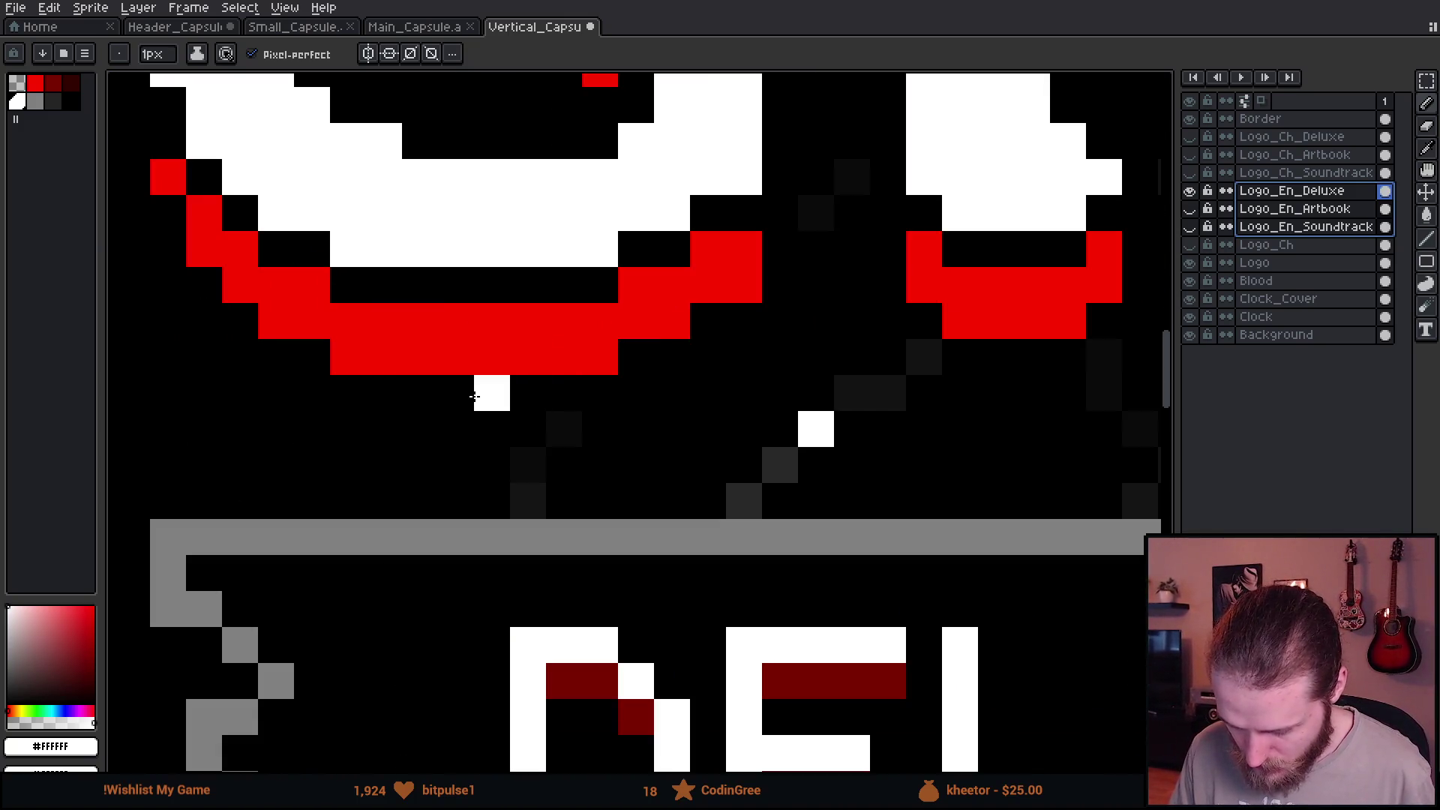
pyautogui.scroll(-8, 469, 474)
pyautogui.scroll(-2, 468, 474)
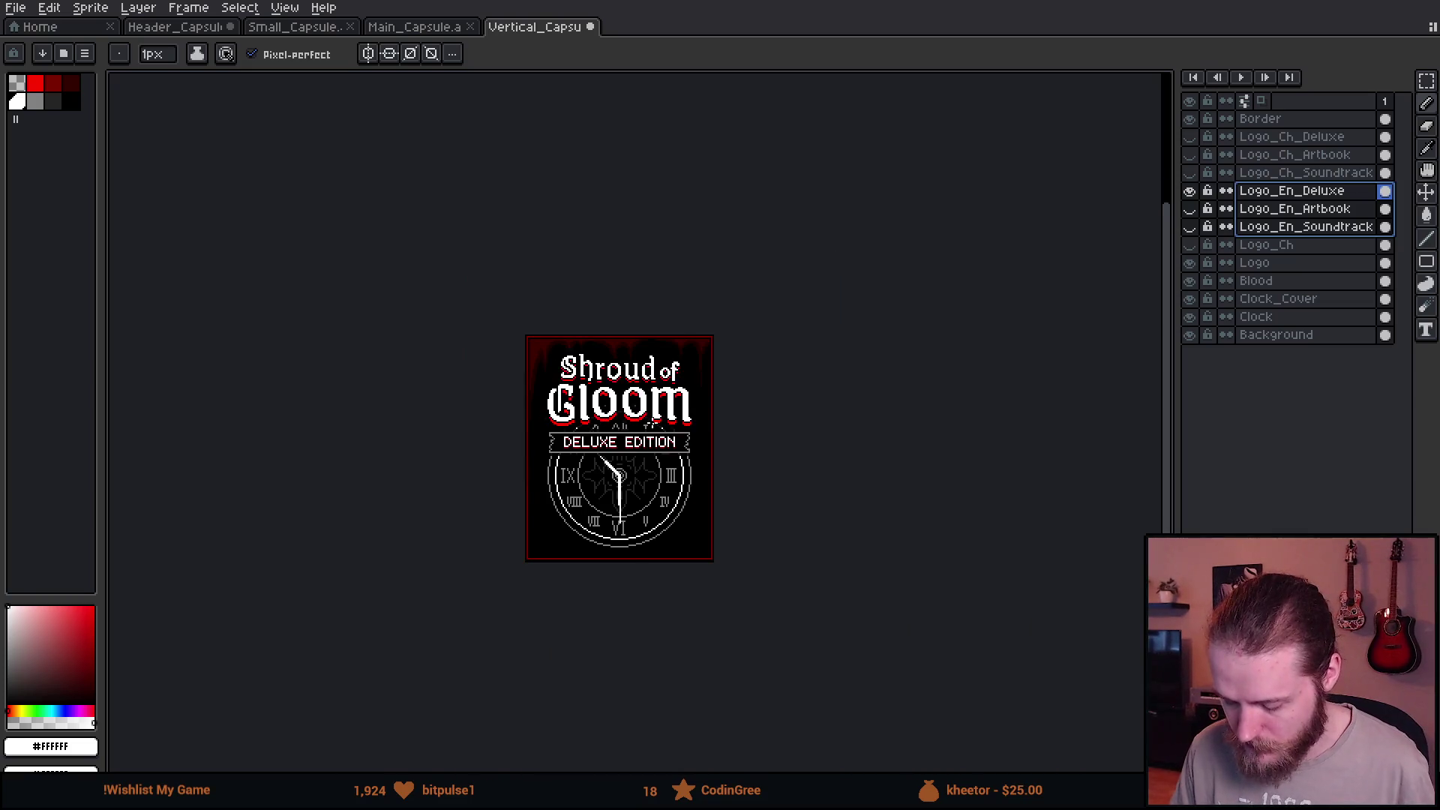
pyautogui.scroll(1, 468, 474)
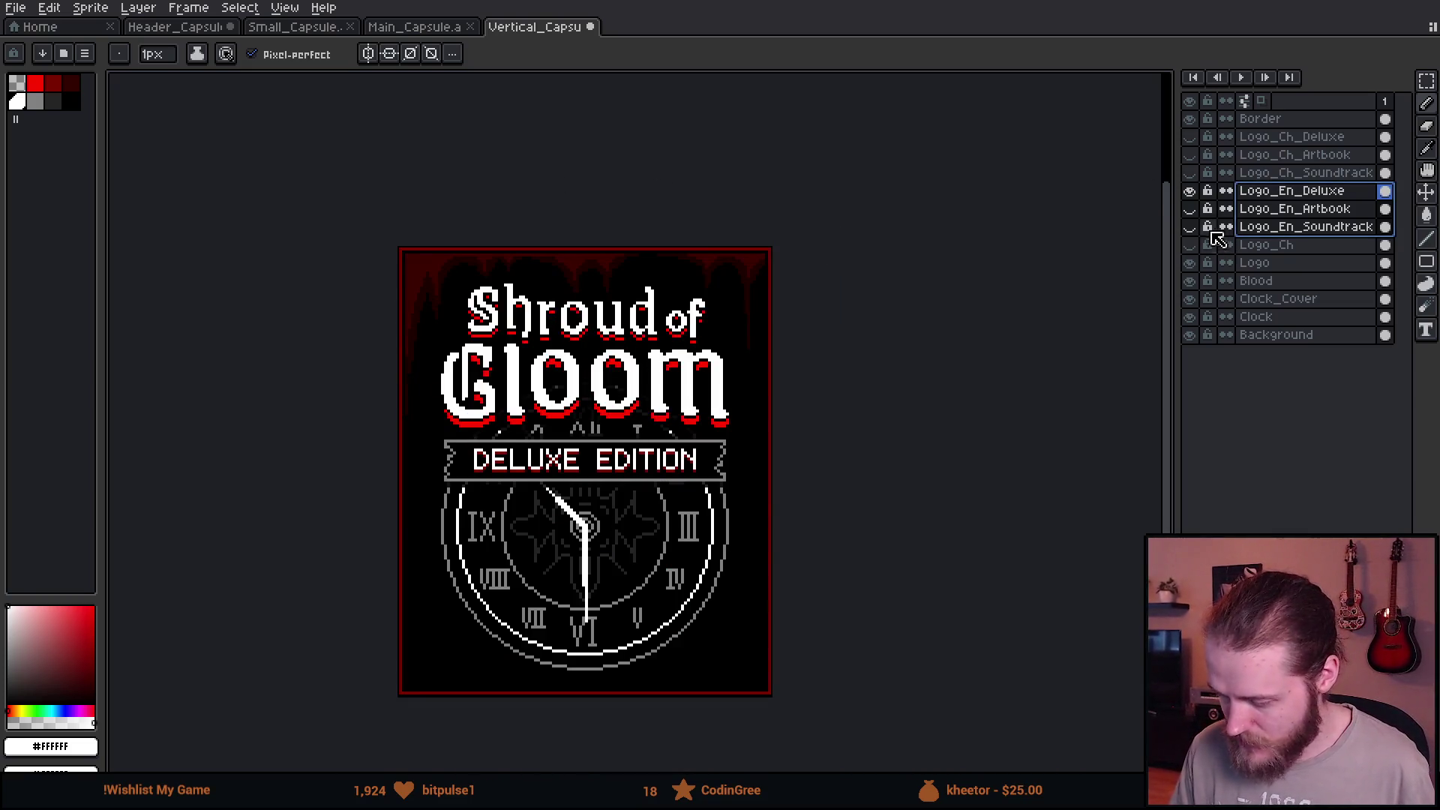
# Hide the English Deluxe banner and both title layers, leaving only the clock art.
pyautogui.click(1191, 191)
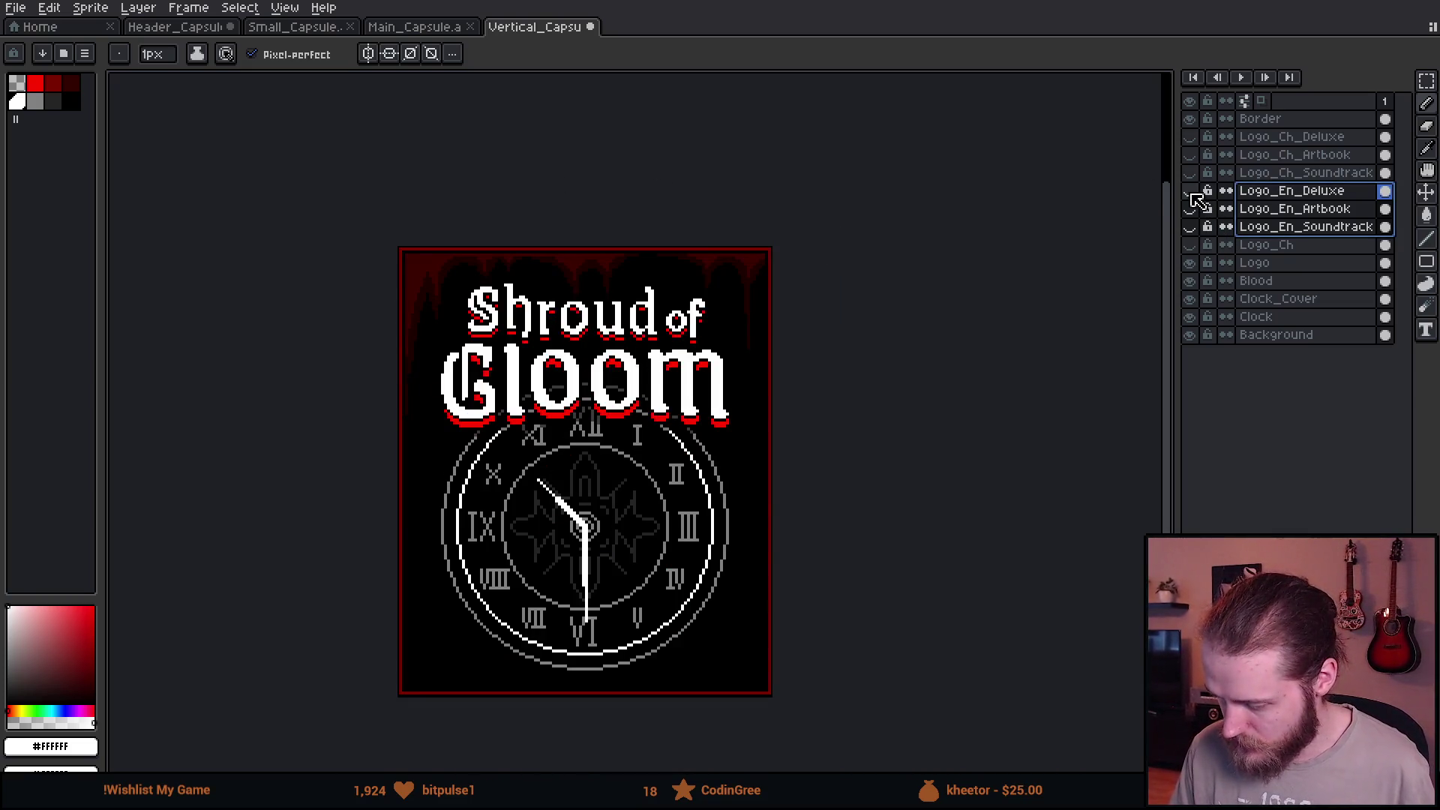
pyautogui.click(1192, 246)
pyautogui.click(1191, 245)
pyautogui.click(1294, 227)
# Show the Chinese Soundtrack logo, then swap through Artbook to the Chinese Deluxe Edition variant.
pyautogui.click(1265, 177)
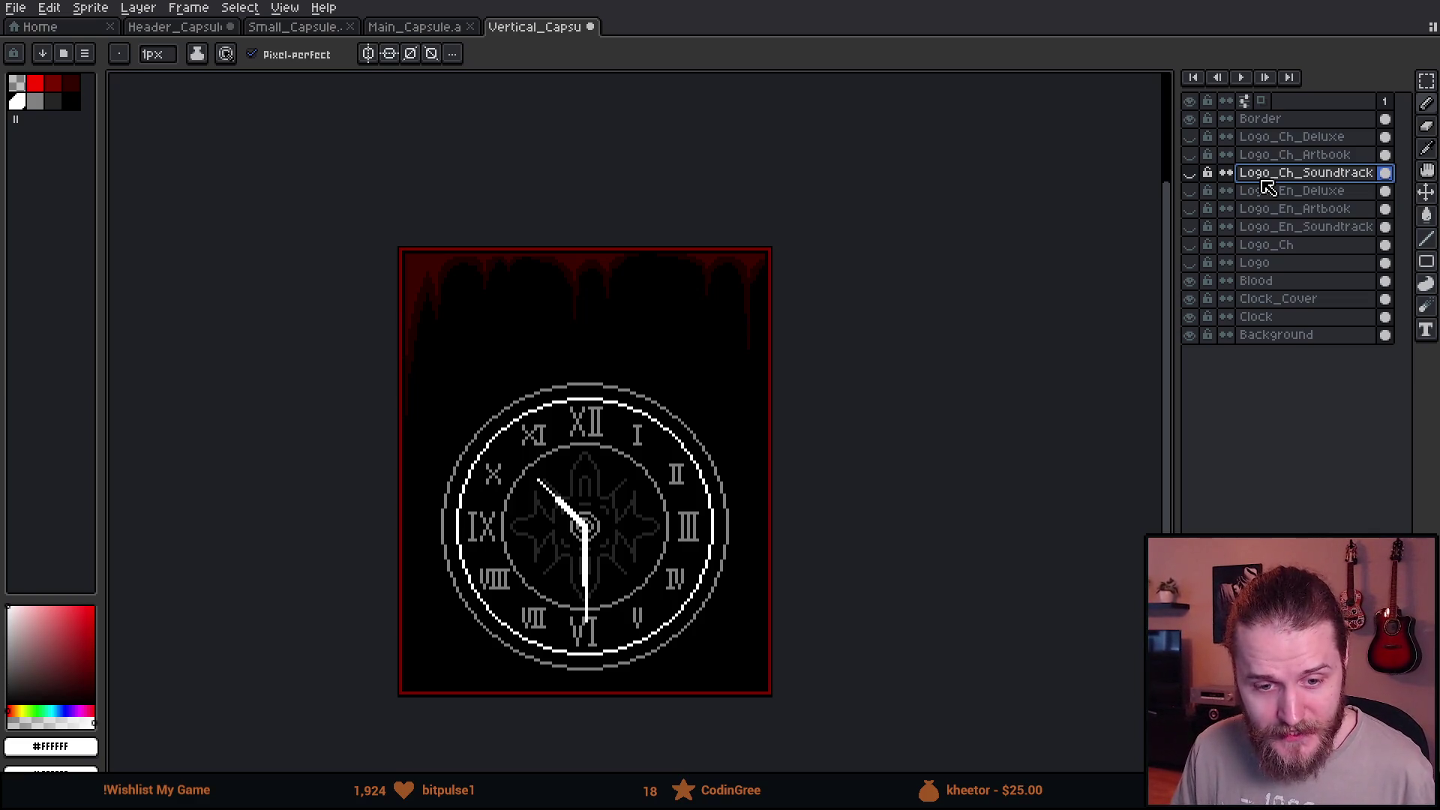
pyautogui.click(1190, 173)
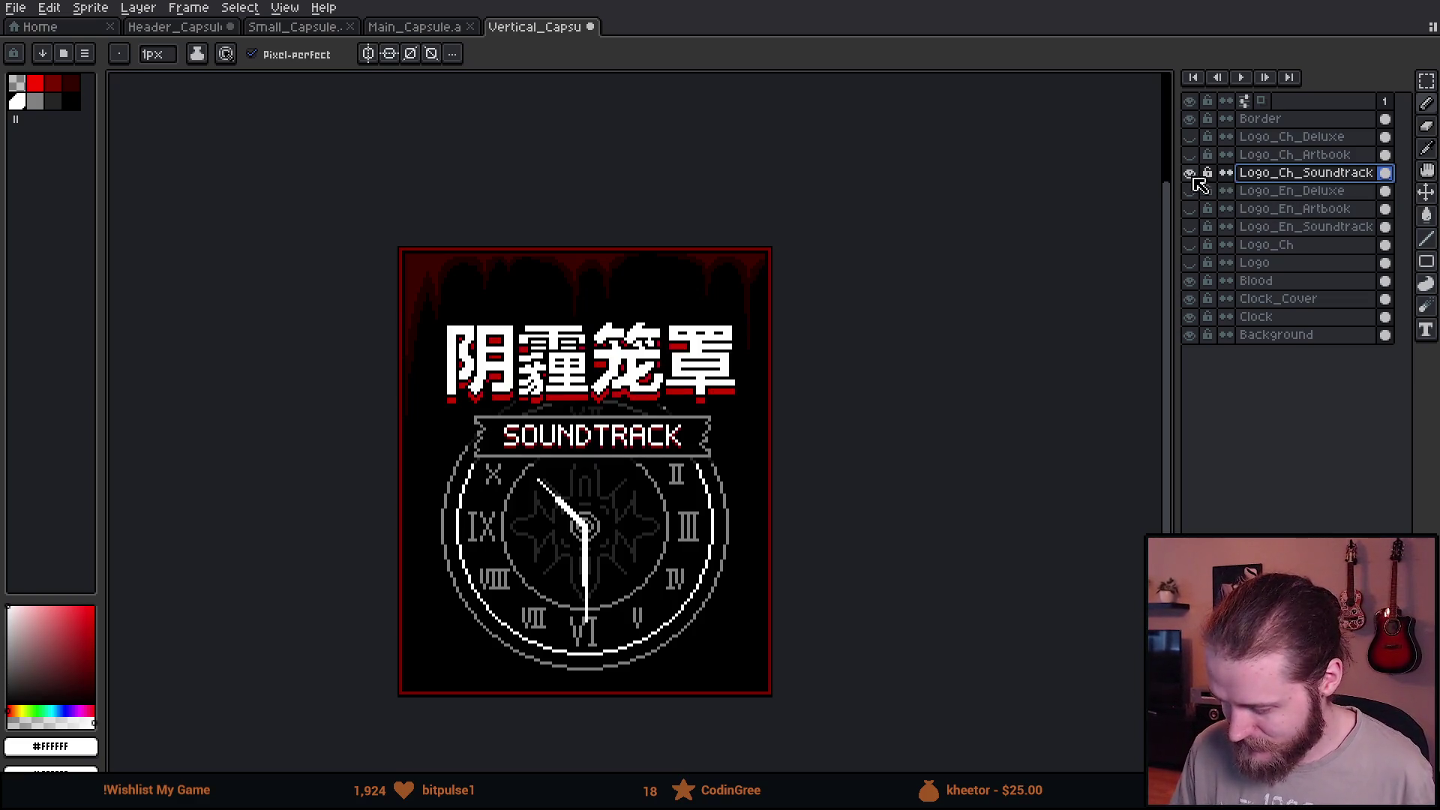
pyautogui.click(1190, 154)
pyautogui.click(1189, 137)
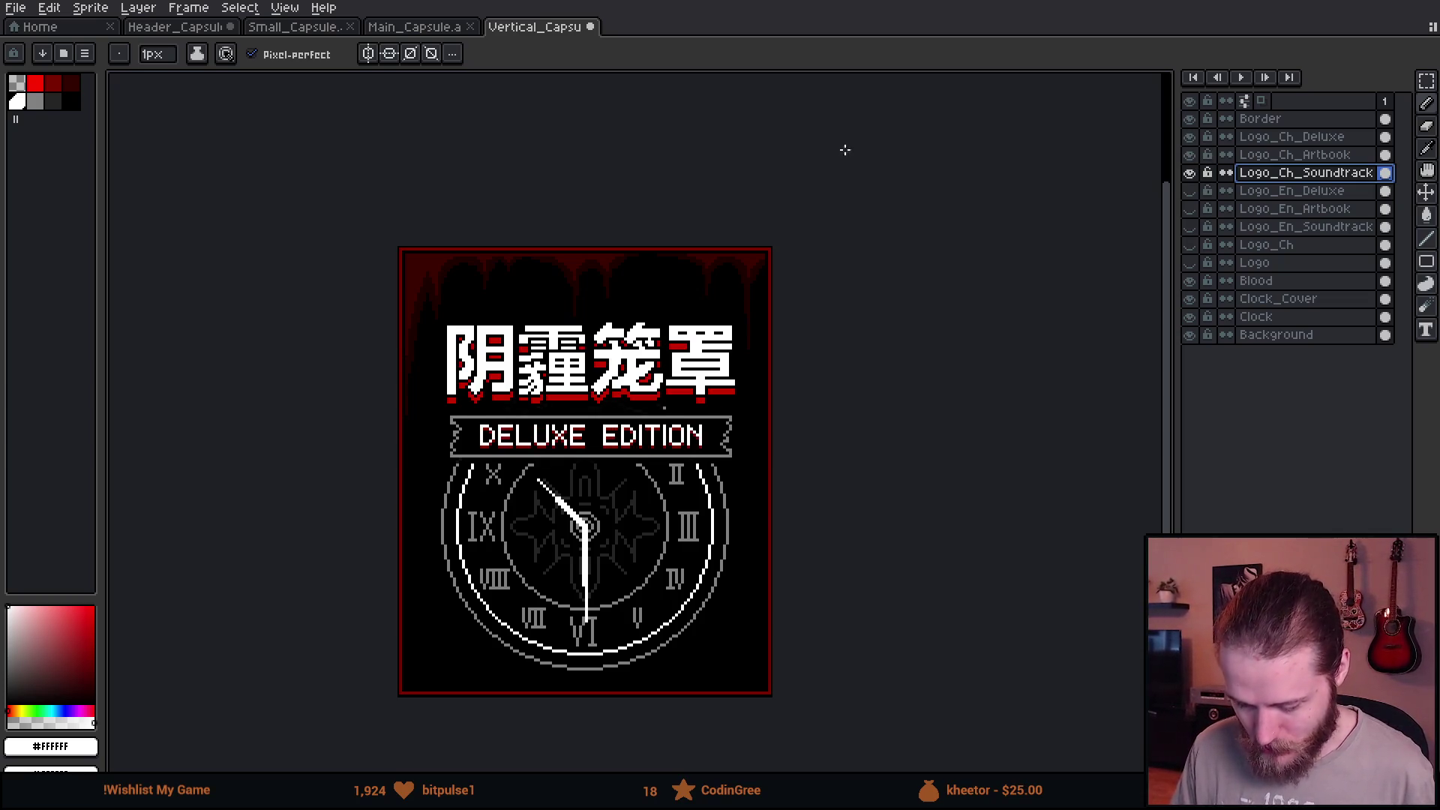
pyautogui.scroll(-2, 512, 203)
pyautogui.scroll(2, 602, 215)
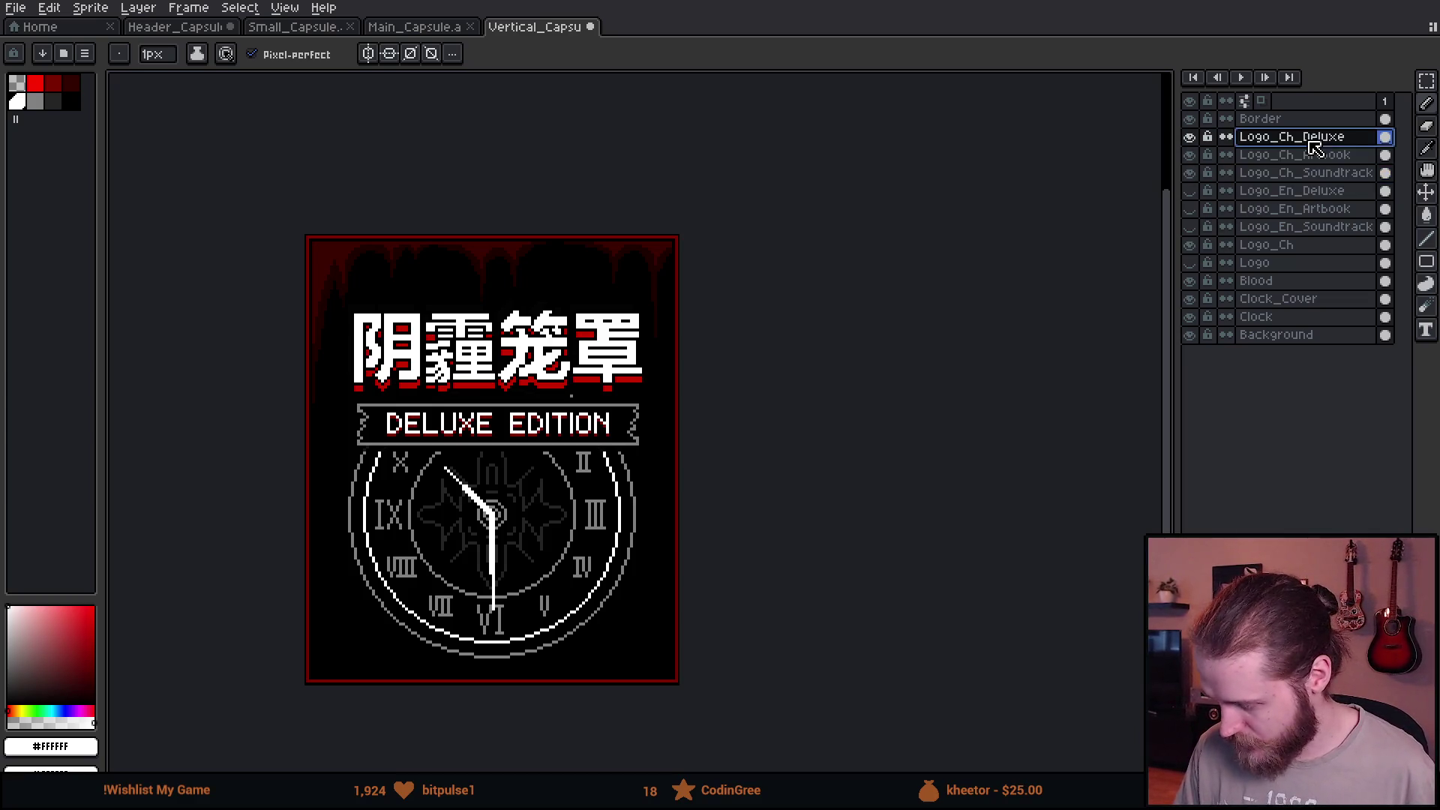
# Move the three Logo_Ch layers up together and nudge them one pixel left to centre them.
pyautogui.moveTo(1310, 138); pyautogui.dragTo(1325, 177)
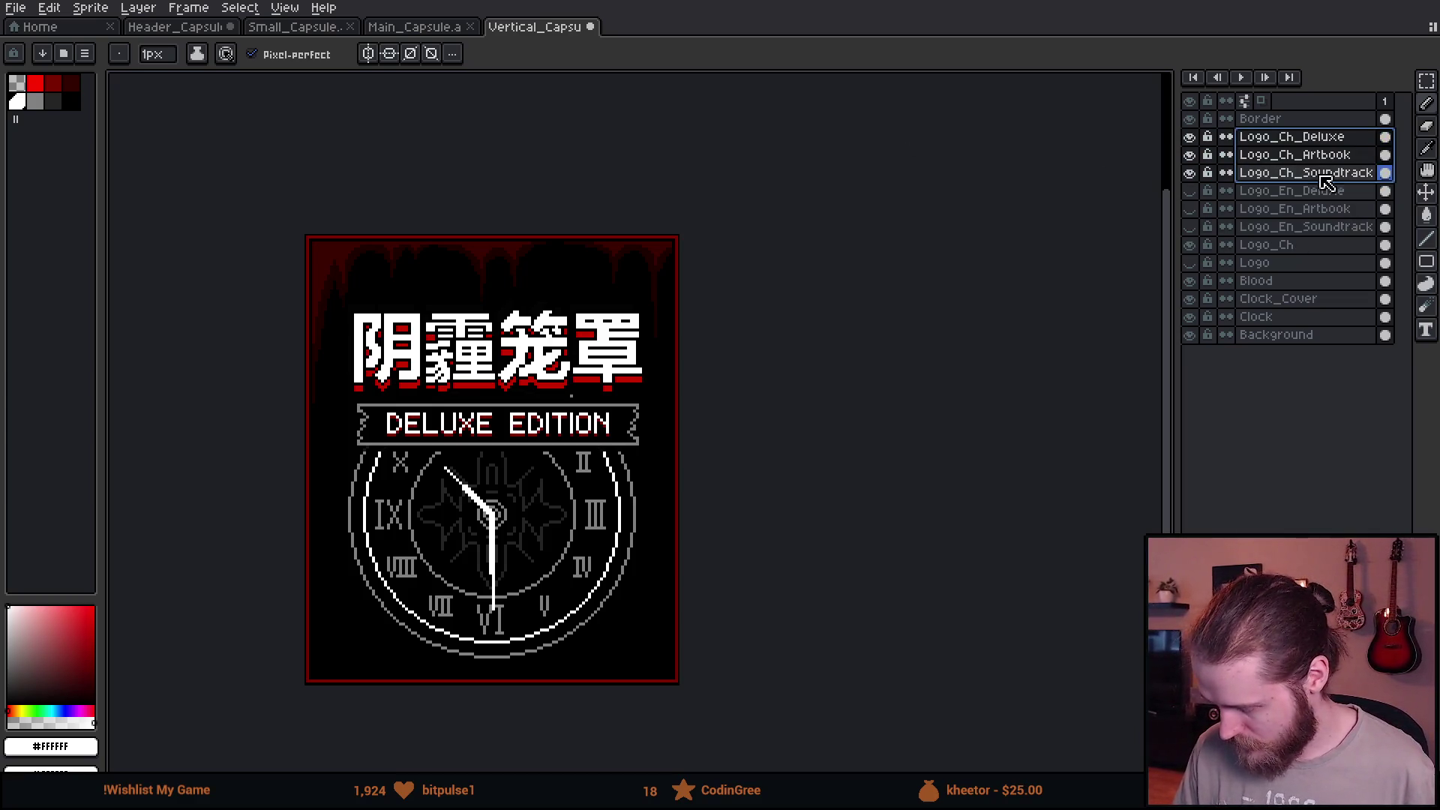
pyautogui.scroll(1, 642, 270)
pyautogui.scroll(1, 404, 382)
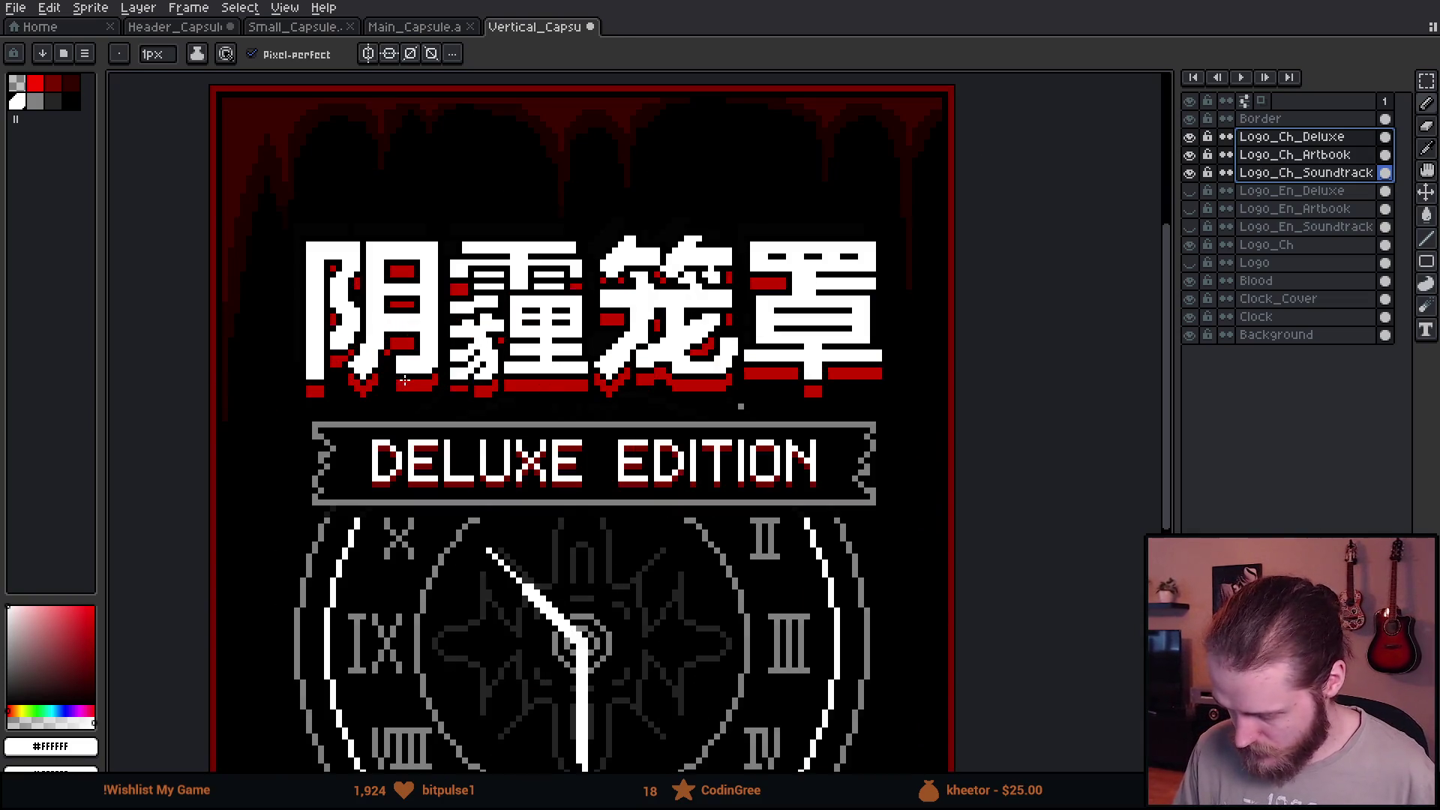
pyautogui.press('v')
pyautogui.moveTo(611, 380)
pyautogui.mouseDown()
pyautogui.moveTo(626, 373)
pyautogui.moveTo(609, 372)
pyautogui.mouseUp()
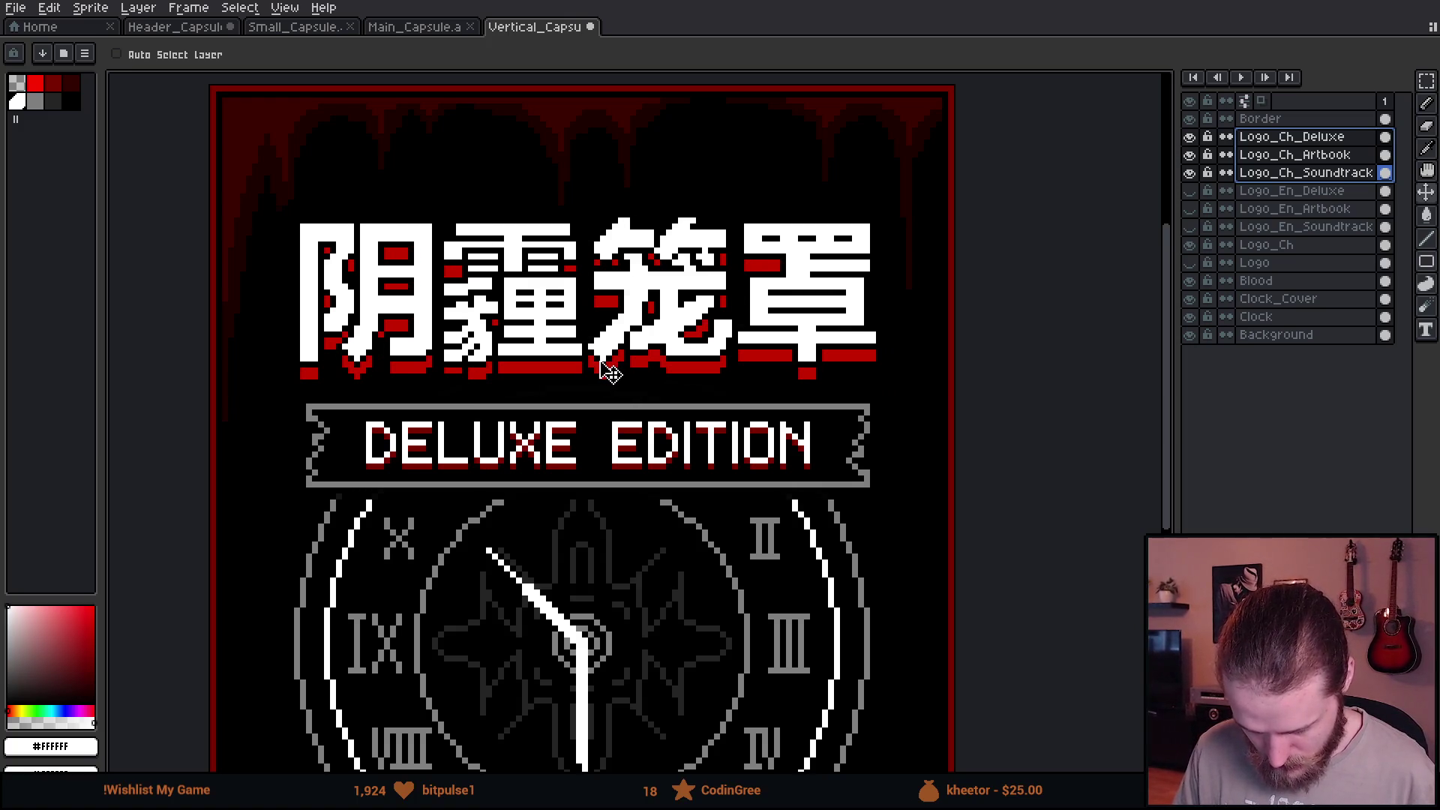
pyautogui.press('ctrl')
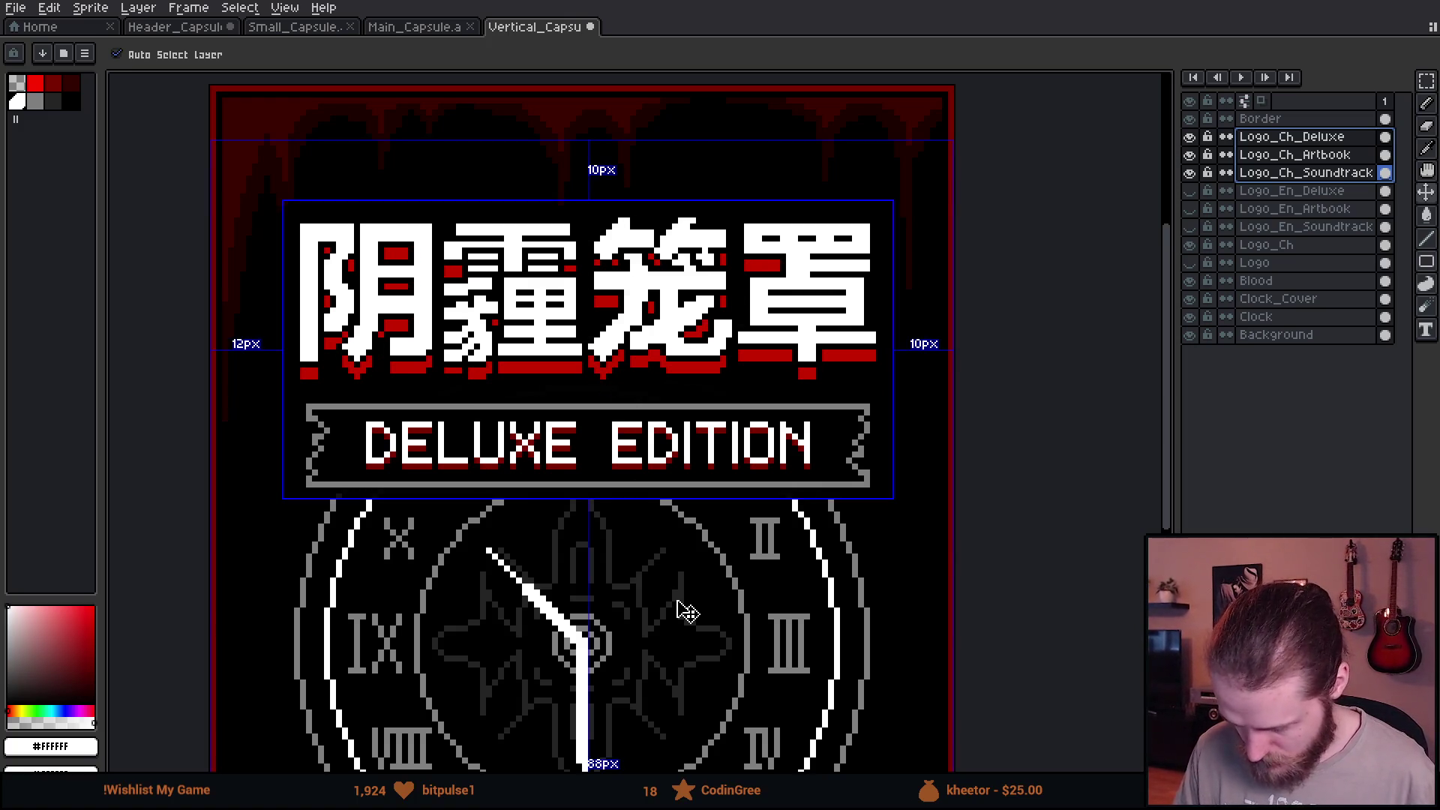
pyautogui.press('Left')
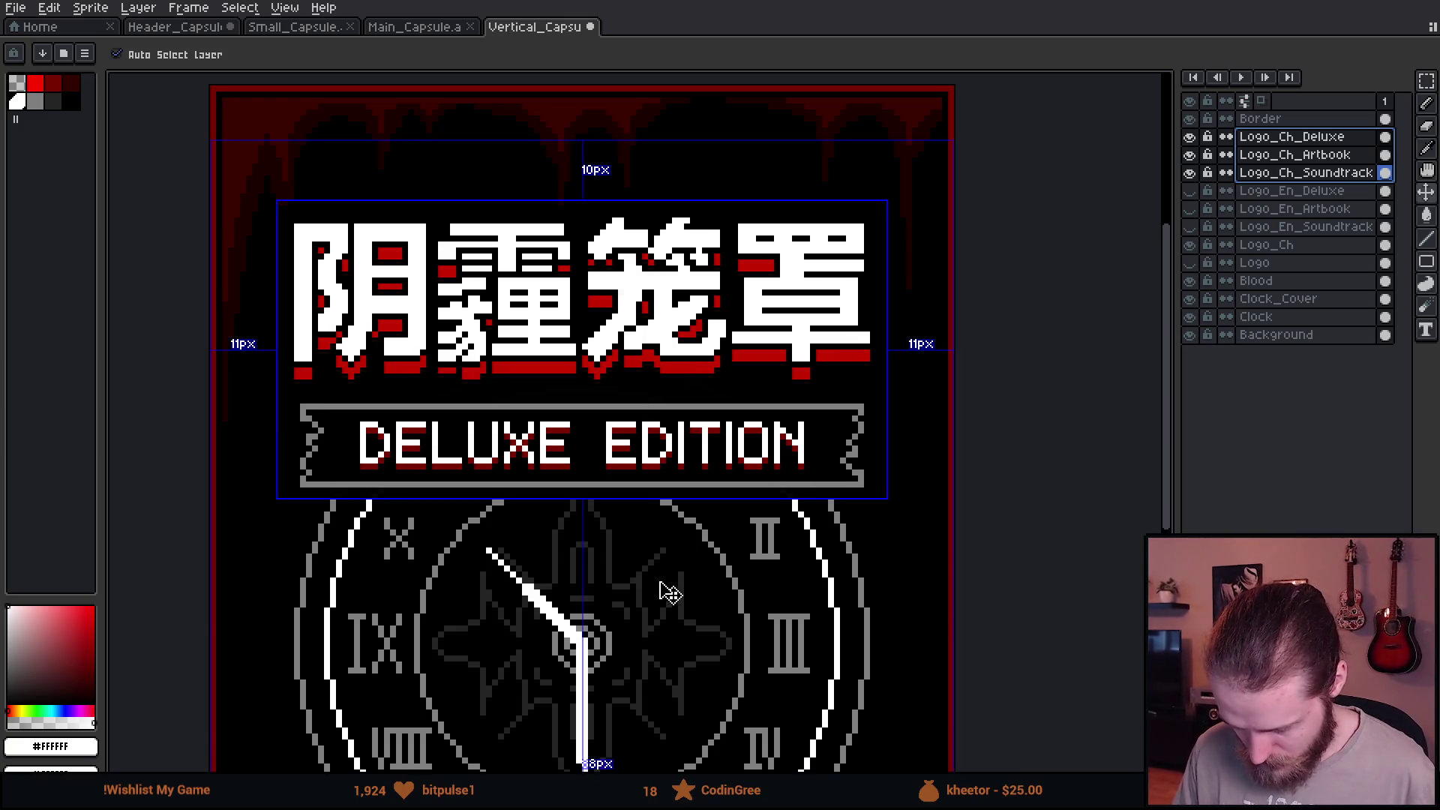
# Hide all three Chinese logo layers so only the clock art remains.
pyautogui.moveTo(1190, 172); pyautogui.dragTo(1193, 143)
pyautogui.click(1190, 137)
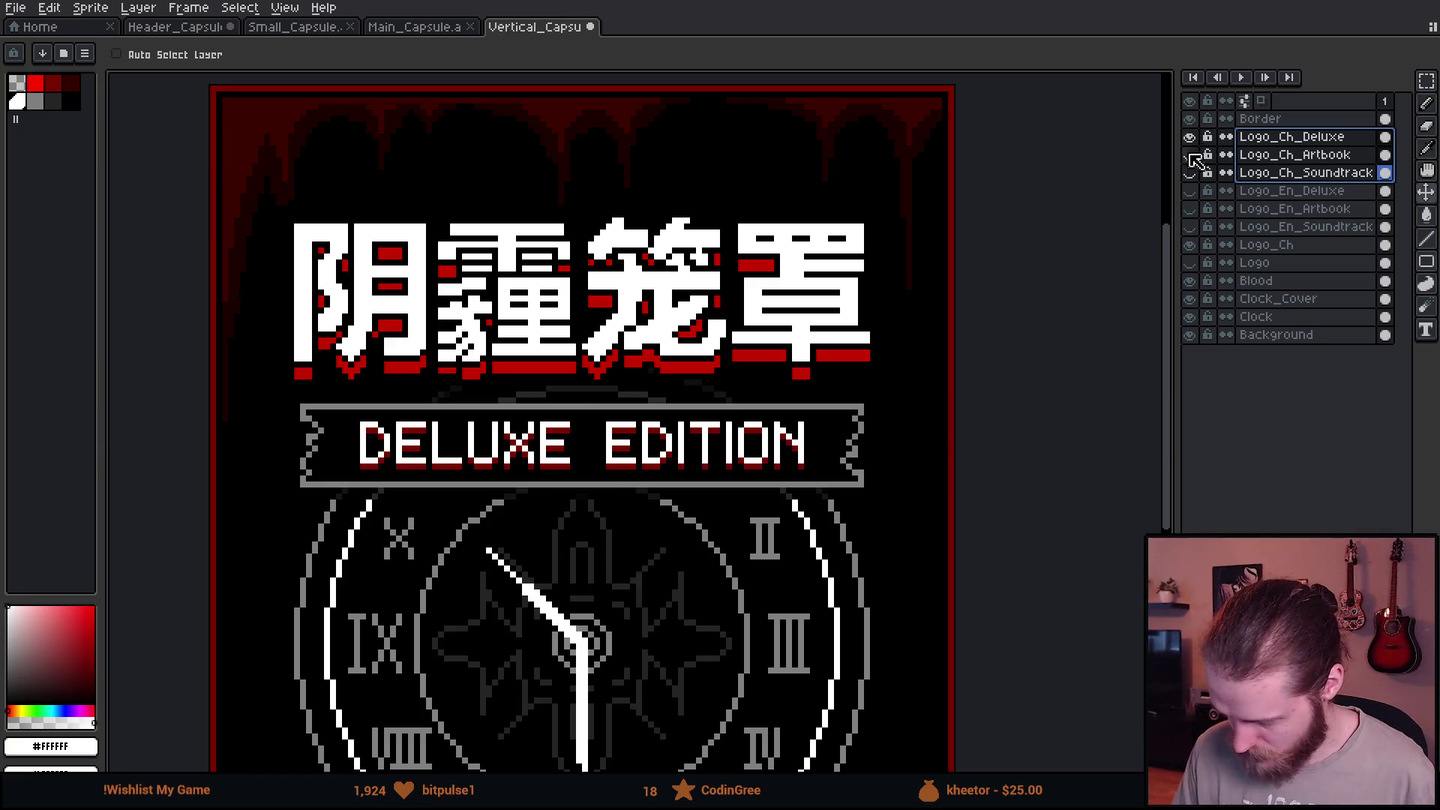
pyautogui.click(1189, 136)
pyautogui.click(1189, 245)
pyautogui.scroll(-2, 637, 242)
pyautogui.scroll(1, 637, 242)
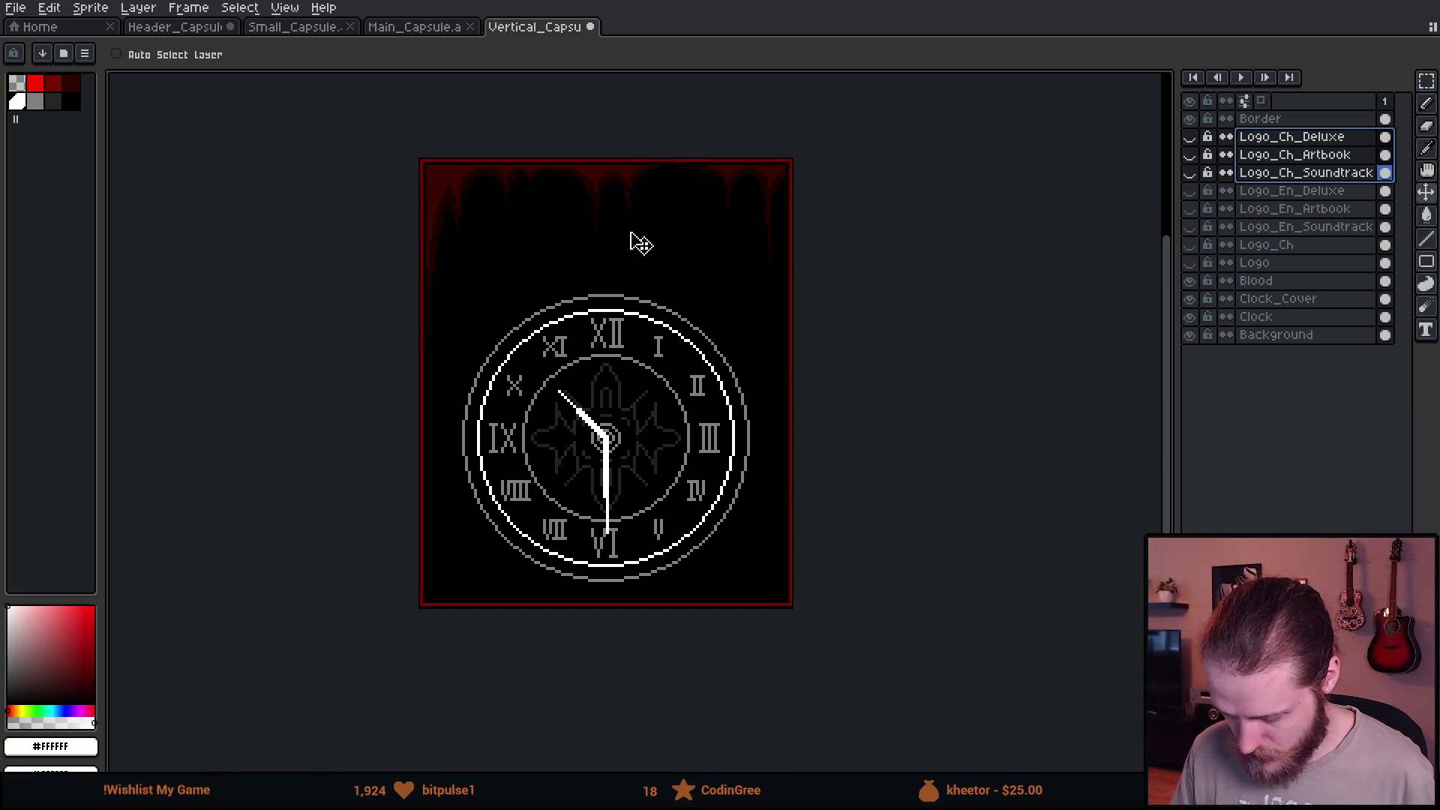
# Make the Logo_En_Soundtrack layer visible over the clock art.
pyautogui.click(1299, 228)
pyautogui.click(1190, 227)
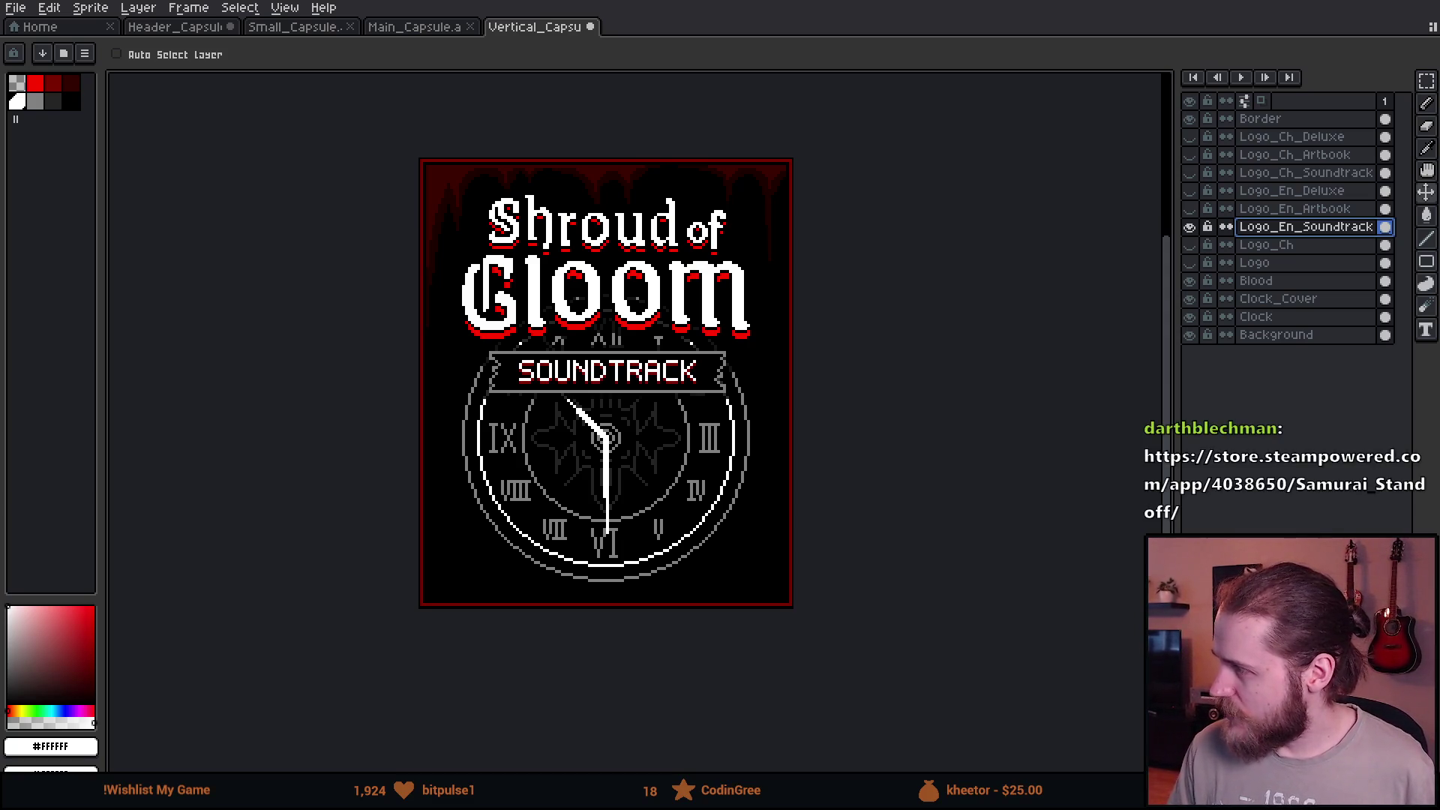
pyautogui.click(90, 8)
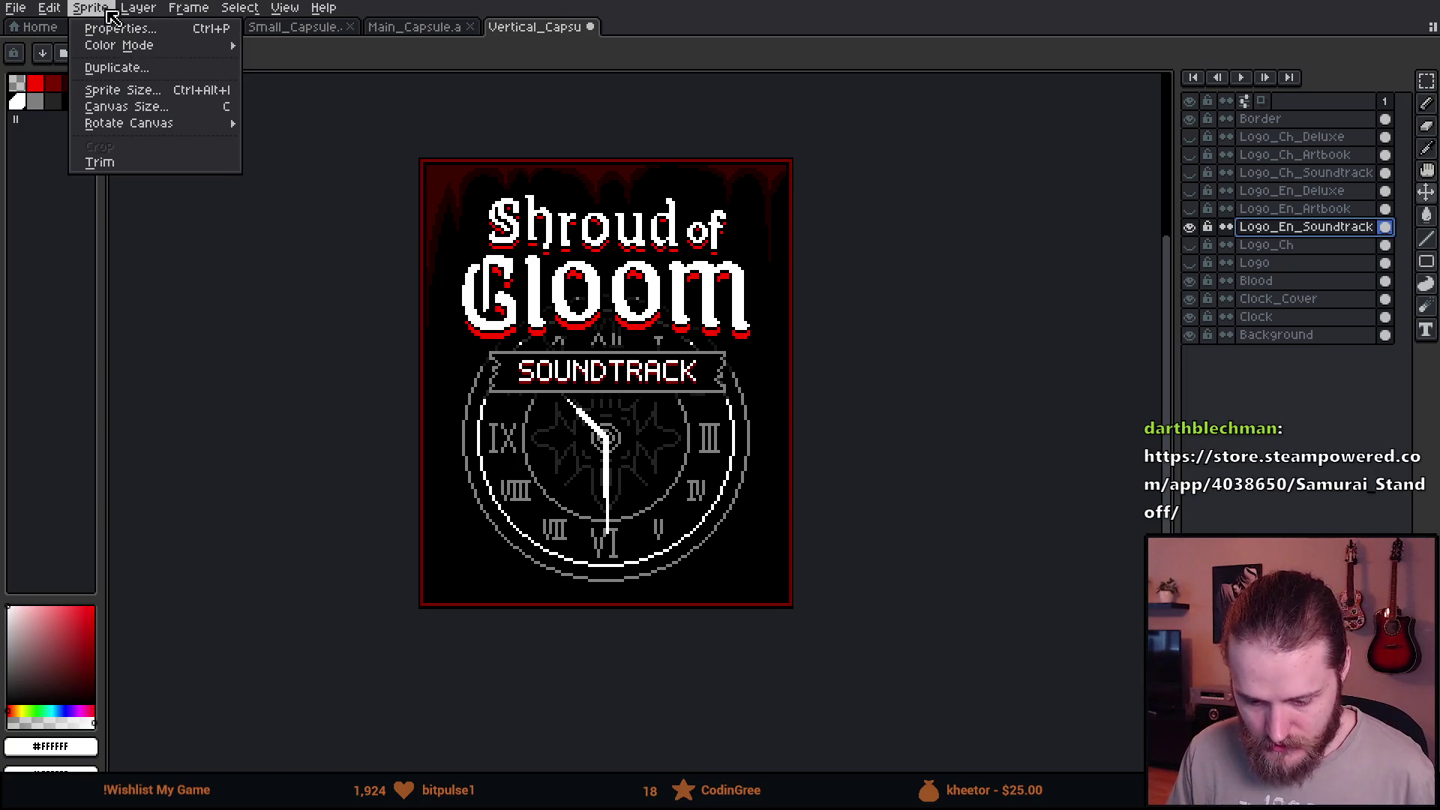
# Upscale the sprite to 600% (744×894 px) with nearest-neighbor via Sprite Size.
pyautogui.click(122, 91)
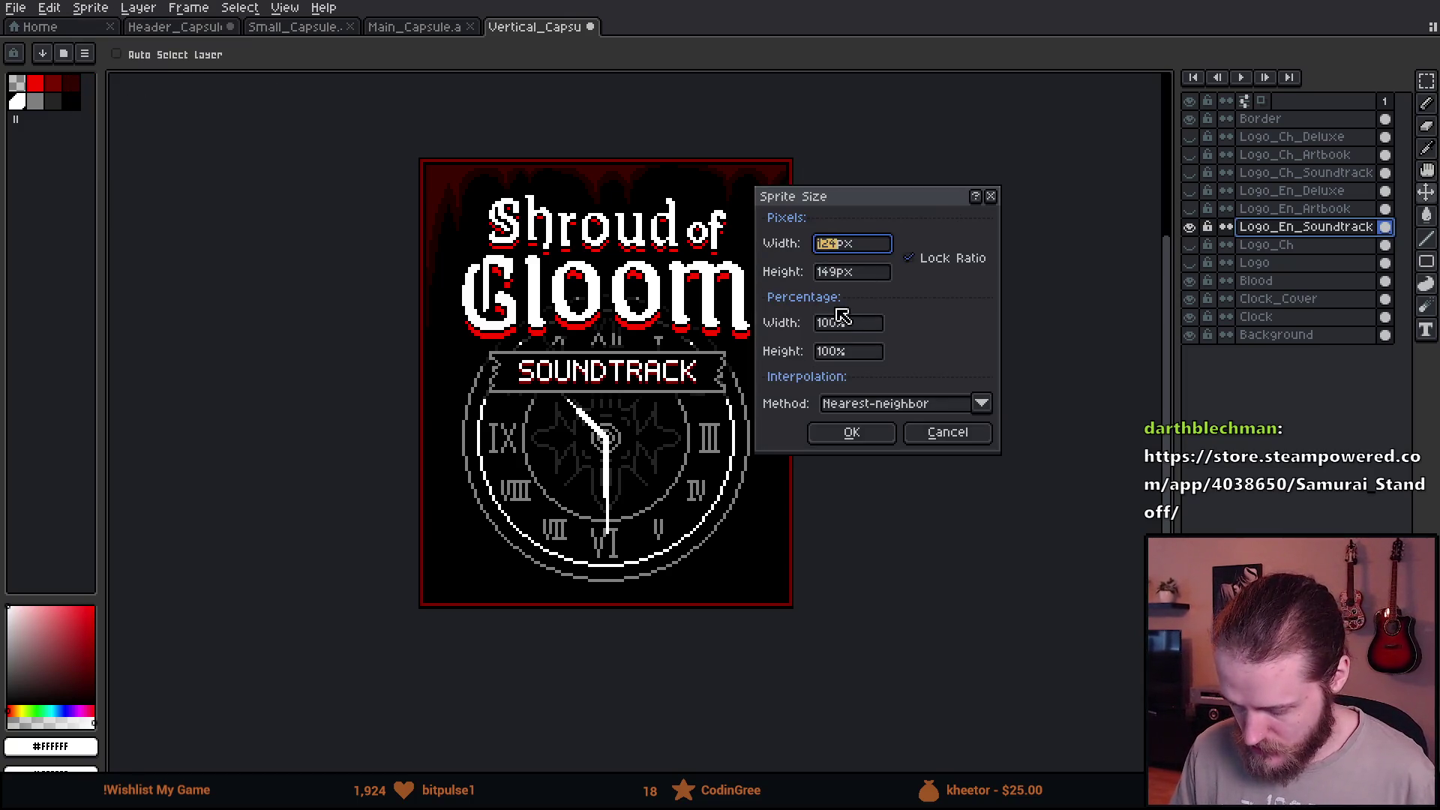
pyautogui.click(825, 332)
pyautogui.press('BackSpace')
pyautogui.write('7')
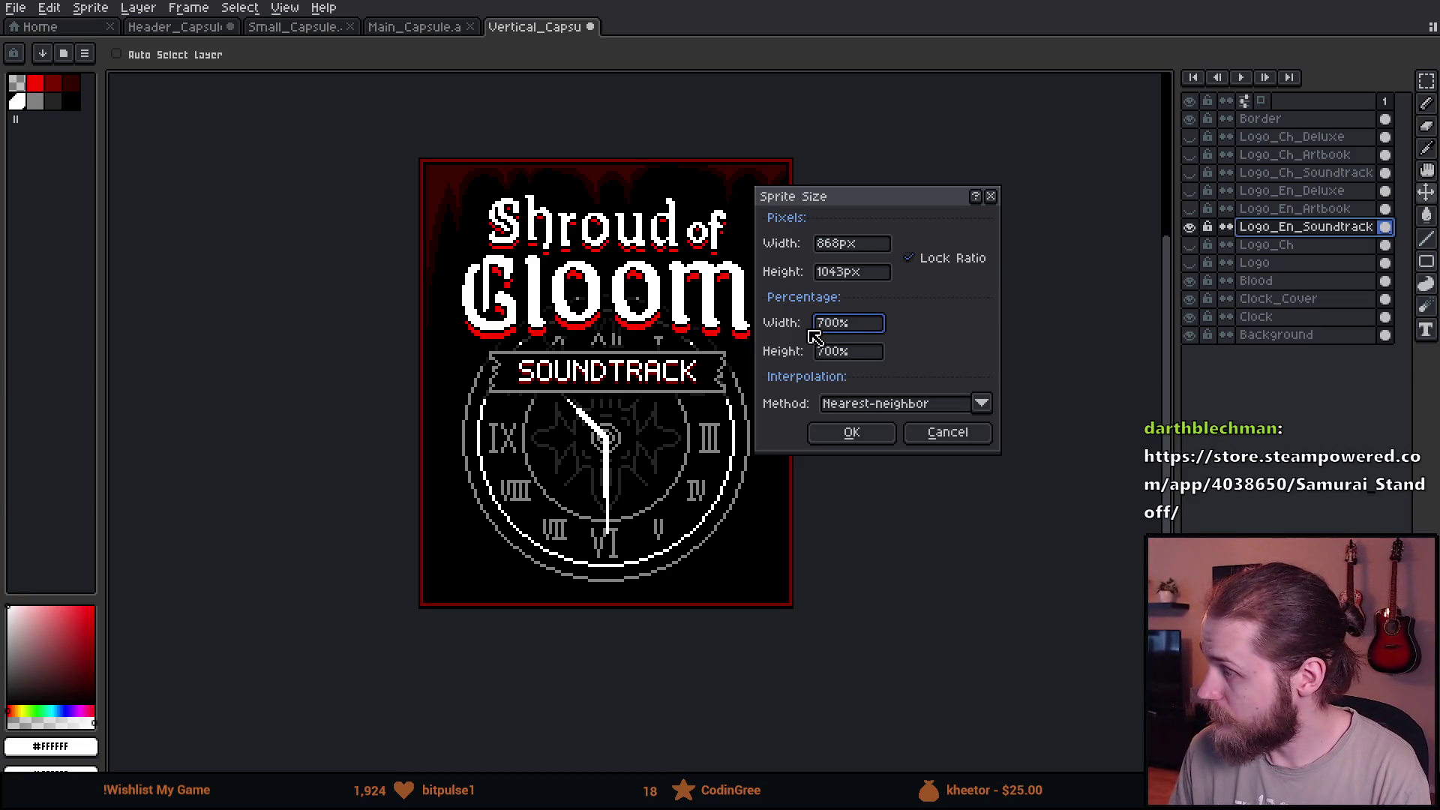
pyautogui.press('BackSpace')
pyautogui.write('6')
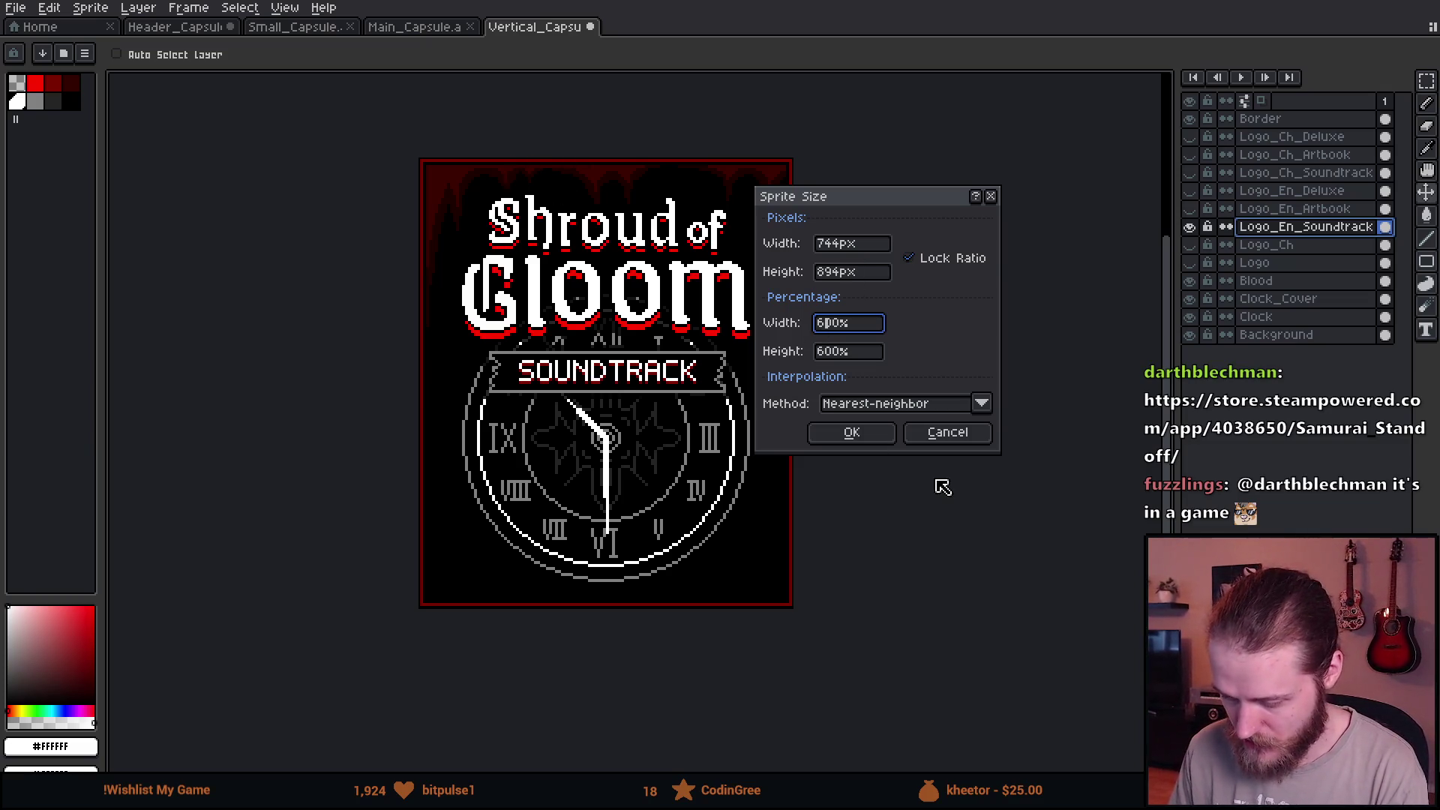
pyautogui.click(861, 433)
pyautogui.scroll(1, 931, 446)
pyautogui.scroll(1, 562, 226)
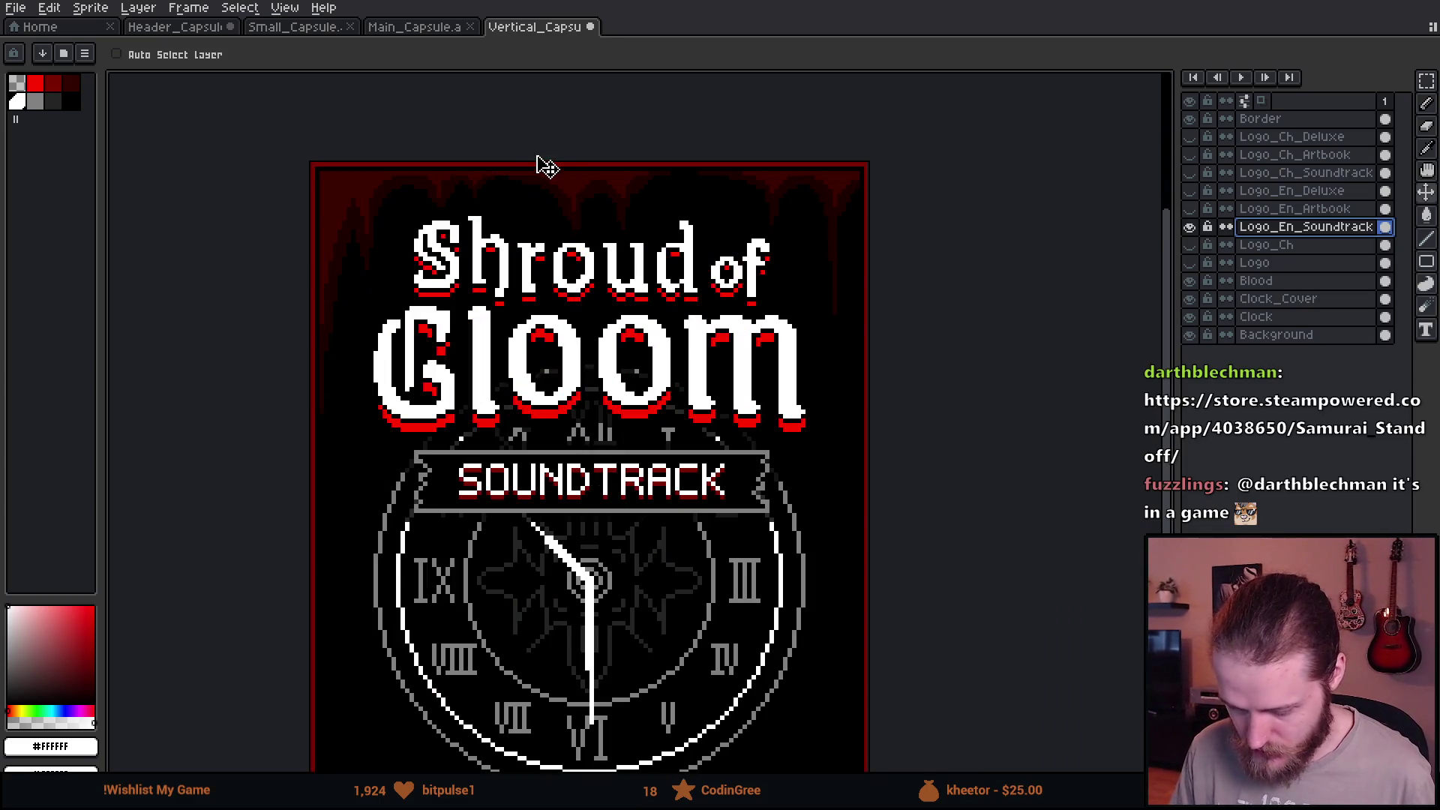
pyautogui.click(140, 9)
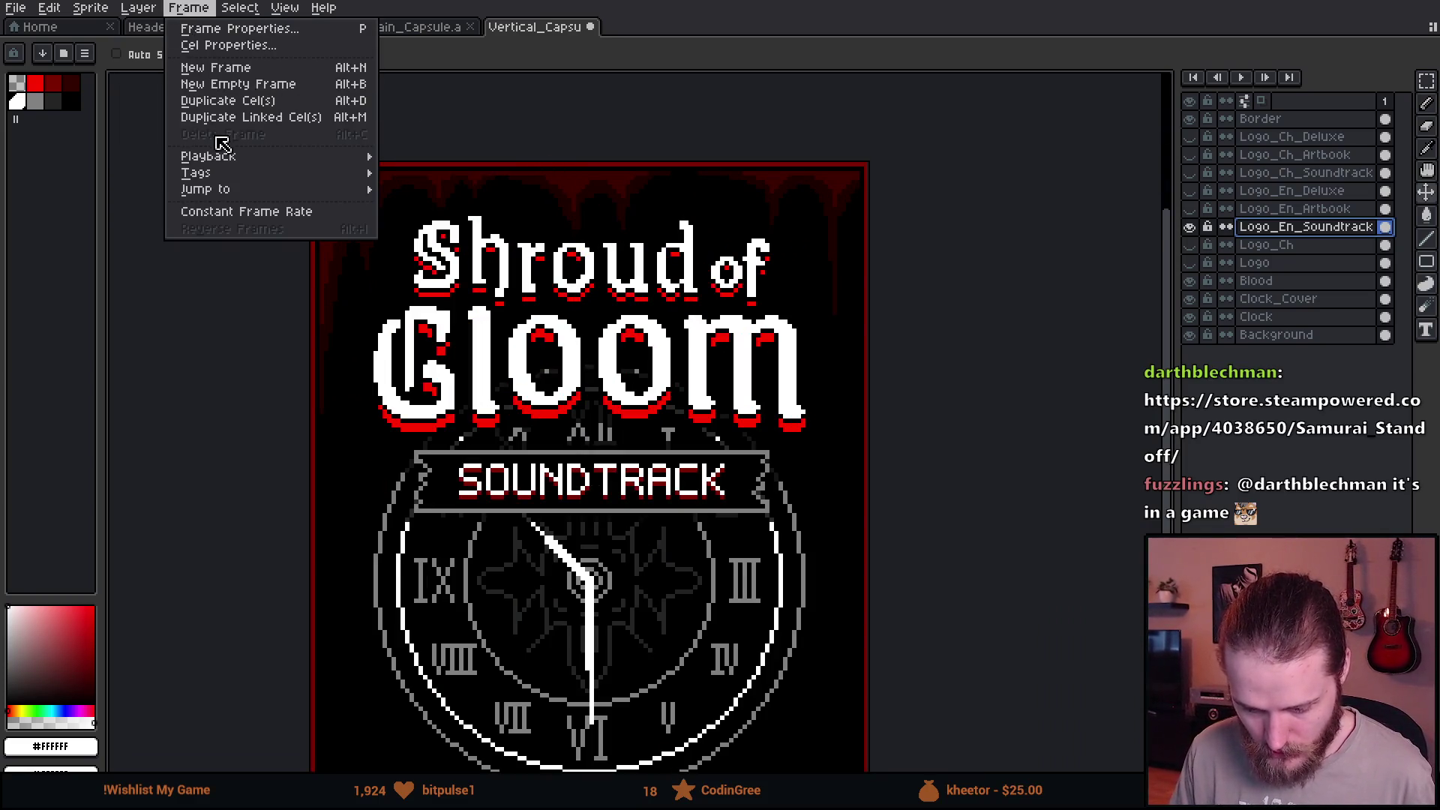
# Set the canvas size to 748 by 896 px.
pyautogui.click(123, 102)
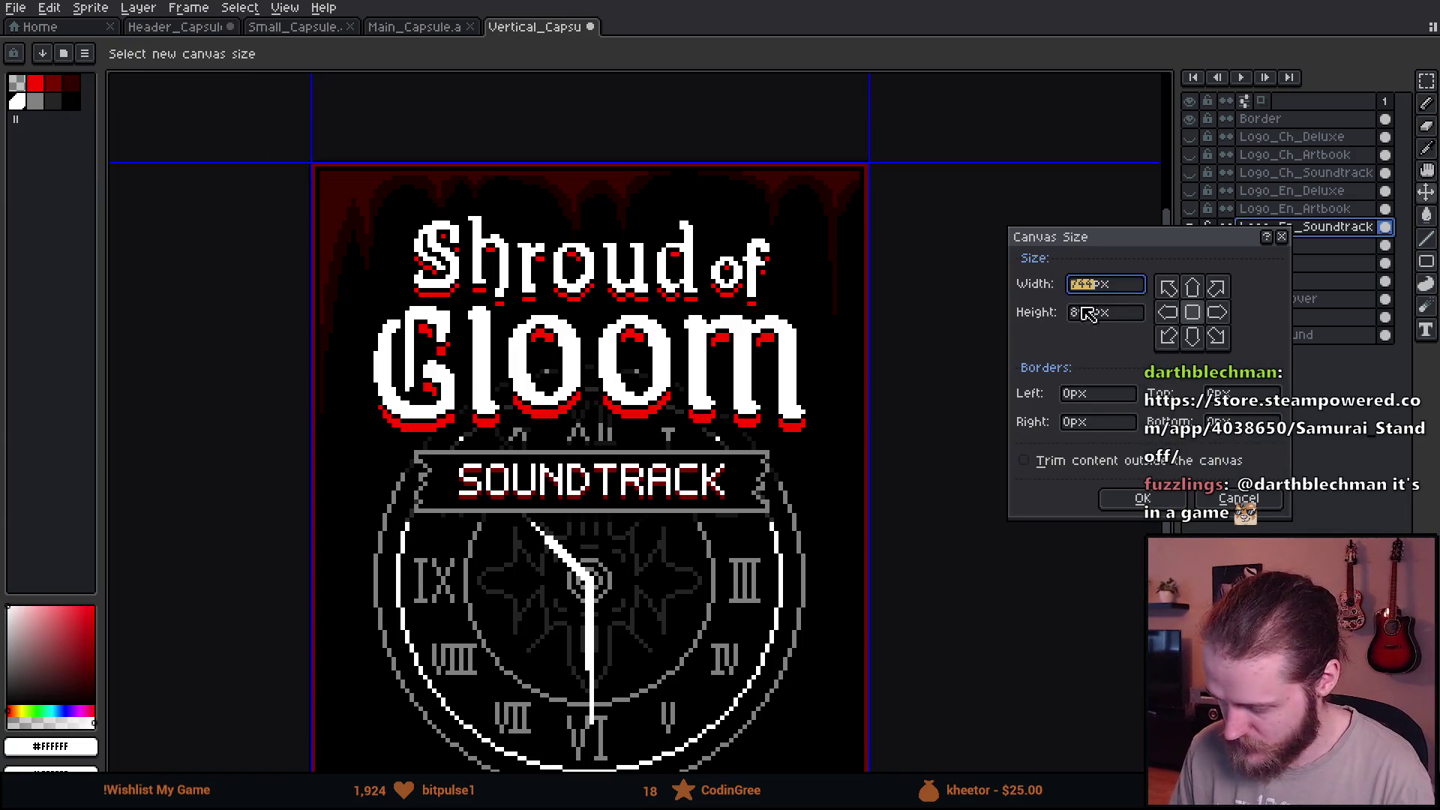
pyautogui.press('End')
pyautogui.press('BackSpace')
pyautogui.write('8')
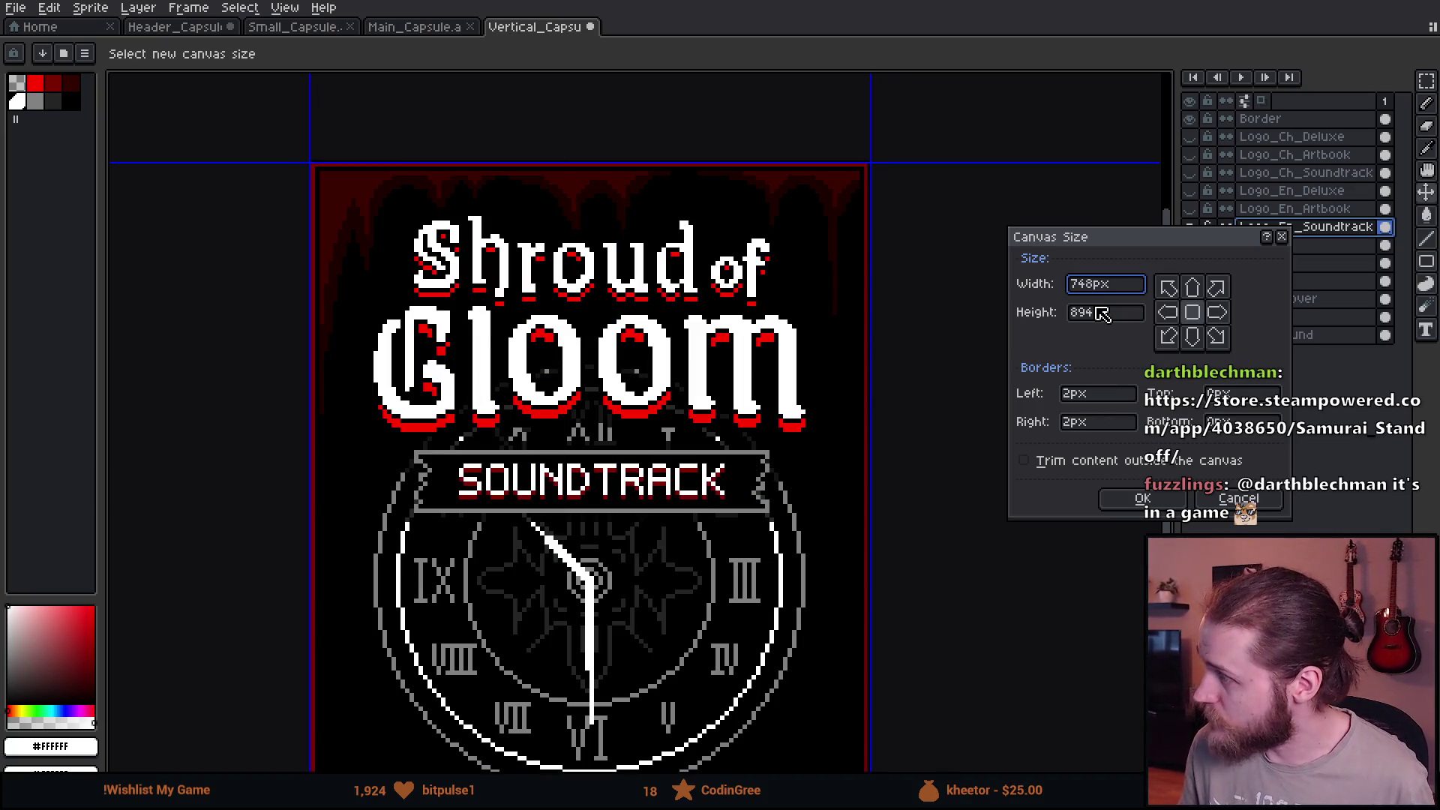
pyautogui.press('Tab')
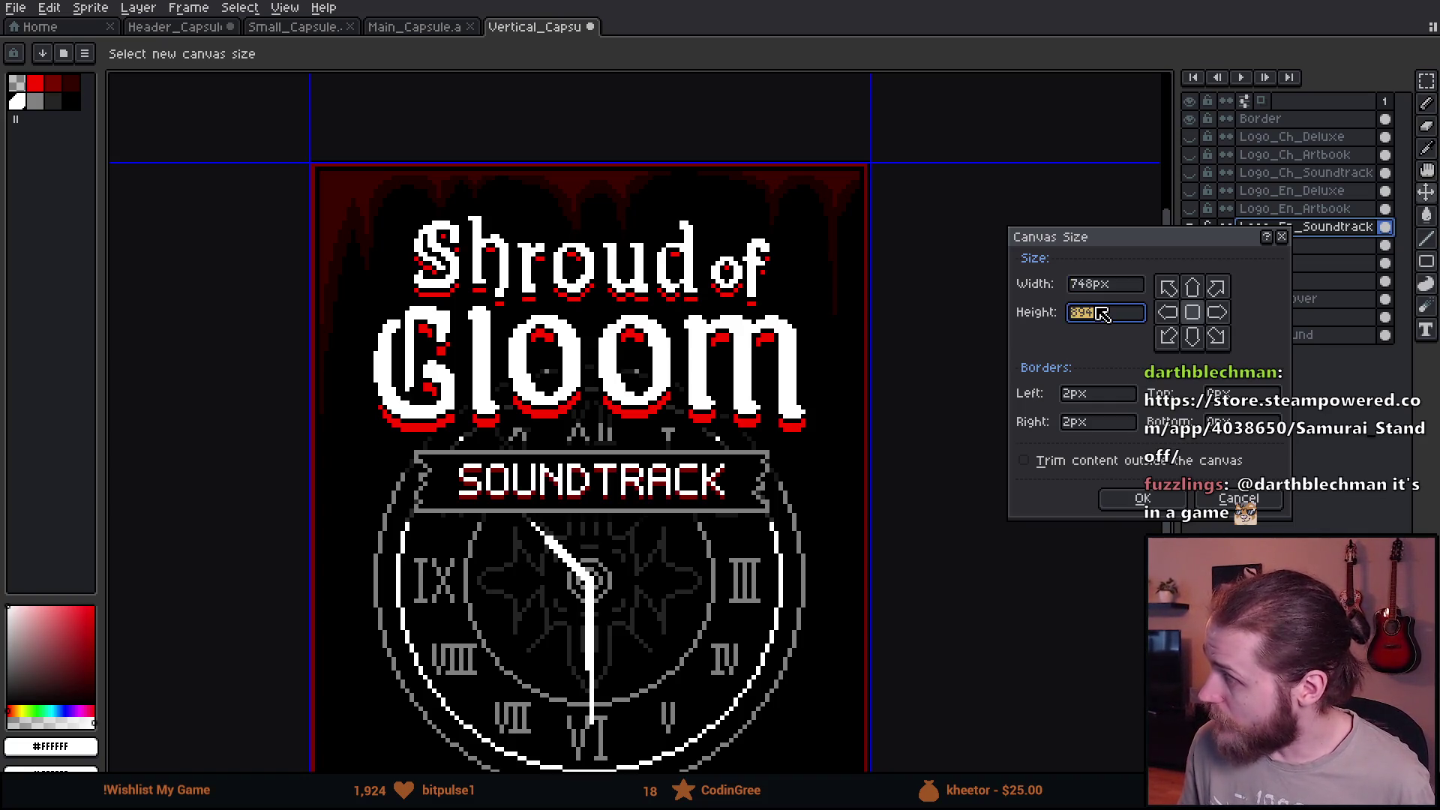
pyautogui.write('896')
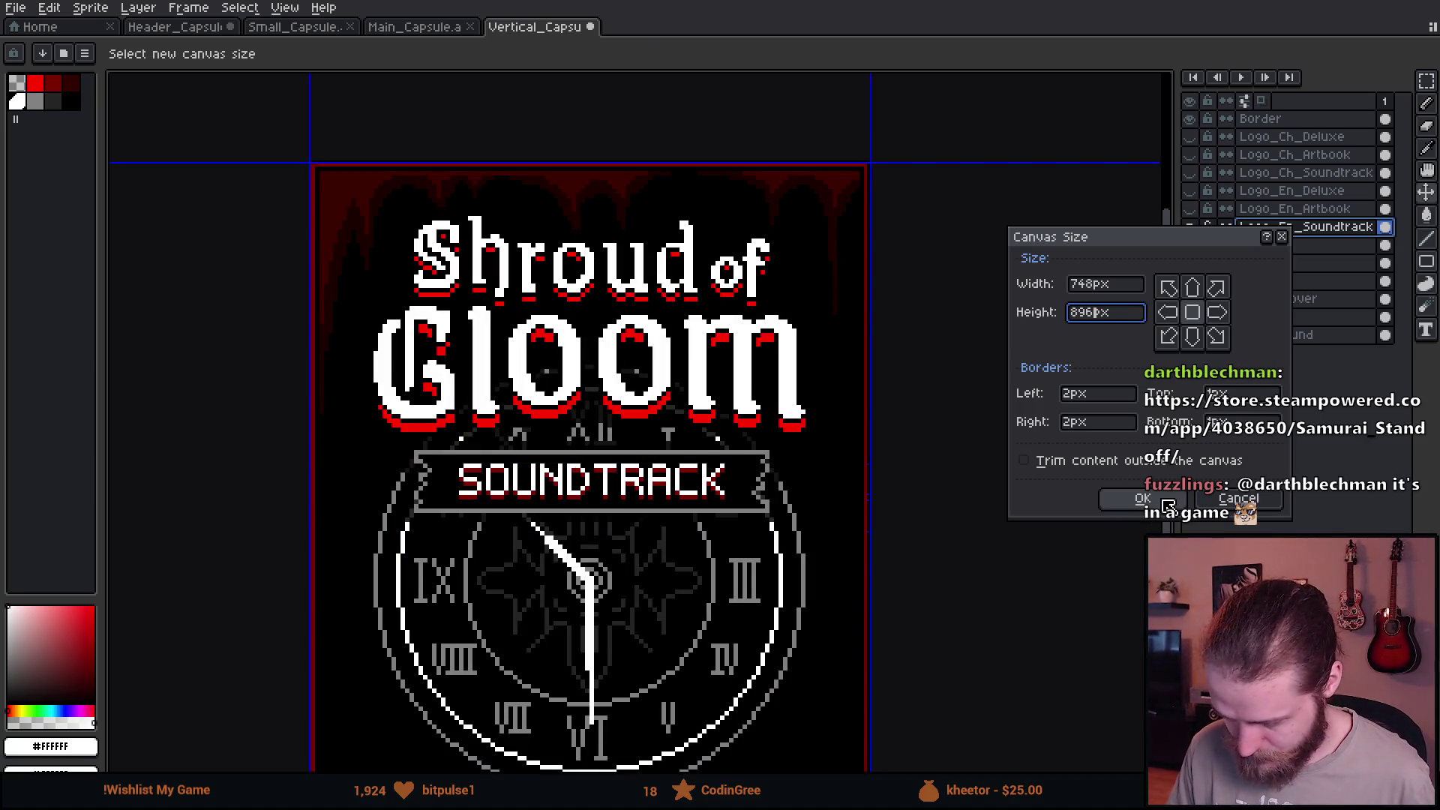
pyautogui.click(1142, 499)
# Fill the thin black outer edge on the Border layer with dark red #7b0000, then hide the Soundtrack logo.
pyautogui.click(1282, 118)
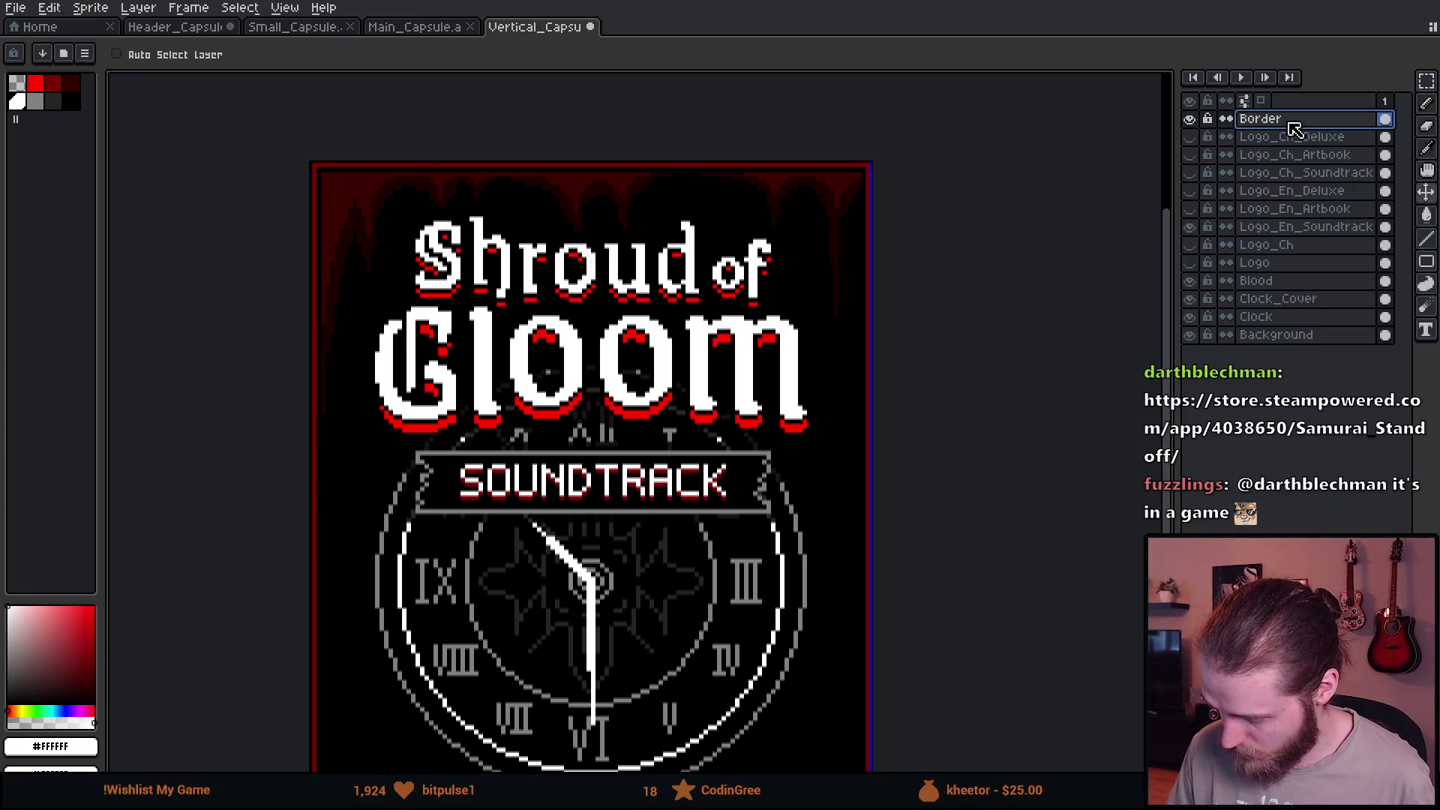
pyautogui.scroll(5, 450, 180)
pyautogui.scroll(2, 449, 181)
pyautogui.keyDown('alt'); pyautogui.click(351, 187); pyautogui.keyUp('alt')
pyautogui.scroll(-4, 348, 205)
pyautogui.press('g')
pyautogui.click(379, 55)
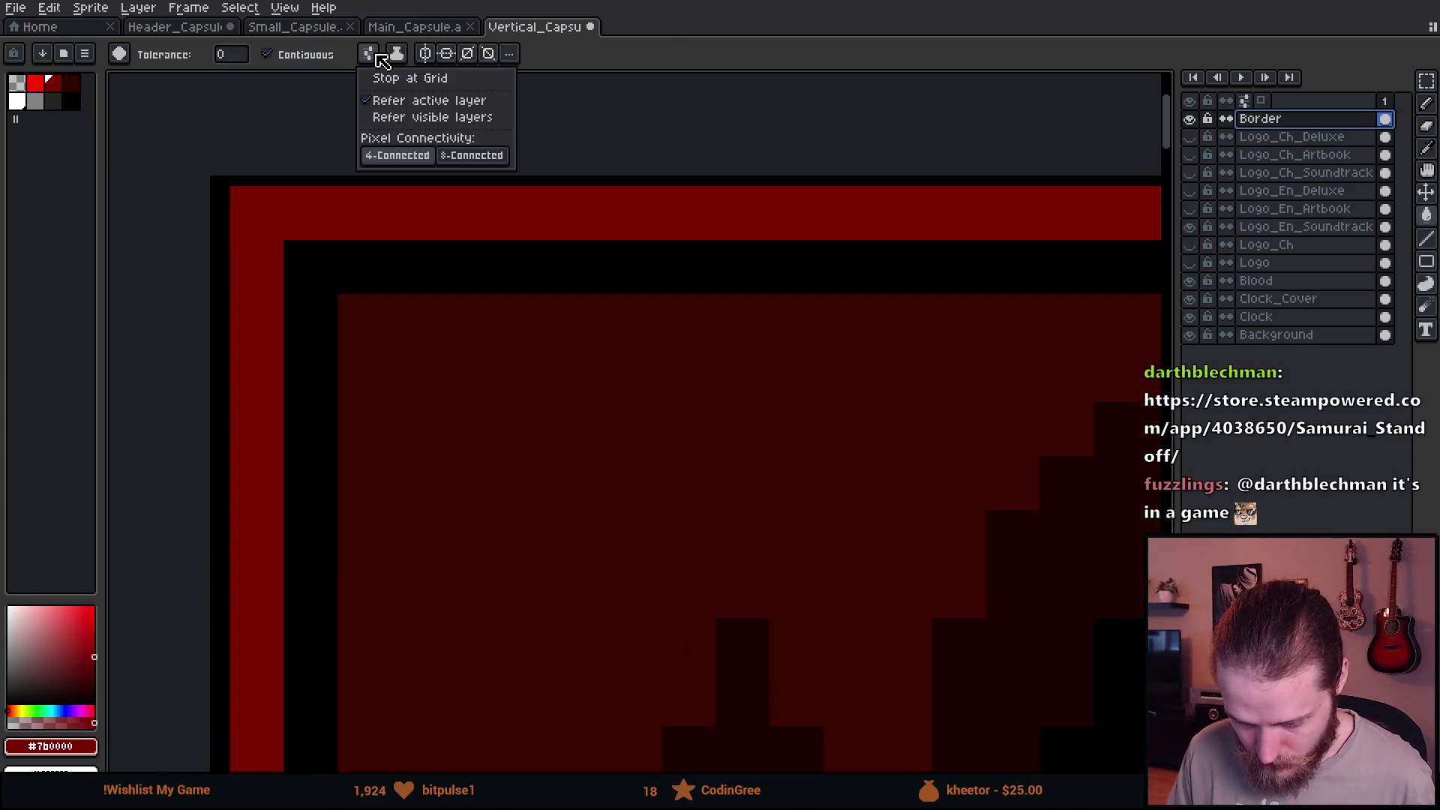
pyautogui.click(295, 180)
pyautogui.scroll(-2, 792, 348)
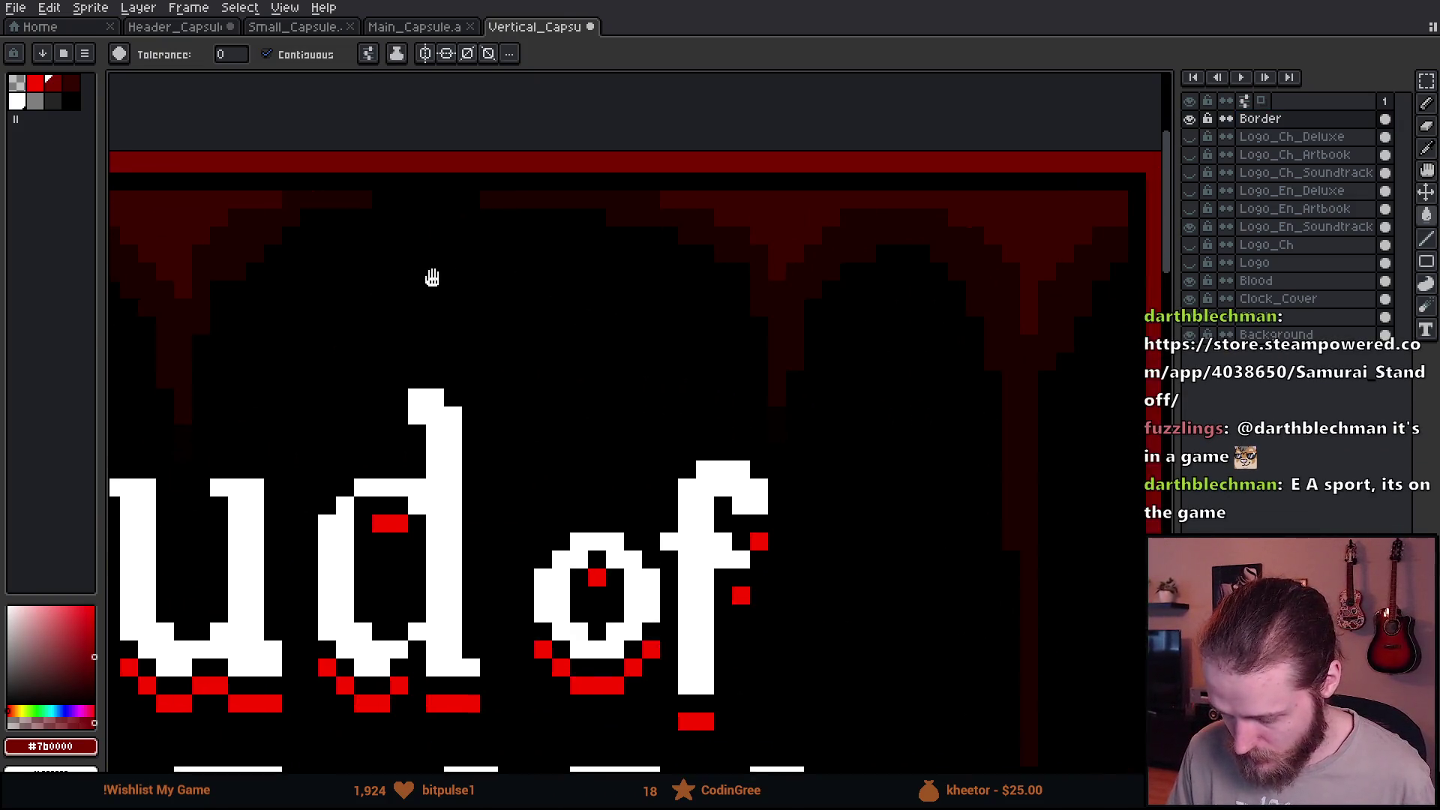
pyautogui.scroll(-3, 814, 438)
pyautogui.scroll(3, 815, 438)
pyautogui.scroll(2, 859, 476)
pyautogui.scroll(-3, 867, 479)
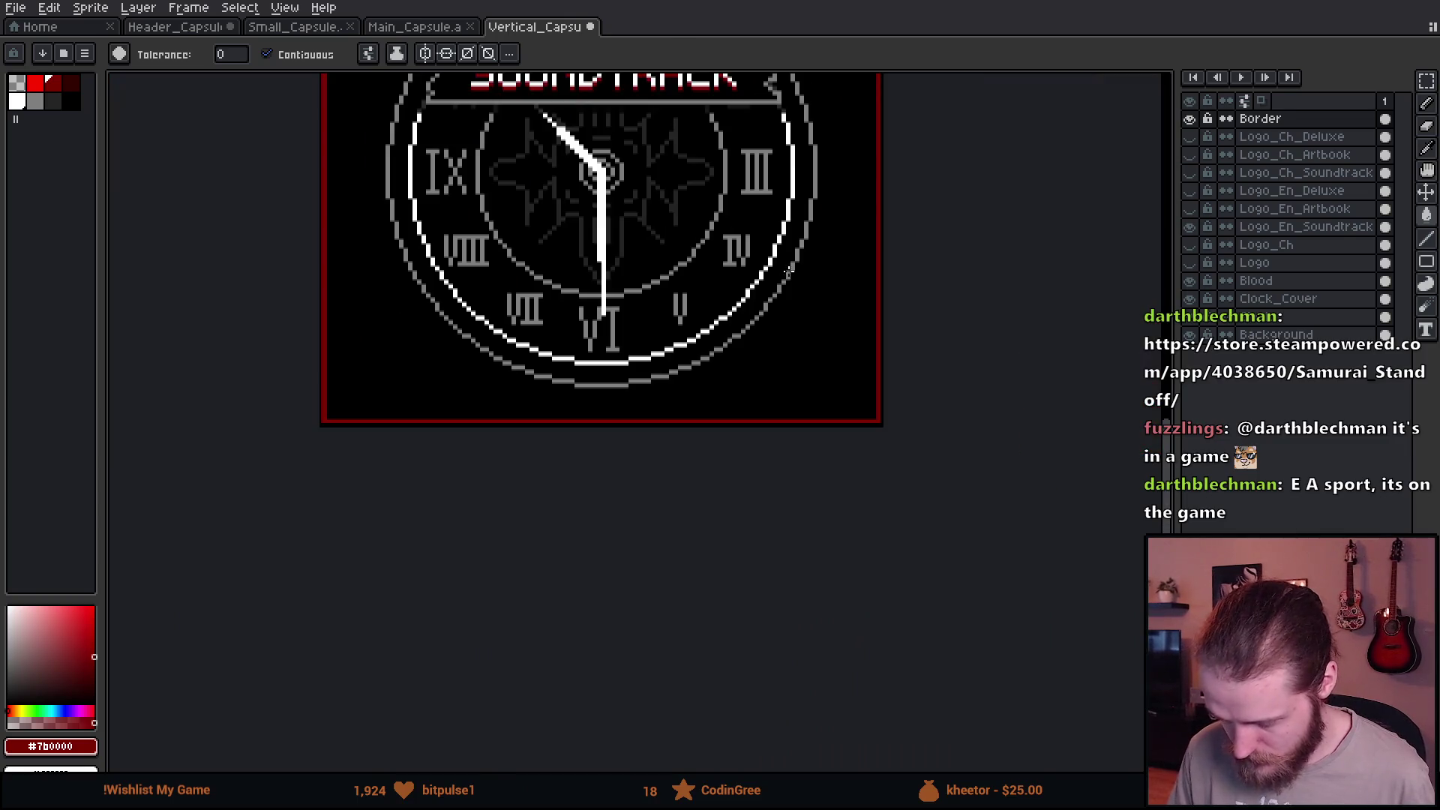
pyautogui.scroll(-1, 814, 482)
pyautogui.scroll(-1, 815, 482)
pyautogui.scroll(1, 763, 290)
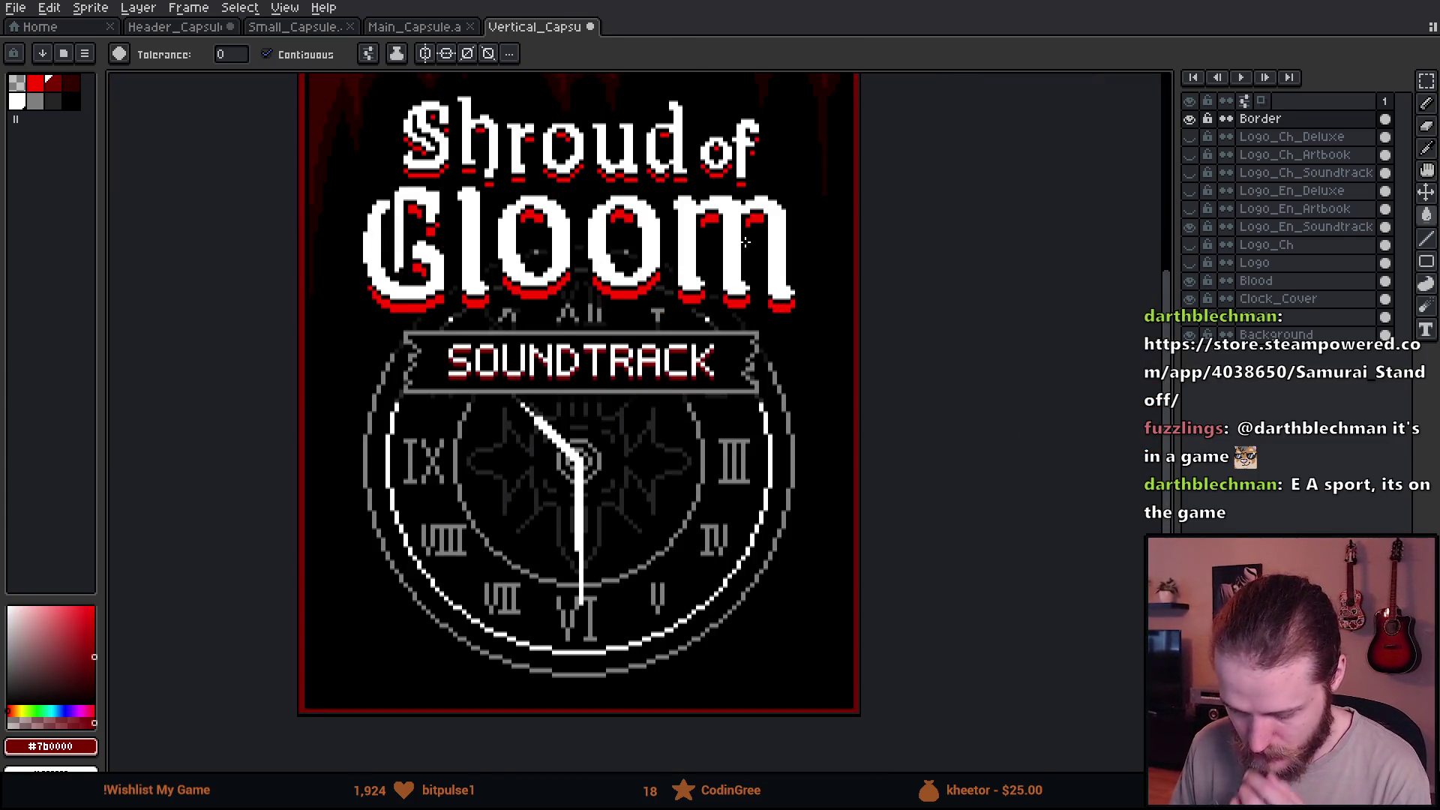
pyautogui.click(1190, 227)
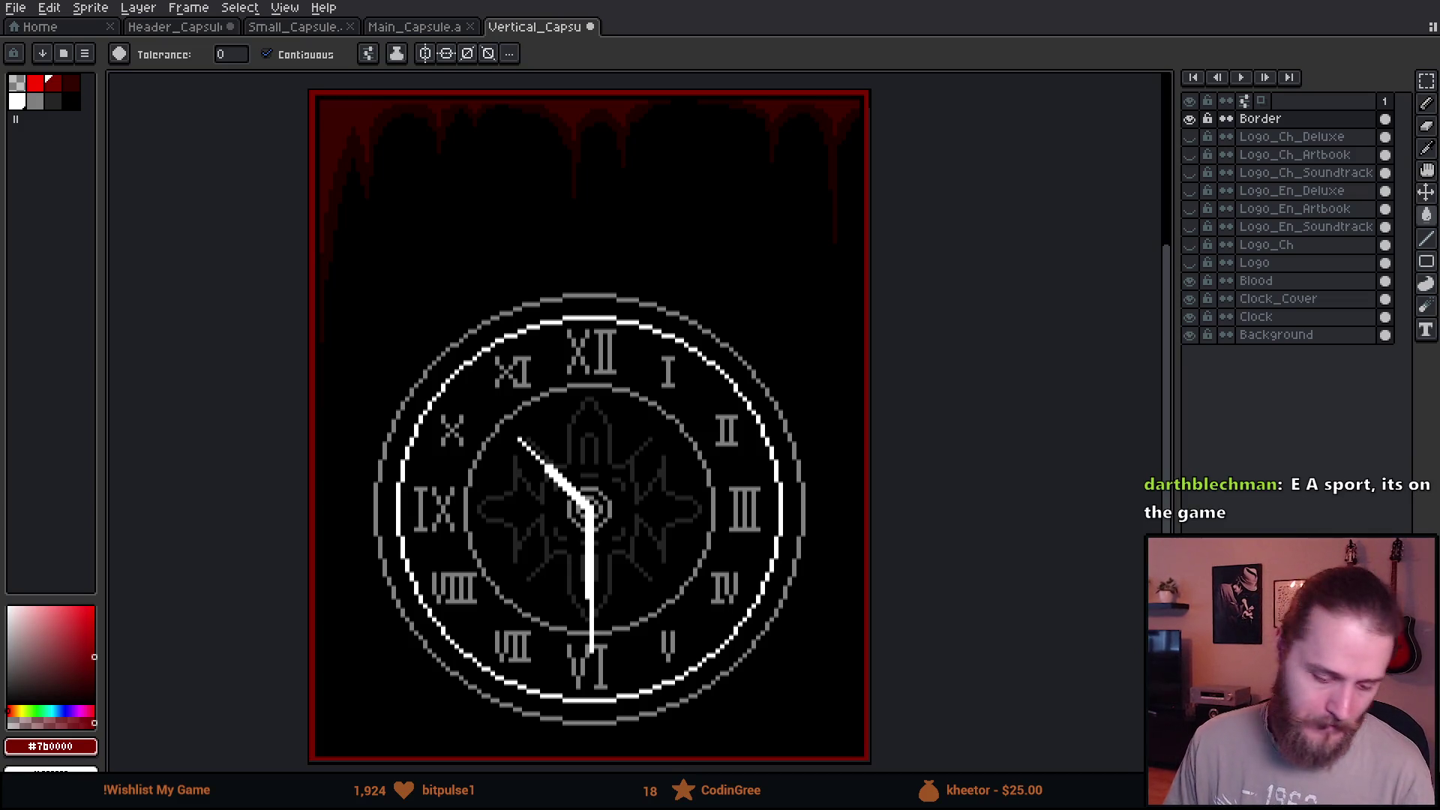
# Switch from Aseprite to the Firefox Steam page.
pyautogui.hotkey('alt', 'Tab')
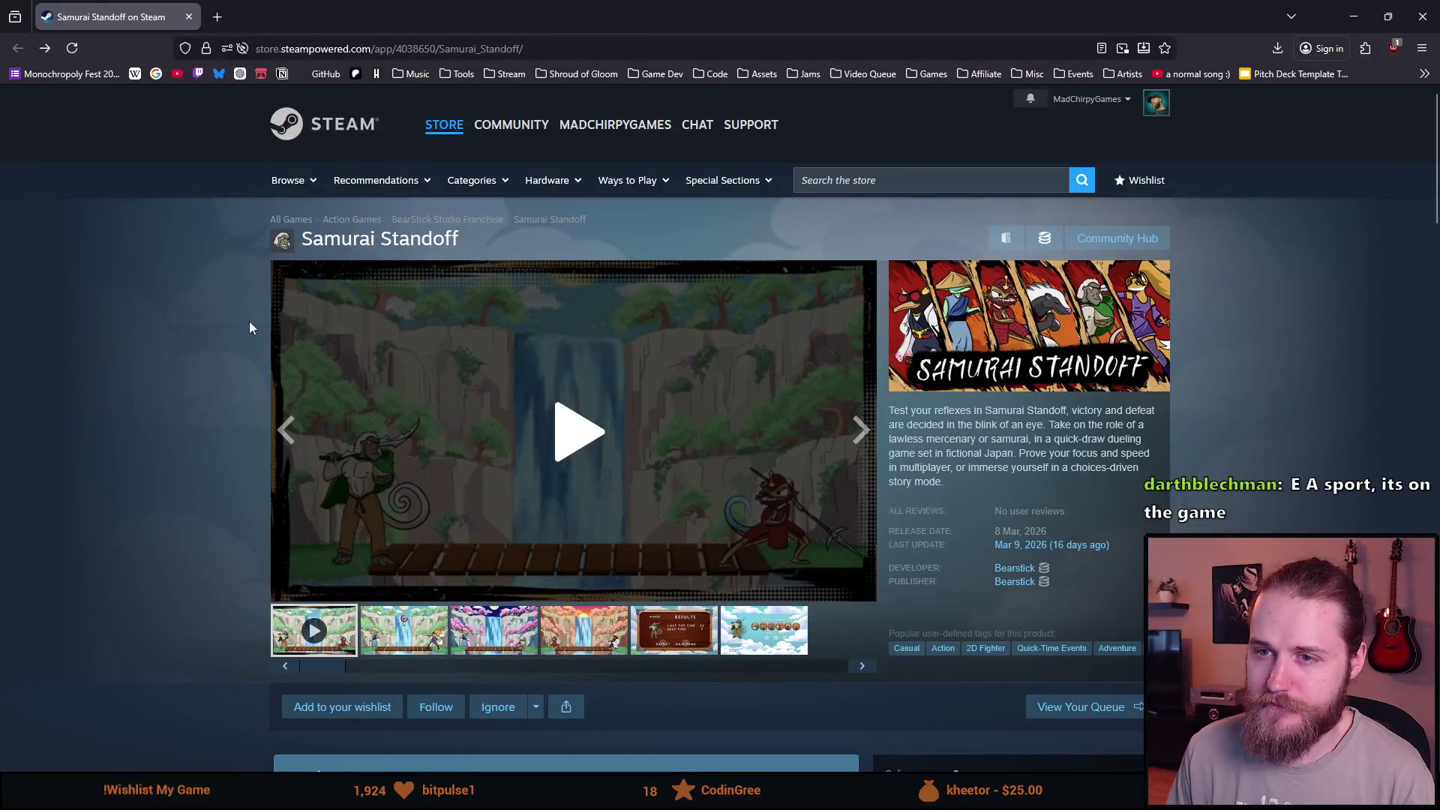
pyautogui.moveTo(685, 383)
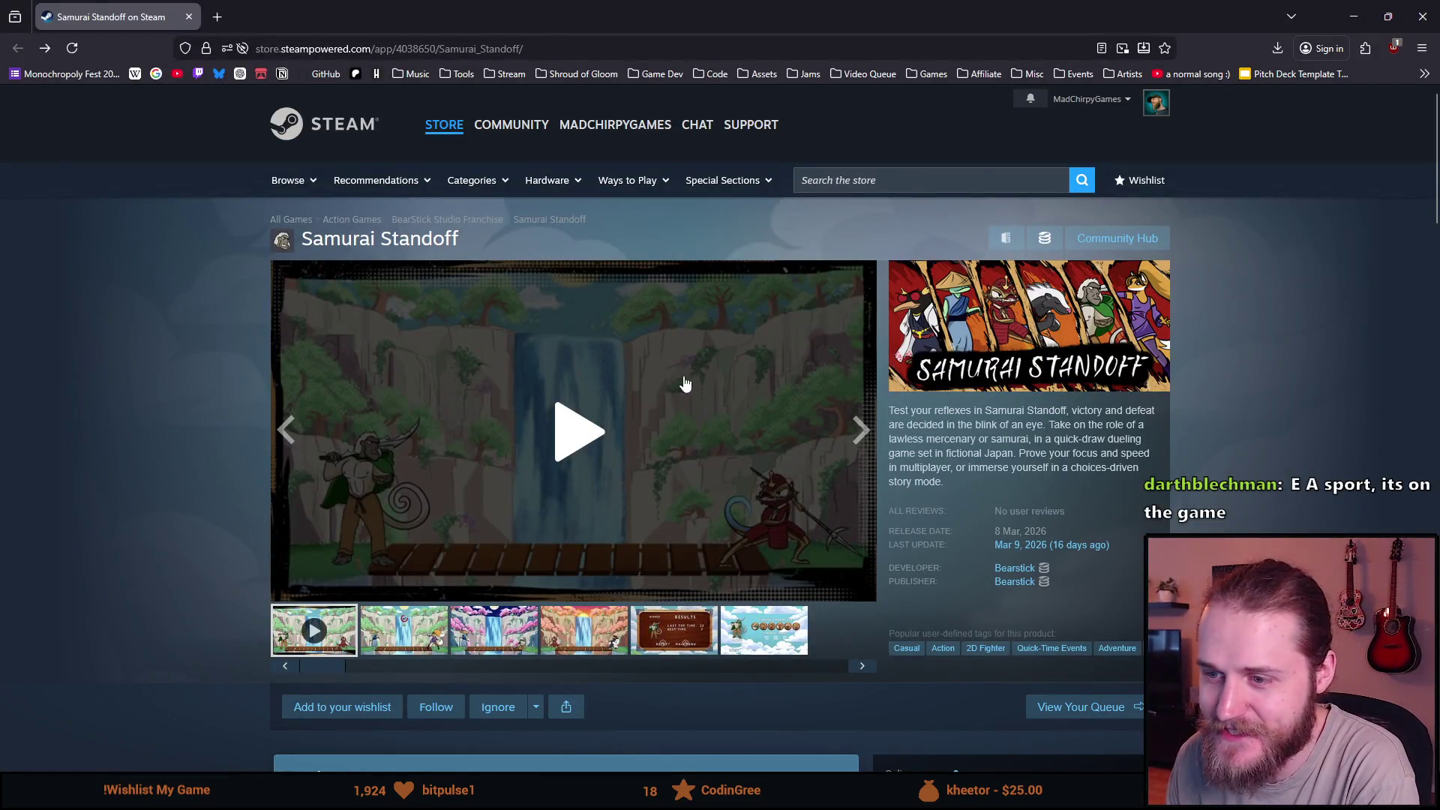
pyautogui.scroll(-1, 626, 336)
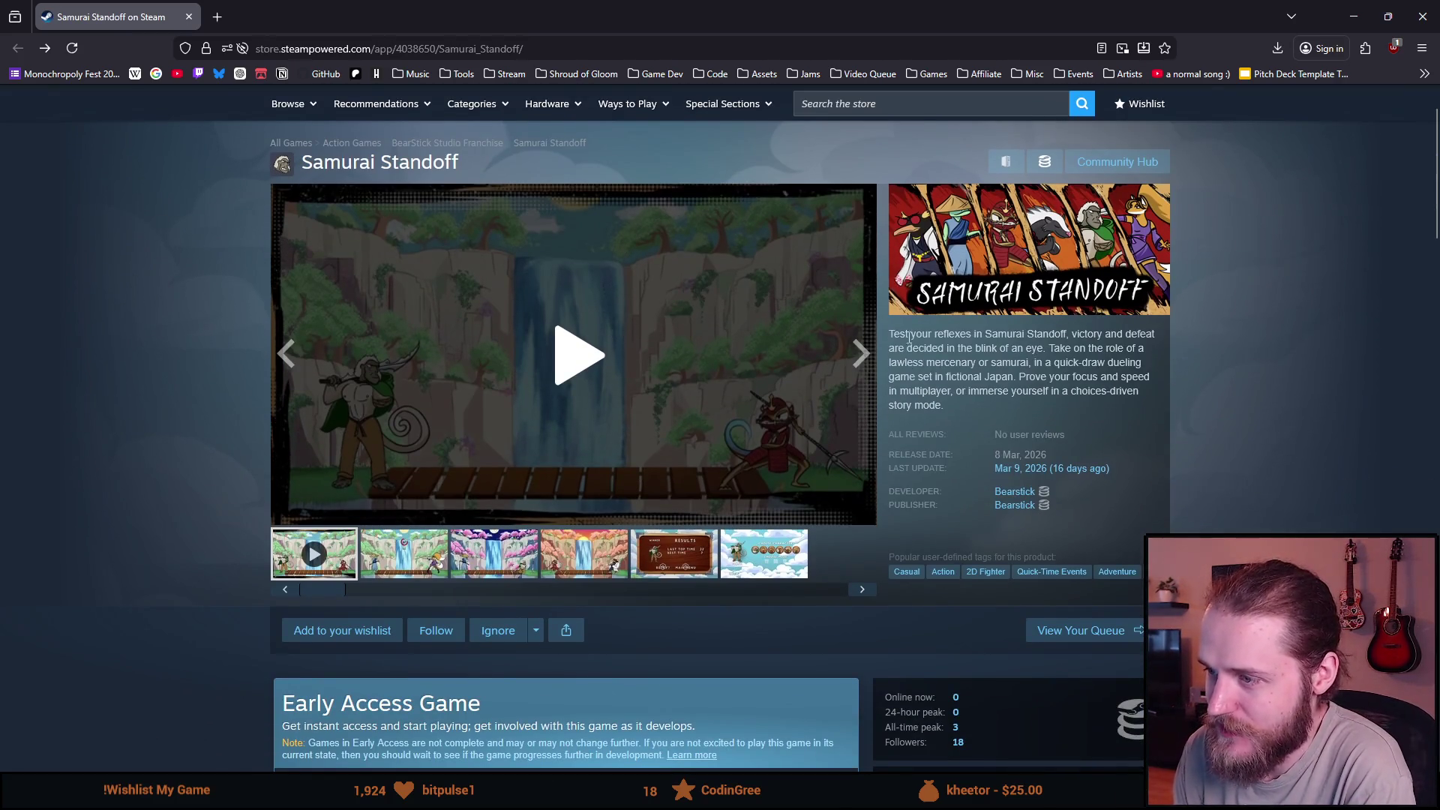
# Highlight phrases of the Samurai Standoff description and expand the full About This Game section.
pyautogui.moveTo(900, 335); pyautogui.dragTo(1013, 334)
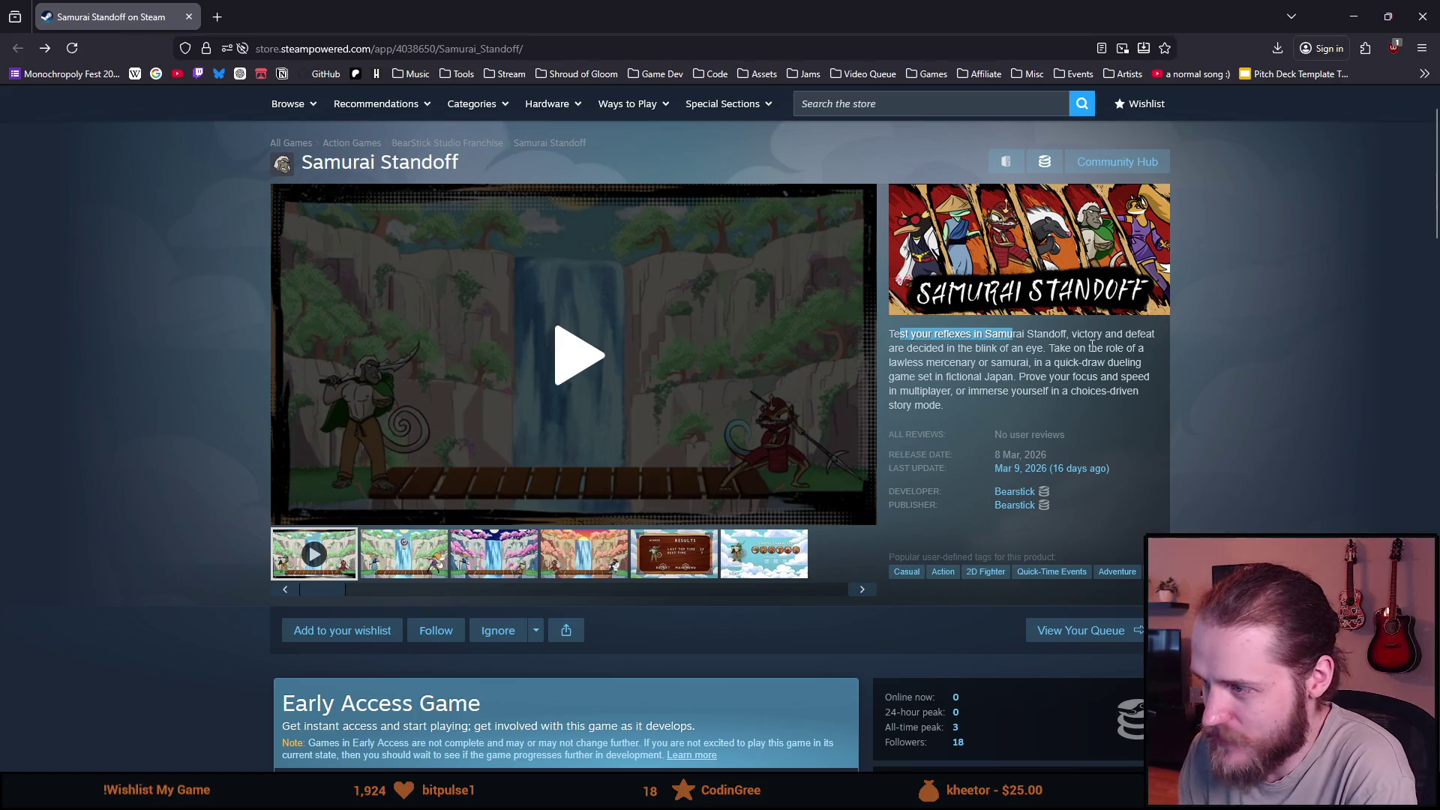
pyautogui.moveTo(924, 349); pyautogui.dragTo(1158, 349)
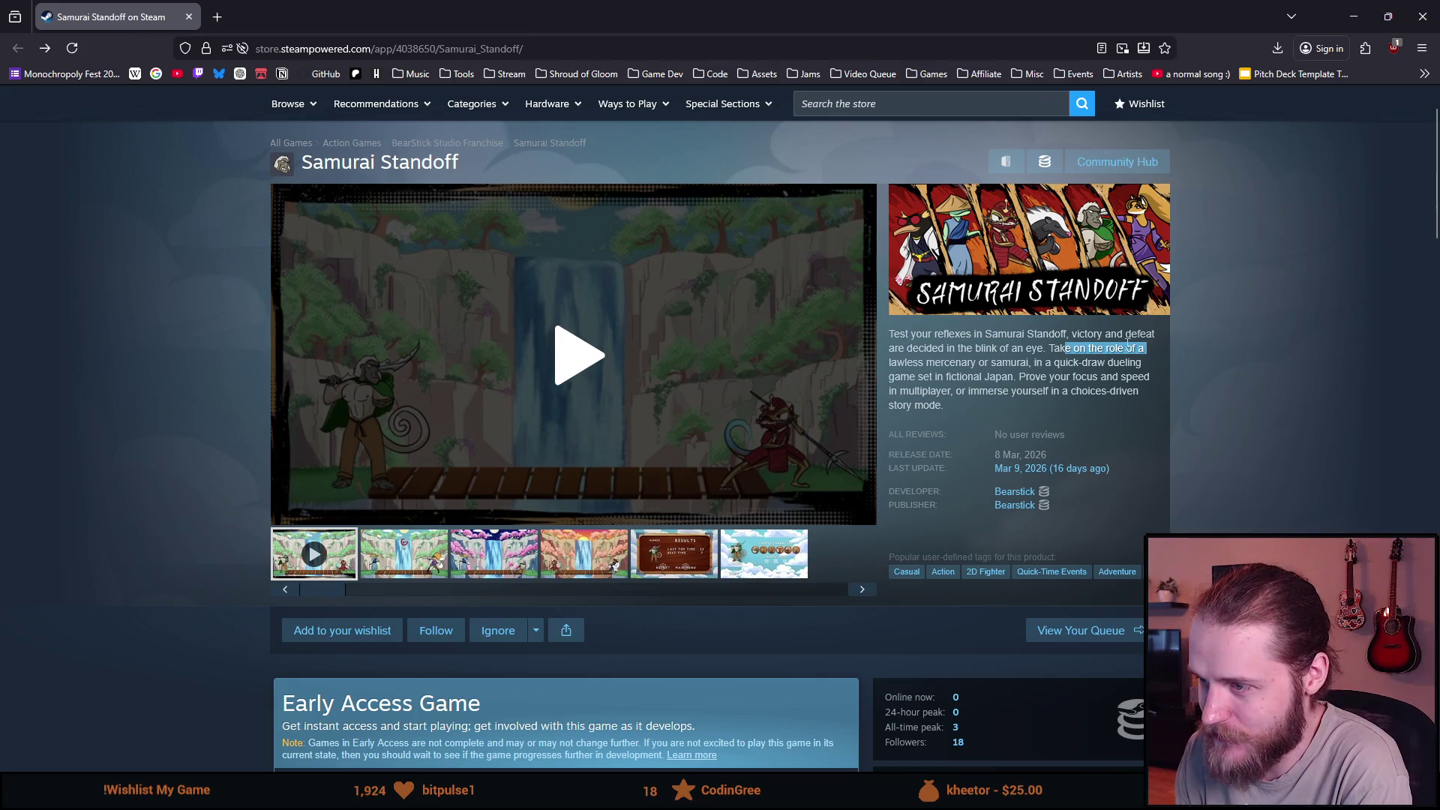
pyautogui.moveTo(949, 363); pyautogui.dragTo(1170, 384)
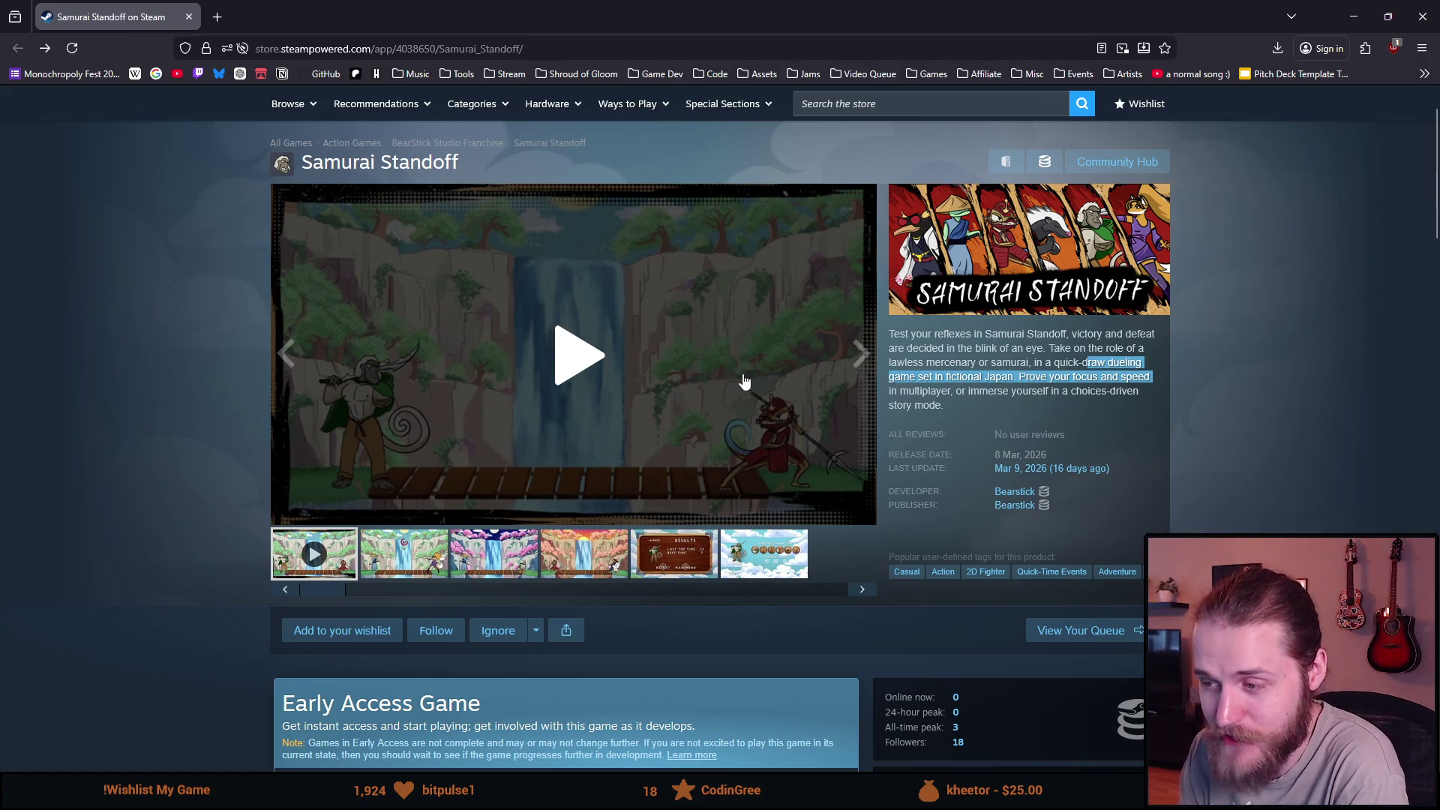
pyautogui.scroll(-3, 721, 360)
pyautogui.moveTo(484, 400); pyautogui.dragTo(284, 399)
pyautogui.scroll(-2, 415, 511)
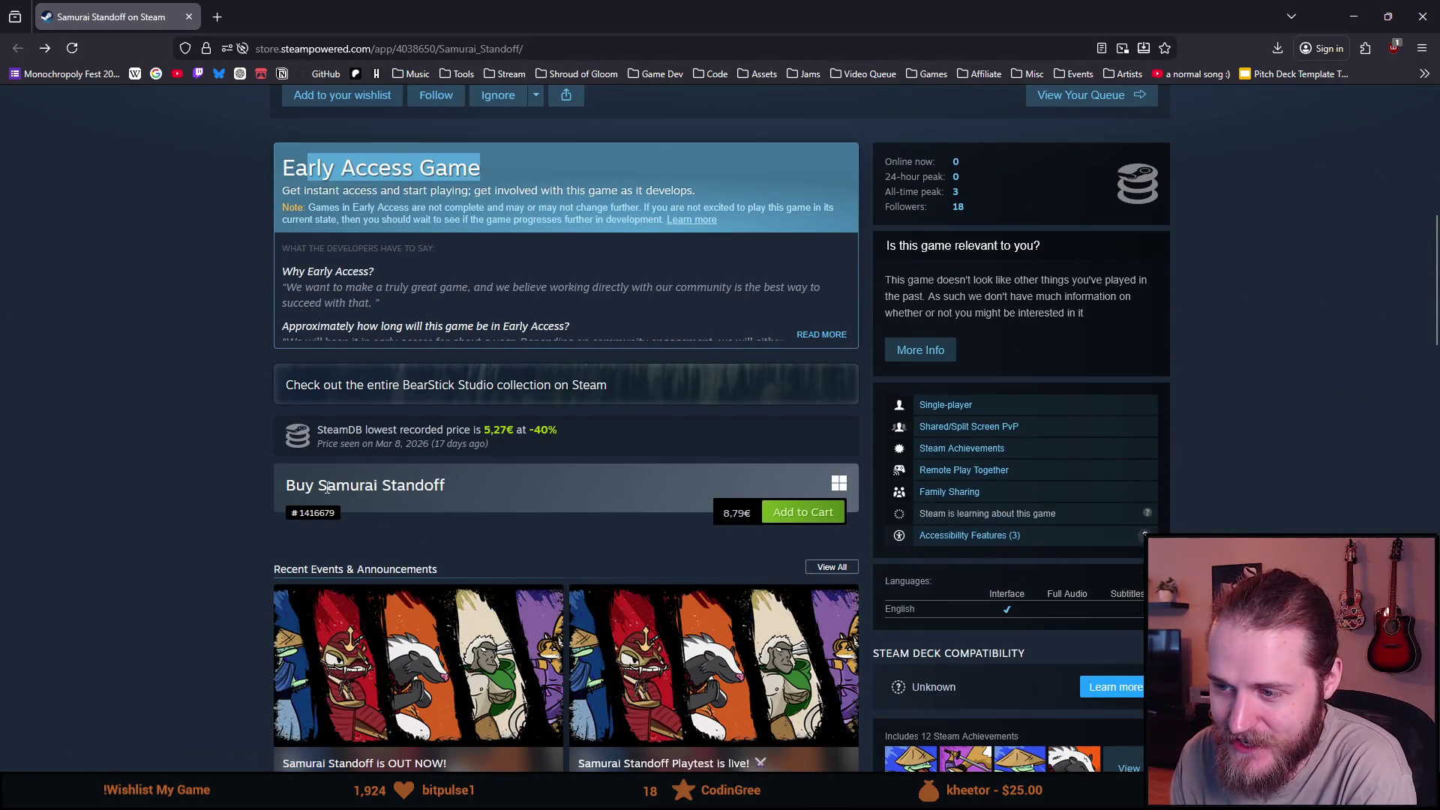
pyautogui.scroll(-3, 416, 511)
pyautogui.scroll(-5, 236, 457)
pyautogui.scroll(-2, 236, 458)
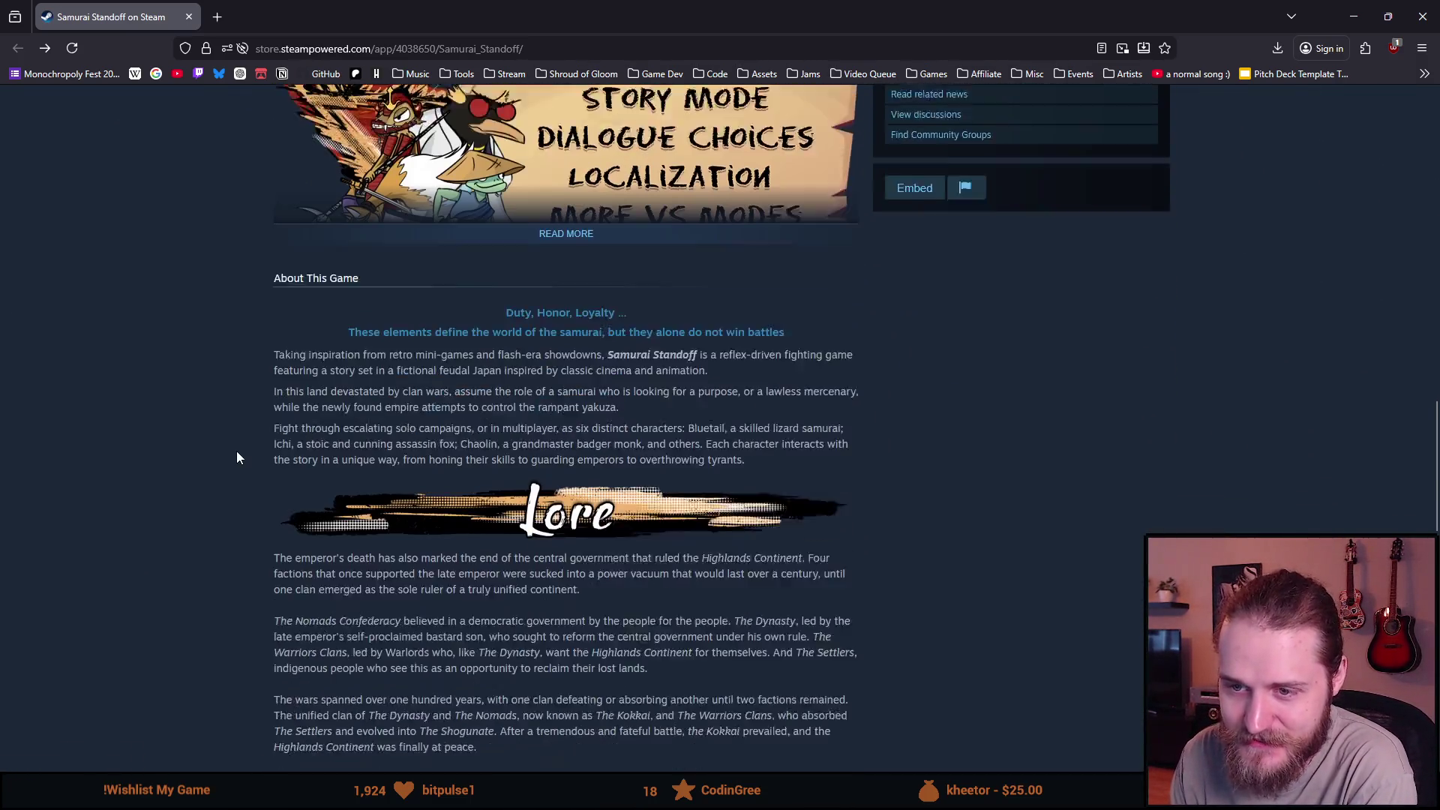
pyautogui.scroll(-1, 236, 457)
pyautogui.scroll(-2, 236, 457)
pyautogui.click(565, 522)
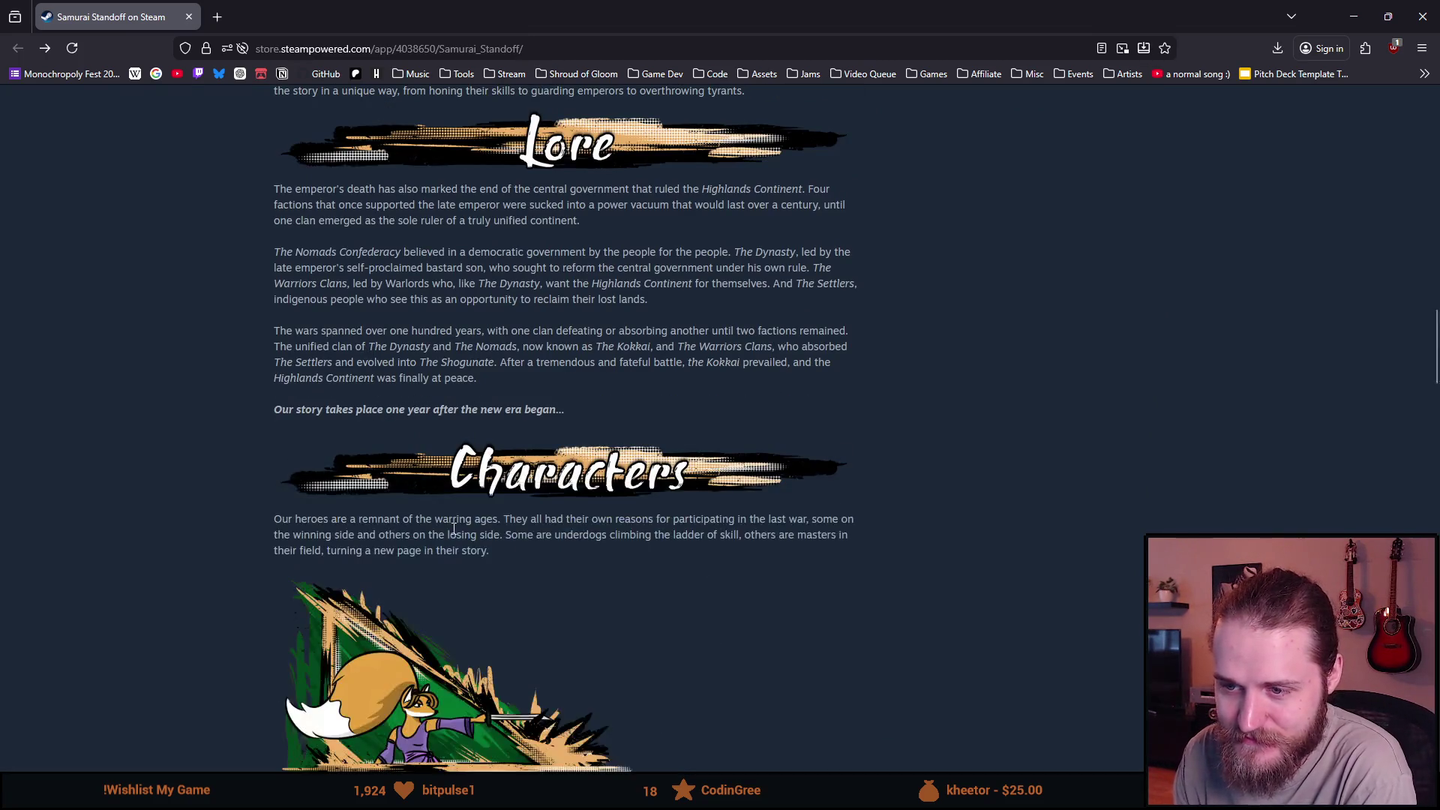
pyautogui.scroll(-2, 360, 513)
pyautogui.scroll(-2, 348, 505)
pyautogui.scroll(-2, 349, 509)
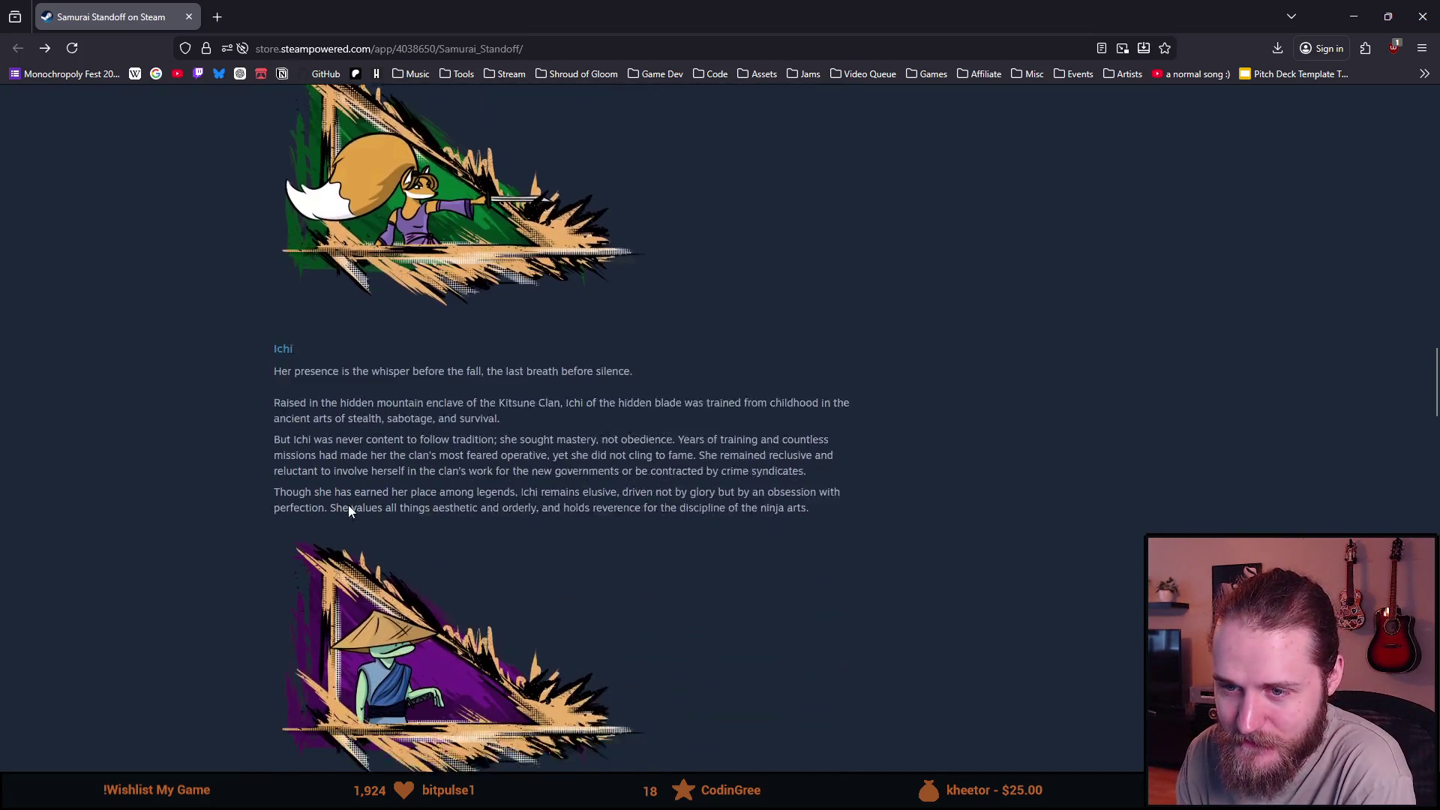
pyautogui.scroll(-1, 350, 508)
pyautogui.scroll(-2, 350, 506)
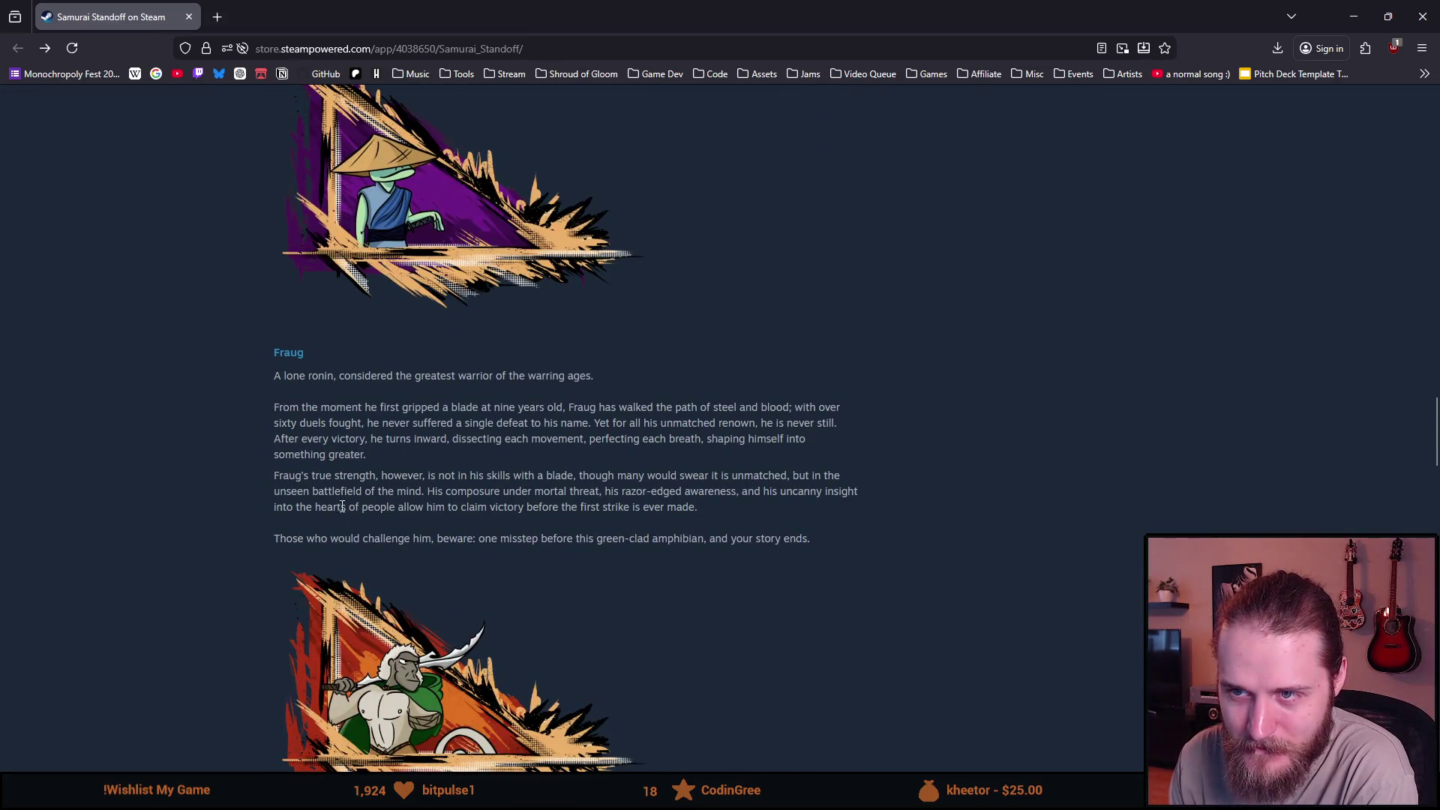
pyautogui.scroll(-1, 343, 506)
pyautogui.scroll(-2, 339, 503)
pyautogui.scroll(-2, 324, 505)
pyautogui.scroll(-3, 326, 504)
pyautogui.scroll(-2, 346, 464)
pyautogui.scroll(-2, 346, 459)
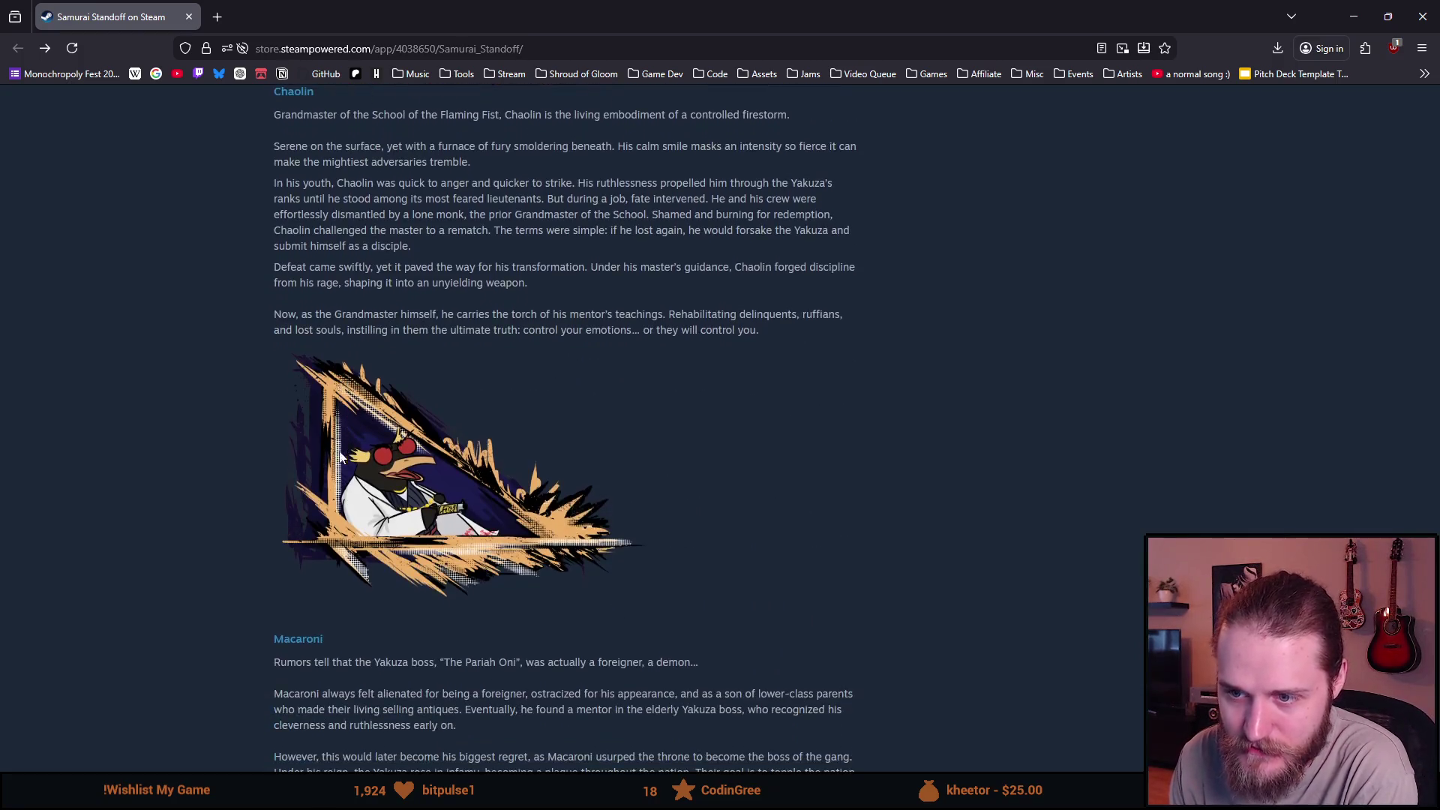
pyautogui.scroll(-2, 222, 455)
pyautogui.scroll(-2, 213, 448)
pyautogui.scroll(-3, 213, 448)
pyautogui.scroll(3, 200, 481)
# Return to the top of the store page and play the trailer full screen.
pyautogui.middleClick(151, 585)
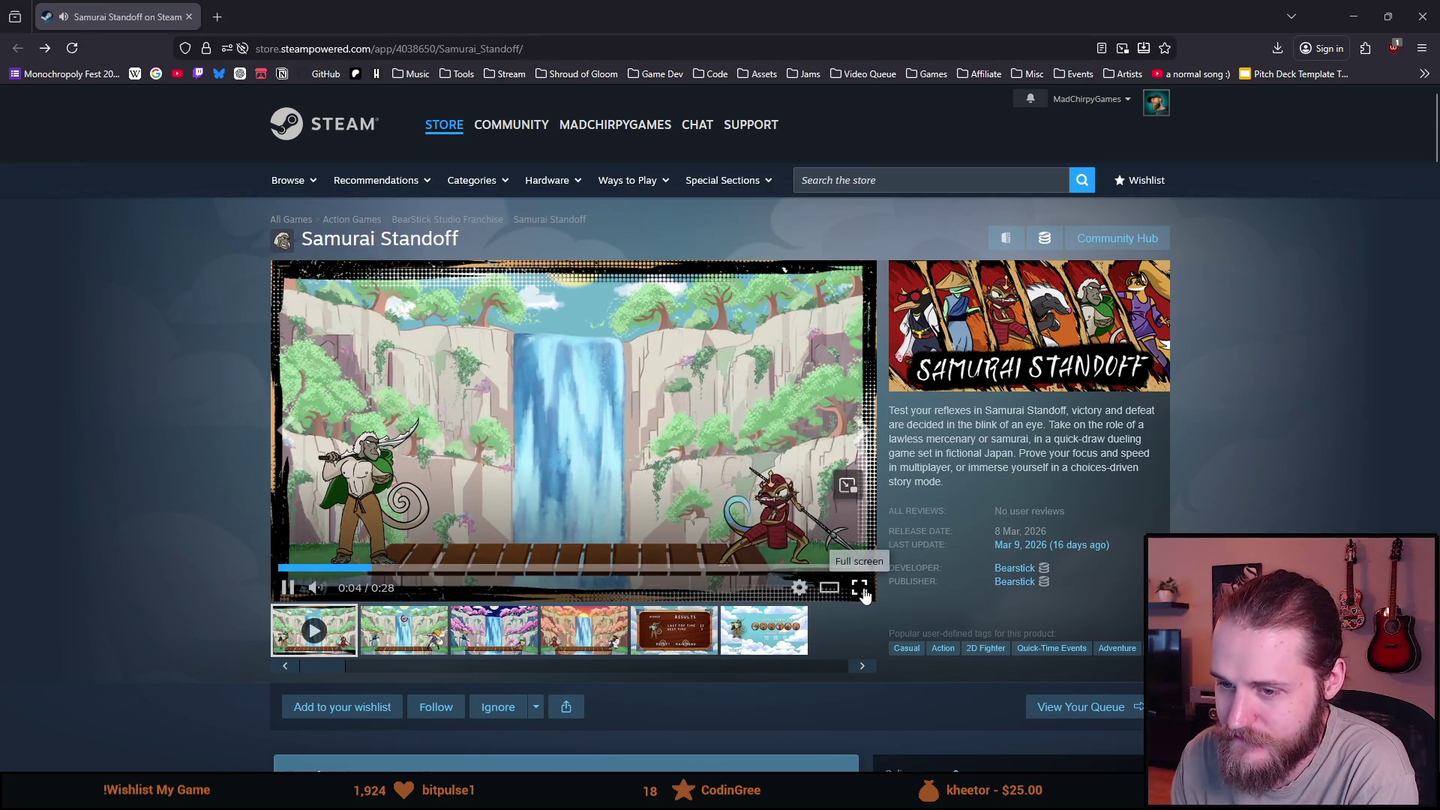
pyautogui.click(860, 588)
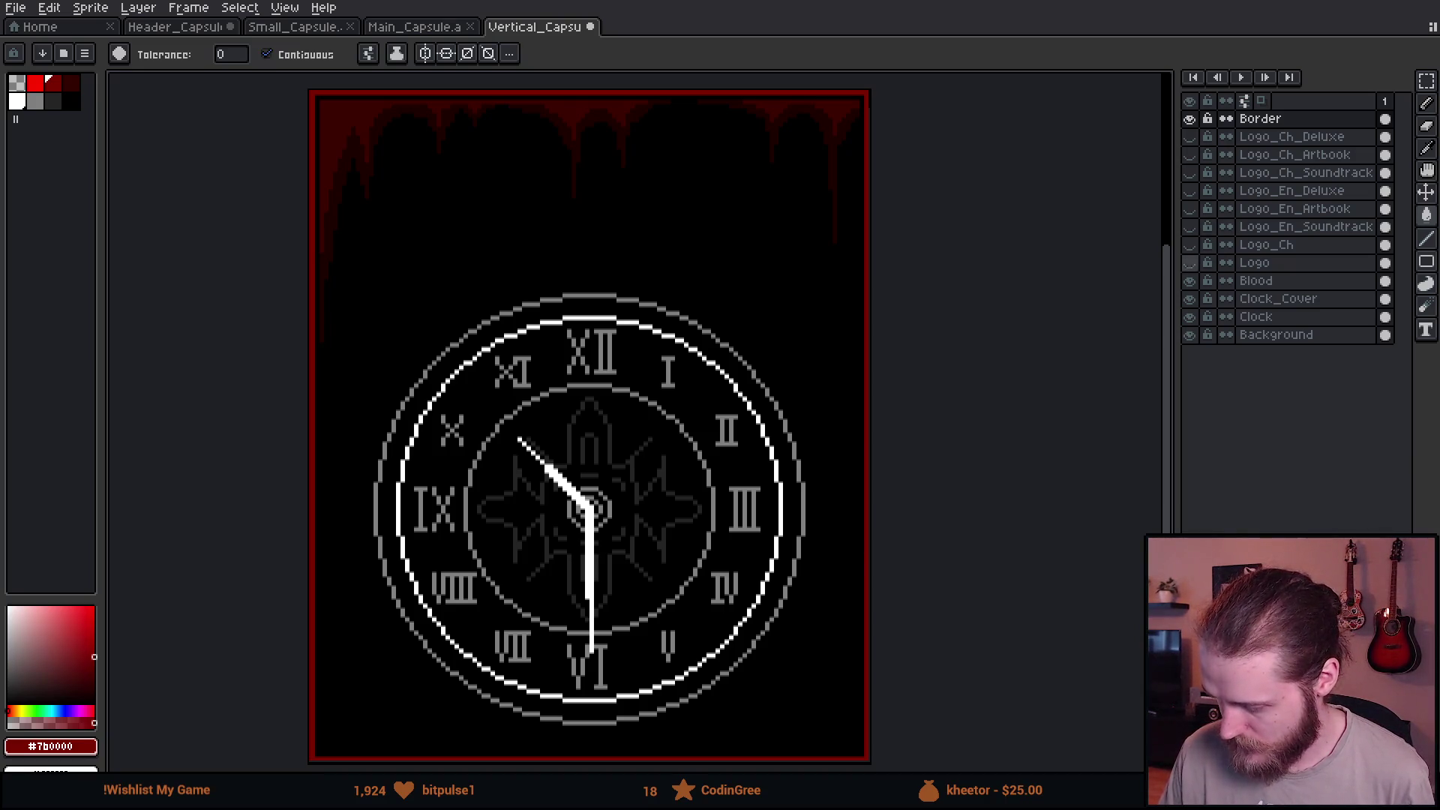
# Show the Logo_En_Soundtrack layer again, then go to the Home start page.
pyautogui.click(1190, 226)
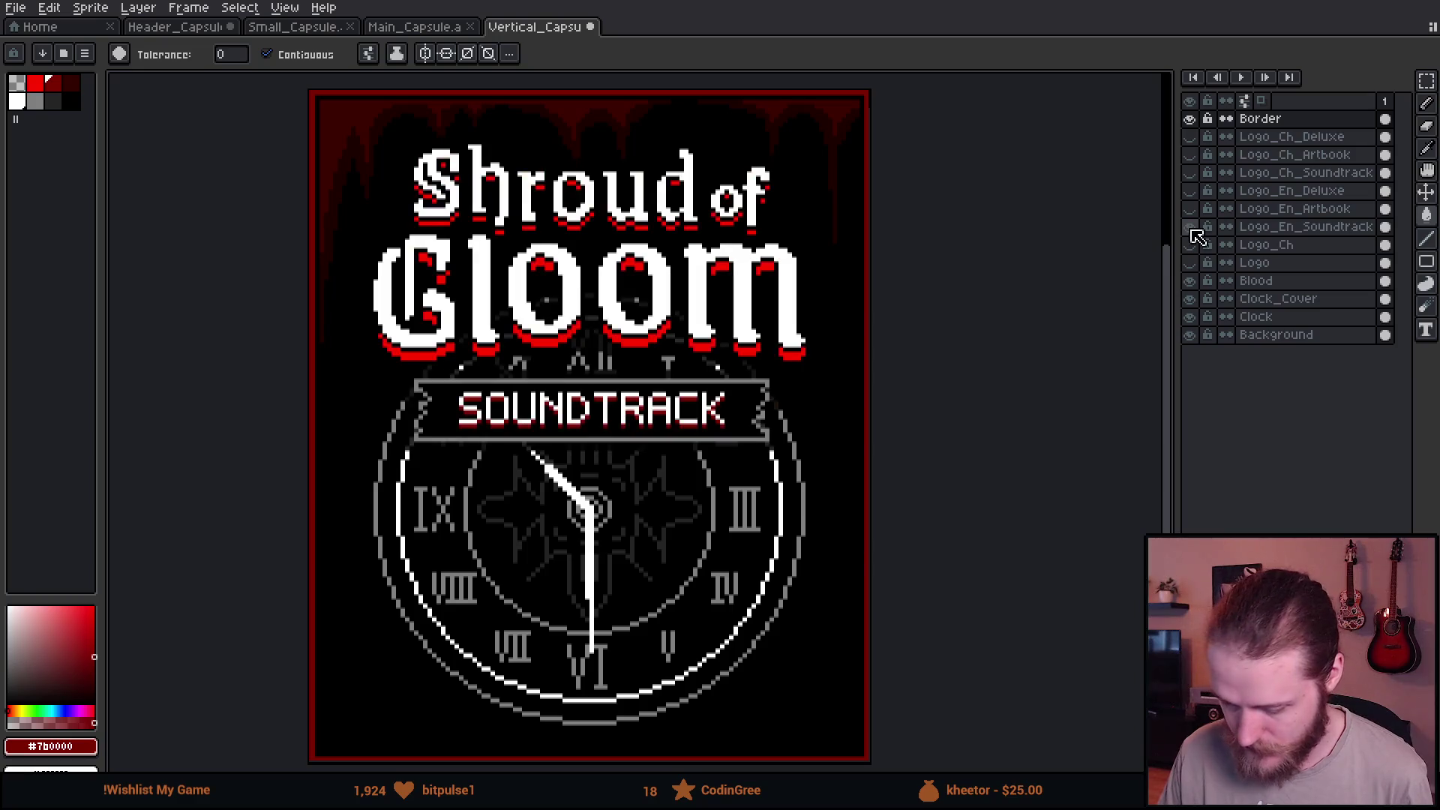
pyautogui.scroll(-1, 199, 103)
pyautogui.scroll(-1, 252, 115)
pyautogui.scroll(1, 253, 117)
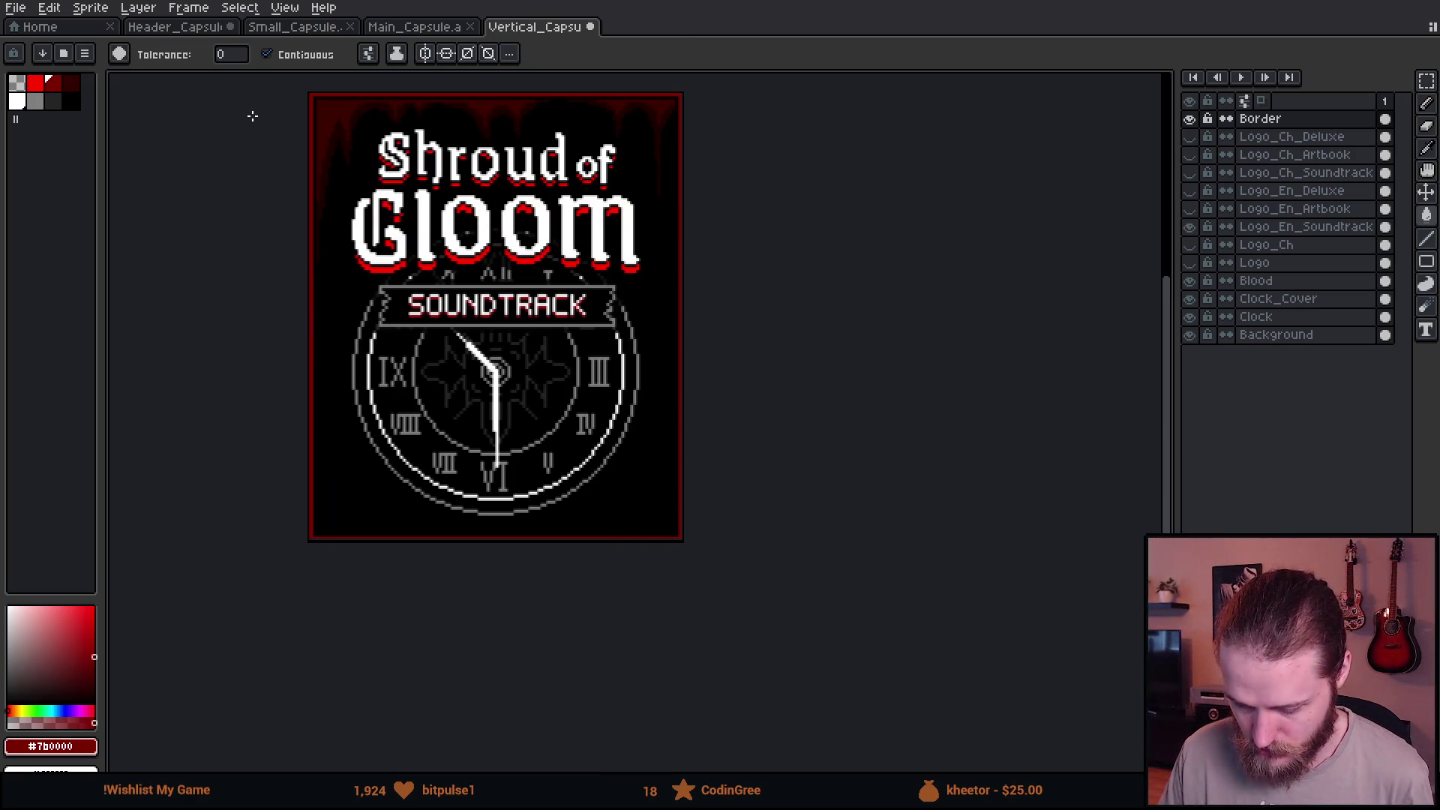
pyautogui.scroll(1, 232, 94)
pyautogui.click(38, 25)
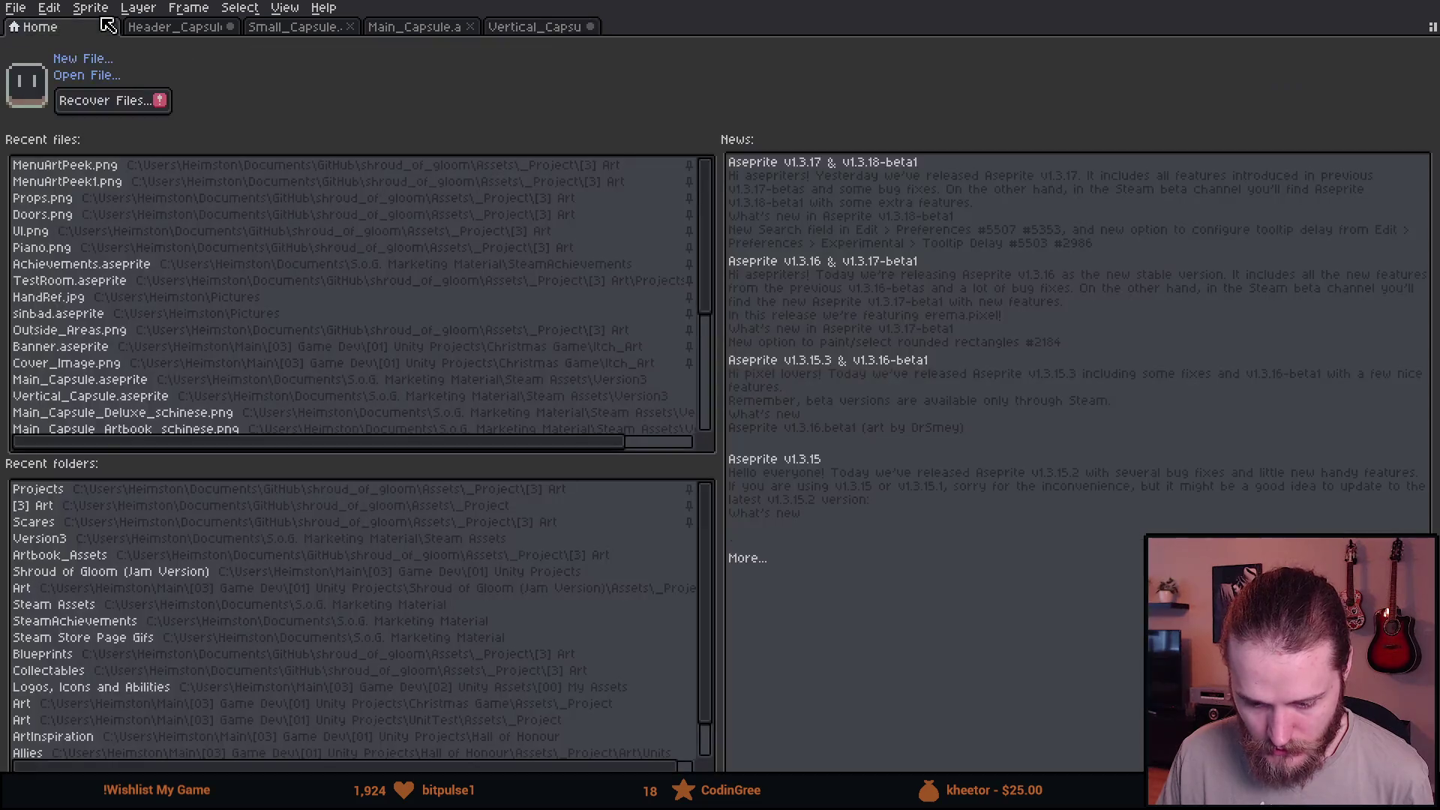
# Return to the vertical capsule, check Canvas Size and cancel, keeping 748×896 px.
pyautogui.click(535, 26)
pyautogui.click(90, 8)
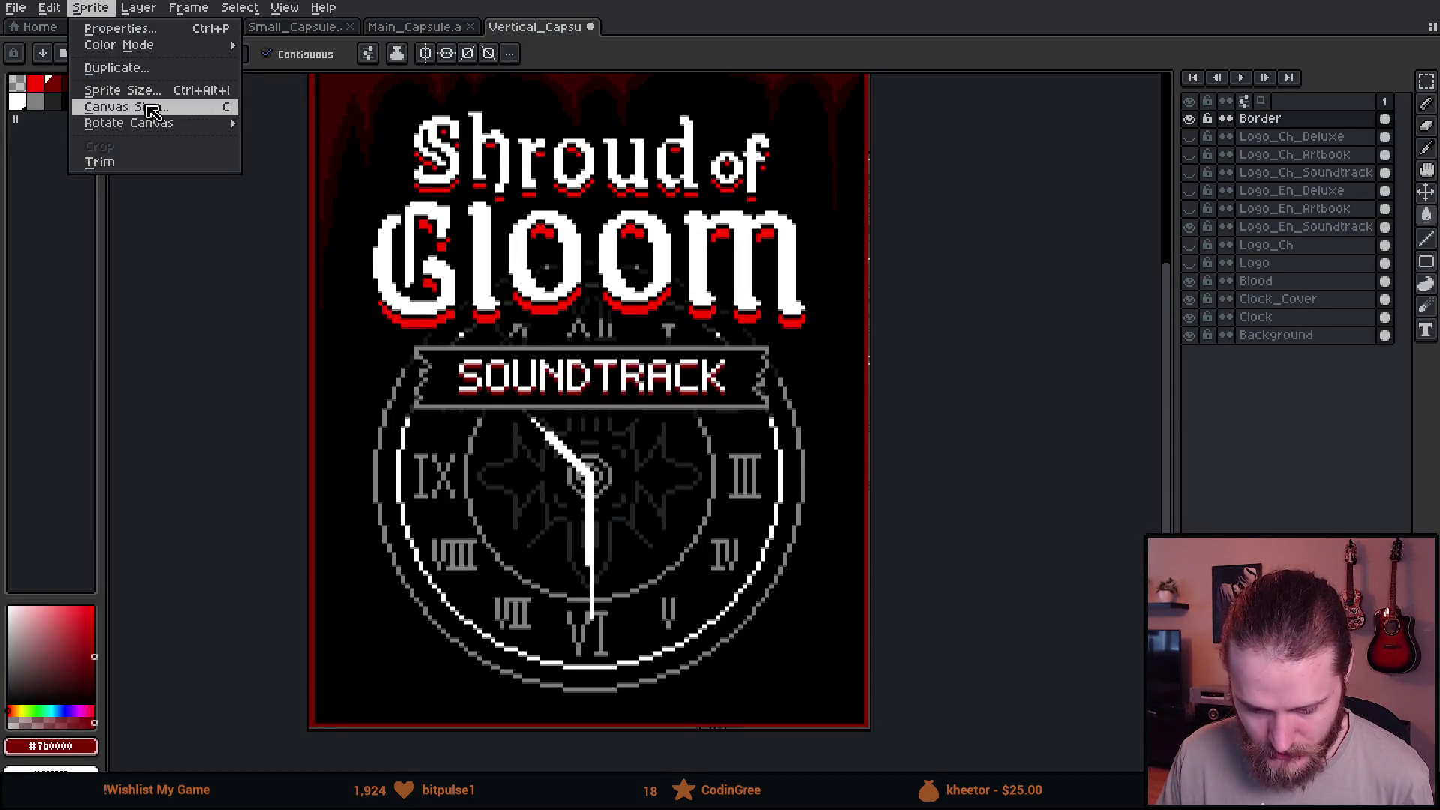
pyautogui.click(126, 105)
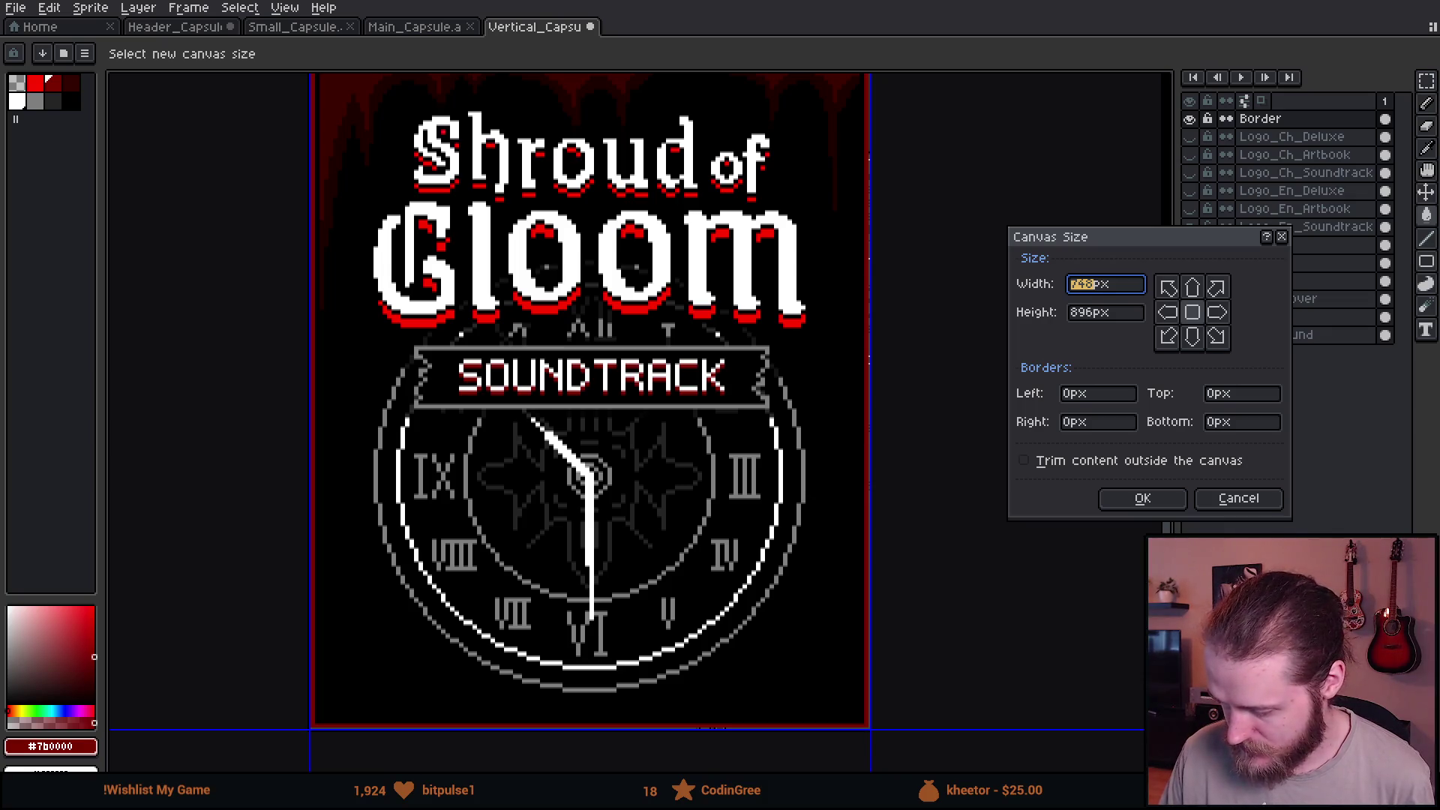
pyautogui.click(1237, 497)
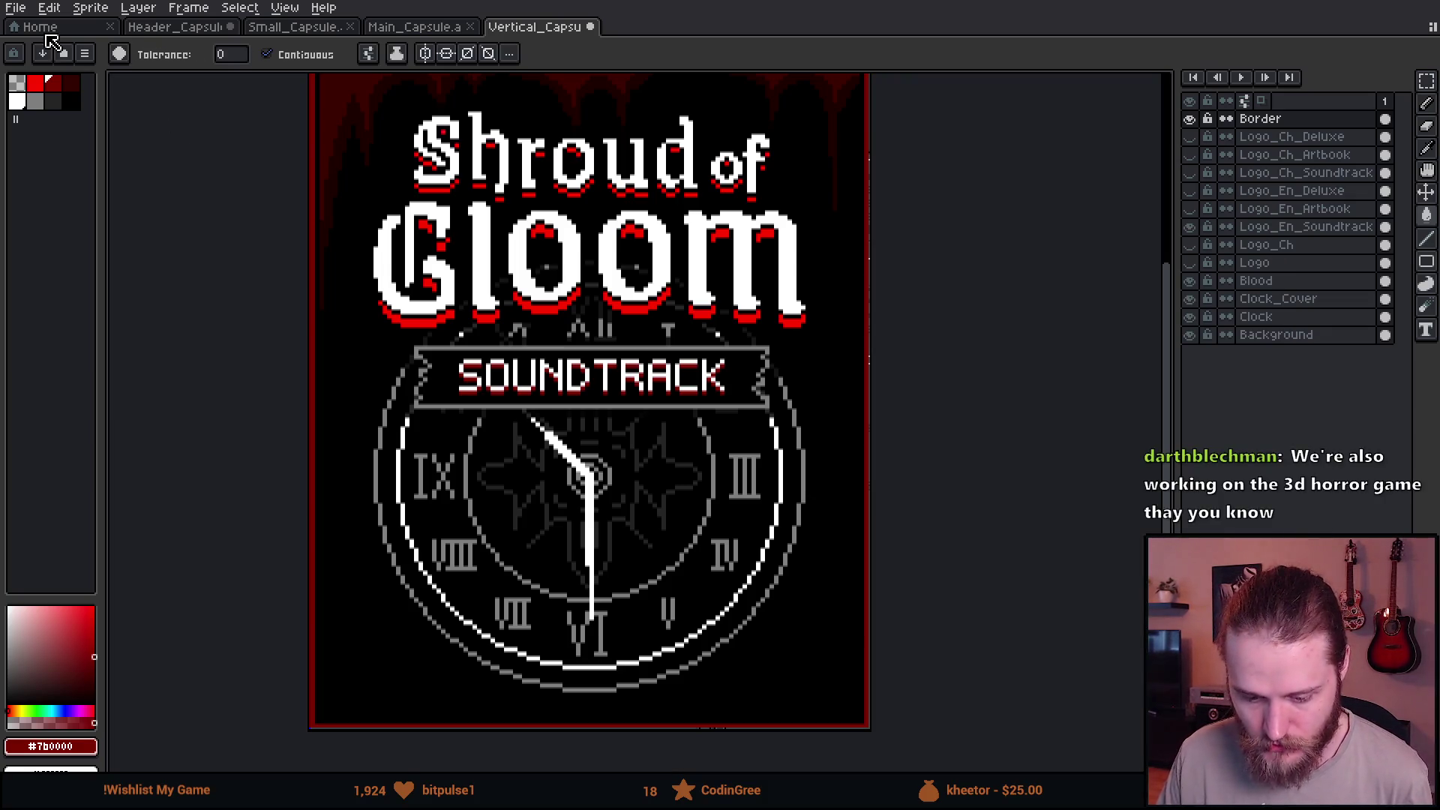
pyautogui.click(17, 7)
# Export as Vertical_Capsule_Soundtrack.png, then swap the Soundtrack banner for the Artbook one.
pyautogui.click(208, 158)
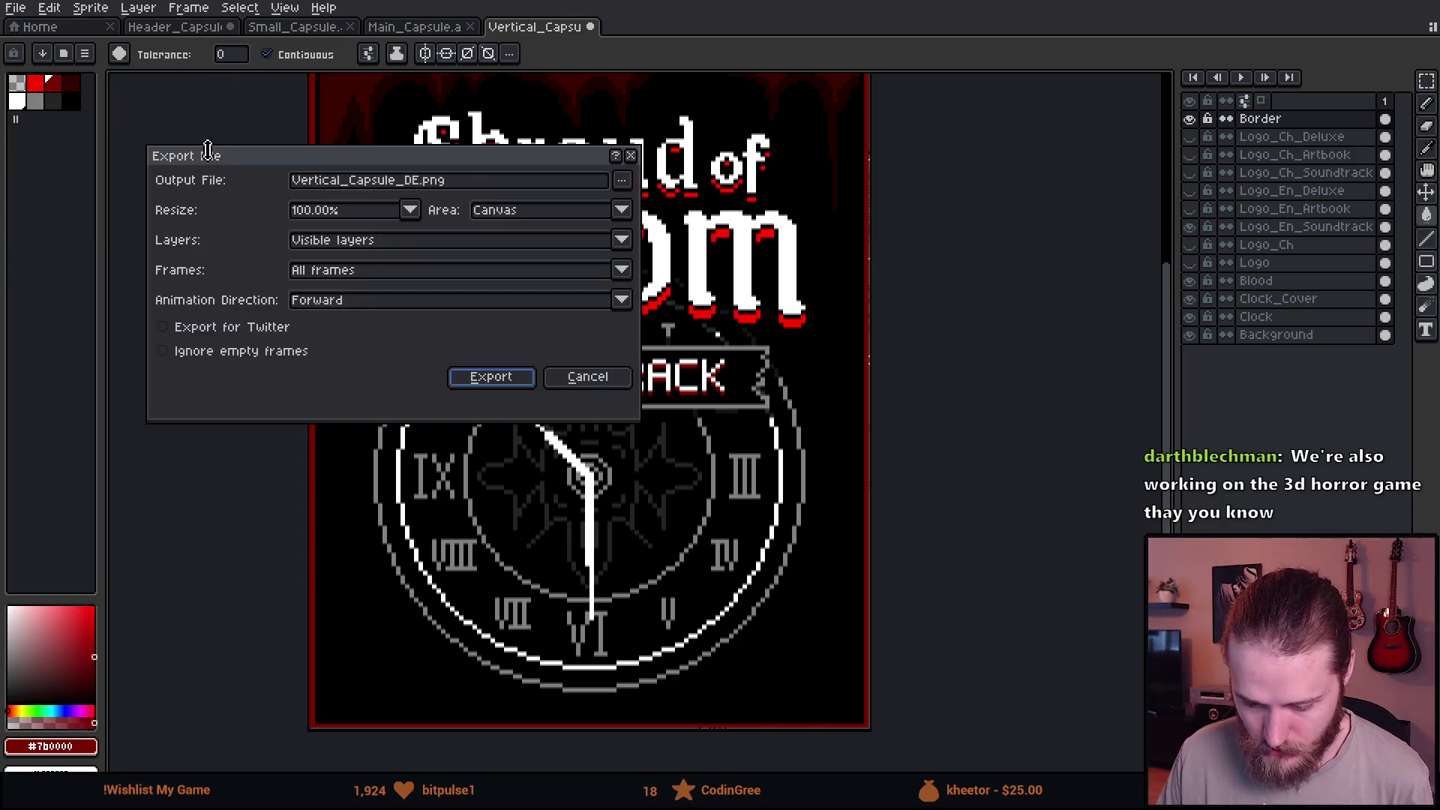
pyautogui.moveTo(404, 180); pyautogui.dragTo(420, 180)
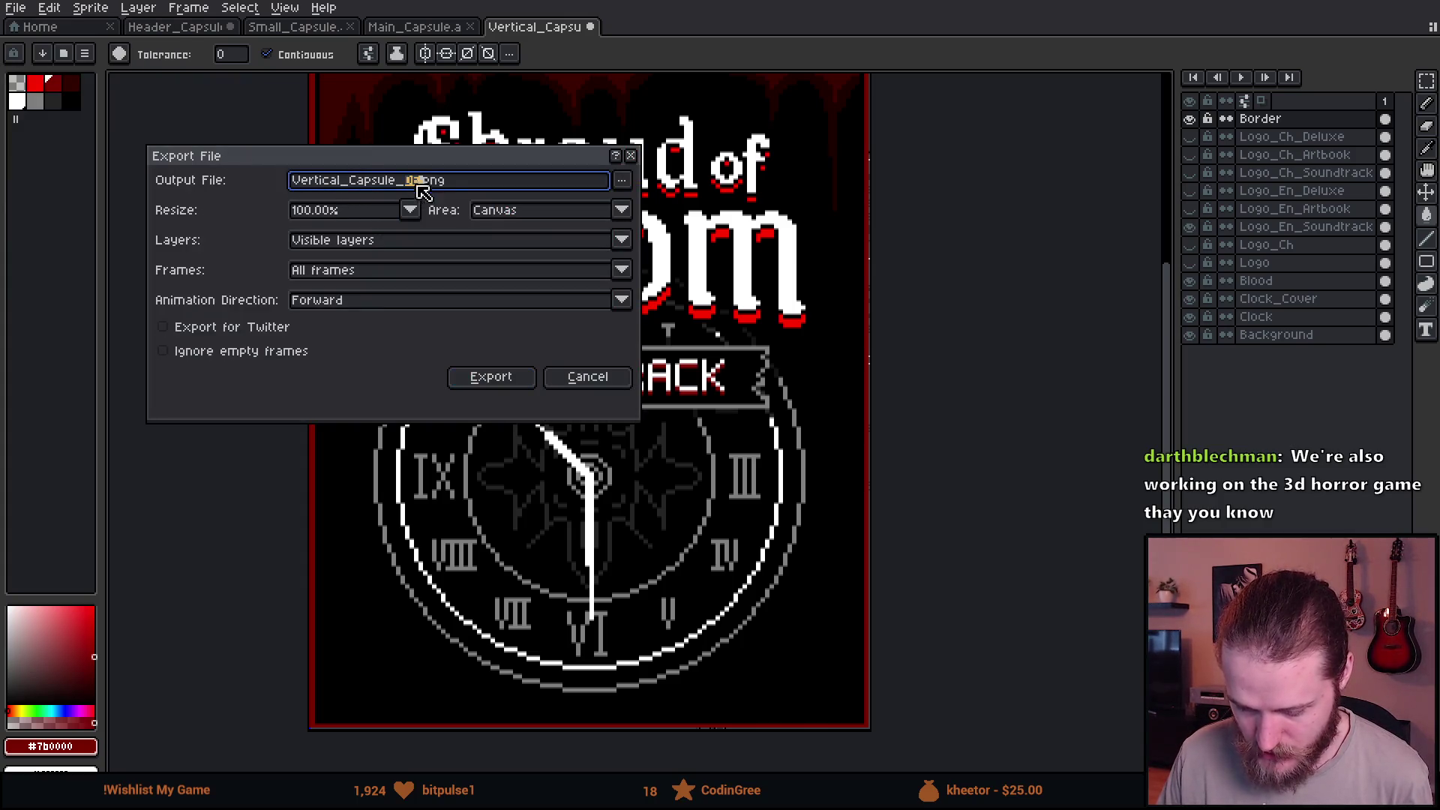
pyautogui.press('BackSpace')
pyautogui.write('Soundtrack')
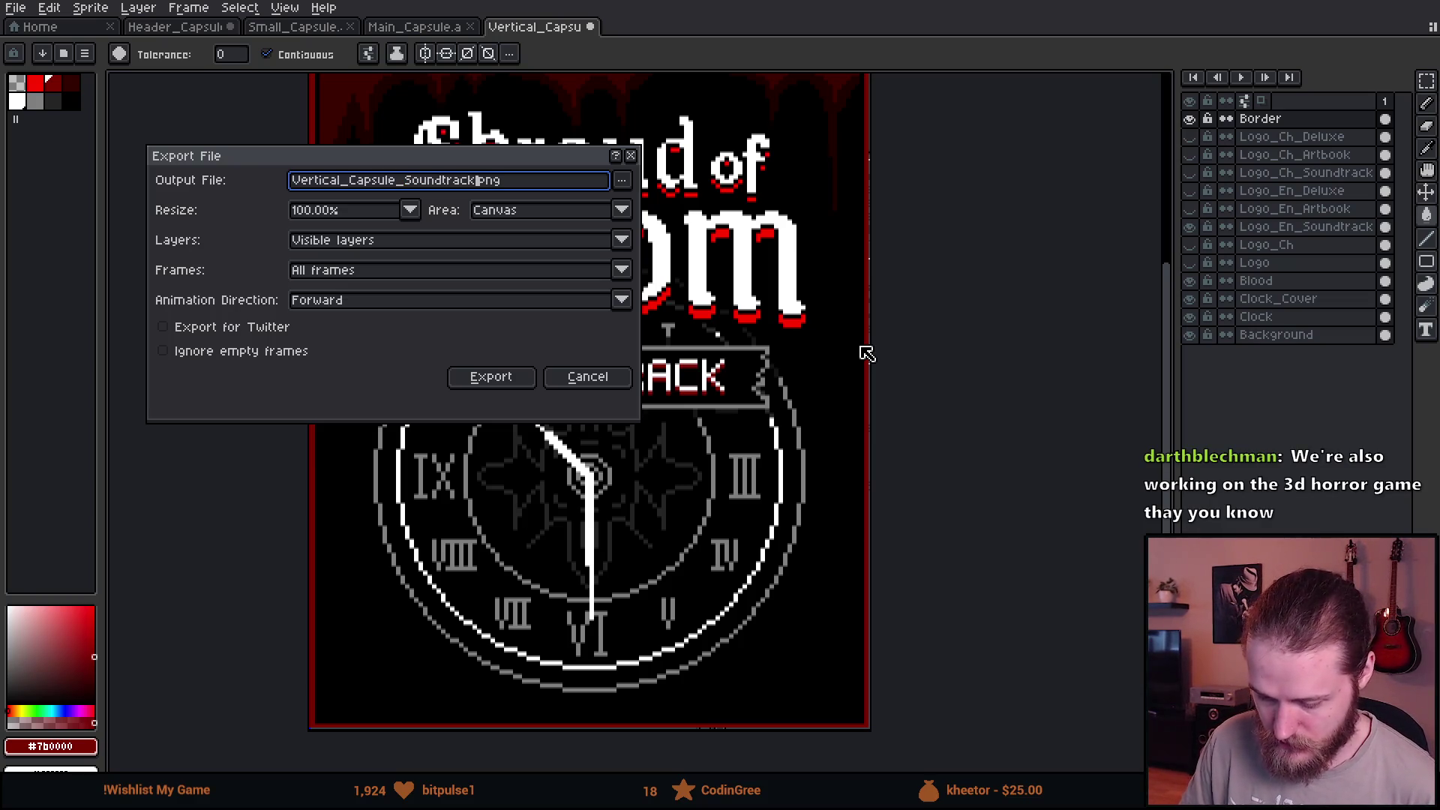
pyautogui.press('Return')
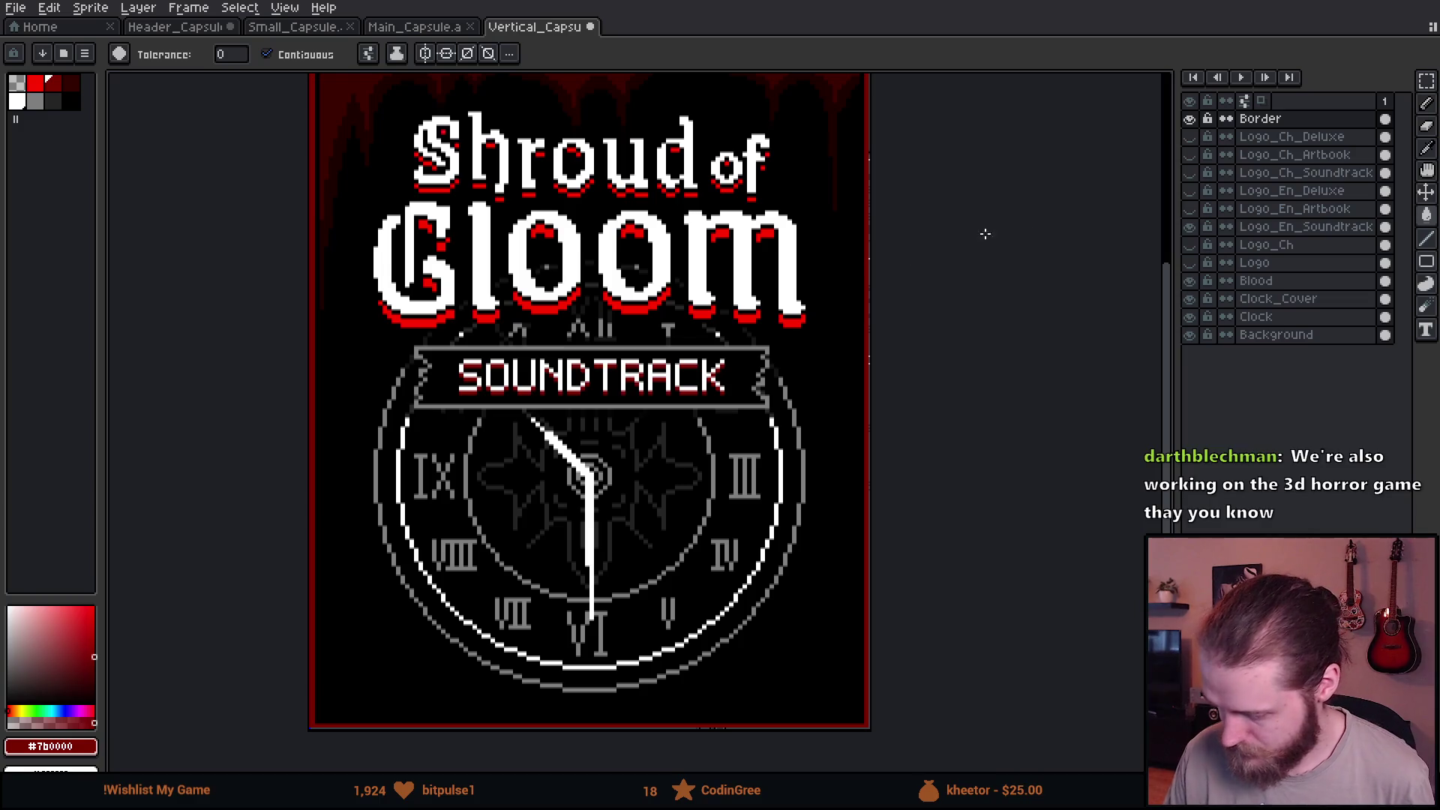
pyautogui.click(1191, 227)
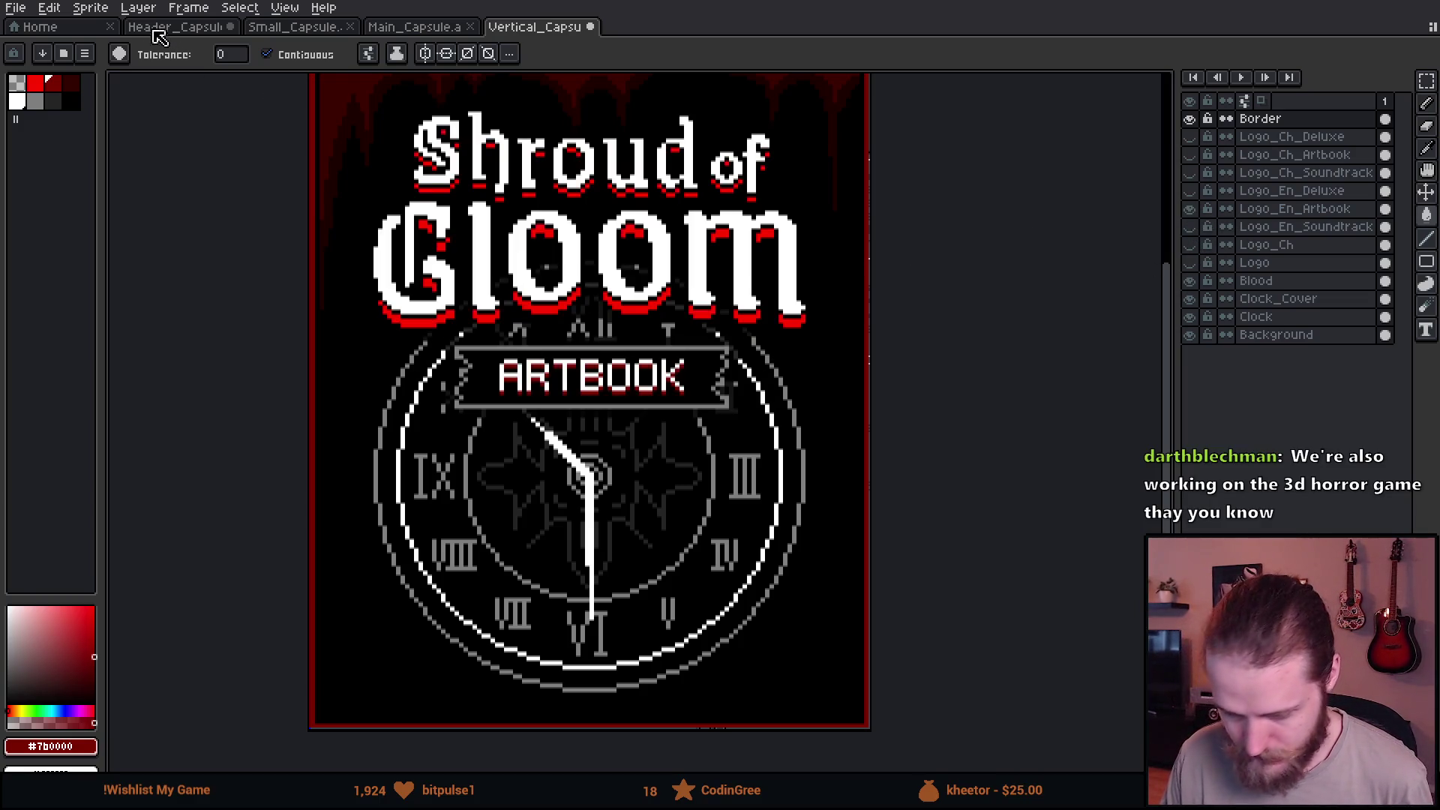
# Export the Artbook variant as Vertical_Capsule_Artbook.png.
pyautogui.click(18, 8)
pyautogui.moveTo(39, 155)
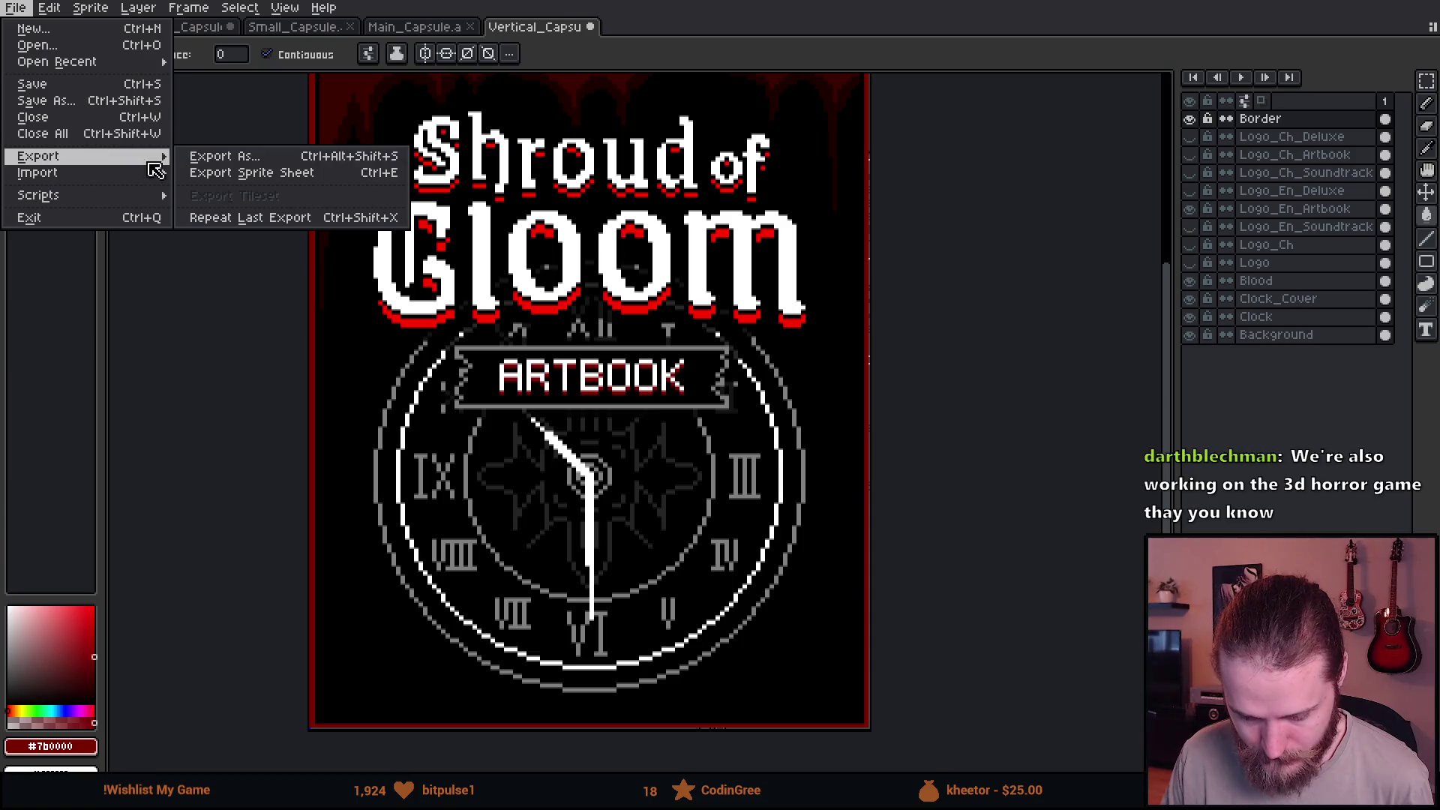
pyautogui.click(202, 157)
pyautogui.doubleClick(422, 180)
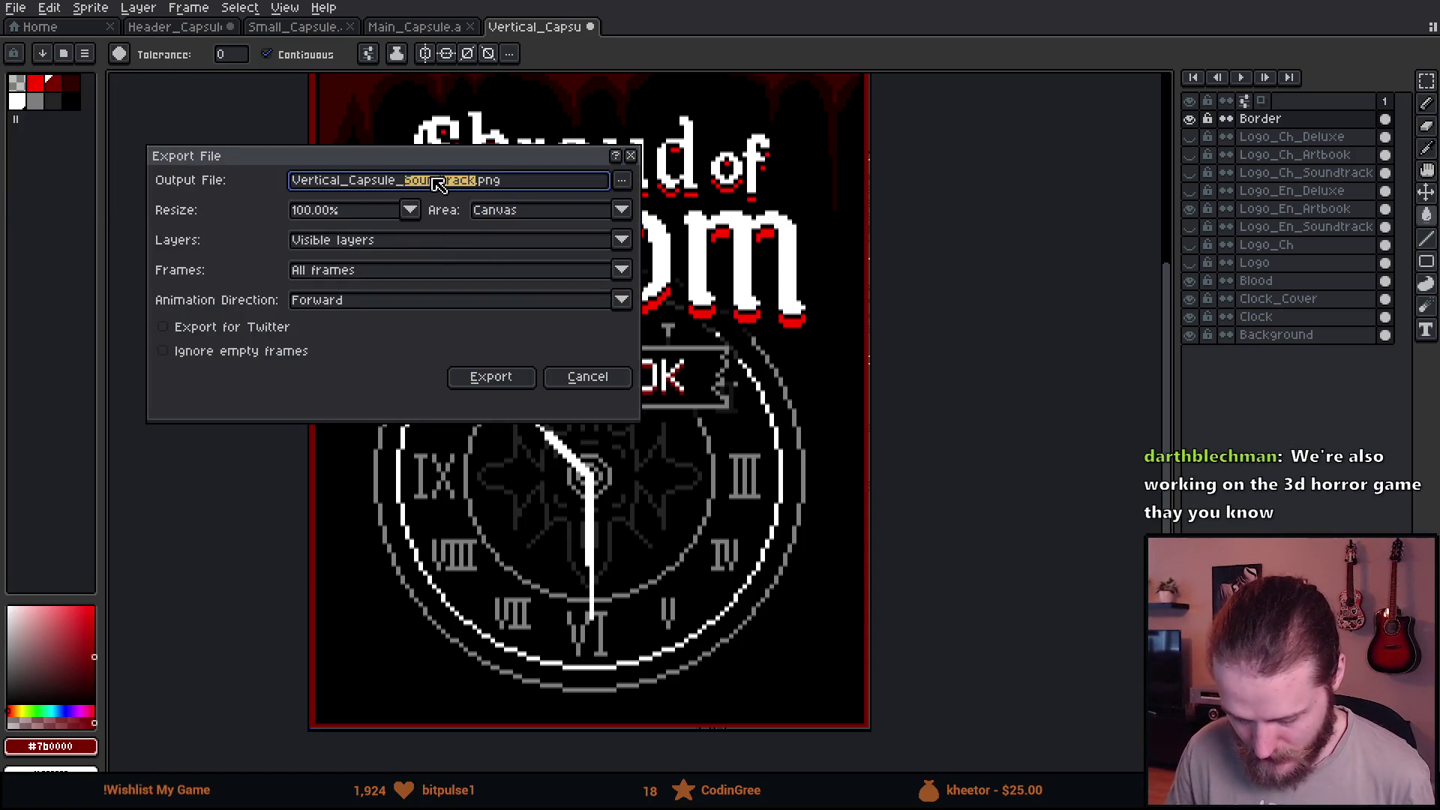
pyautogui.write('Artb')
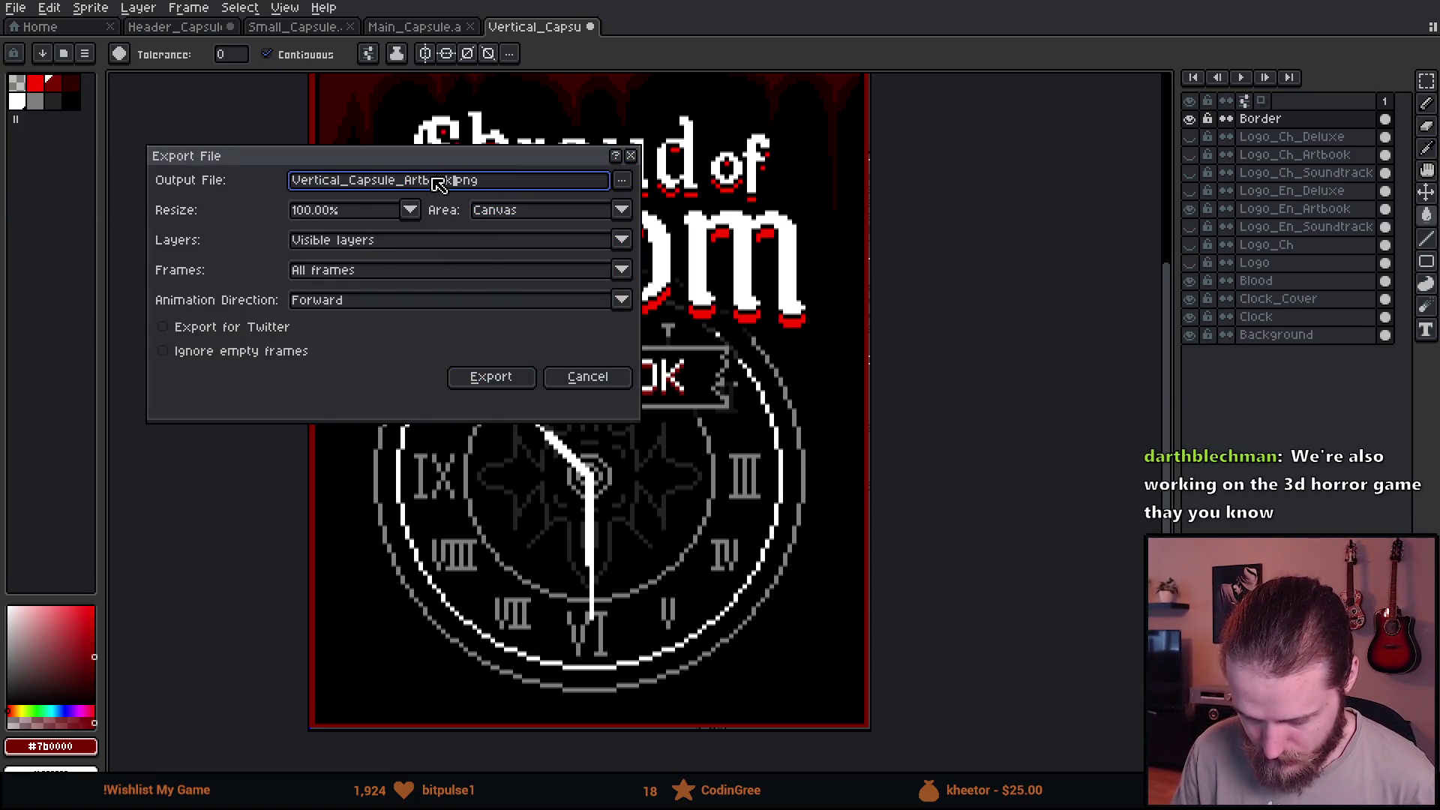
pyautogui.write('ook')
pyautogui.press('Return')
pyautogui.scroll(-1, 866, 428)
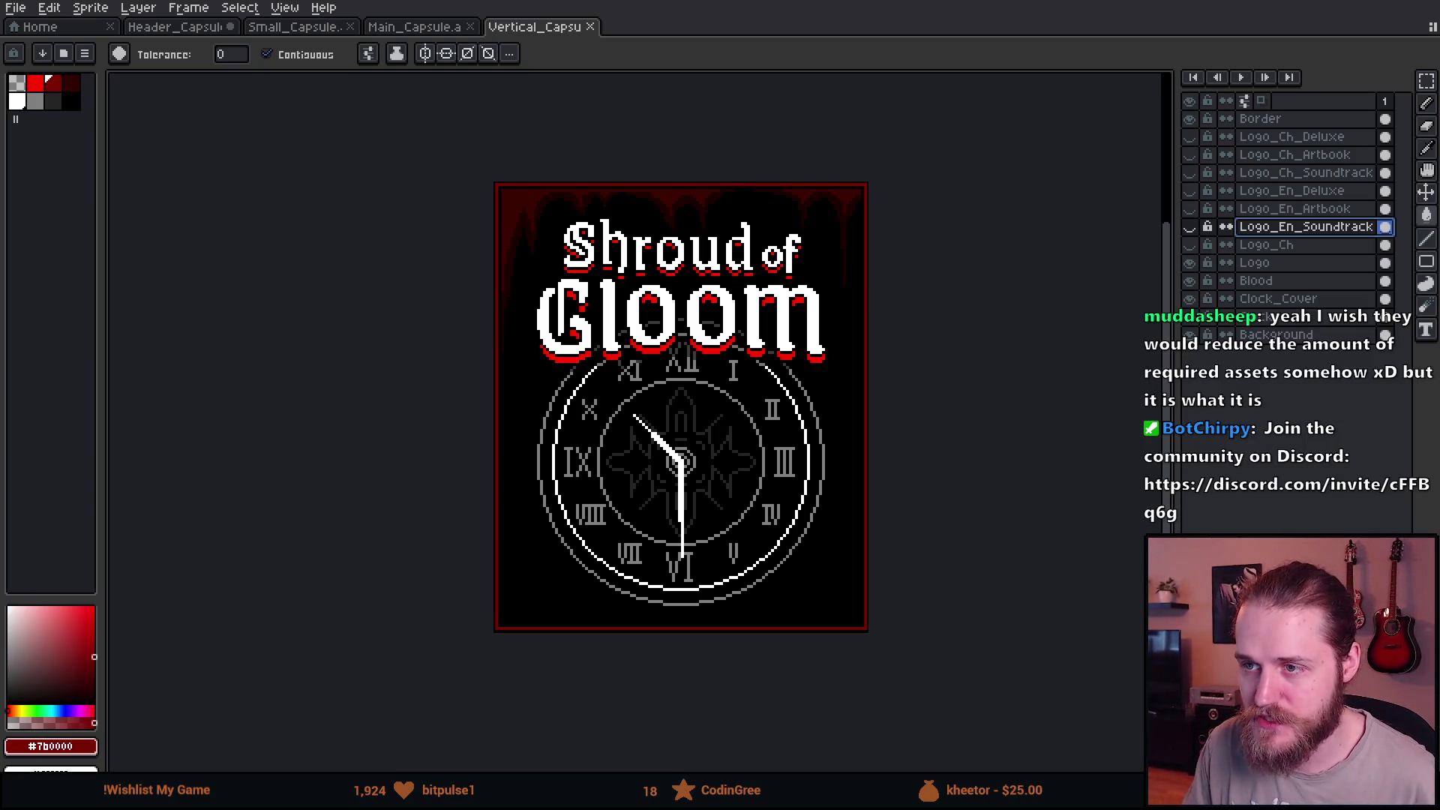
# Load the Deluxe package banner file and frame the whole banner in view.
pyautogui.press('Return')
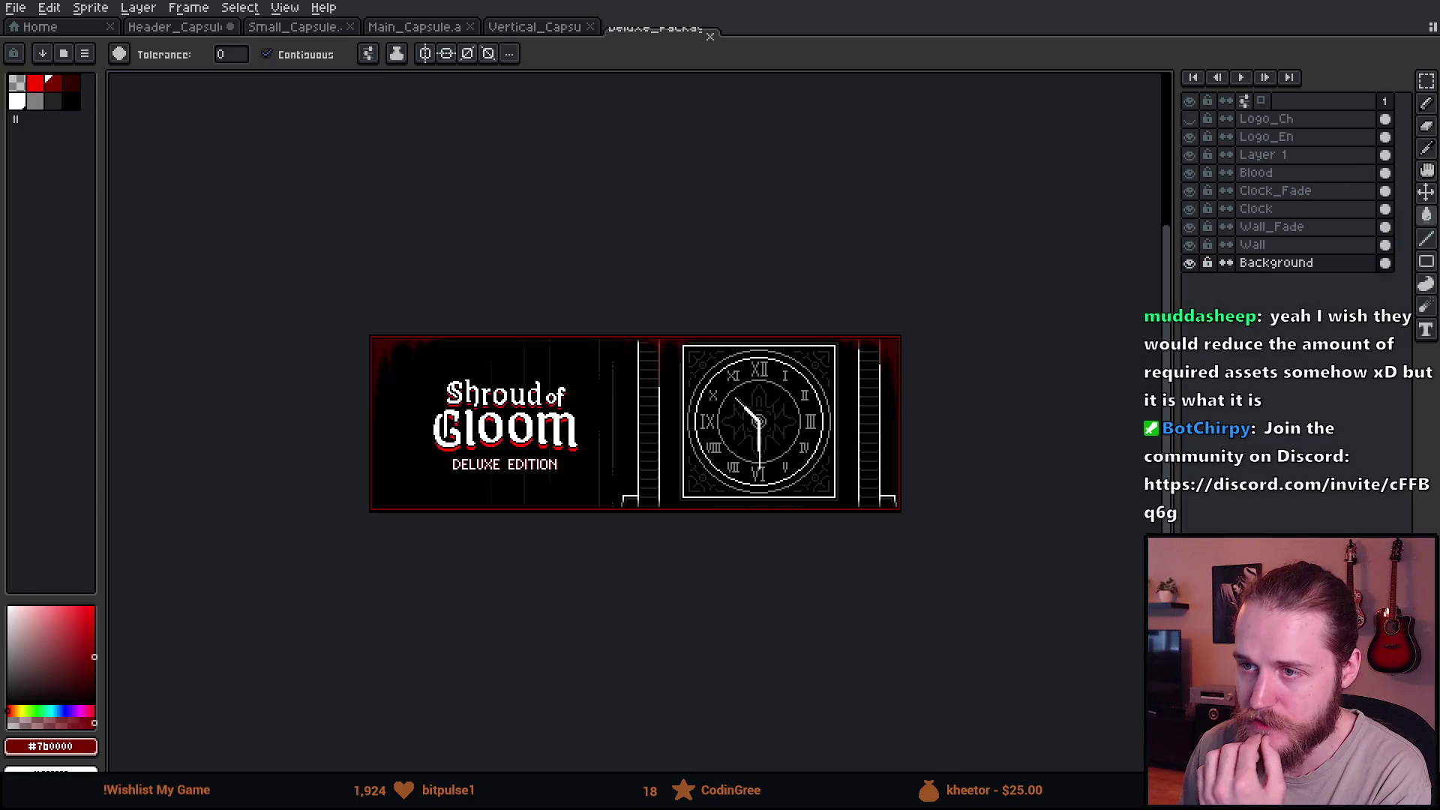
pyautogui.scroll(1, 624, 483)
pyautogui.moveTo(619, 350)
pyautogui.mouseDown()
pyautogui.moveTo(718, 329)
pyautogui.moveTo(460, 328)
pyautogui.moveTo(838, 315)
pyautogui.mouseUp()
pyautogui.scroll(1, 655, 230)
pyautogui.scroll(-1, 655, 229)
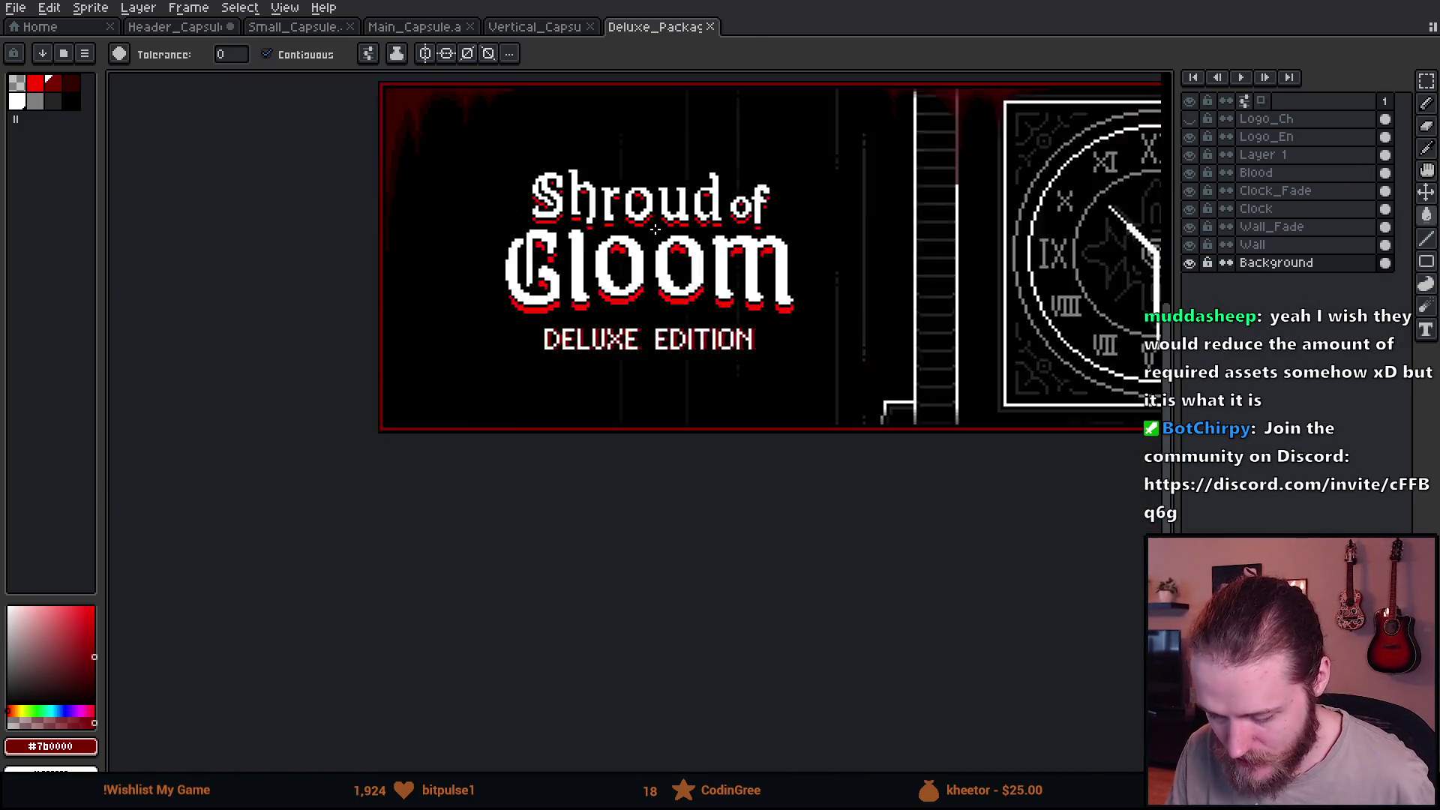
pyautogui.moveTo(655, 231); pyautogui.dragTo(560, 296)
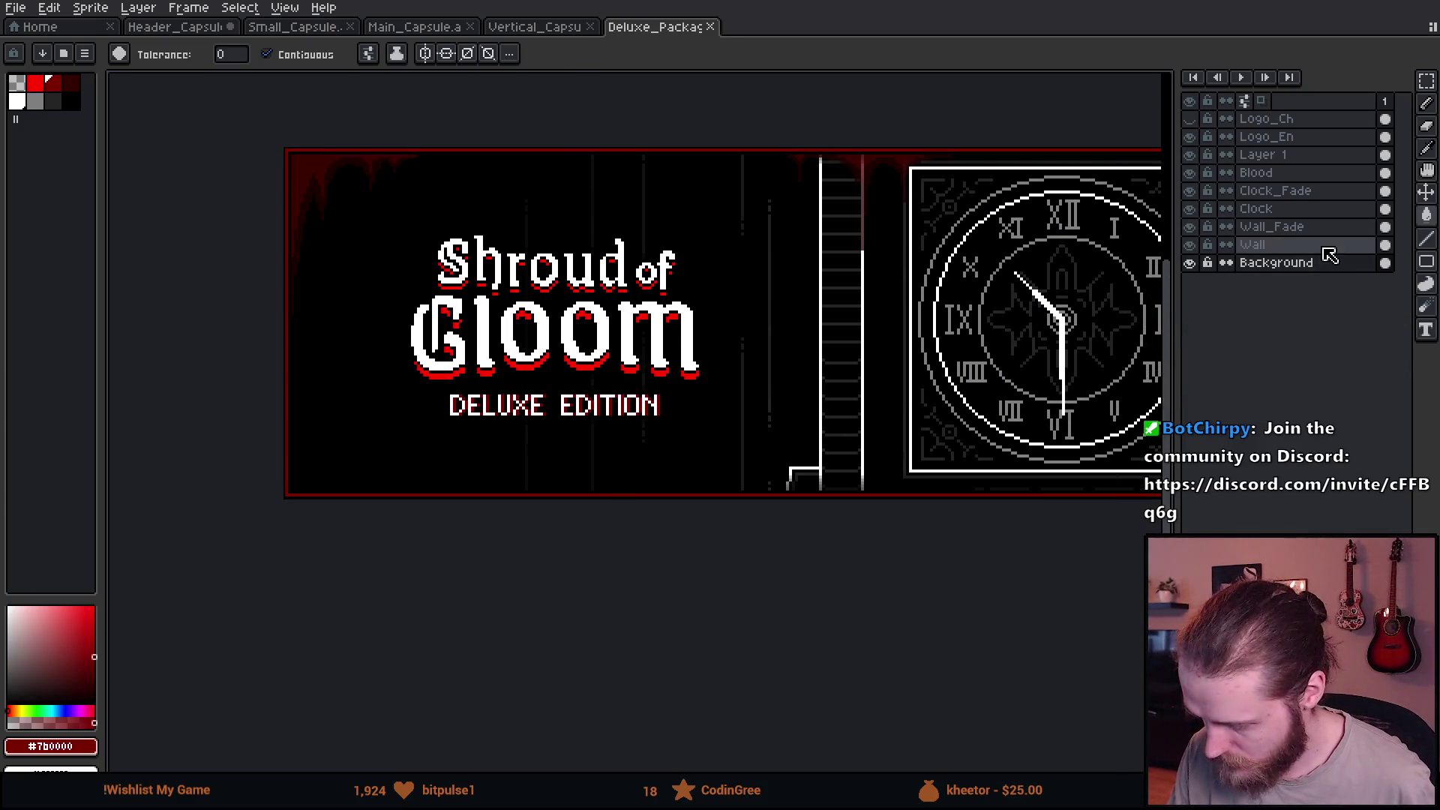
# Compare the banner's current logos, then return to the Header_Capsule document.
pyautogui.click(1195, 137)
pyautogui.click(1195, 119)
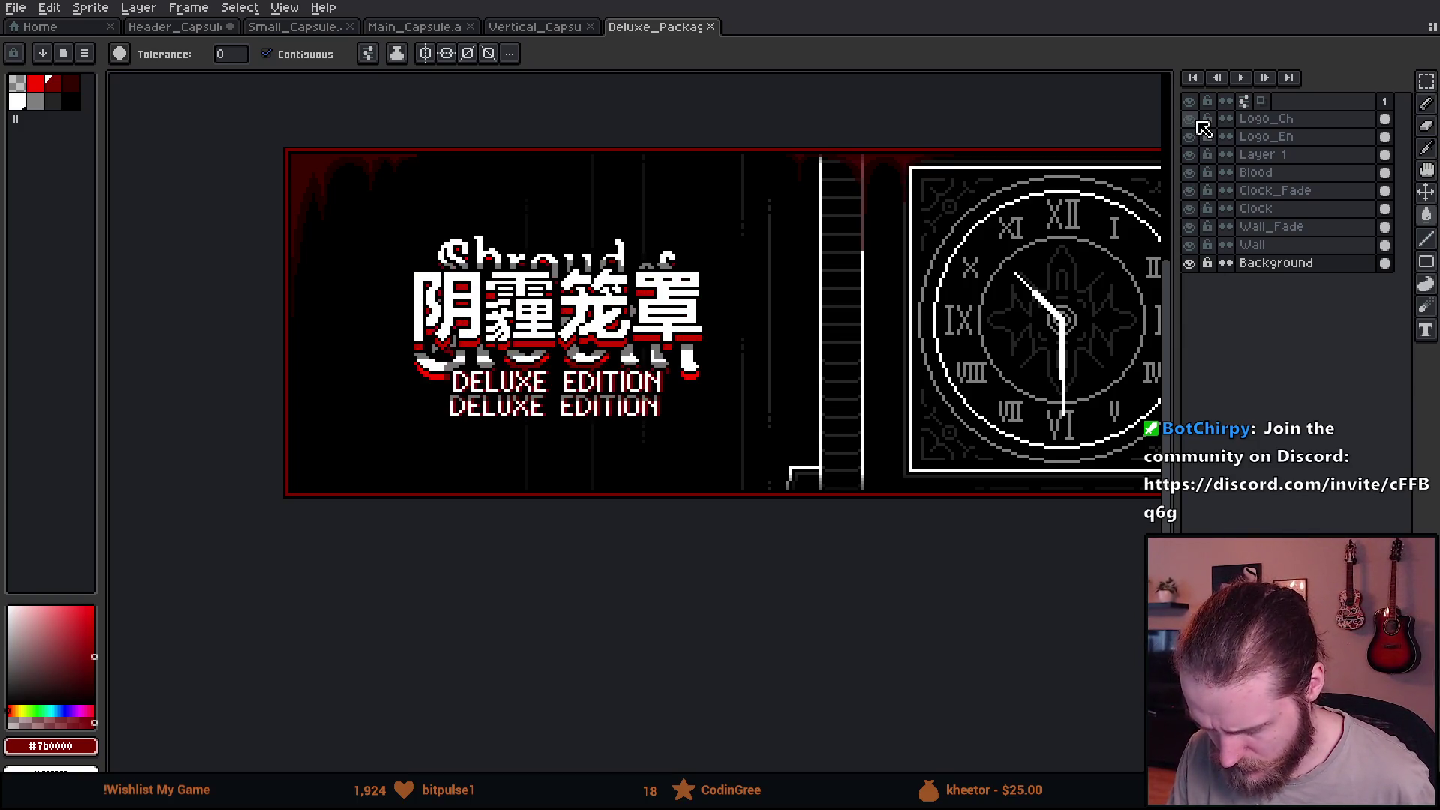
pyautogui.click(1196, 120)
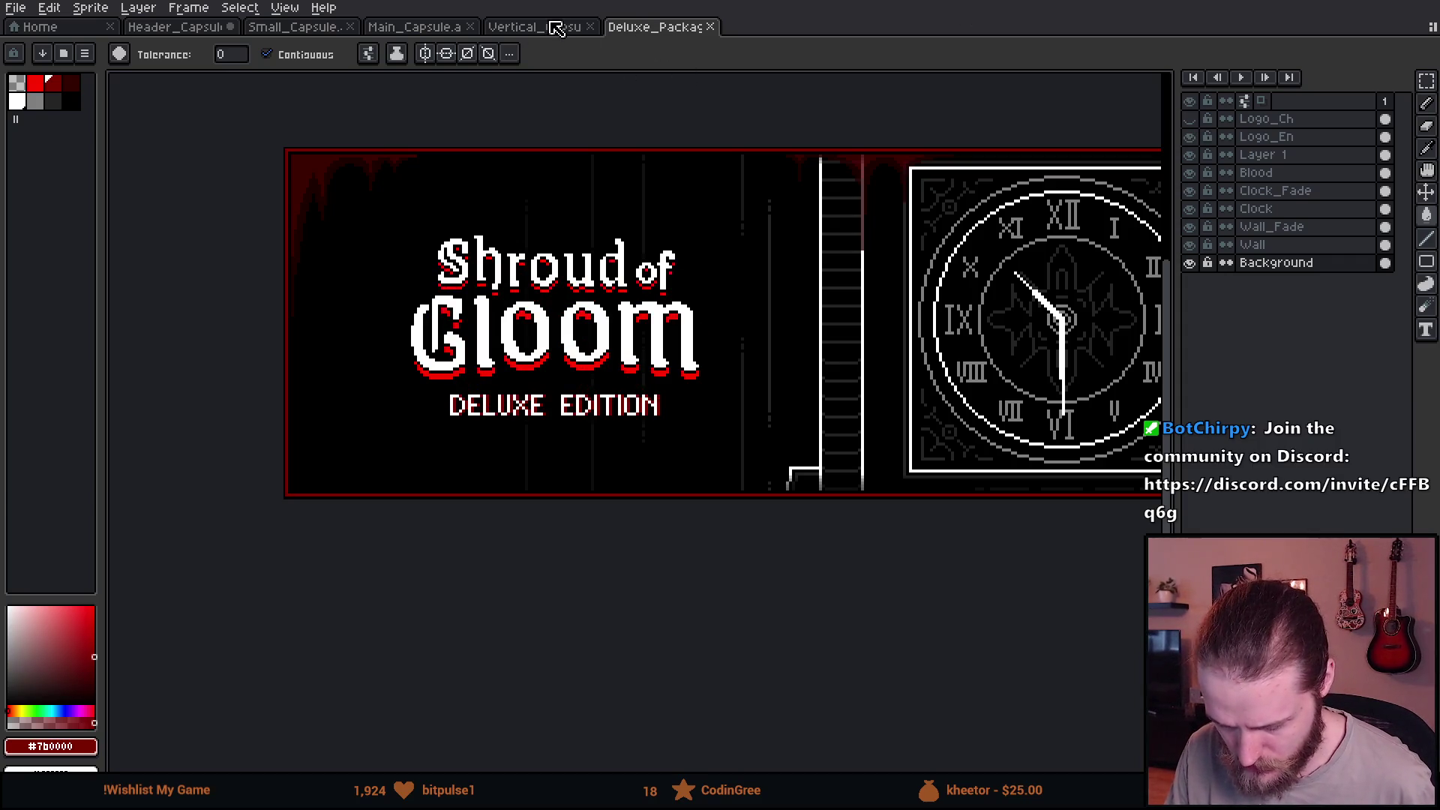
pyautogui.click(547, 30)
pyautogui.click(295, 27)
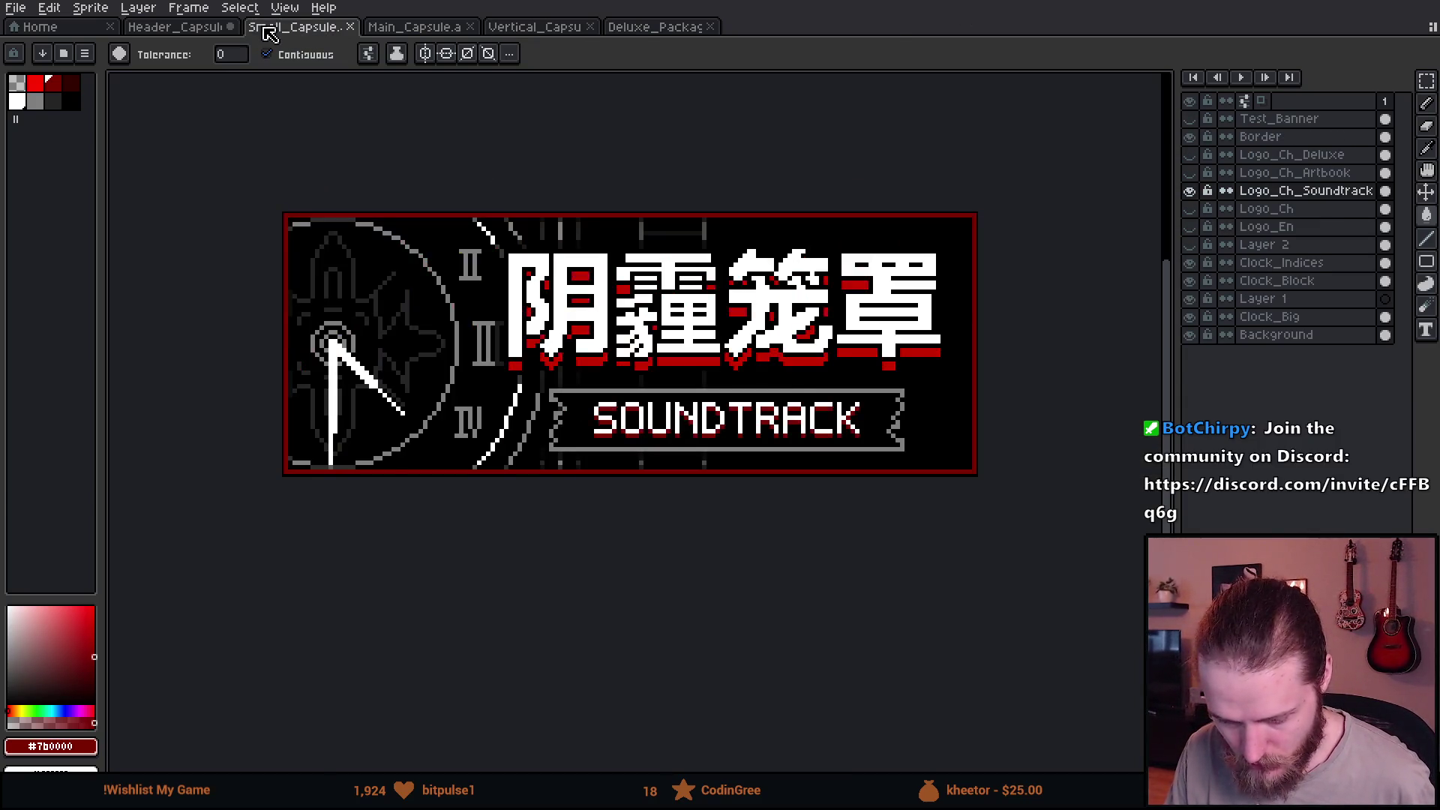
pyautogui.click(179, 27)
# Copy Logo_Ch_Deluxe and Logo_En_Deluxe from the header capsule into the Deluxe_Package banner.
pyautogui.keyDown('ctrl'); pyautogui.click(1331, 216); pyautogui.keyUp('ctrl')
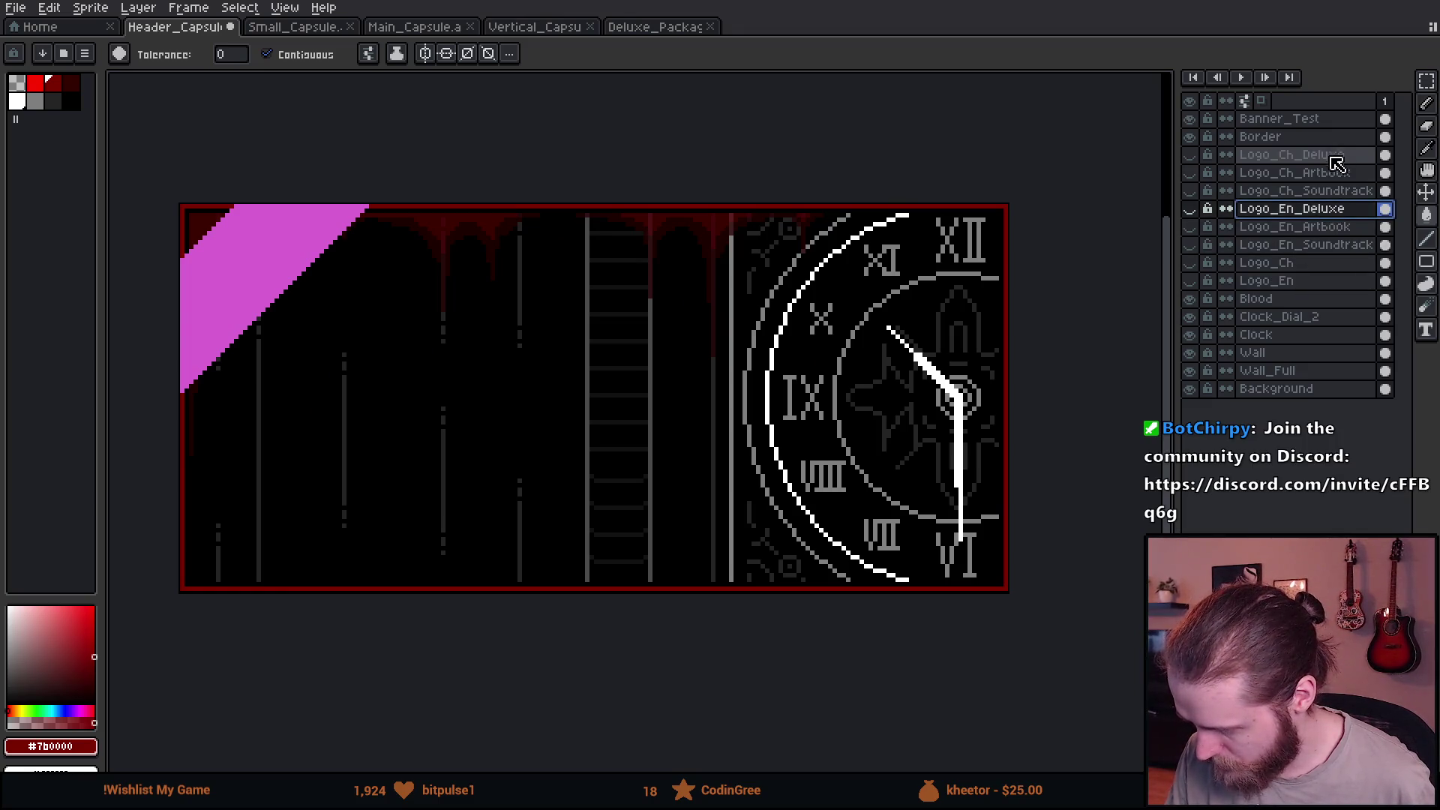
pyautogui.keyDown('ctrl'); pyautogui.click(1302, 155); pyautogui.keyUp('ctrl')
pyautogui.keyDown('shift'); pyautogui.click(1312, 212); pyautogui.keyUp('shift')
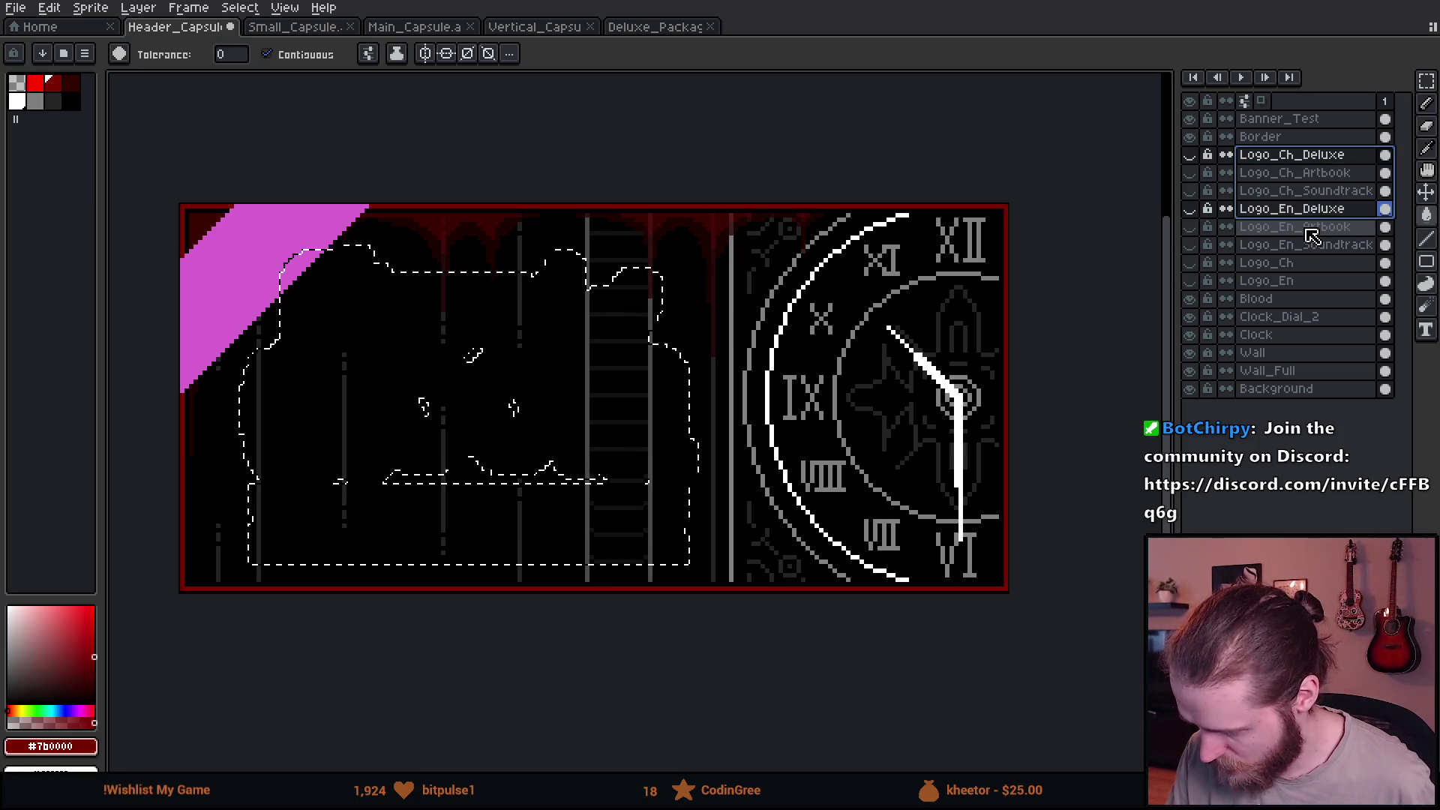
pyautogui.click(666, 32)
pyautogui.hotkey('ctrl', 'v')
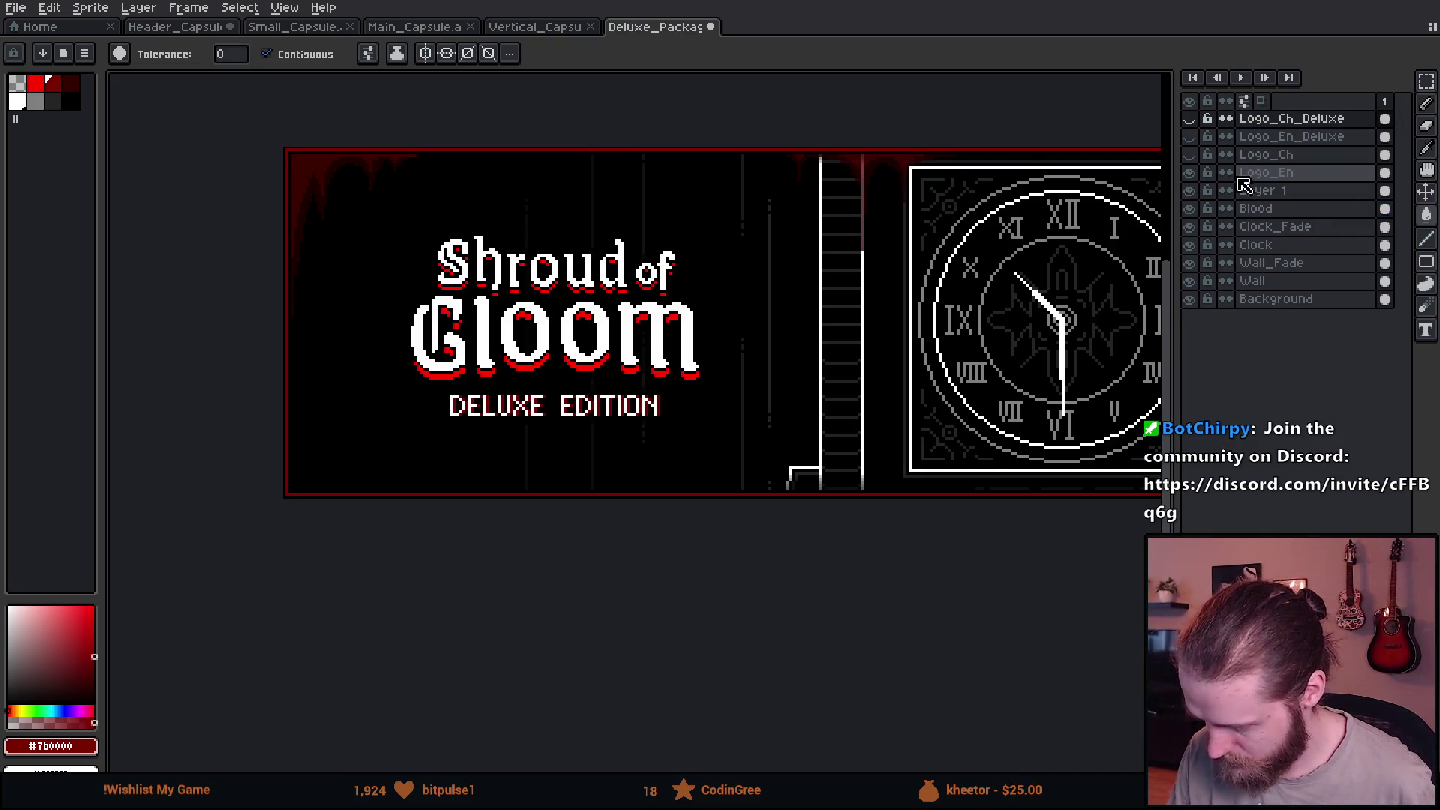
# Move the pasted Logo_En_Deluxe over the old logo, about 10 px higher.
pyautogui.click(1191, 136)
pyautogui.scroll(1, 534, 339)
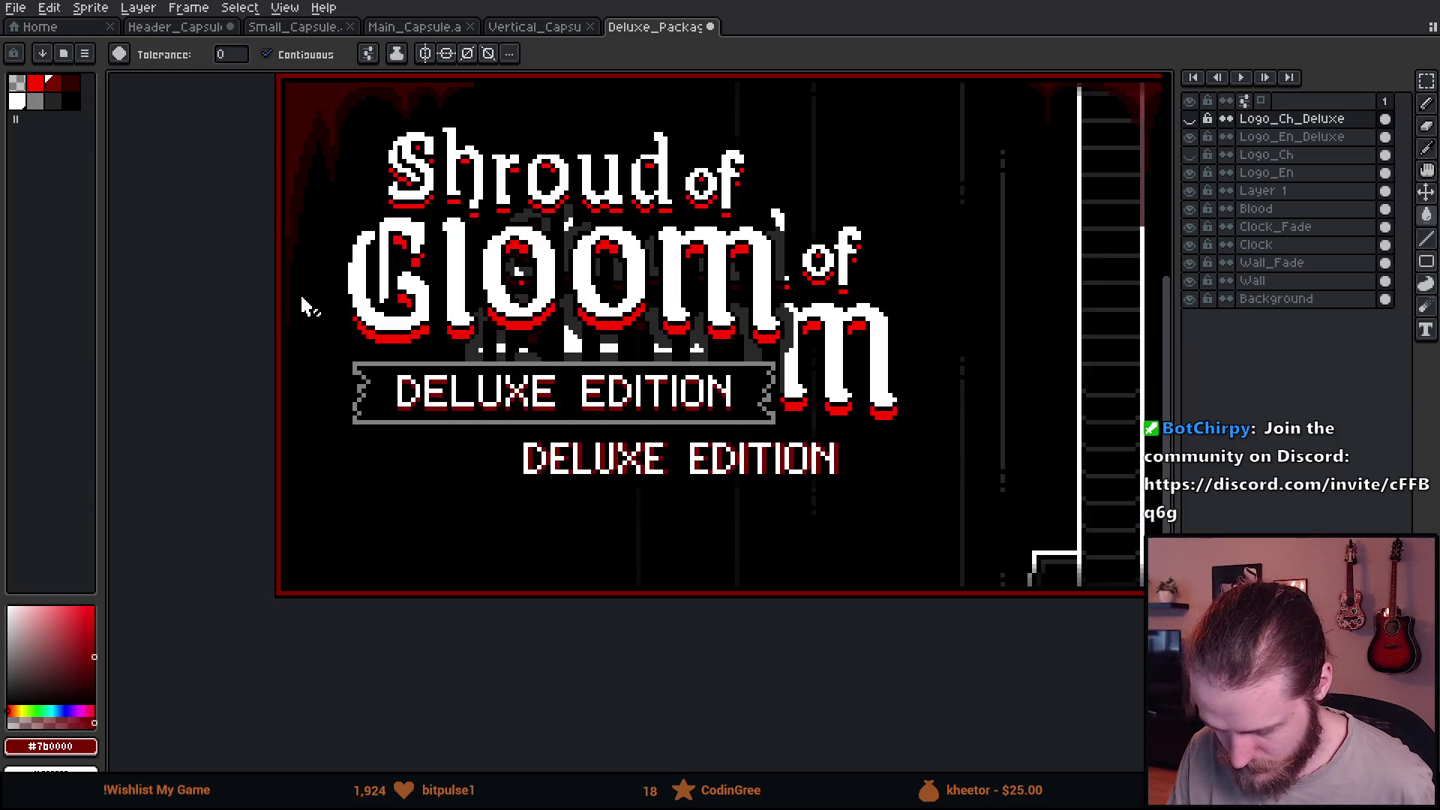
pyautogui.scroll(1, 535, 340)
pyautogui.press('v')
pyautogui.scroll(1, 534, 339)
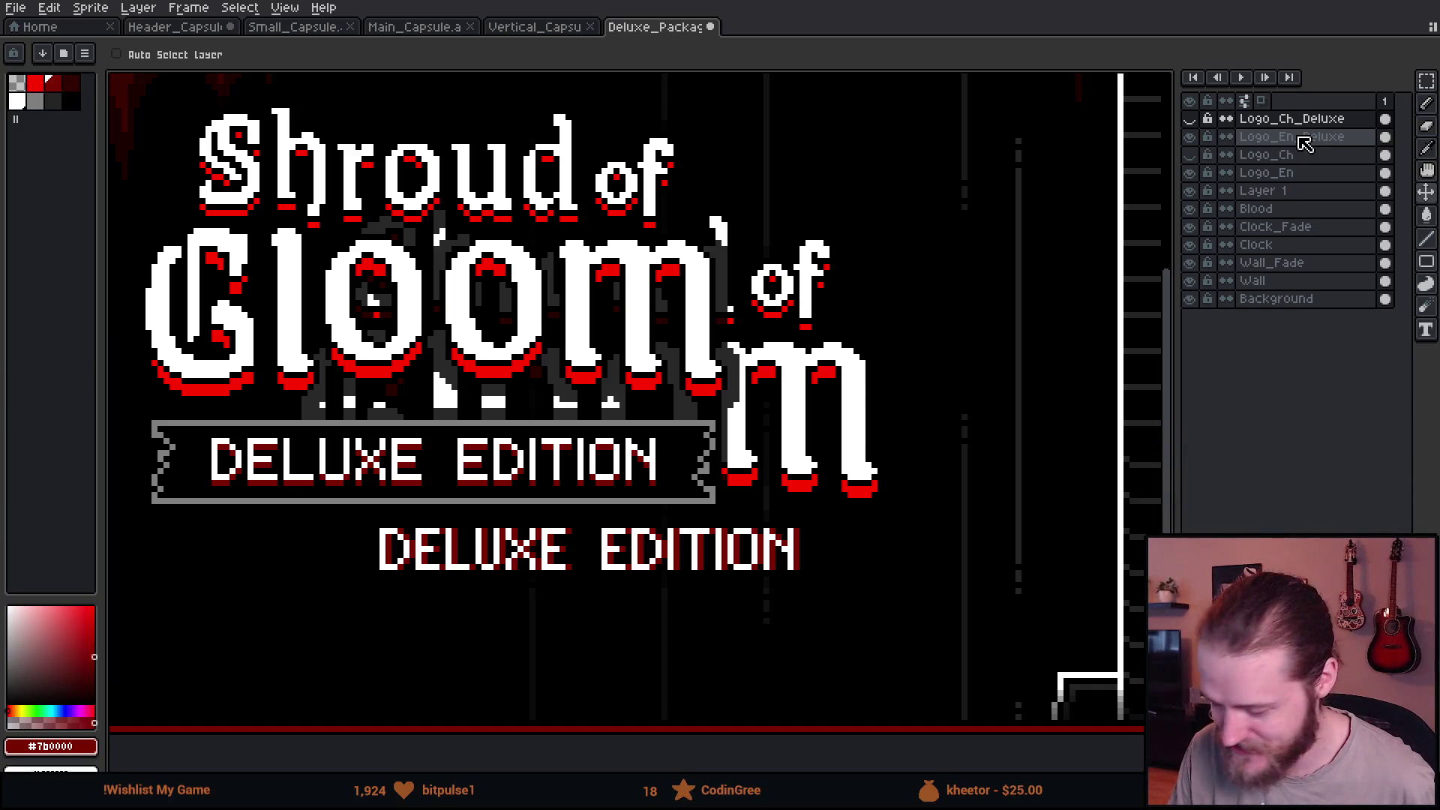
pyautogui.click(1301, 143)
pyautogui.moveTo(424, 352)
pyautogui.mouseDown()
pyautogui.moveTo(587, 416)
pyautogui.moveTo(581, 465)
pyautogui.mouseUp()
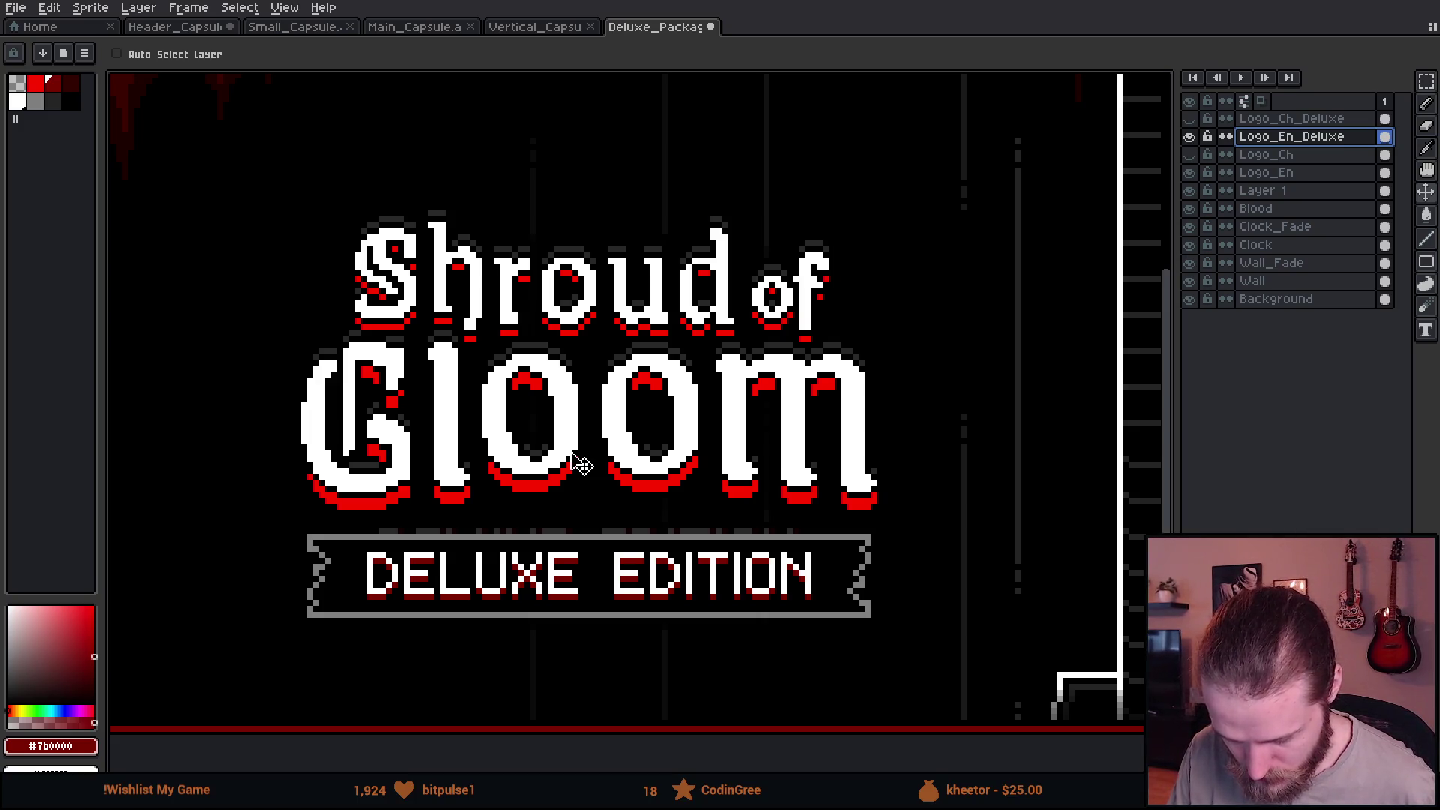
pyautogui.moveTo(580, 464); pyautogui.dragTo(581, 454)
pyautogui.scroll(-1, 608, 439)
pyautogui.scroll(-1, 743, 426)
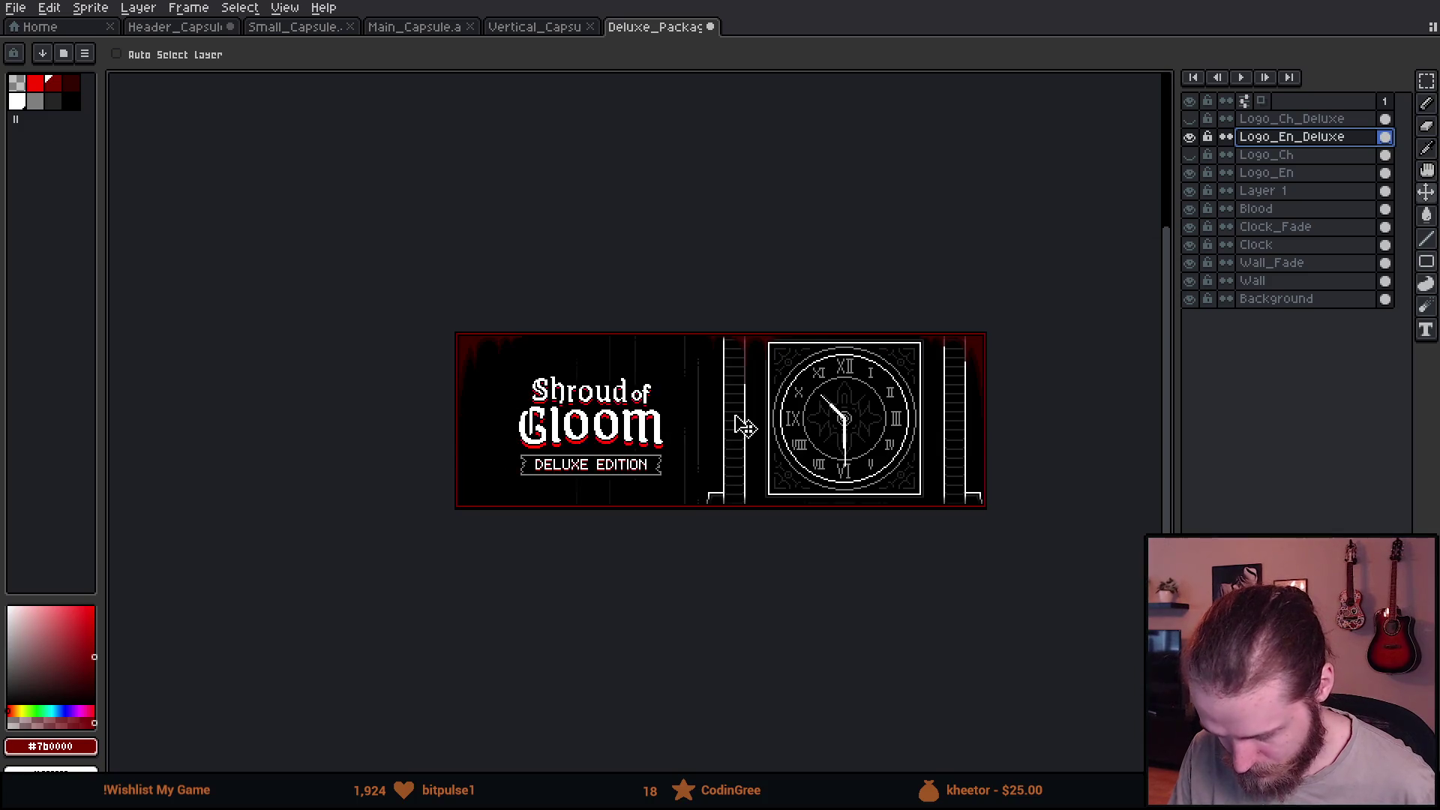
pyautogui.scroll(1, 594, 441)
pyautogui.scroll(1, 594, 441)
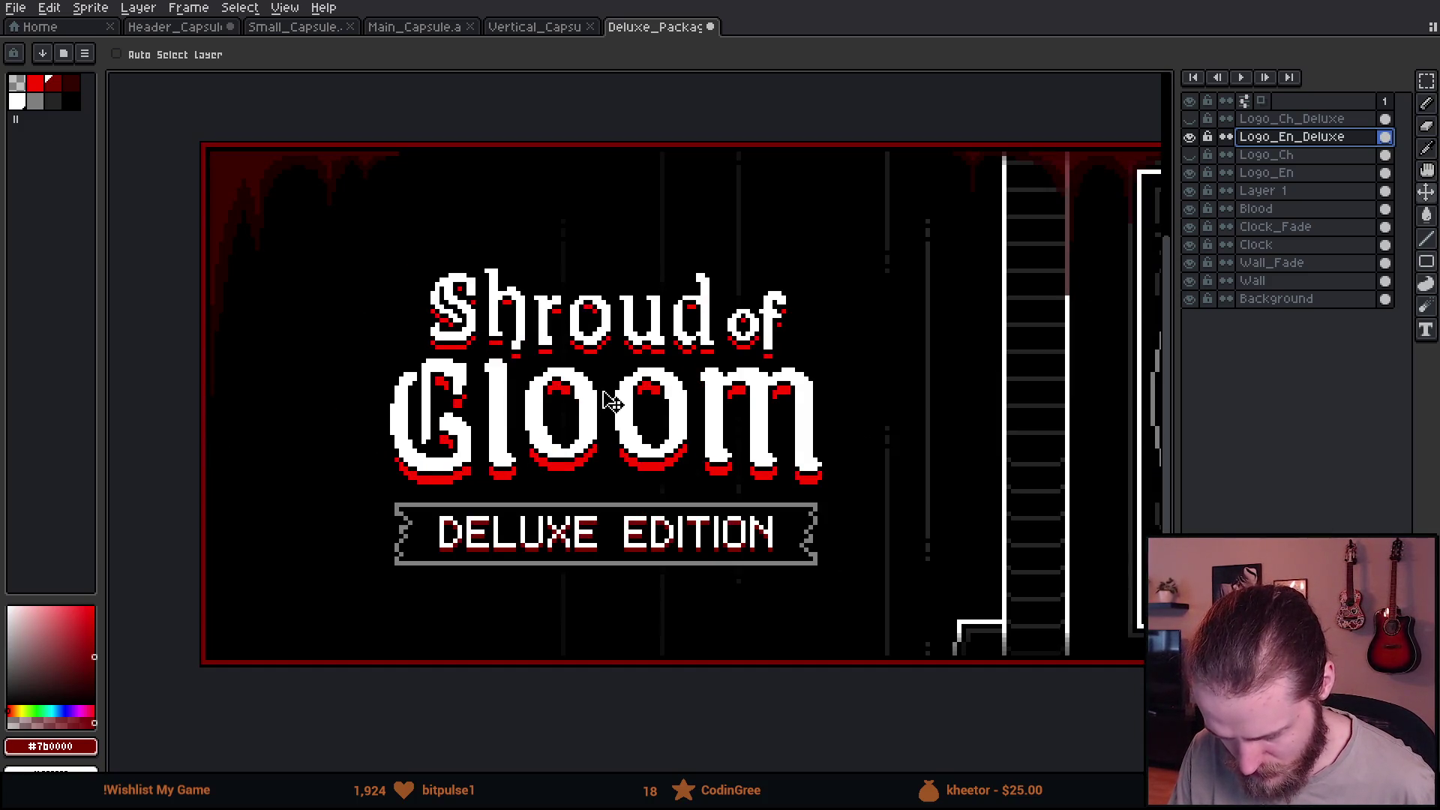
pyautogui.moveTo(608, 401); pyautogui.dragTo(612, 397)
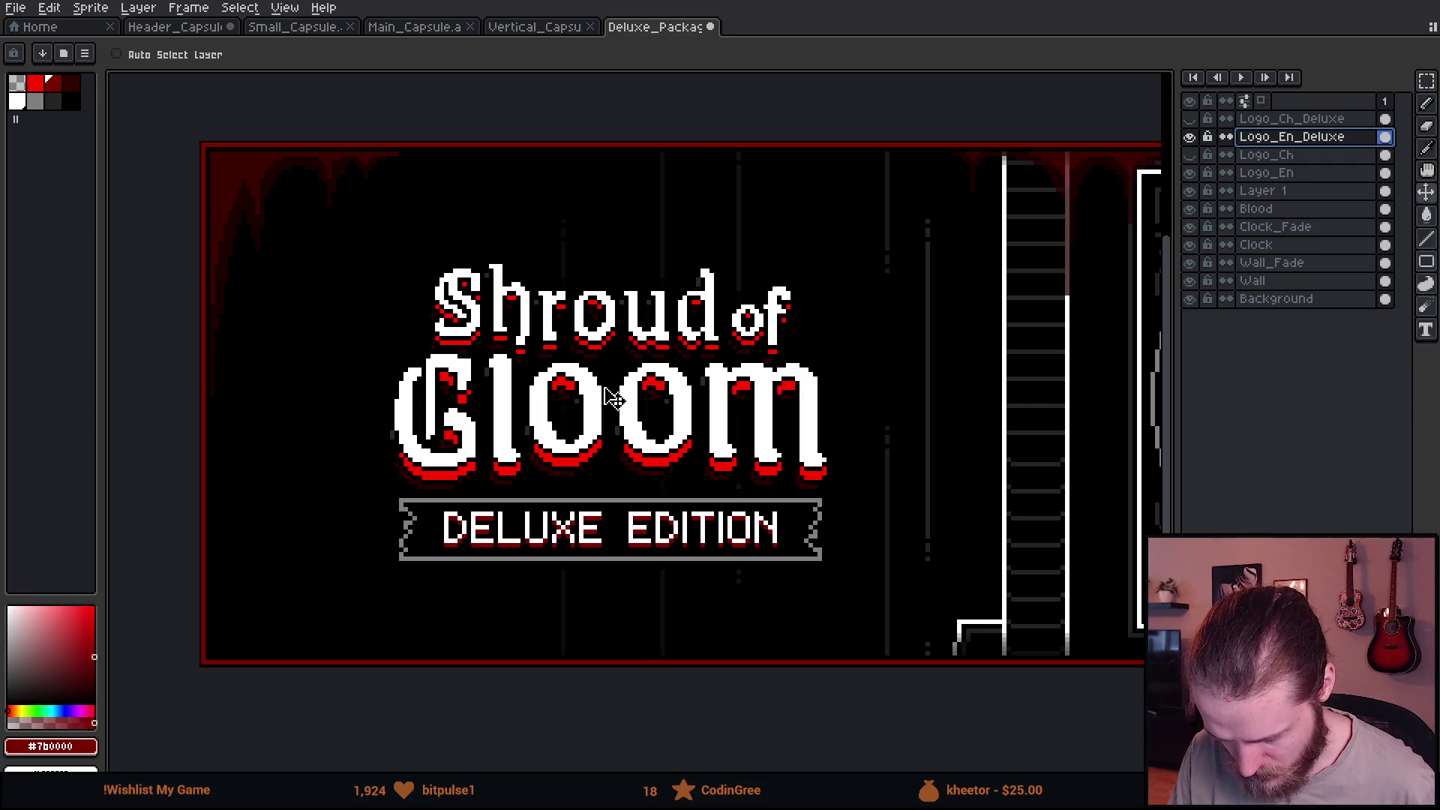
# Nudge the English logo pixel by pixel until edge distances are even, then hide it.
pyautogui.press('Left')
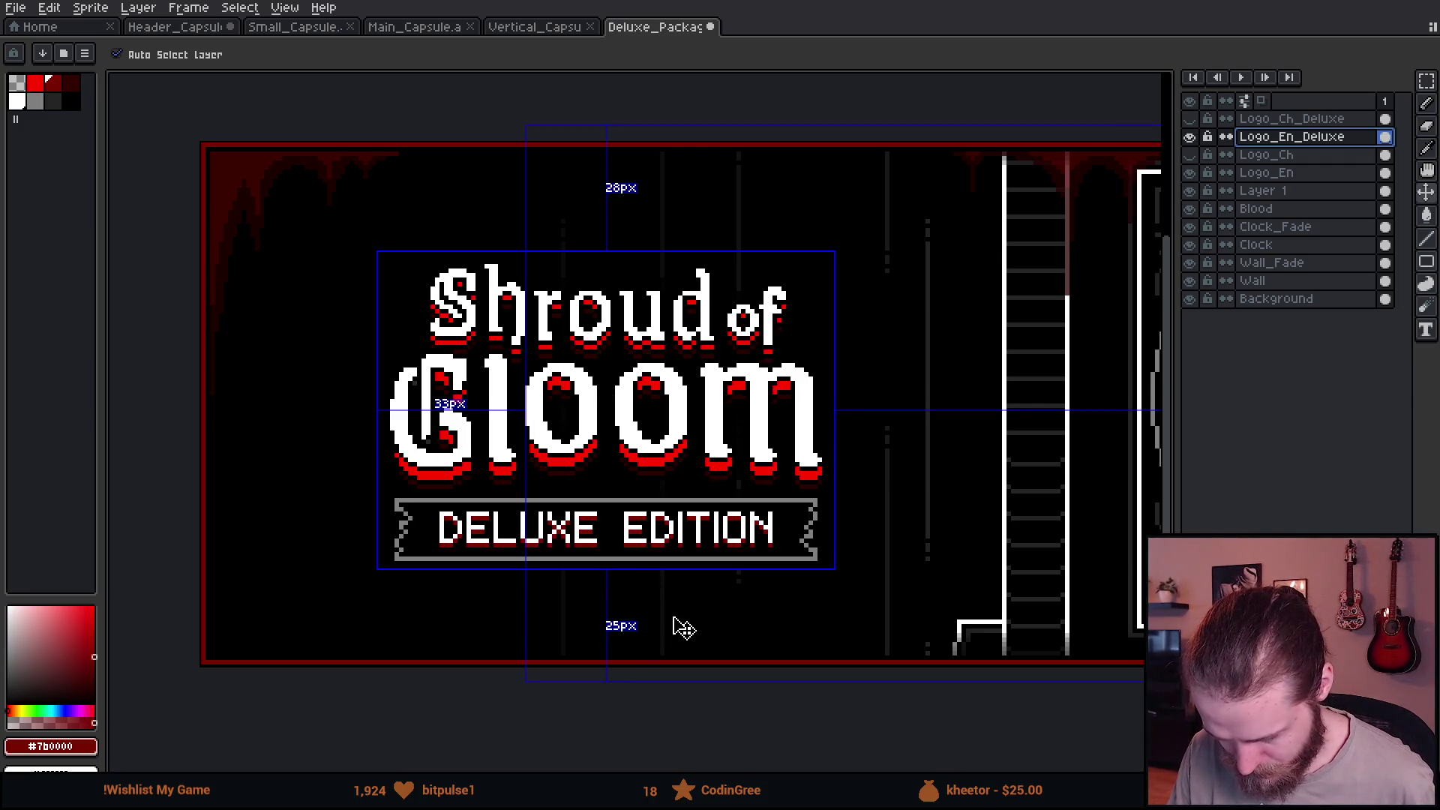
pyautogui.scroll(-2, 684, 628)
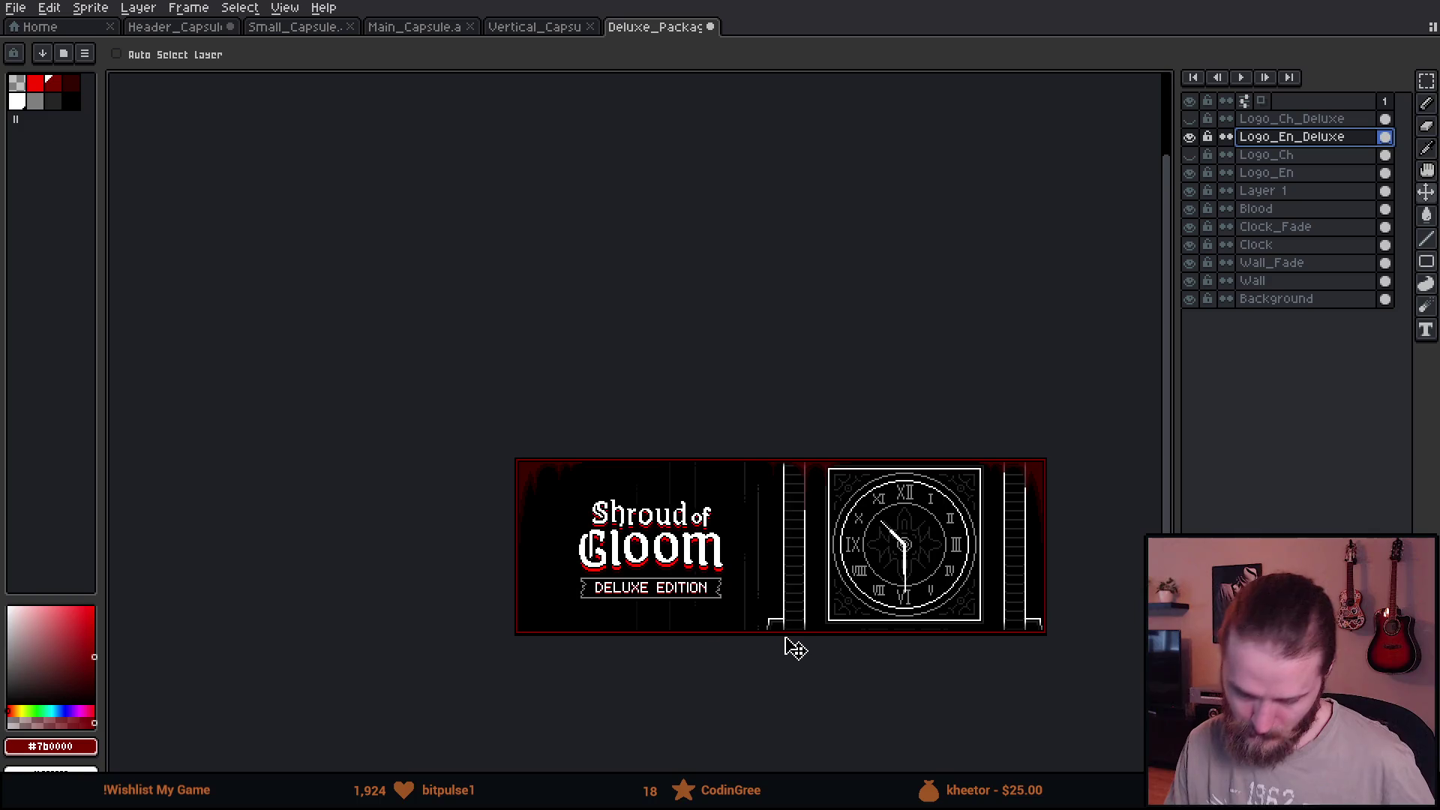
pyautogui.scroll(-1, 731, 633)
pyautogui.scroll(1, 748, 642)
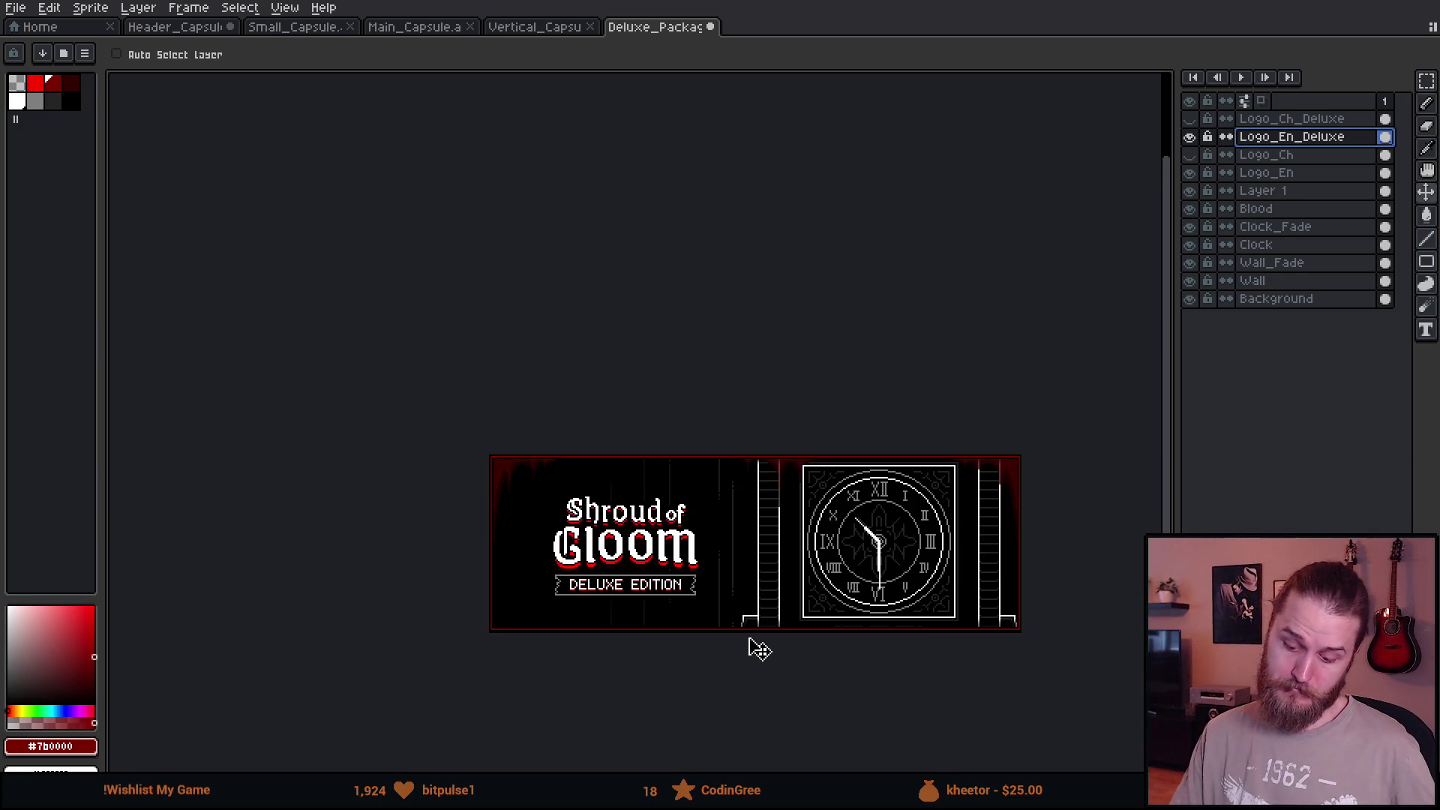
pyautogui.scroll(1, 630, 568)
pyautogui.press('Left')
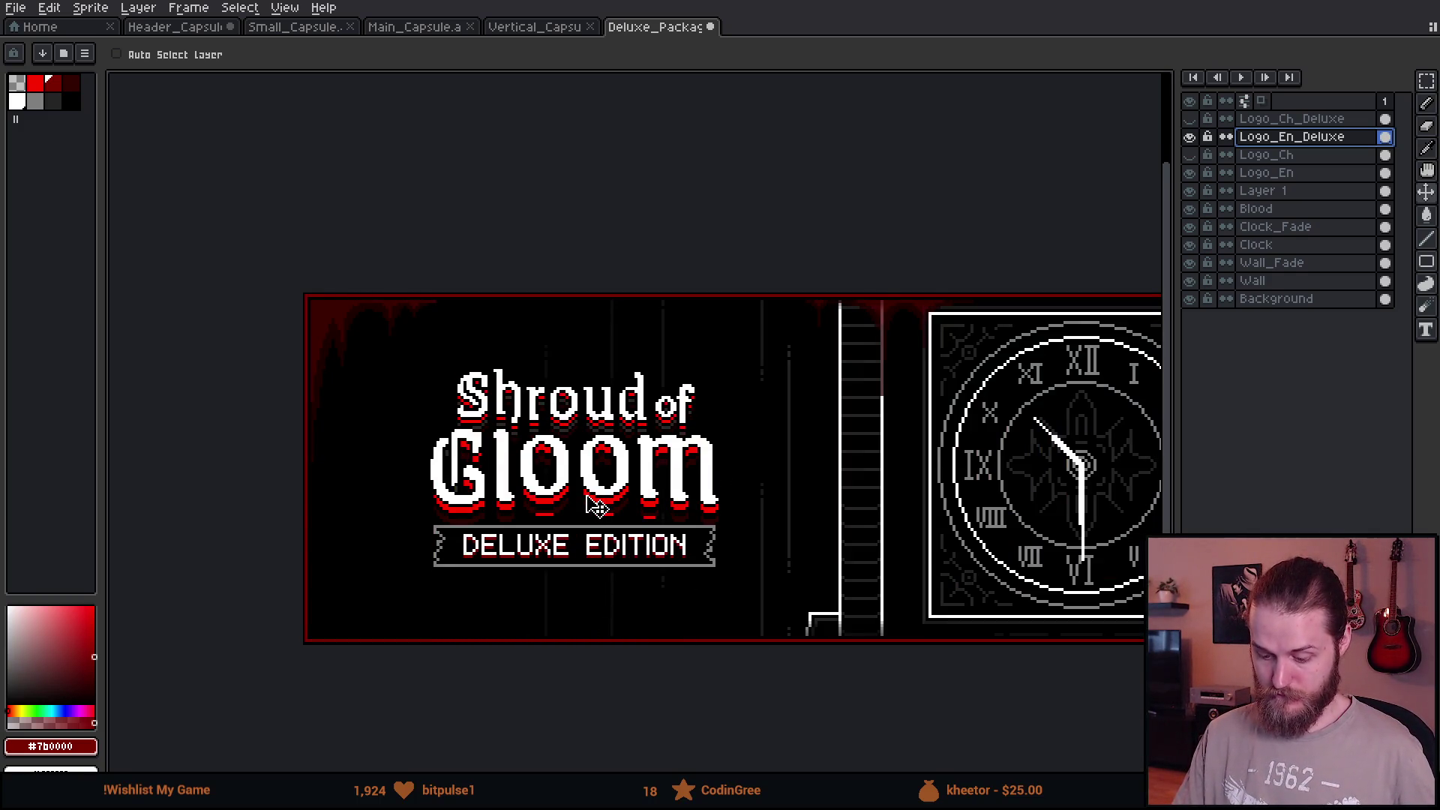
pyautogui.press('Up')
pyautogui.press('Right')
pyautogui.press('Right')
pyautogui.press('Right')
pyautogui.press('ctrl')
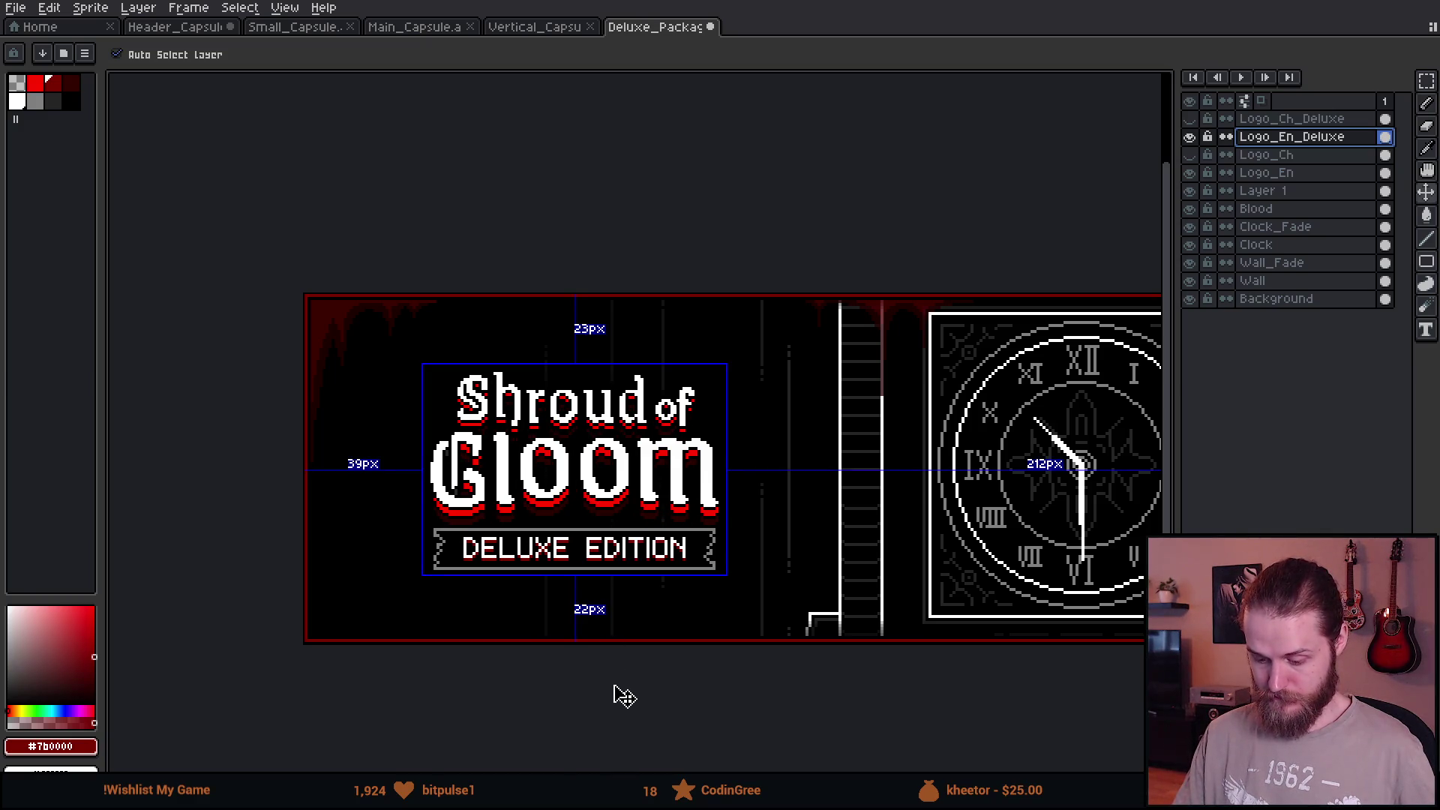
pyautogui.scroll(-2, 617, 694)
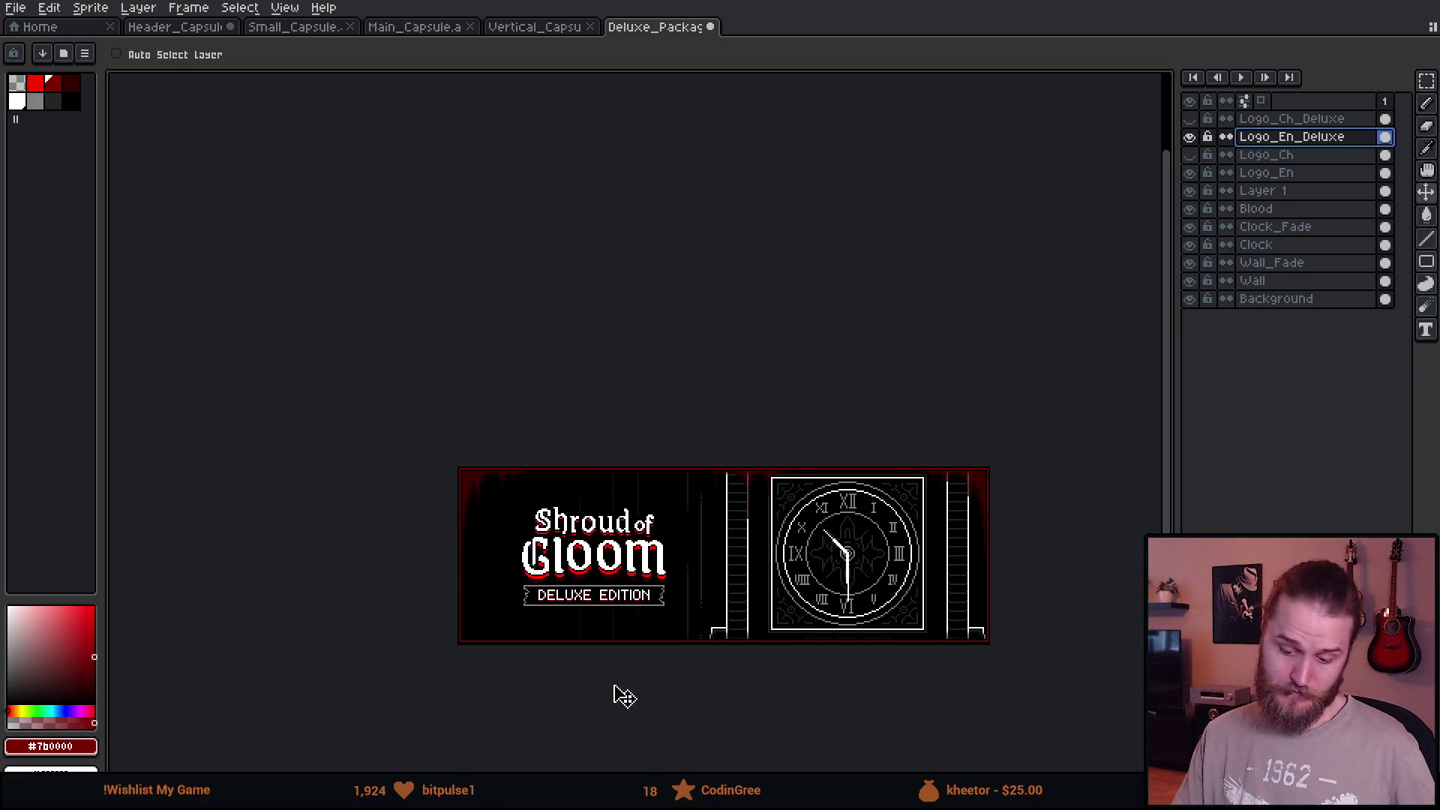
pyautogui.scroll(2, 617, 691)
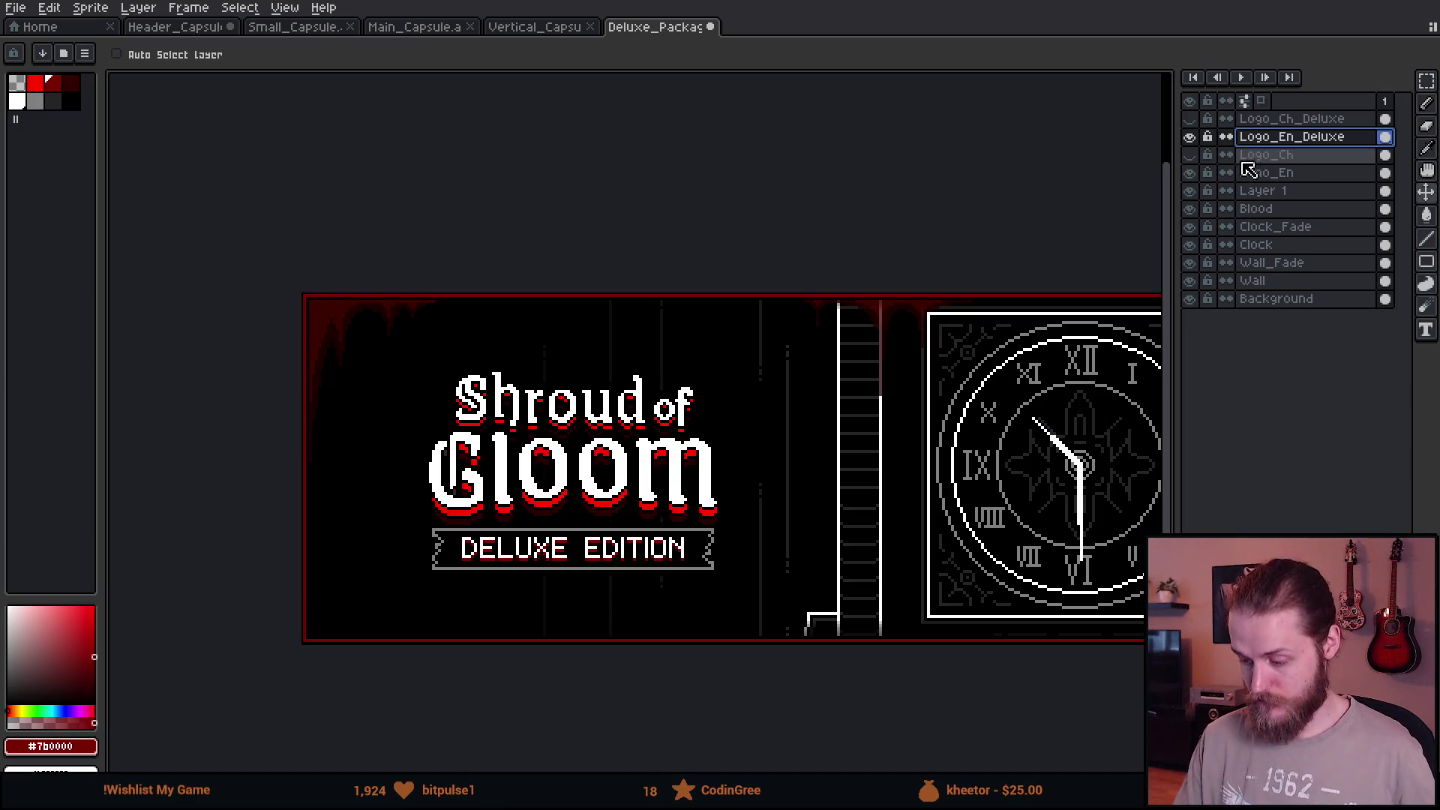
pyautogui.click(1191, 136)
# Compare framed and unframed logos, hide Logo_En_Deluxe and make Logo_Ch_Deluxe the visible active layer.
pyautogui.doubleClick(1190, 136)
pyautogui.click(1190, 136)
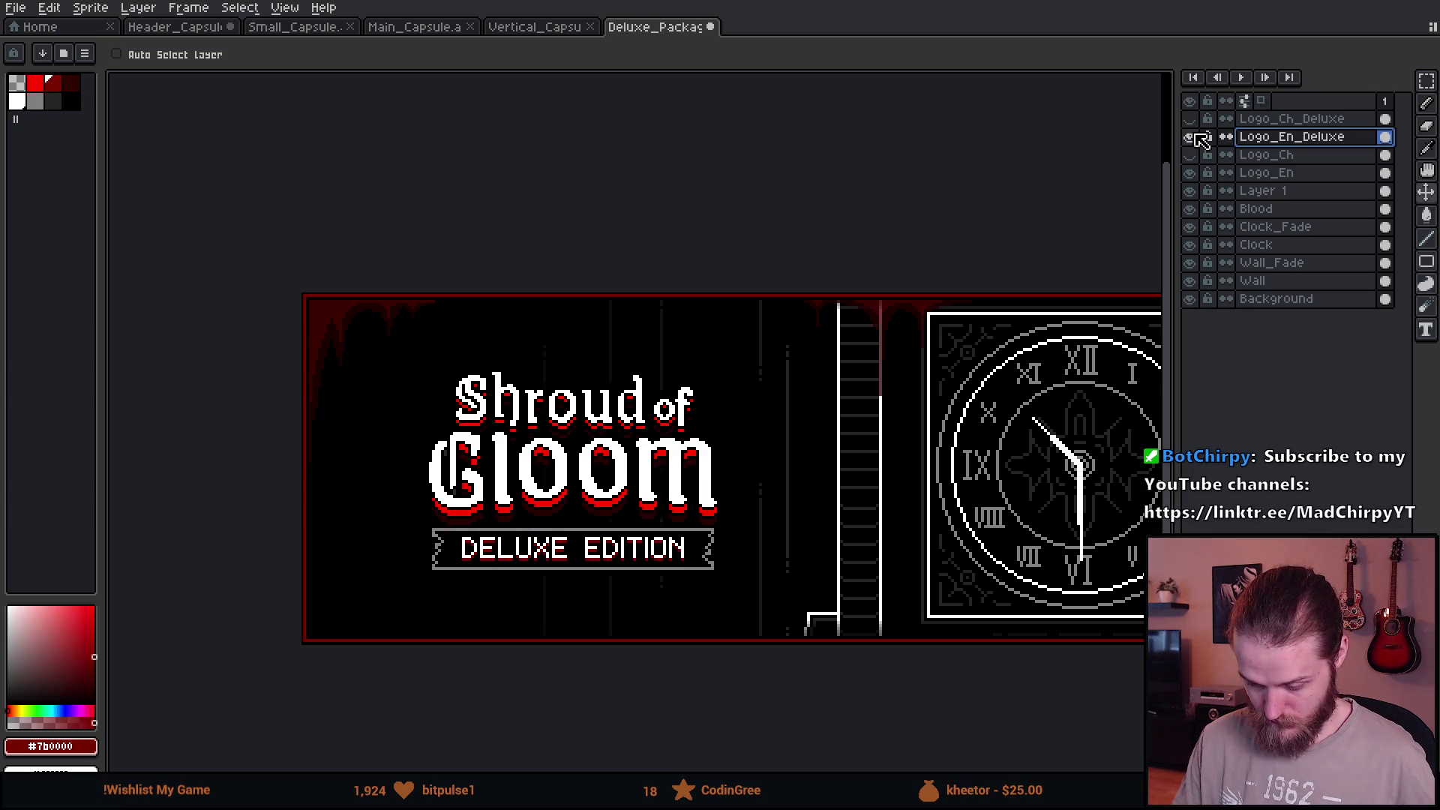
pyautogui.click(1190, 137)
pyautogui.click(1190, 136)
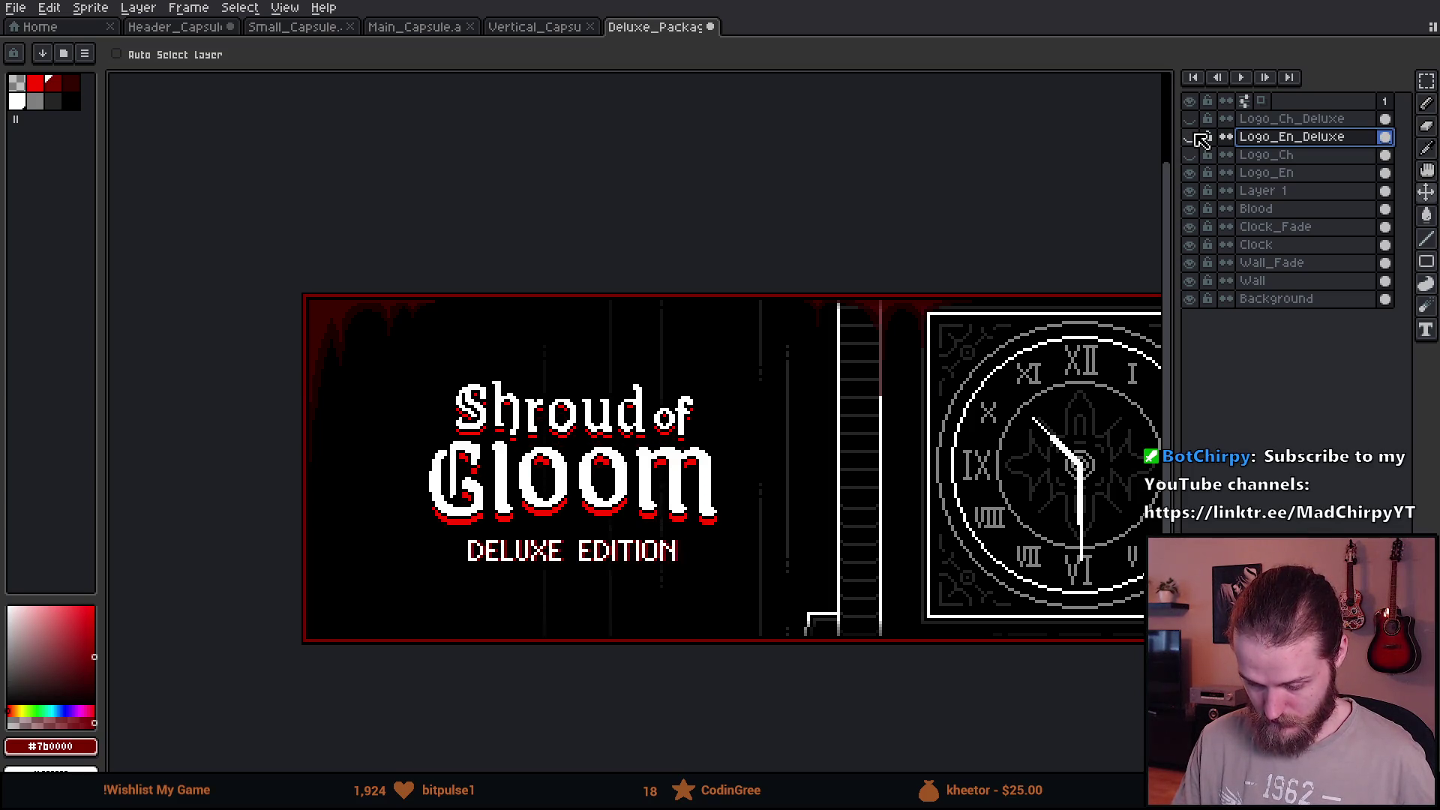
pyautogui.doubleClick(1193, 136)
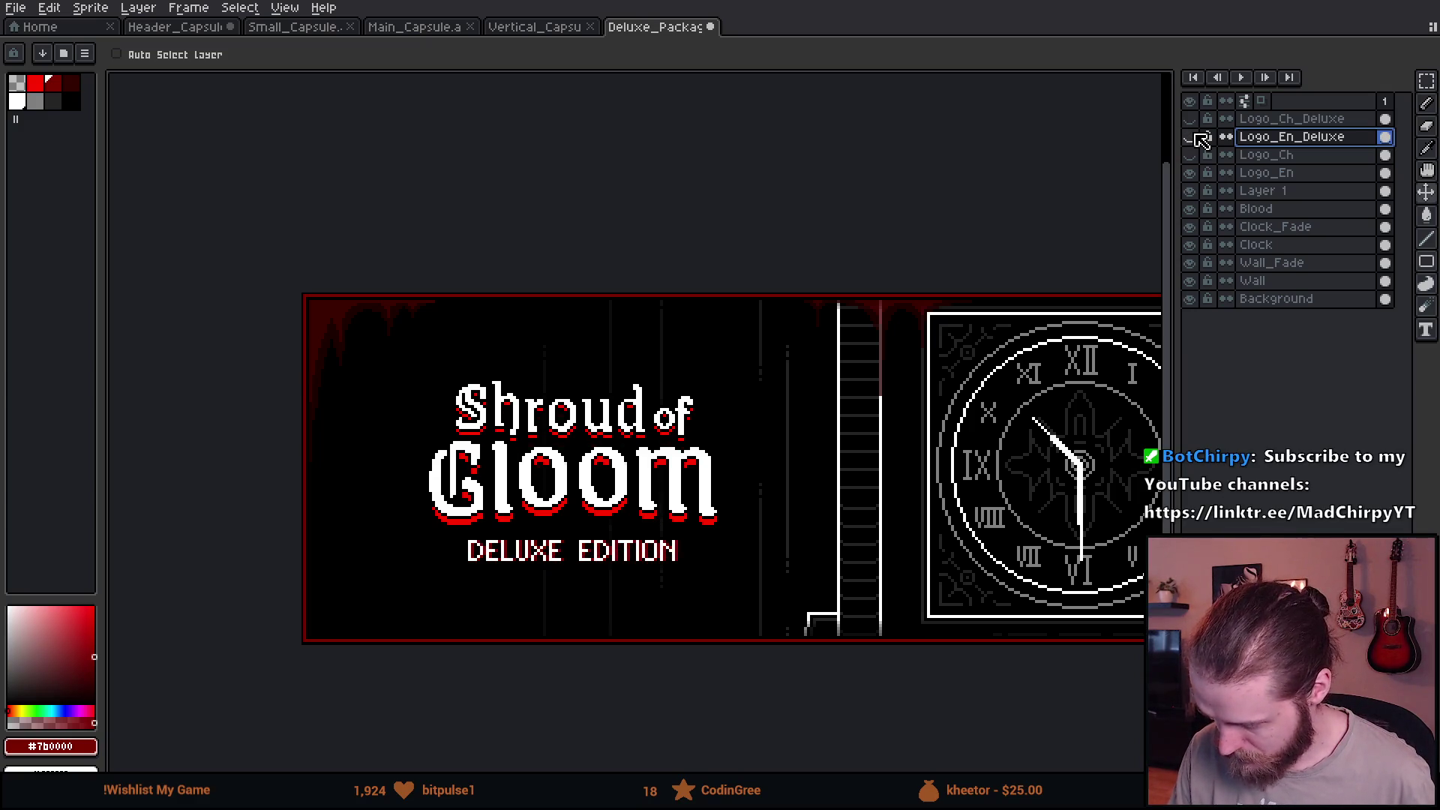
pyautogui.click(1191, 118)
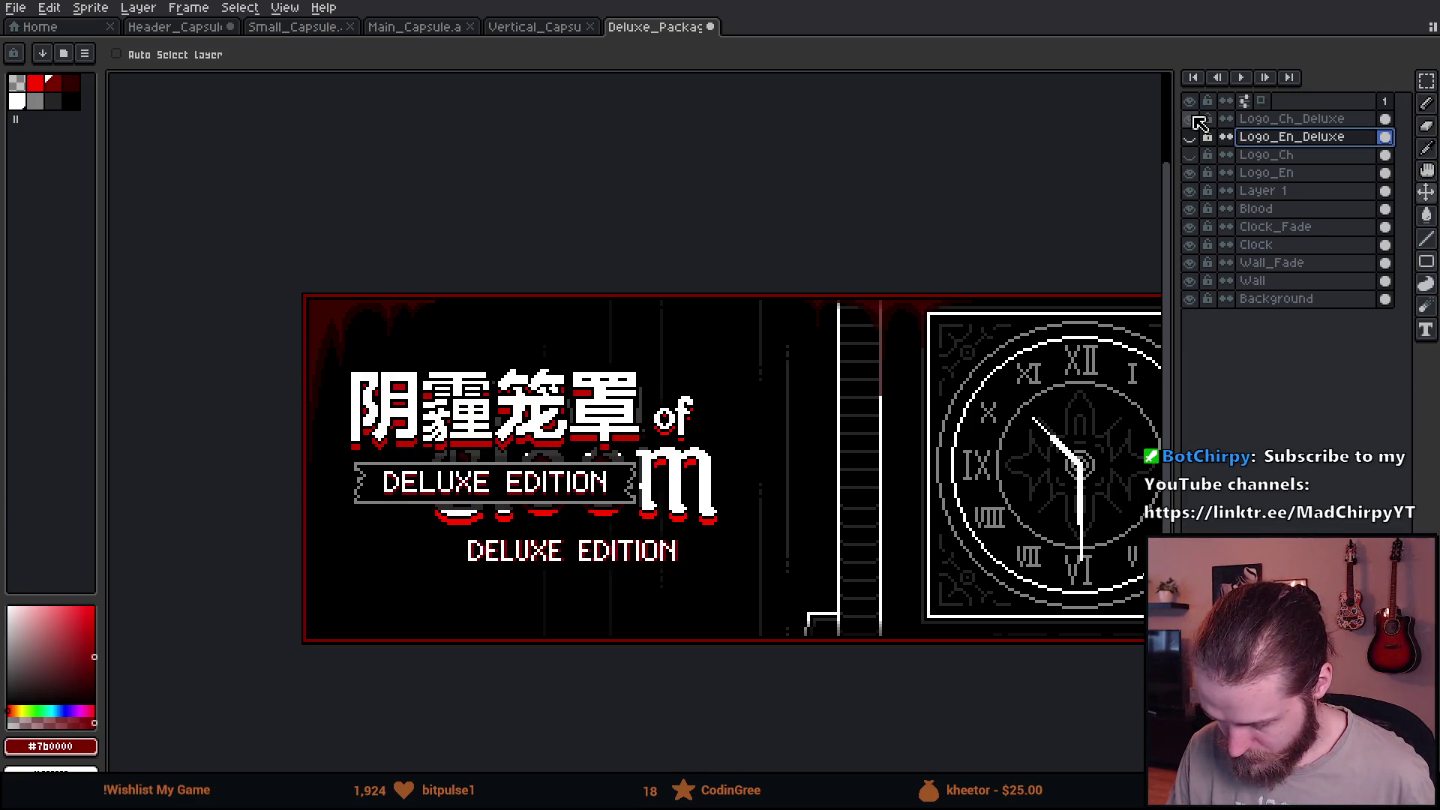
pyautogui.scroll(1, 656, 484)
pyautogui.click(1291, 117)
# Place the Chinese Deluxe logo centred vertically in the left area and hide leftover logo layers.
pyautogui.moveTo(449, 439)
pyautogui.mouseDown()
pyautogui.moveTo(543, 479)
pyautogui.moveTo(553, 534)
pyautogui.moveTo(576, 531)
pyautogui.moveTo(570, 472)
pyautogui.moveTo(564, 507)
pyautogui.mouseUp()
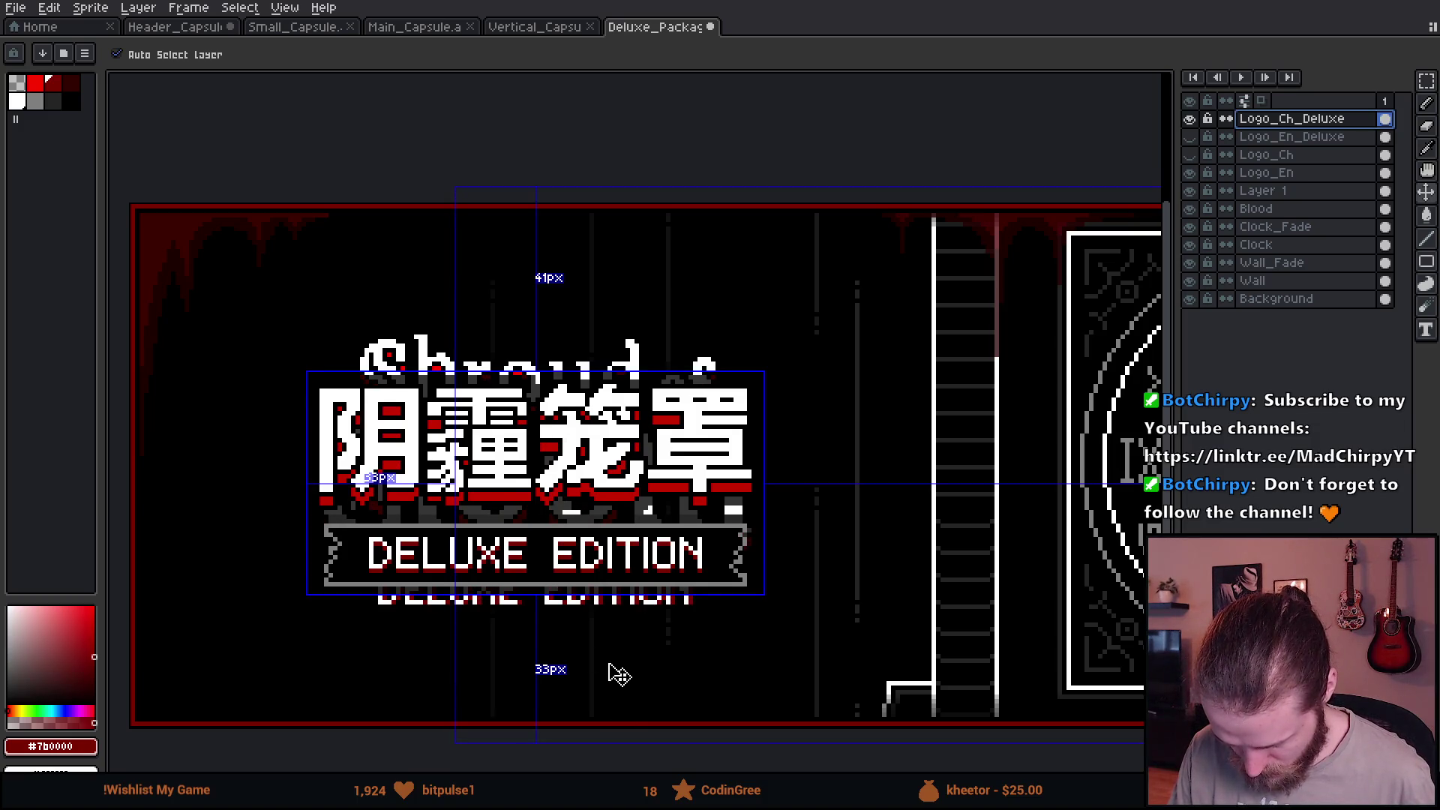
pyautogui.press('Up')
pyautogui.press('Up')
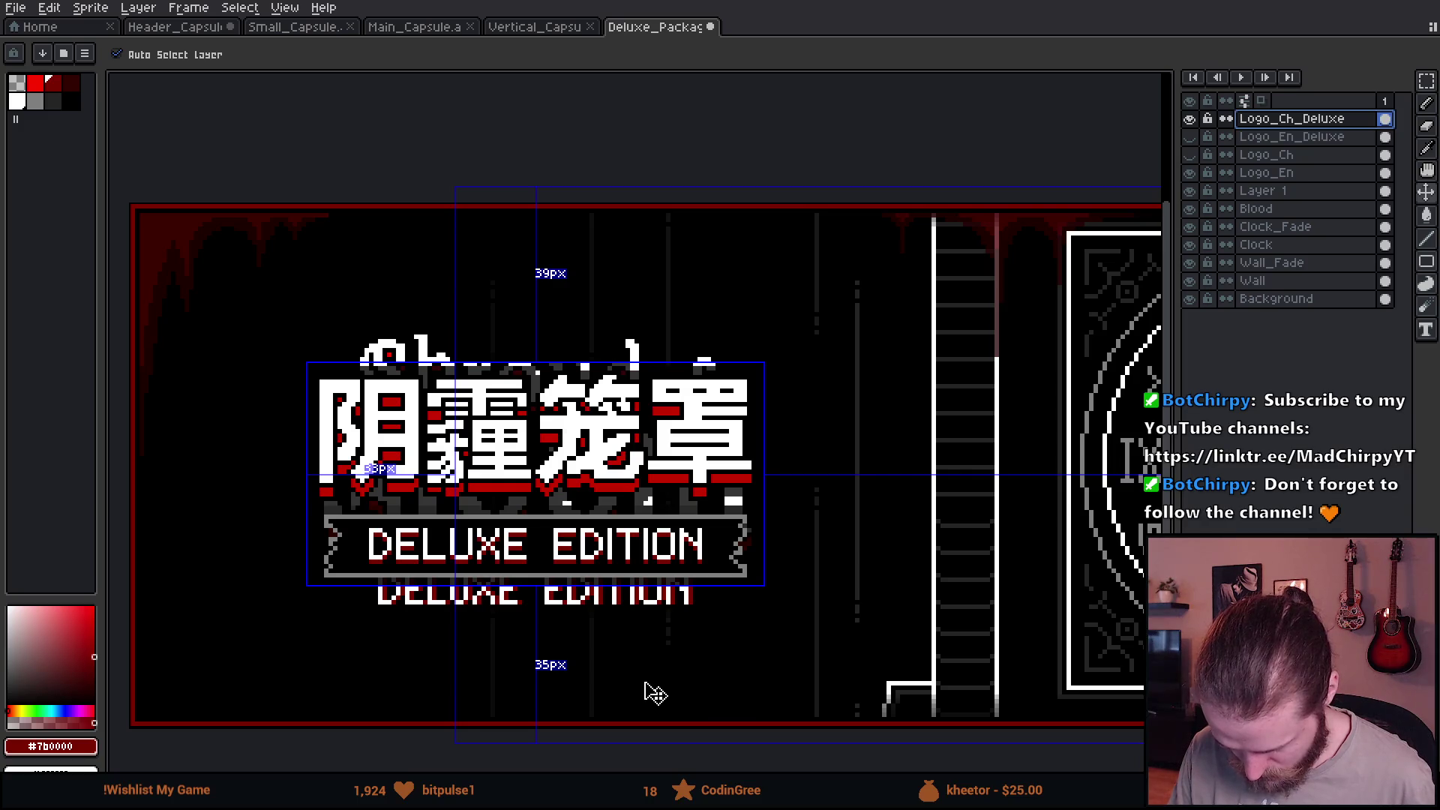
pyautogui.press('Up')
pyautogui.press('Up')
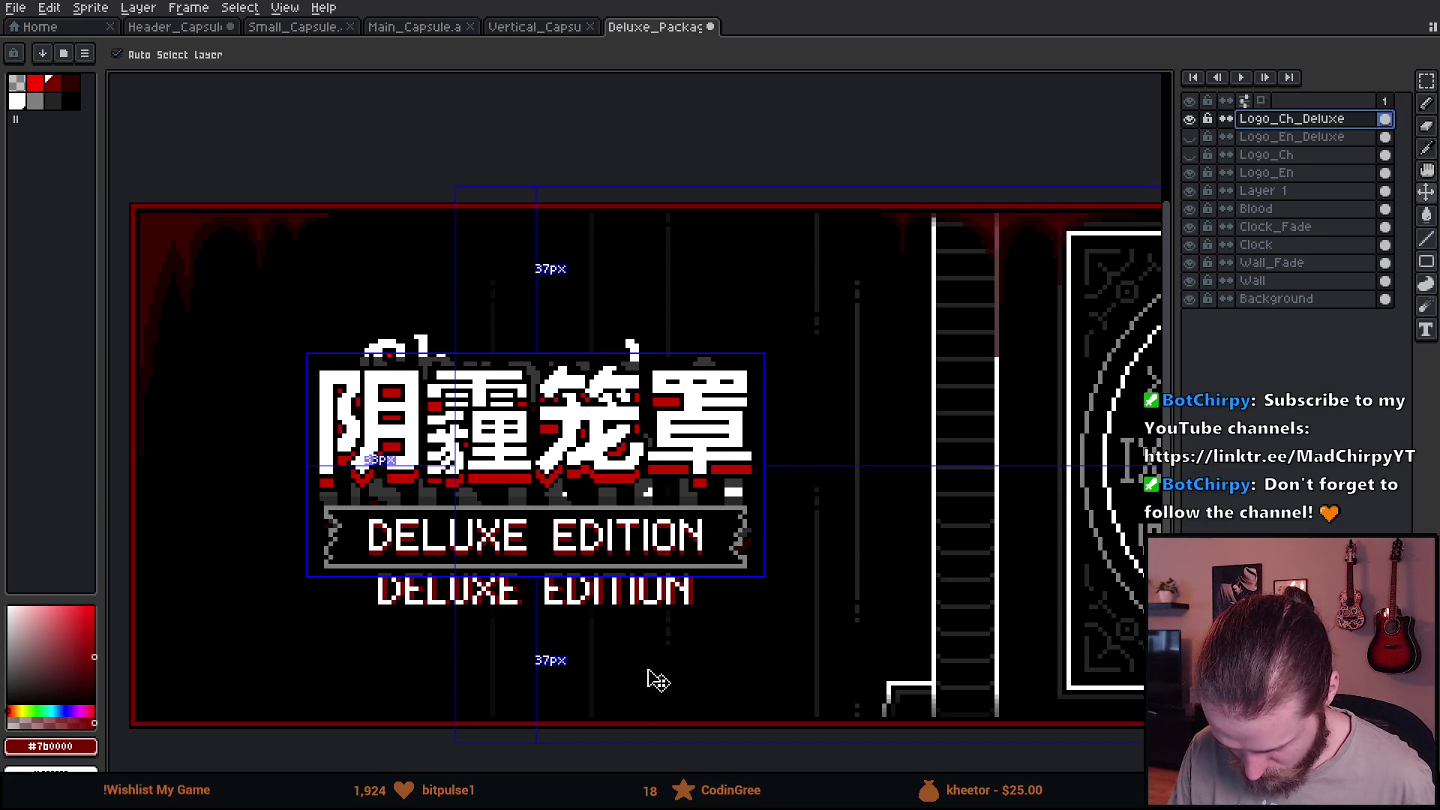
pyautogui.press('Left')
pyautogui.press('Down')
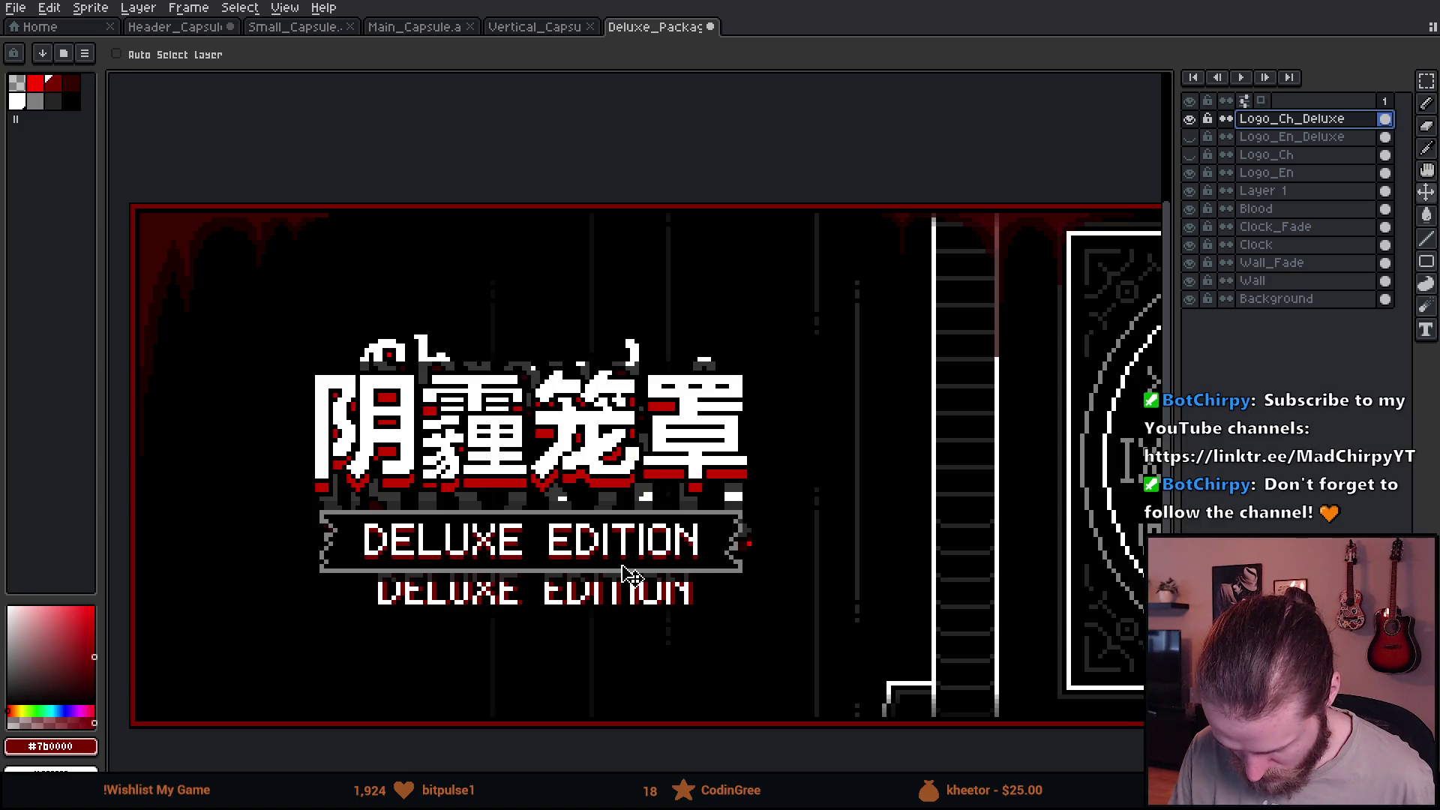
pyautogui.press('Right')
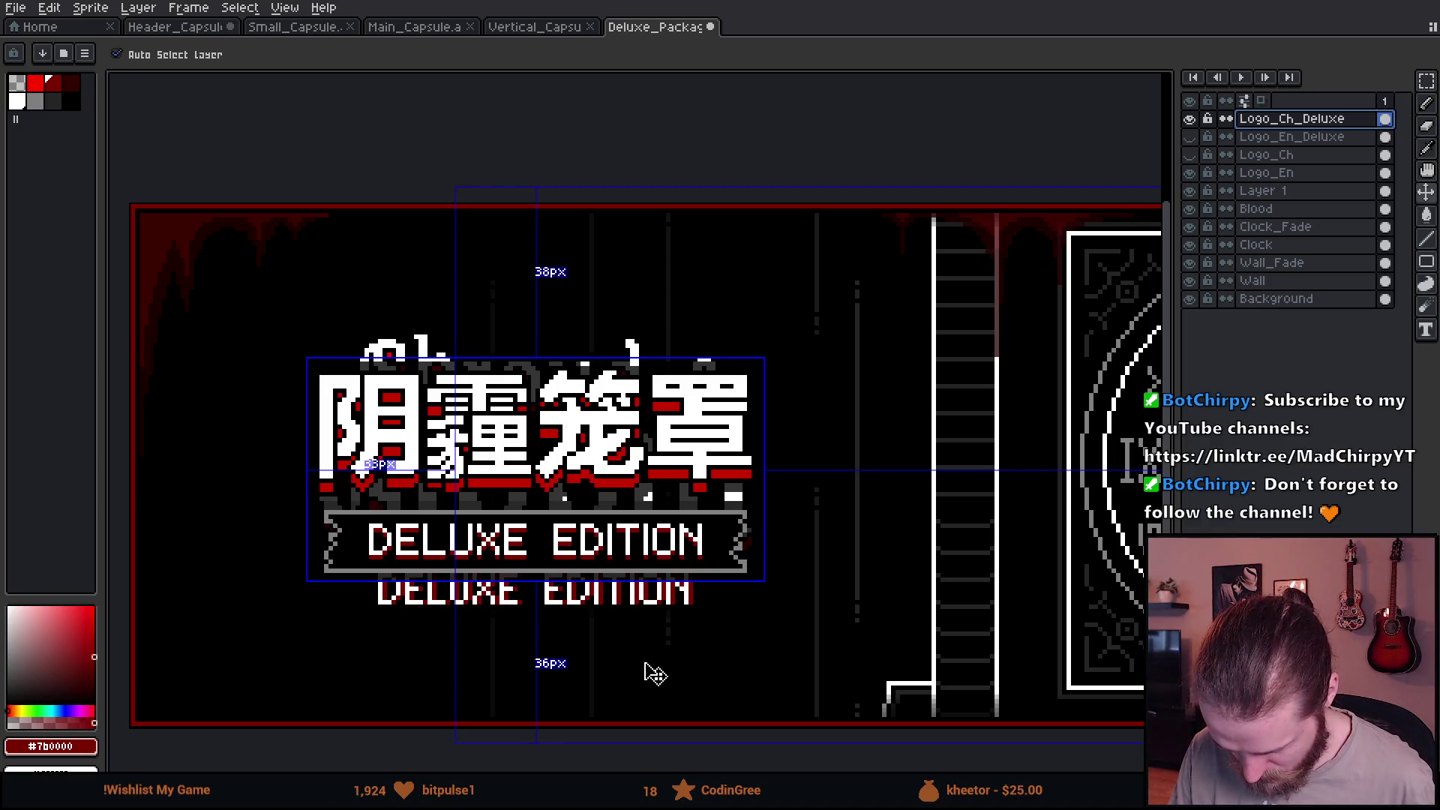
pyautogui.scroll(-1, 656, 672)
pyautogui.click(1192, 189)
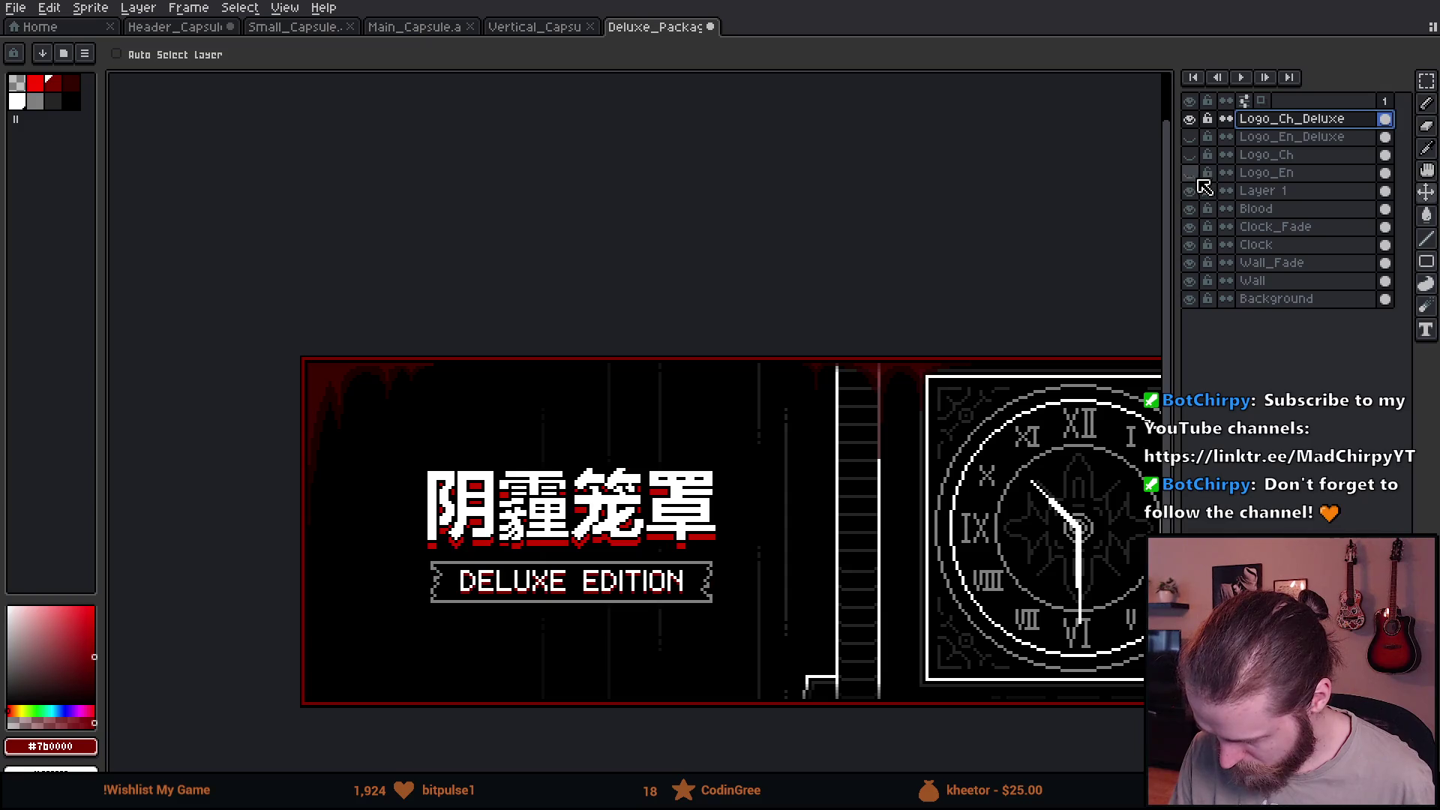
pyautogui.scroll(-1, 865, 503)
pyautogui.moveTo(970, 571); pyautogui.dragTo(846, 578)
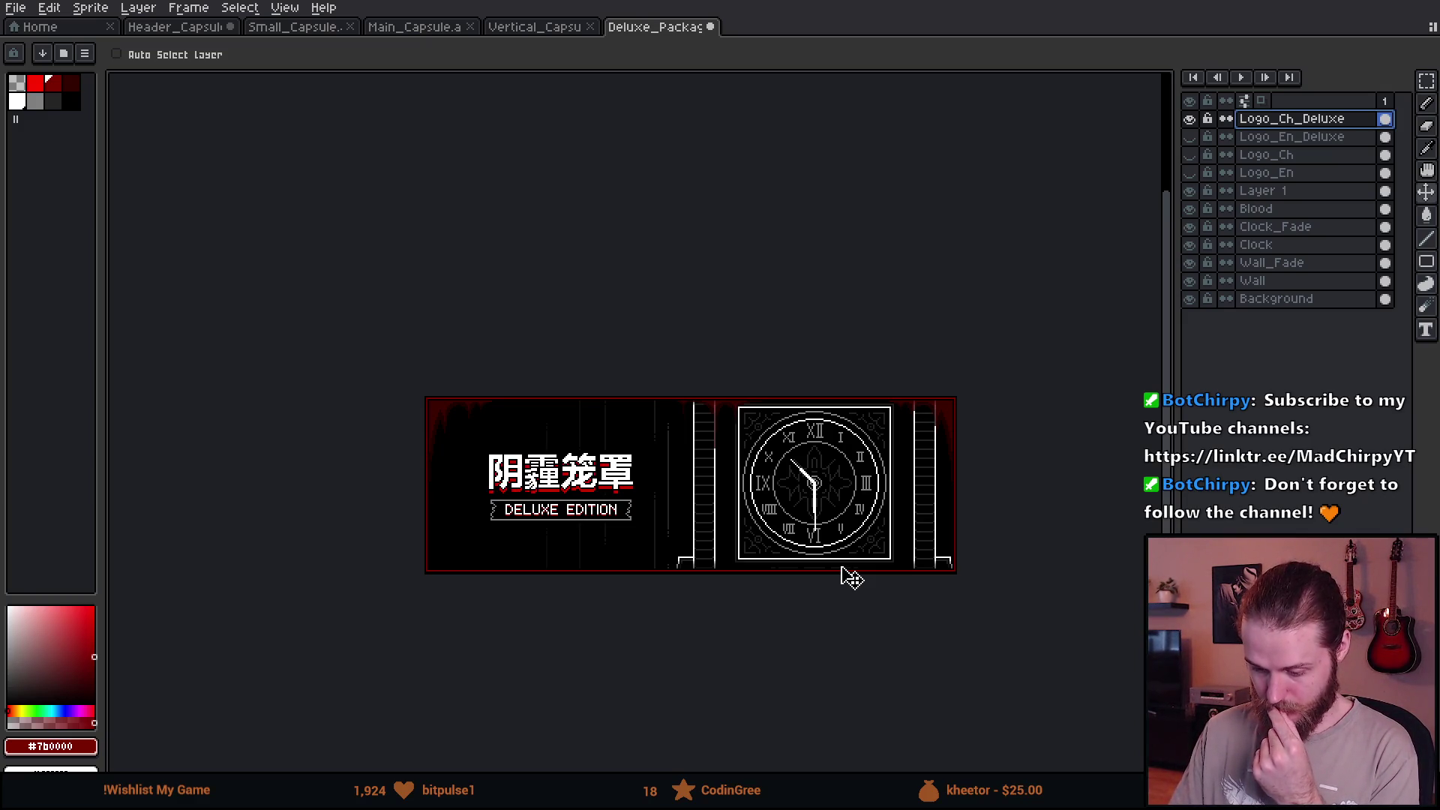
pyautogui.scroll(2, 852, 578)
# Review the finished Chinese banner and bring up the Sprite Size settings.
pyautogui.moveTo(746, 473); pyautogui.dragTo(826, 491)
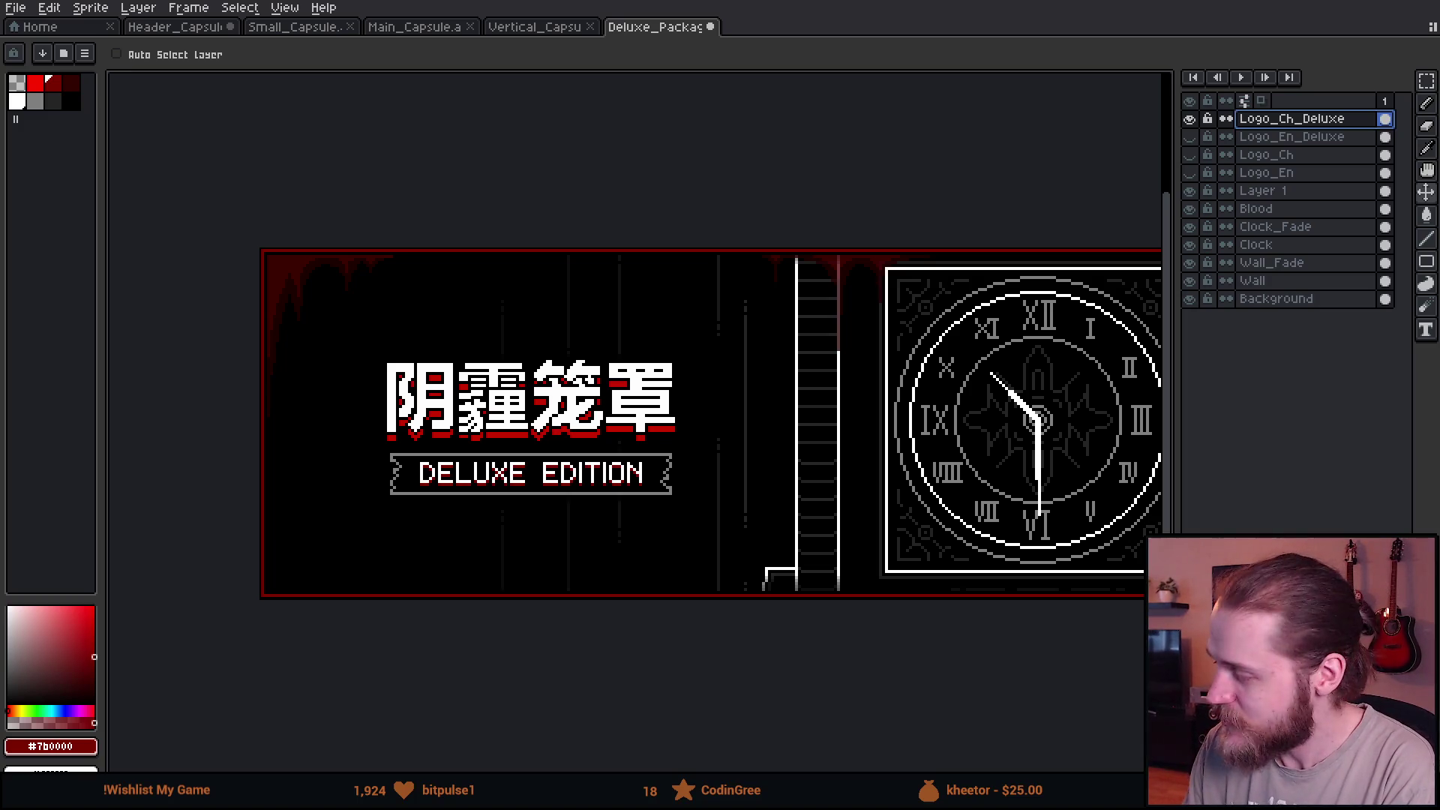
pyautogui.click(139, 7)
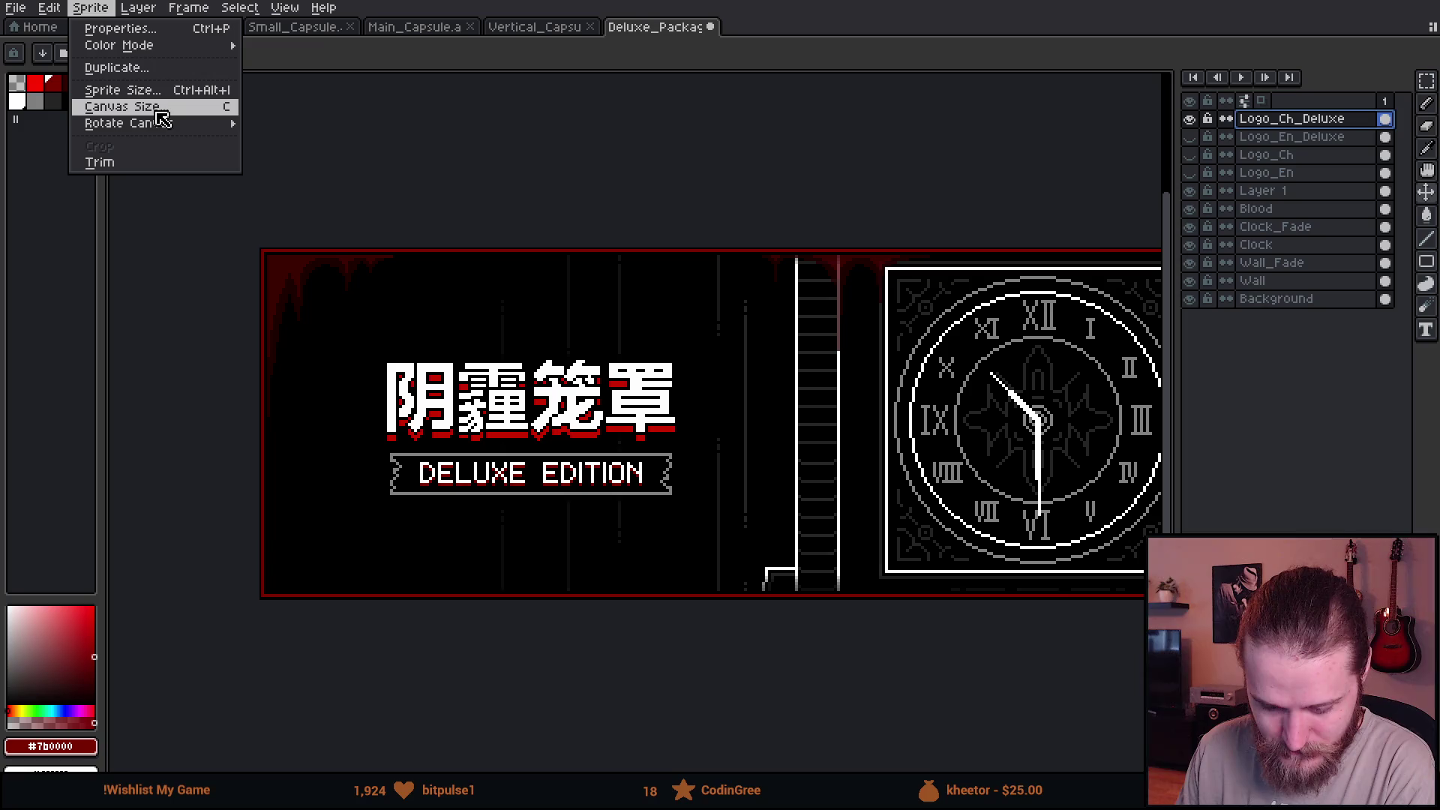
pyautogui.click(157, 90)
# Upscale the banner to 400% nearest-neighbor (1412×464 px), then bring up Canvas Size.
pyautogui.click(835, 326)
pyautogui.write('300')
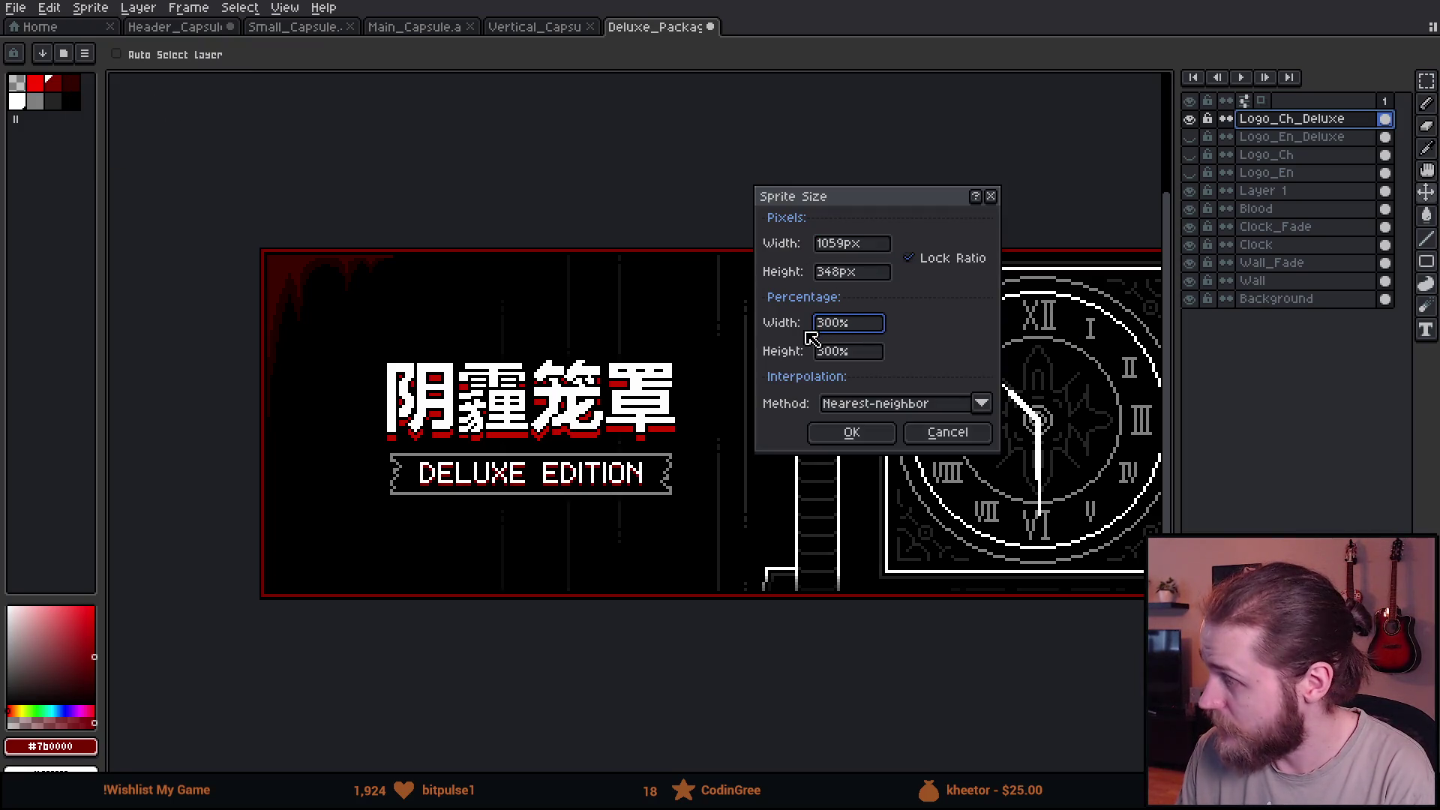
pyautogui.write('500')
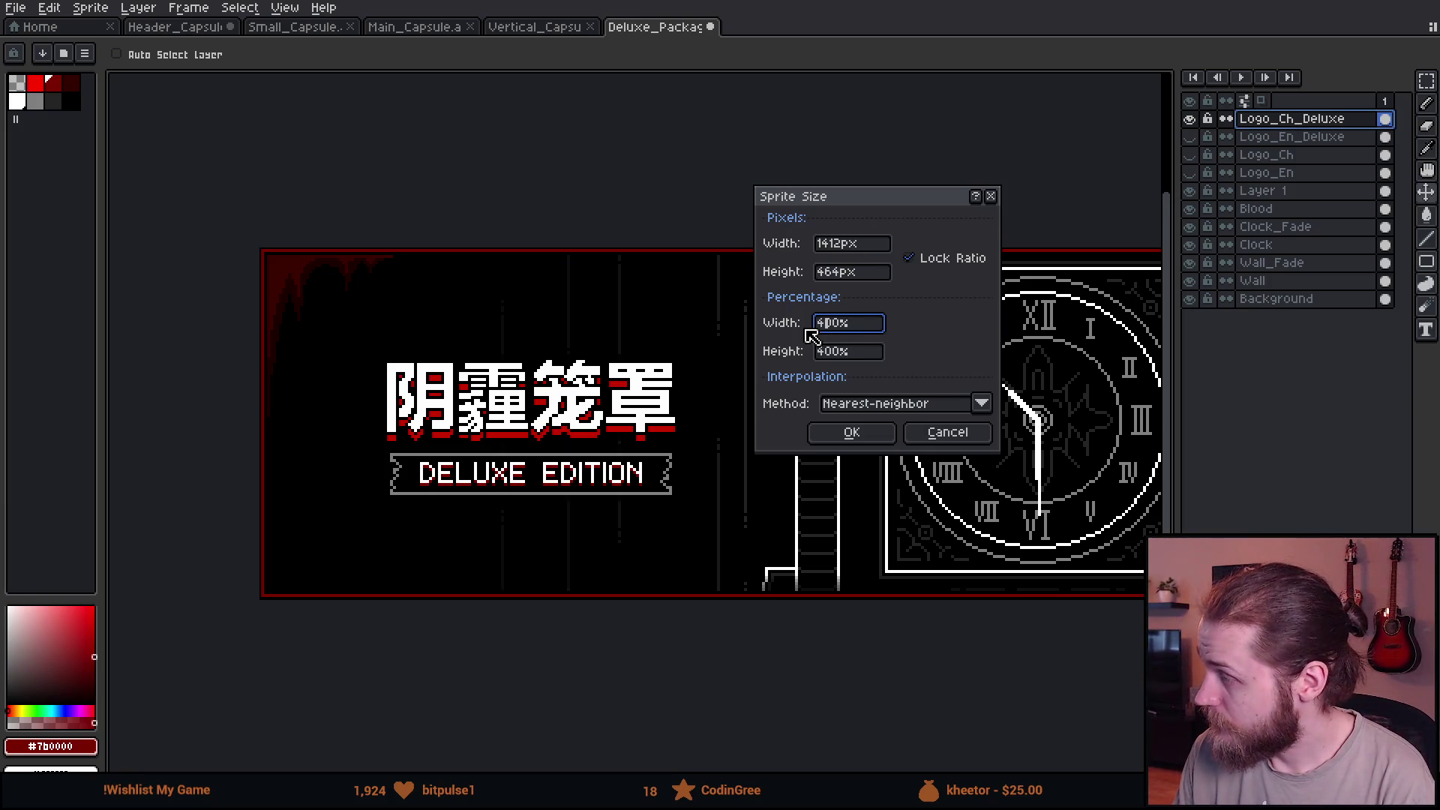
pyautogui.click(850, 438)
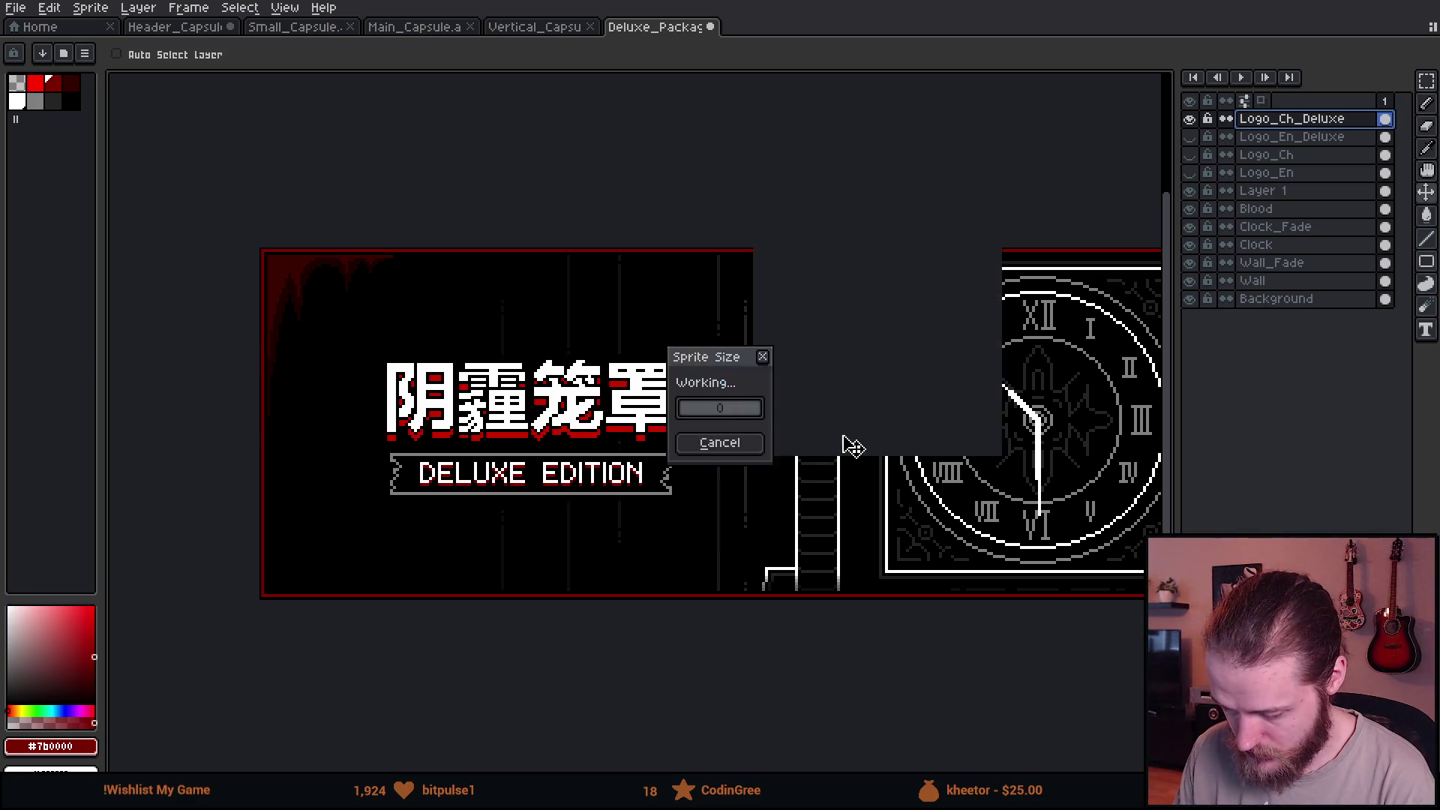
pyautogui.scroll(-5, 807, 389)
pyautogui.scroll(1, 728, 387)
pyautogui.scroll(1, 446, 282)
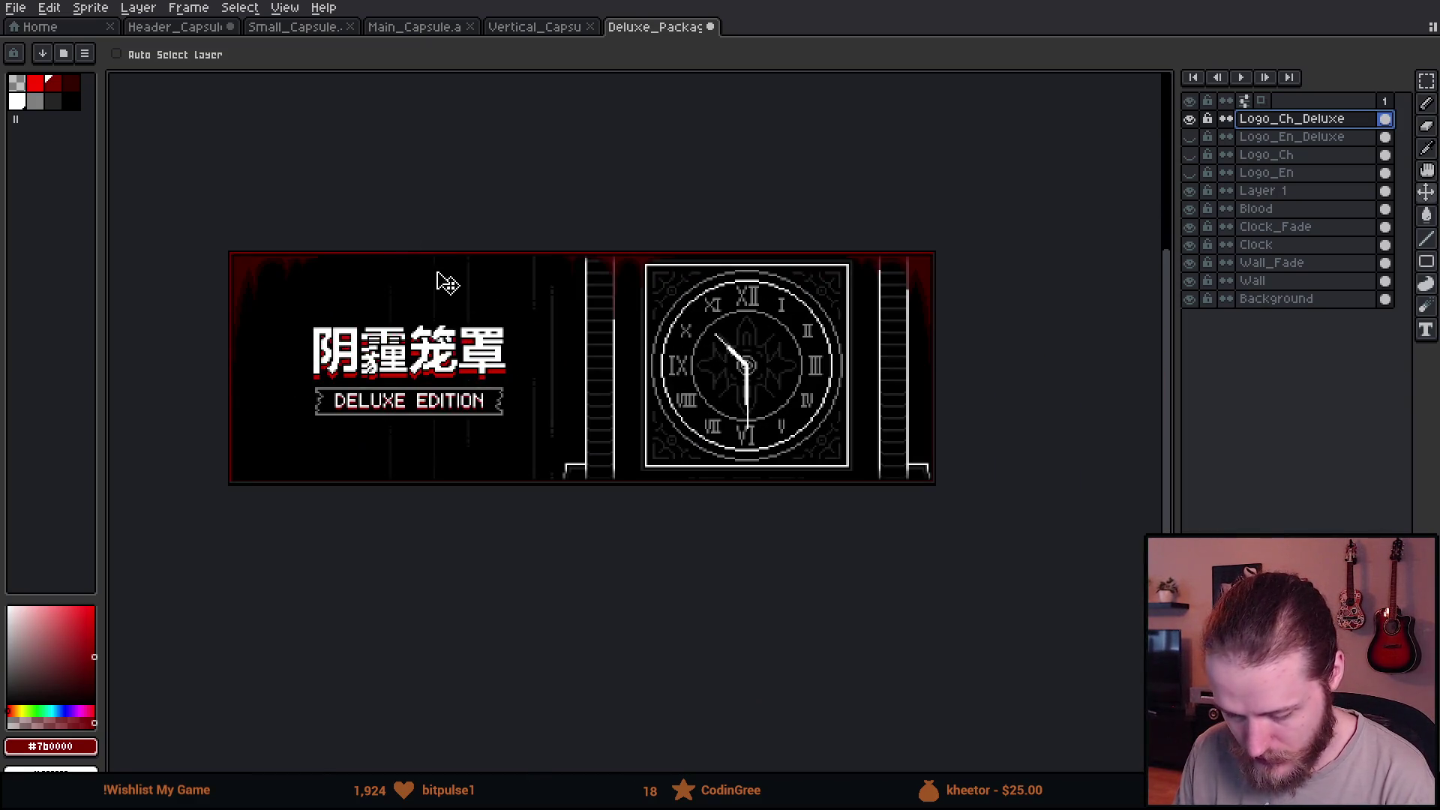
pyautogui.click(138, 7)
pyautogui.moveTo(91, 7)
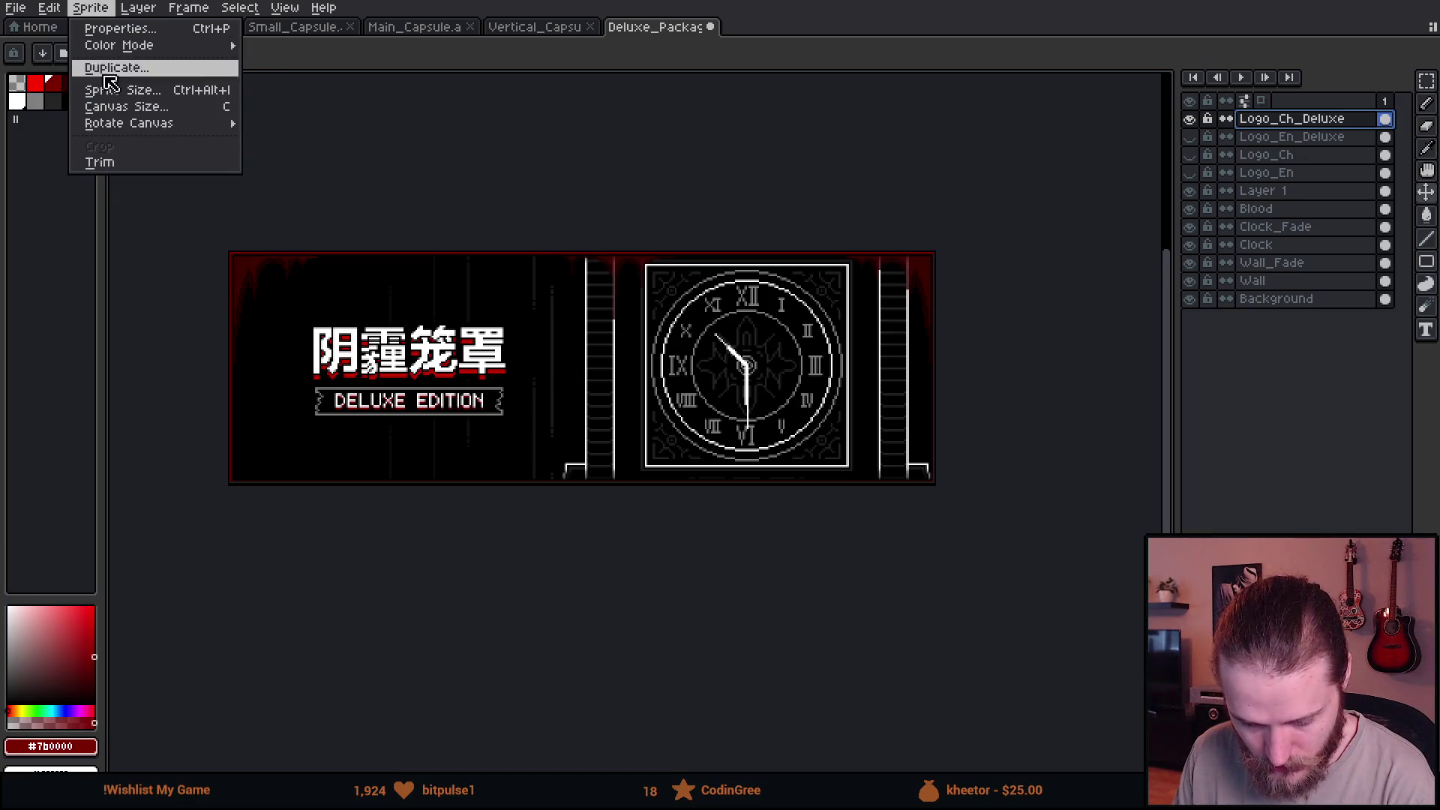
pyautogui.click(132, 107)
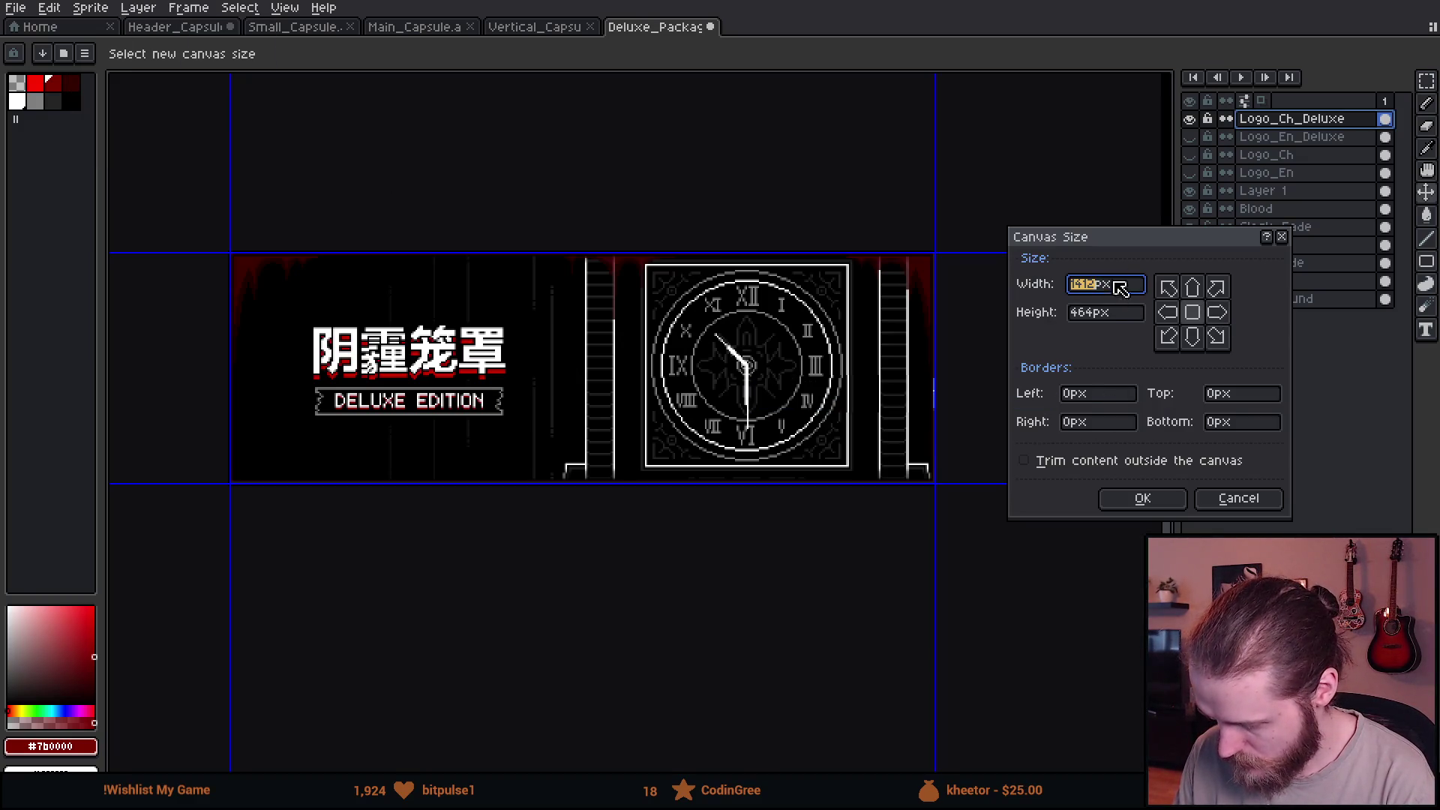
pyautogui.write('1416')
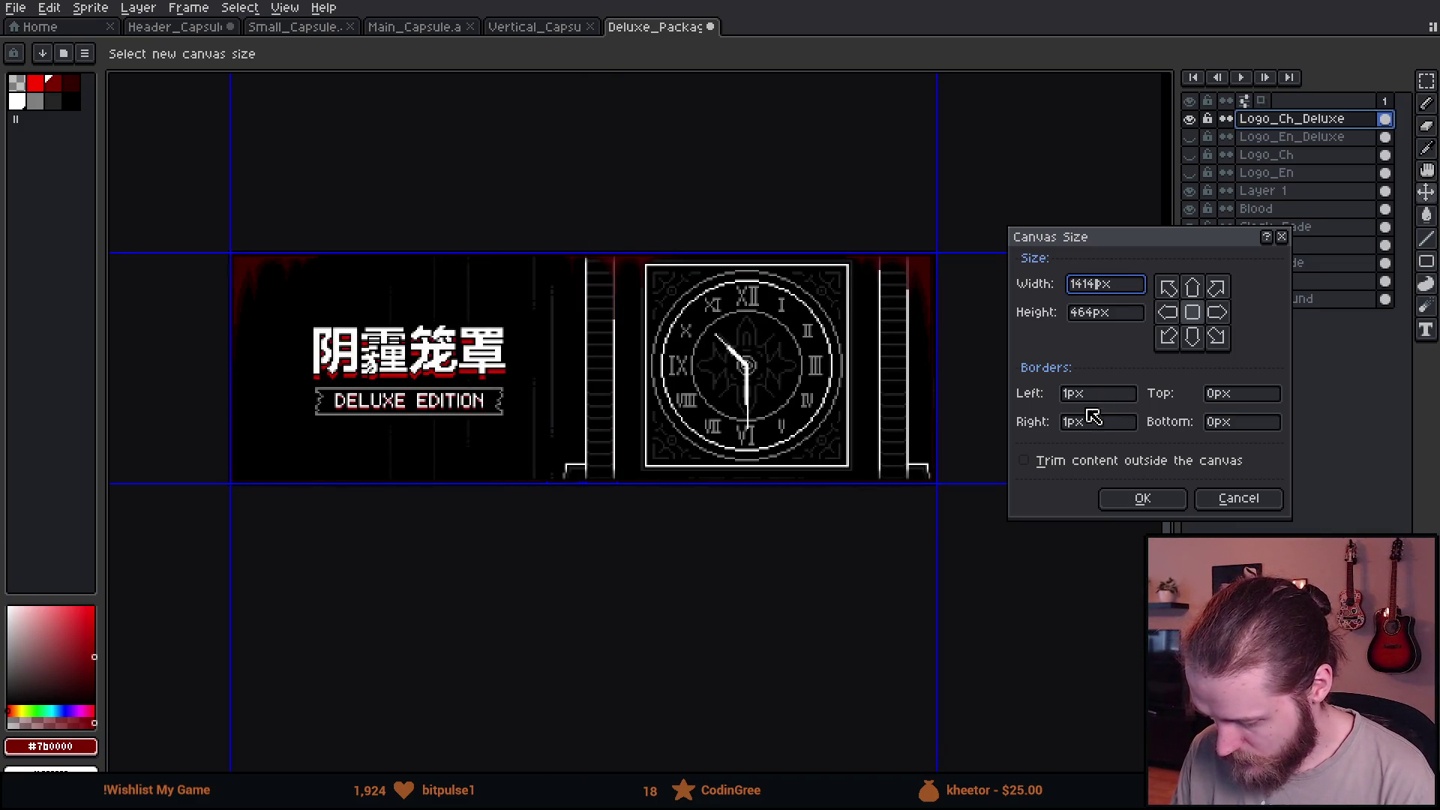
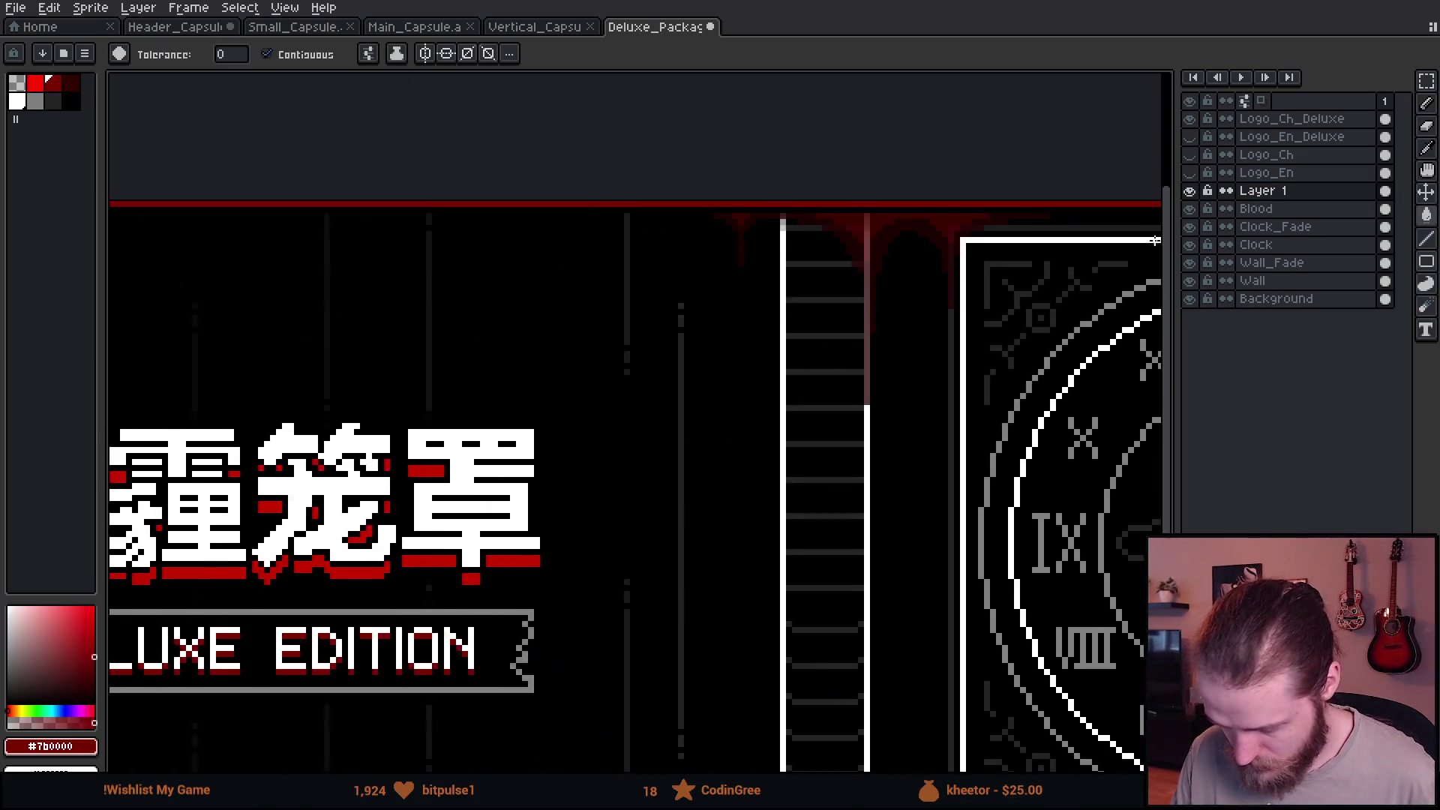
pyautogui.scroll(-2, 1154, 239)
pyautogui.scroll(3, 627, 168)
pyautogui.scroll(1, 337, 132)
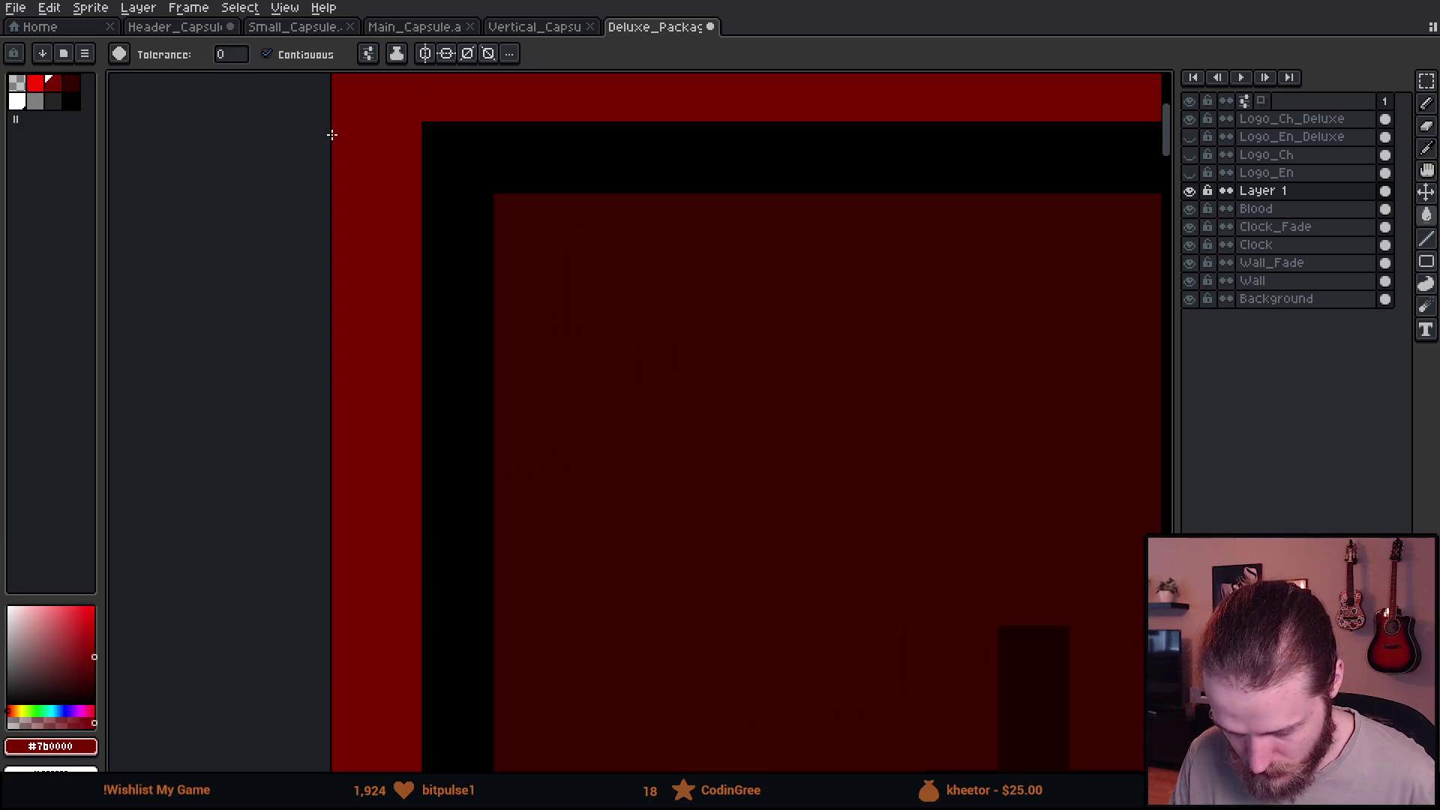
pyautogui.scroll(-3, 332, 135)
pyautogui.scroll(-2, 389, 131)
# Hide the Logo_Ch_Deluxe layer and show Logo_En_Deluxe on the Deluxe Edition banner.
pyautogui.moveTo(798, 163); pyautogui.dragTo(663, 205)
pyautogui.scroll(1, 664, 205)
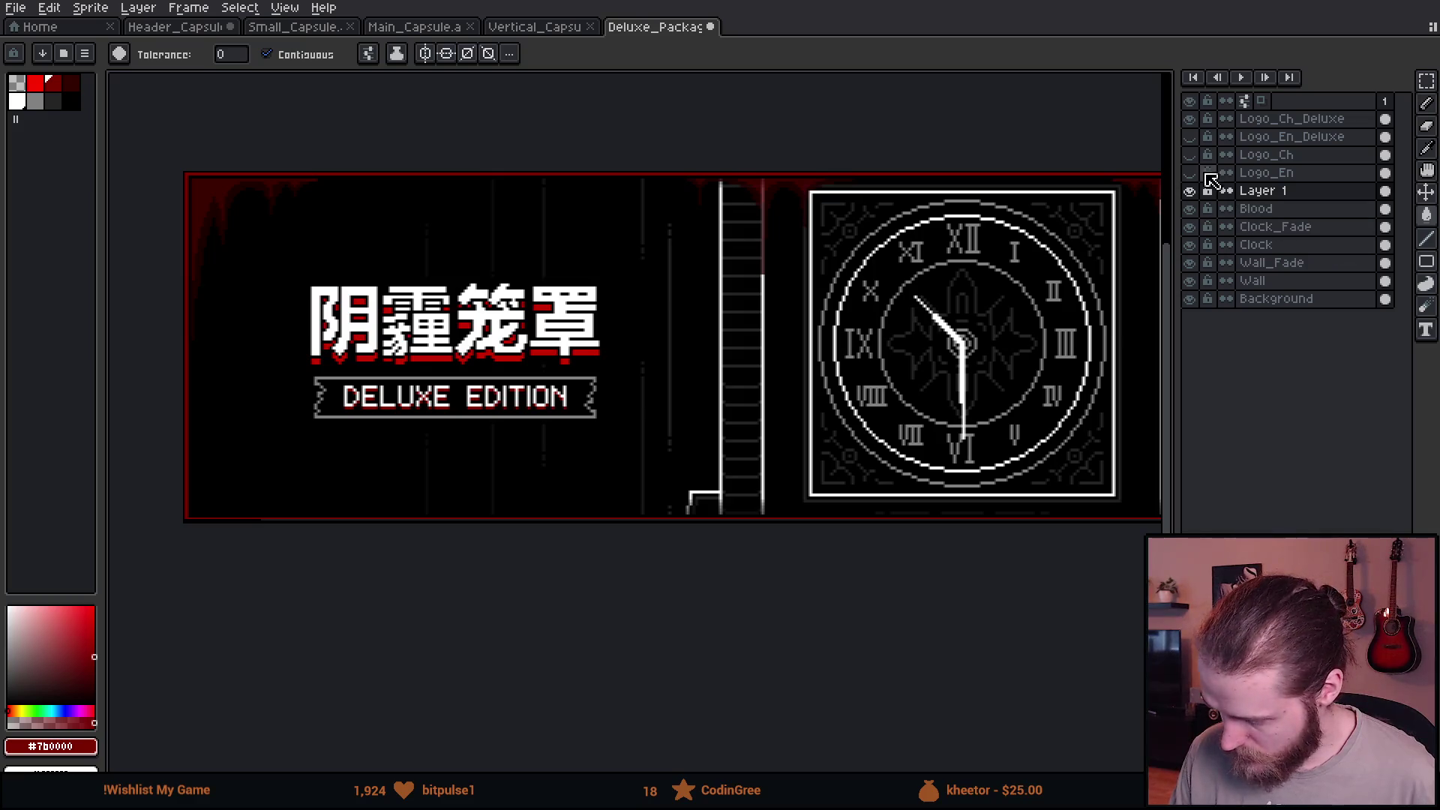
pyautogui.click(1191, 119)
pyautogui.click(1192, 136)
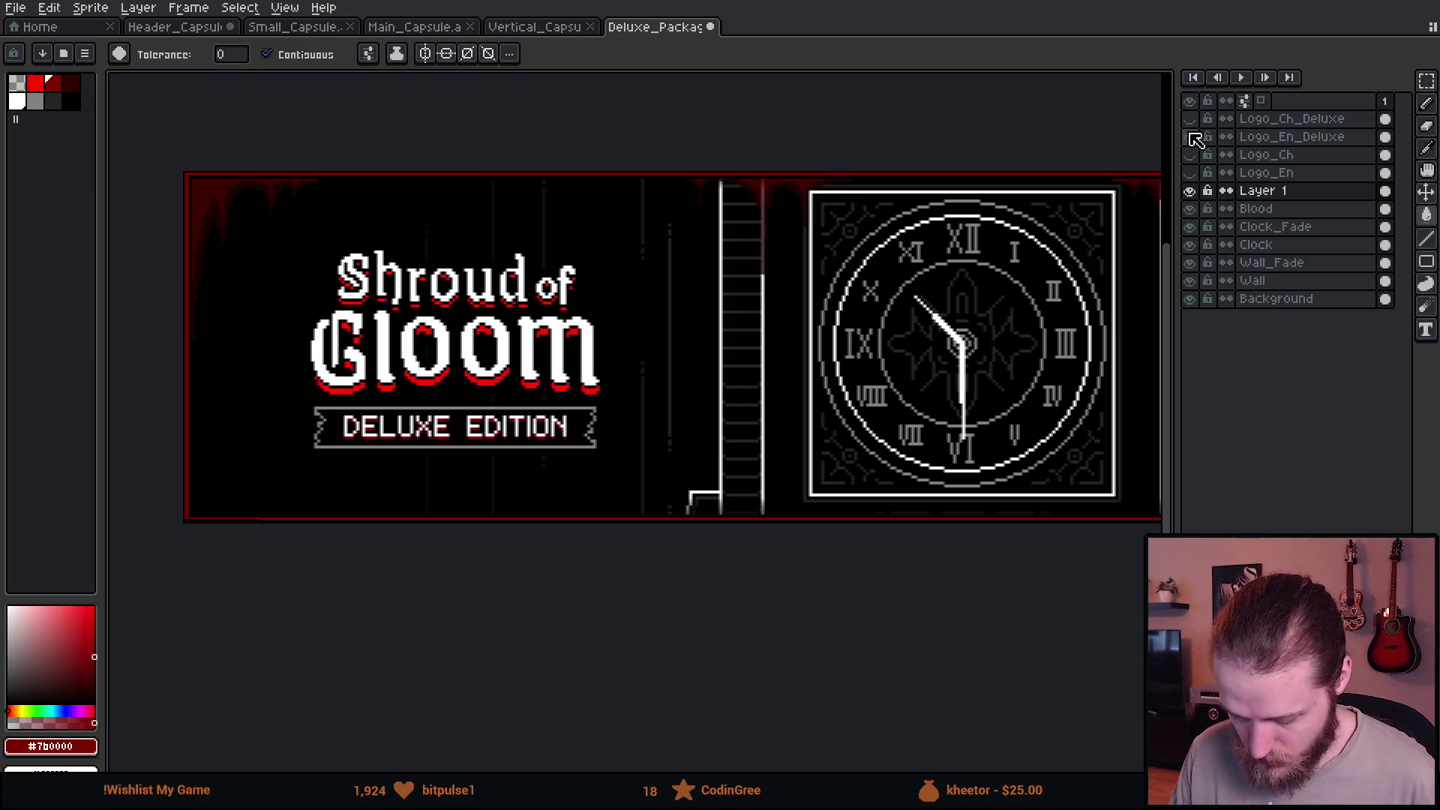
pyautogui.click(22, 11)
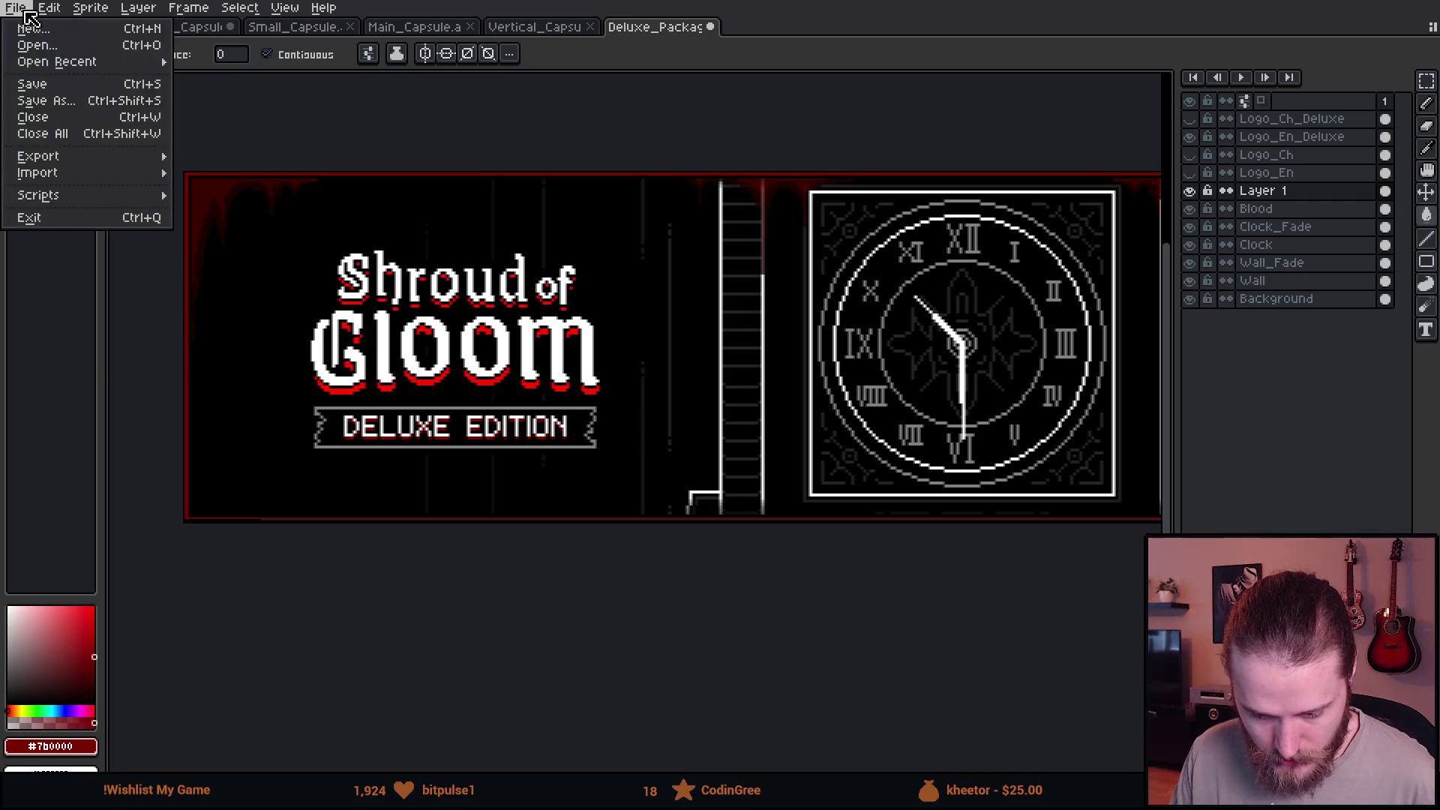
# Export the English banner as Deluxe_Package_Header.png, then toggle the logo back to Chinese.
pyautogui.click(220, 159)
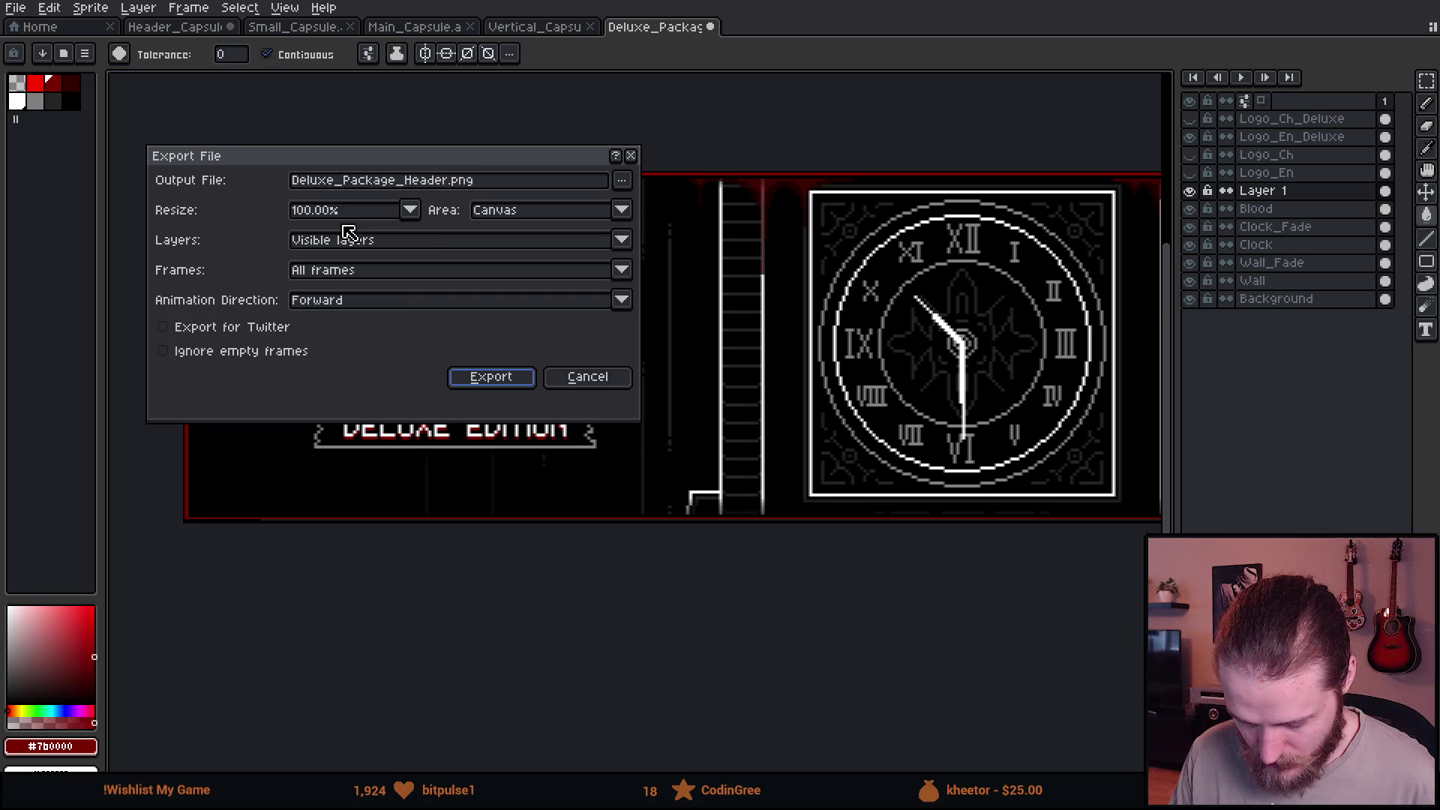
pyautogui.click(488, 377)
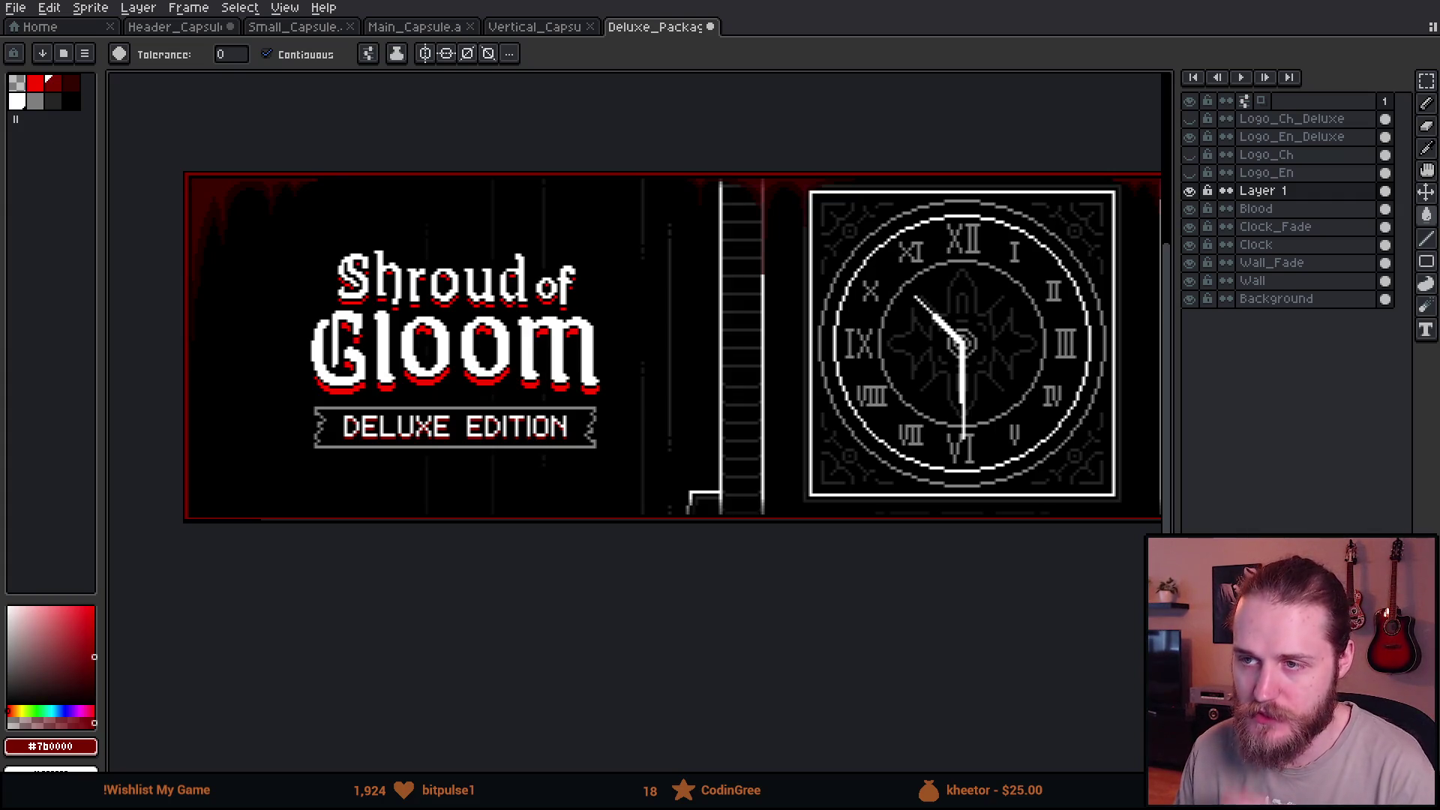
pyautogui.click(1189, 137)
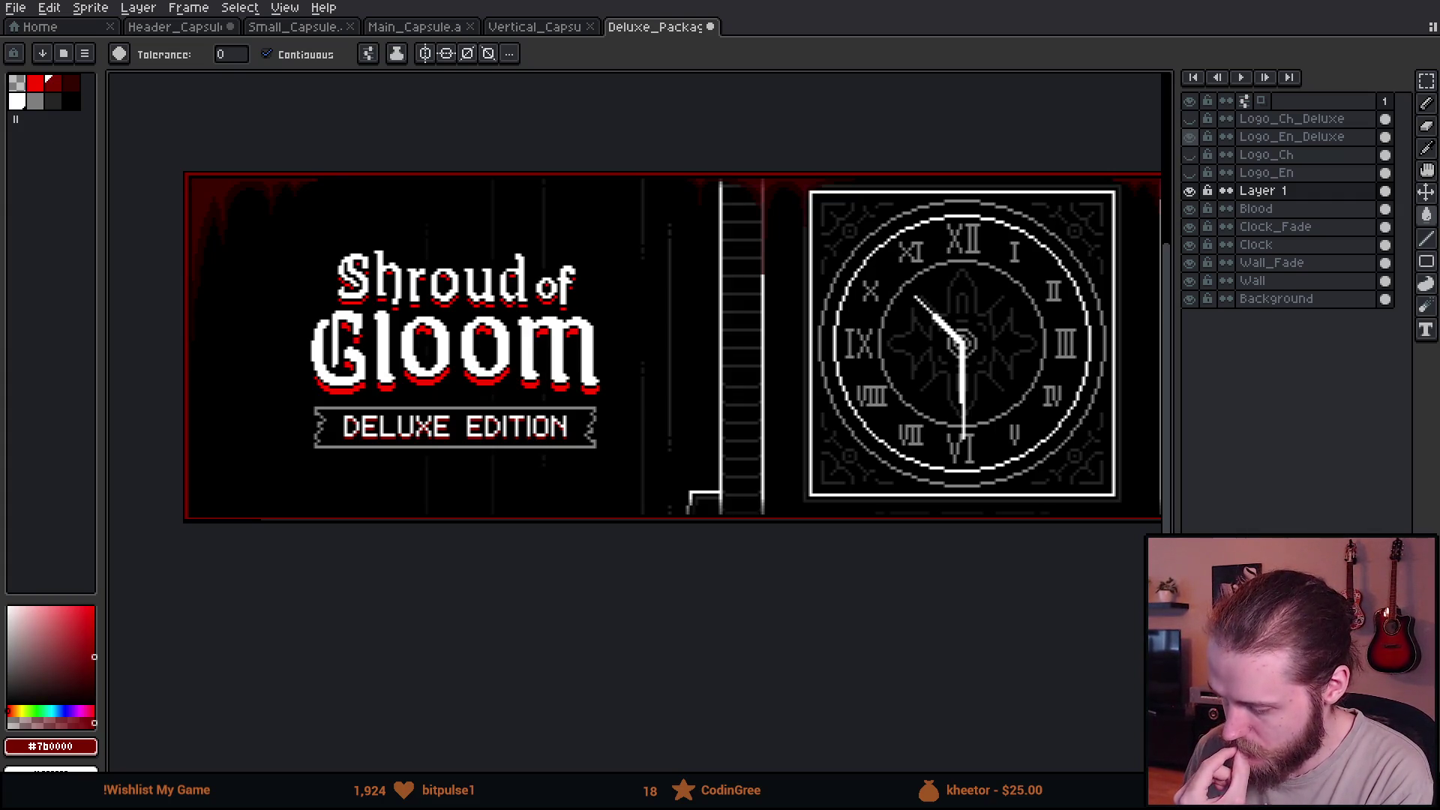
# Export the Chinese banner as Deluxe_Package_Header_schinese.png.
pyautogui.click(16, 7)
pyautogui.click(191, 158)
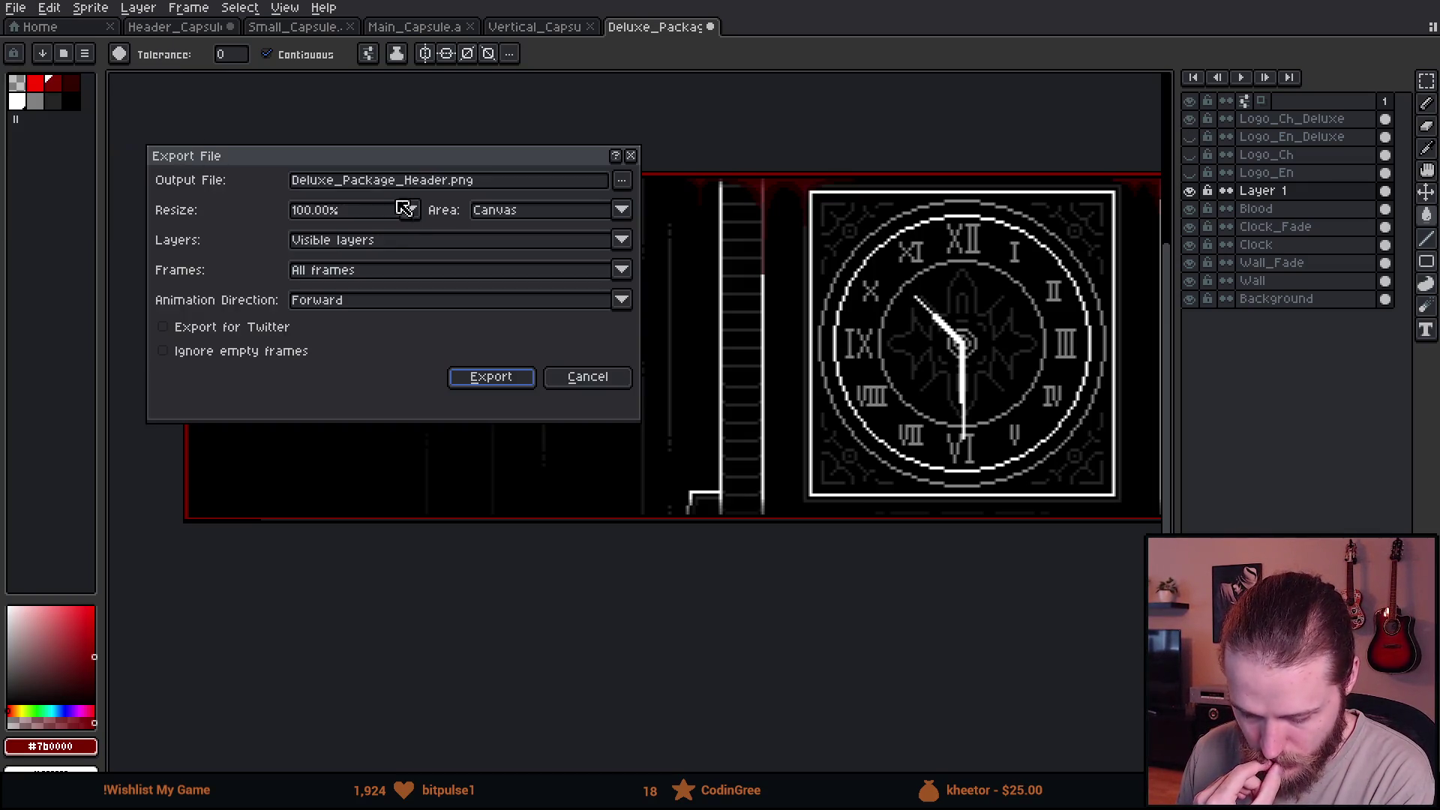
pyautogui.click(446, 181)
pyautogui.press('Right')
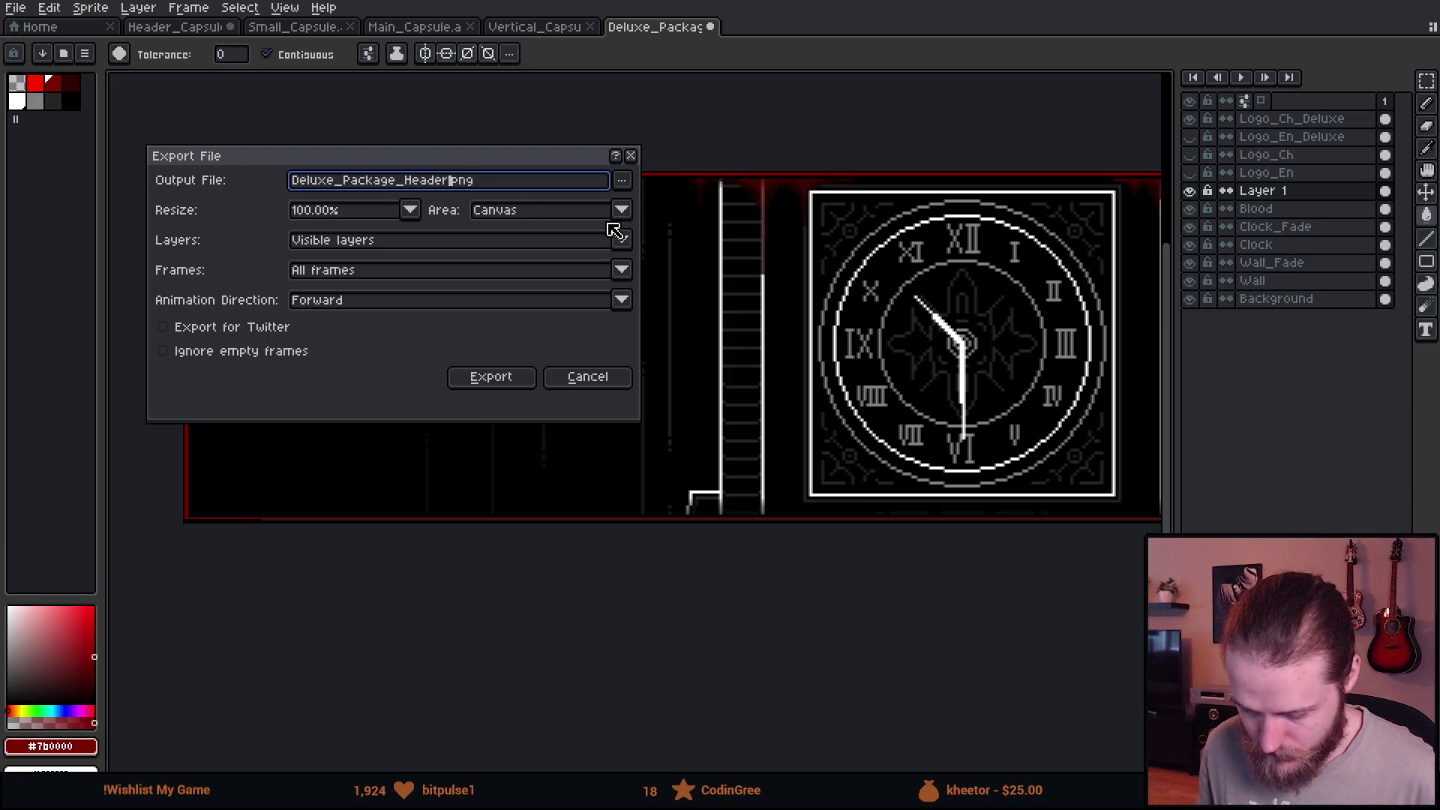
pyautogui.write('_schinese')
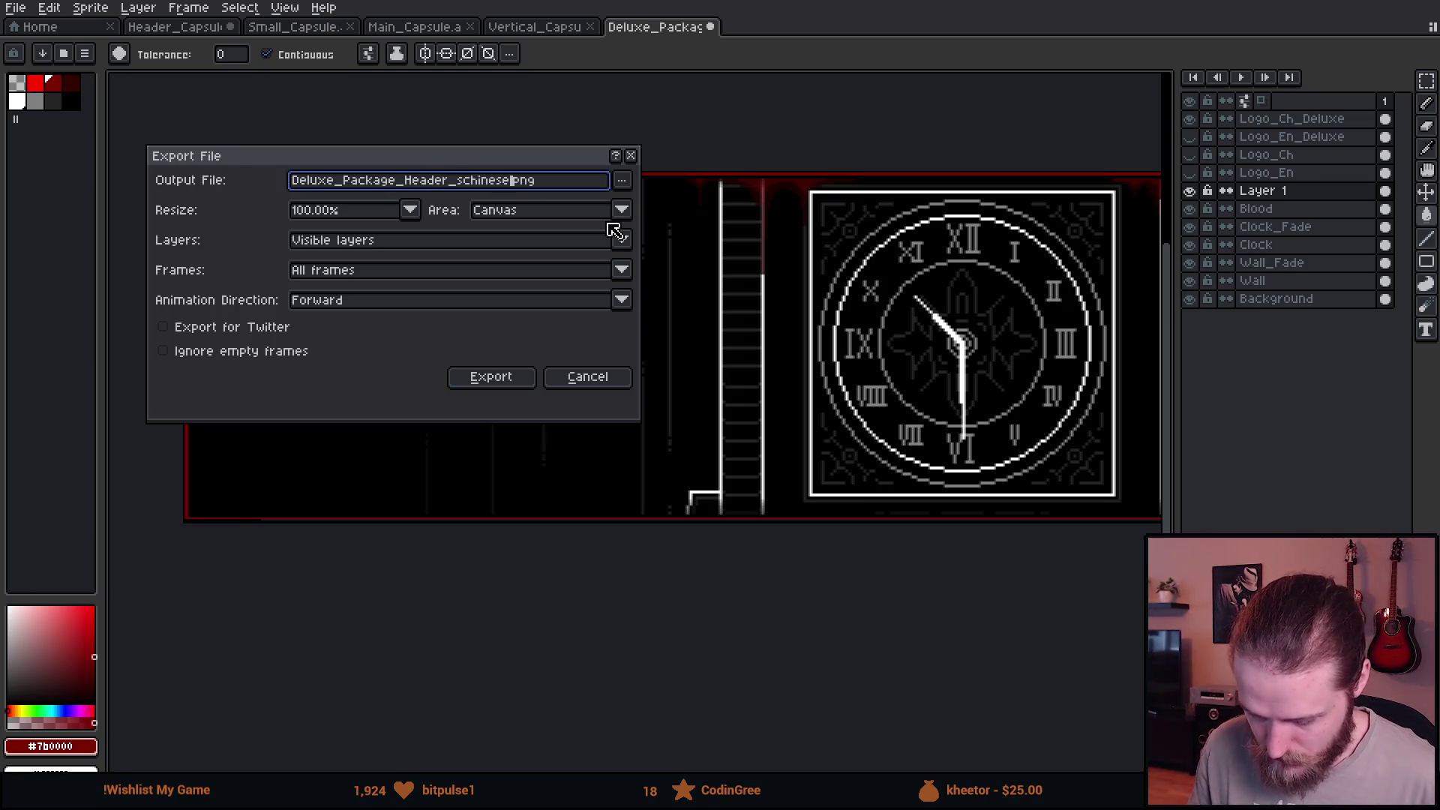
pyautogui.press('Return')
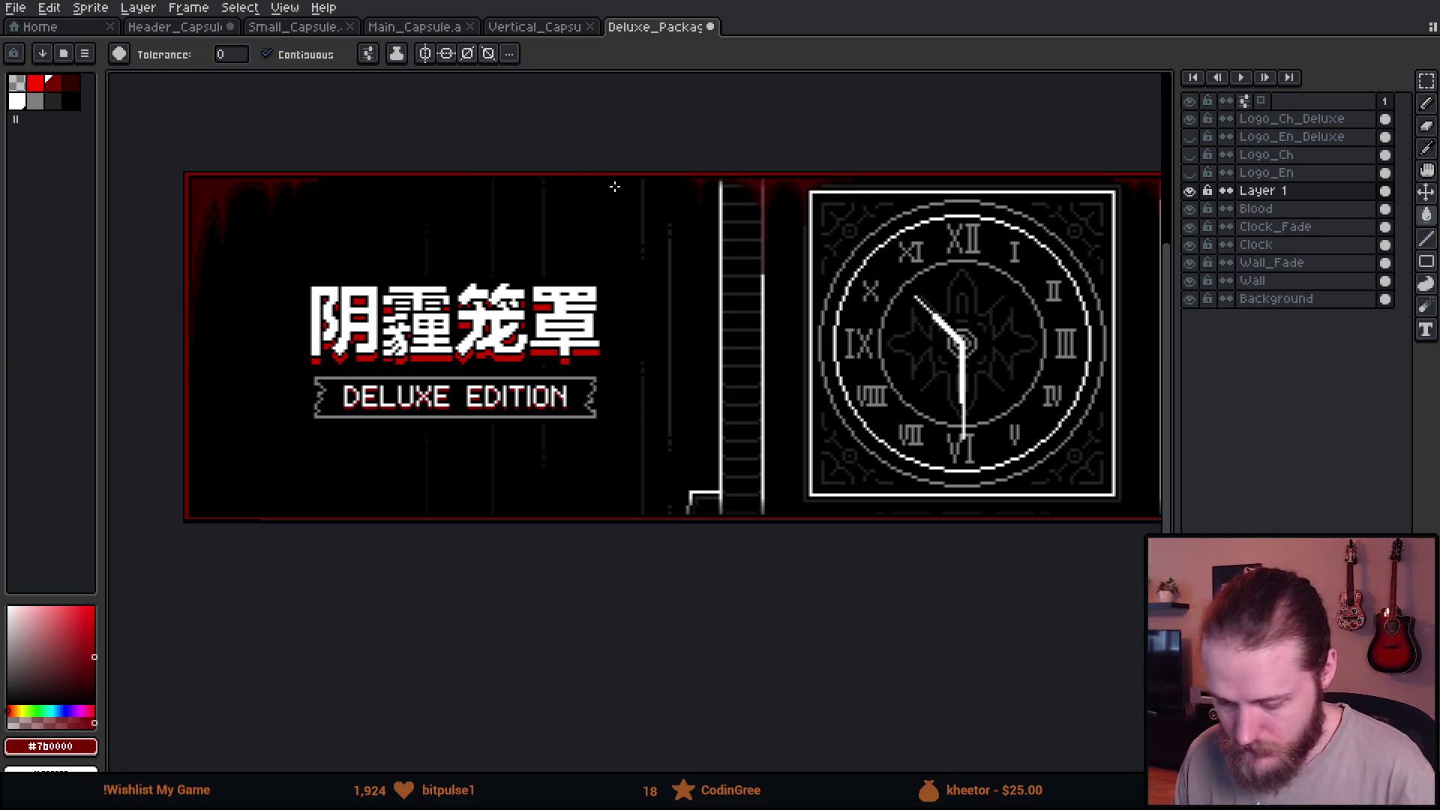
# Make Logo_Ch_Deluxe the active layer with the move and magic-wand tools ready.
pyautogui.press('v')
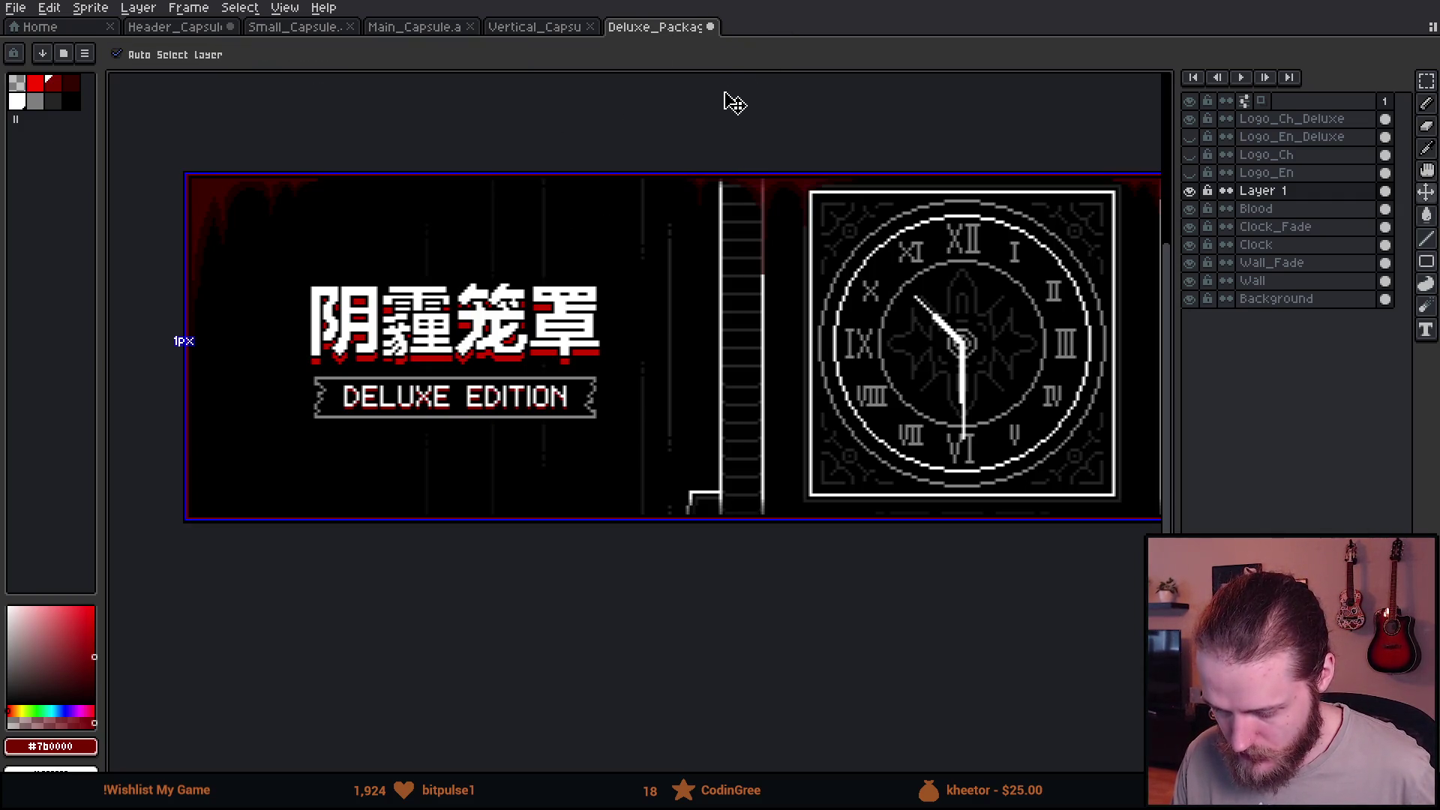
pyautogui.hotkey('alt', 'Up')
pyautogui.hotkey('alt', 'Up')
pyautogui.hotkey('alt', 'Up')
pyautogui.scroll(-3, 717, 106)
pyautogui.scroll(4, 562, 442)
pyautogui.press('w')
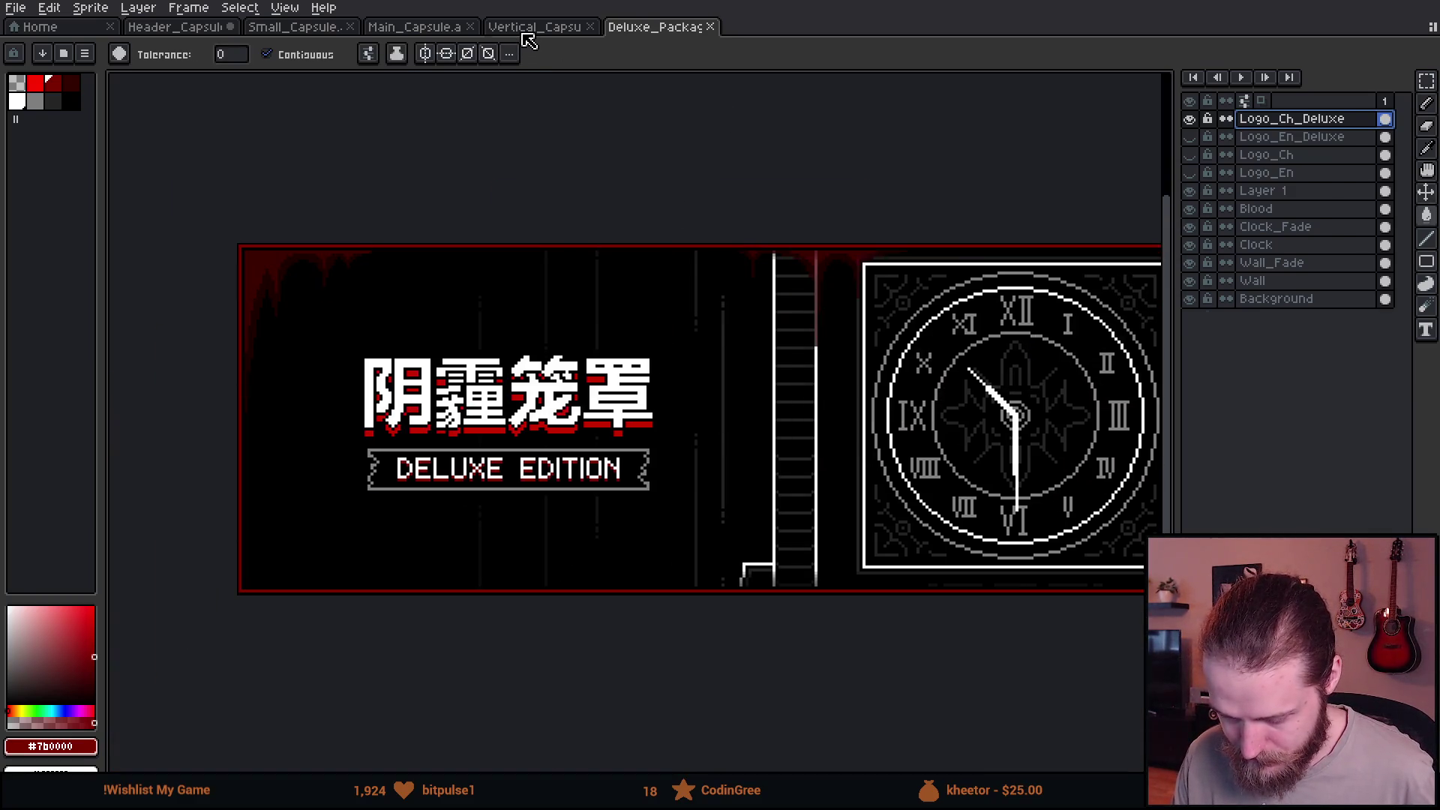
# Step through the Vertical, Main and Small capsule sprites to reach the Header_Capsule clock banner.
pyautogui.click(527, 30)
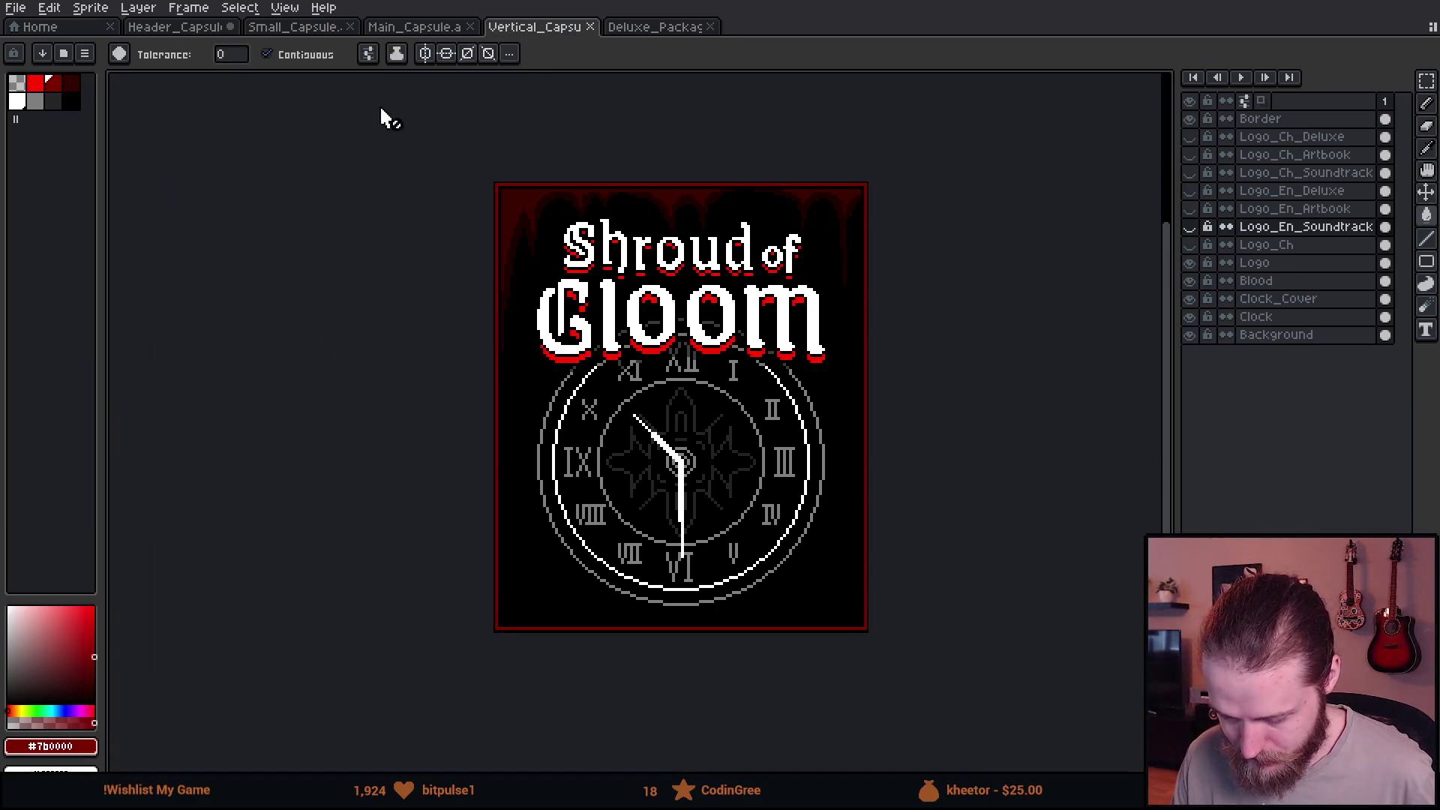
pyautogui.click(402, 28)
pyautogui.click(295, 29)
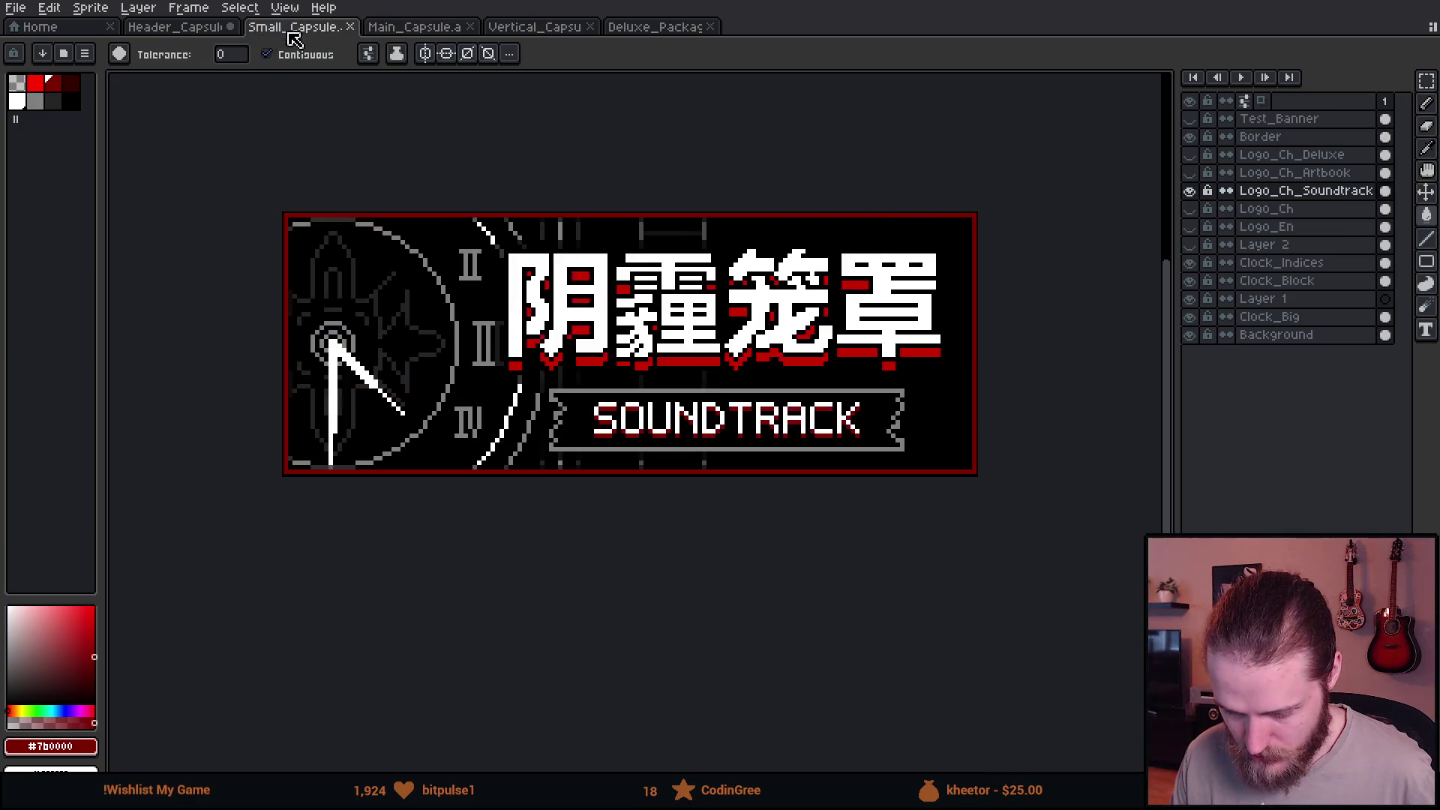
pyautogui.click(180, 28)
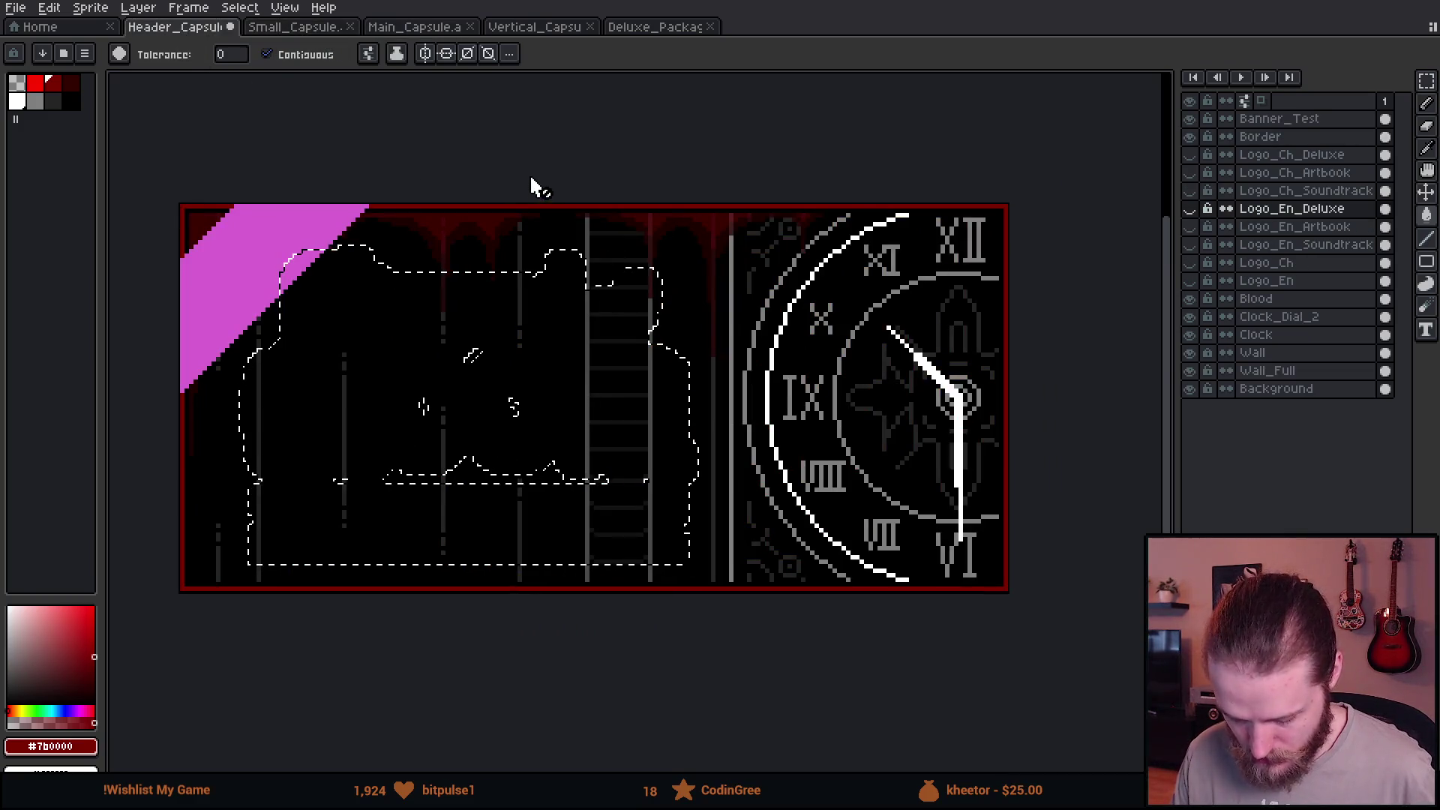
# Clear the selection, hide Banner_Test and show the English Logo_En layer on the header capsule.
pyautogui.press('m')
pyautogui.hotkey('ctrl', 'd')
pyautogui.click(1189, 118)
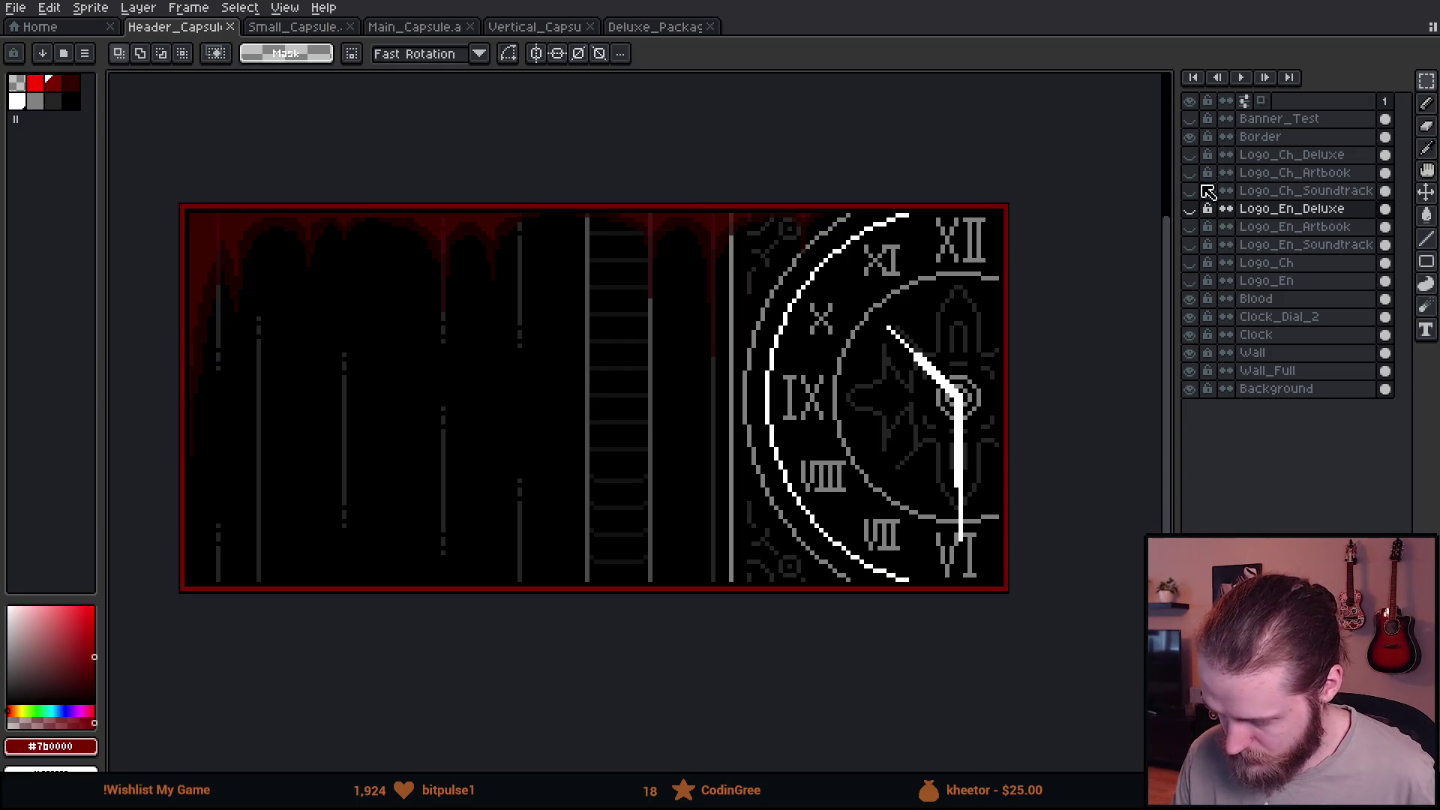
pyautogui.click(1189, 279)
pyautogui.scroll(-1, 557, 187)
pyautogui.scroll(1, 556, 186)
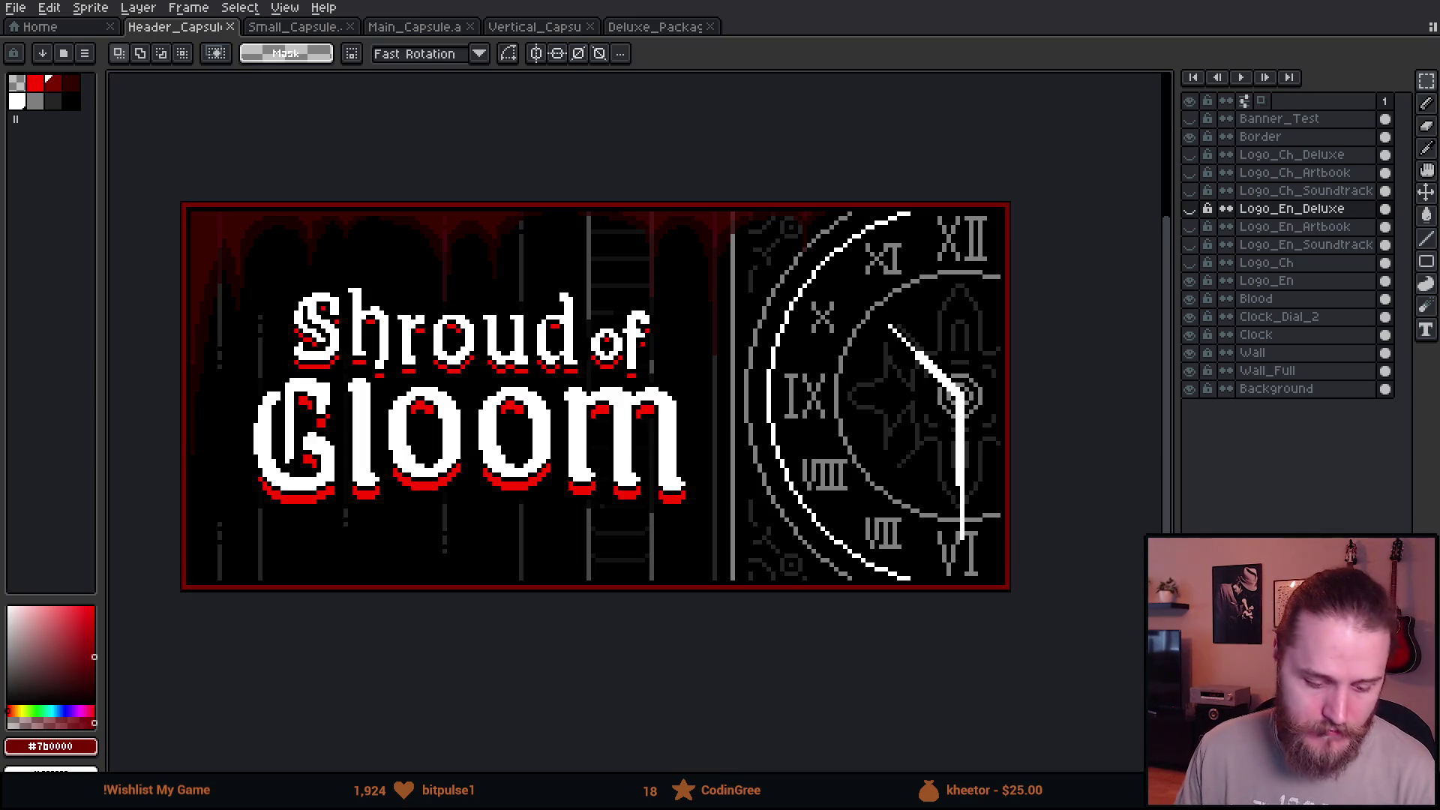
pyautogui.hotkey('alt', 'Tab')
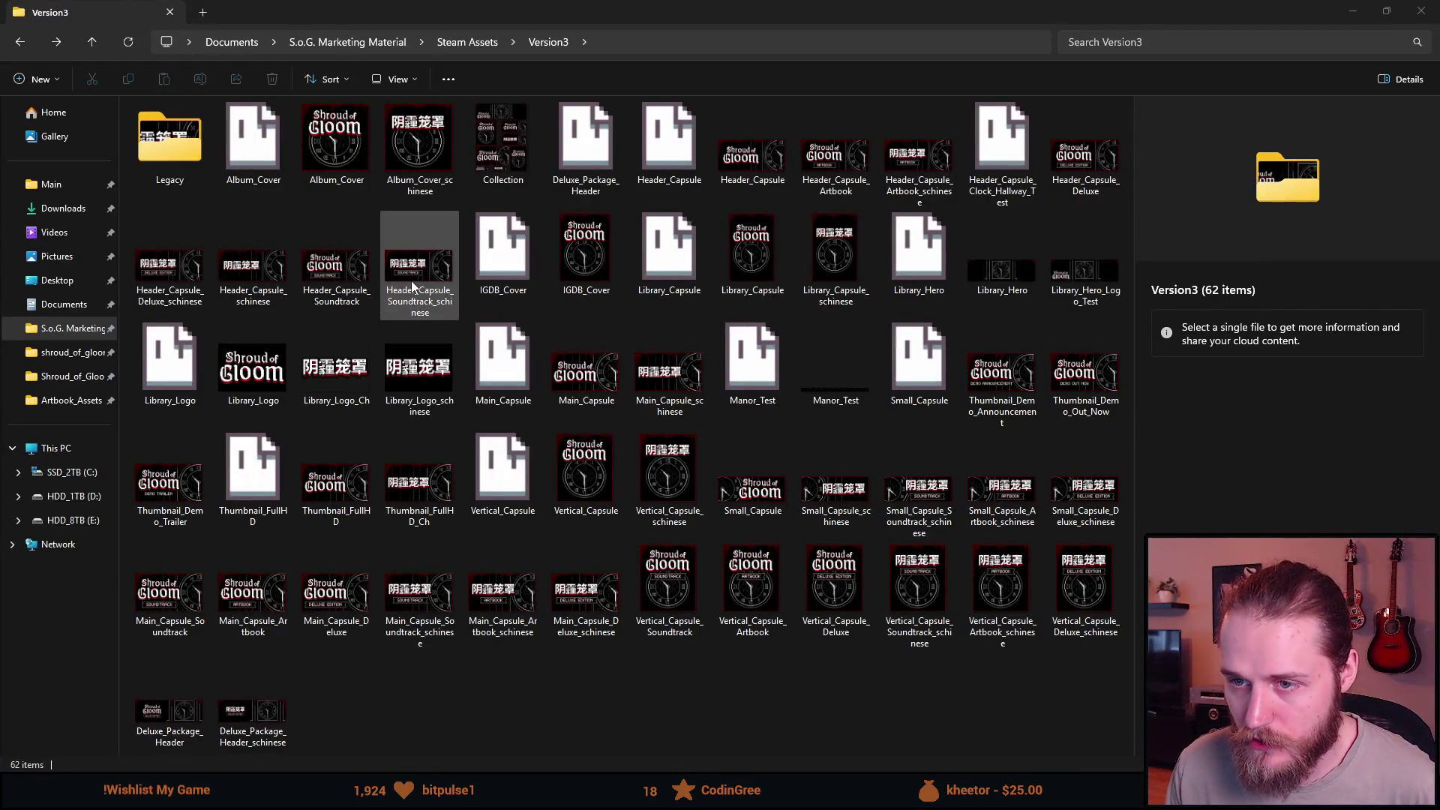
# Select the Soundtrack header, small, main and vertical capsule PNGs including their _schinese versions.
pyautogui.click(343, 282)
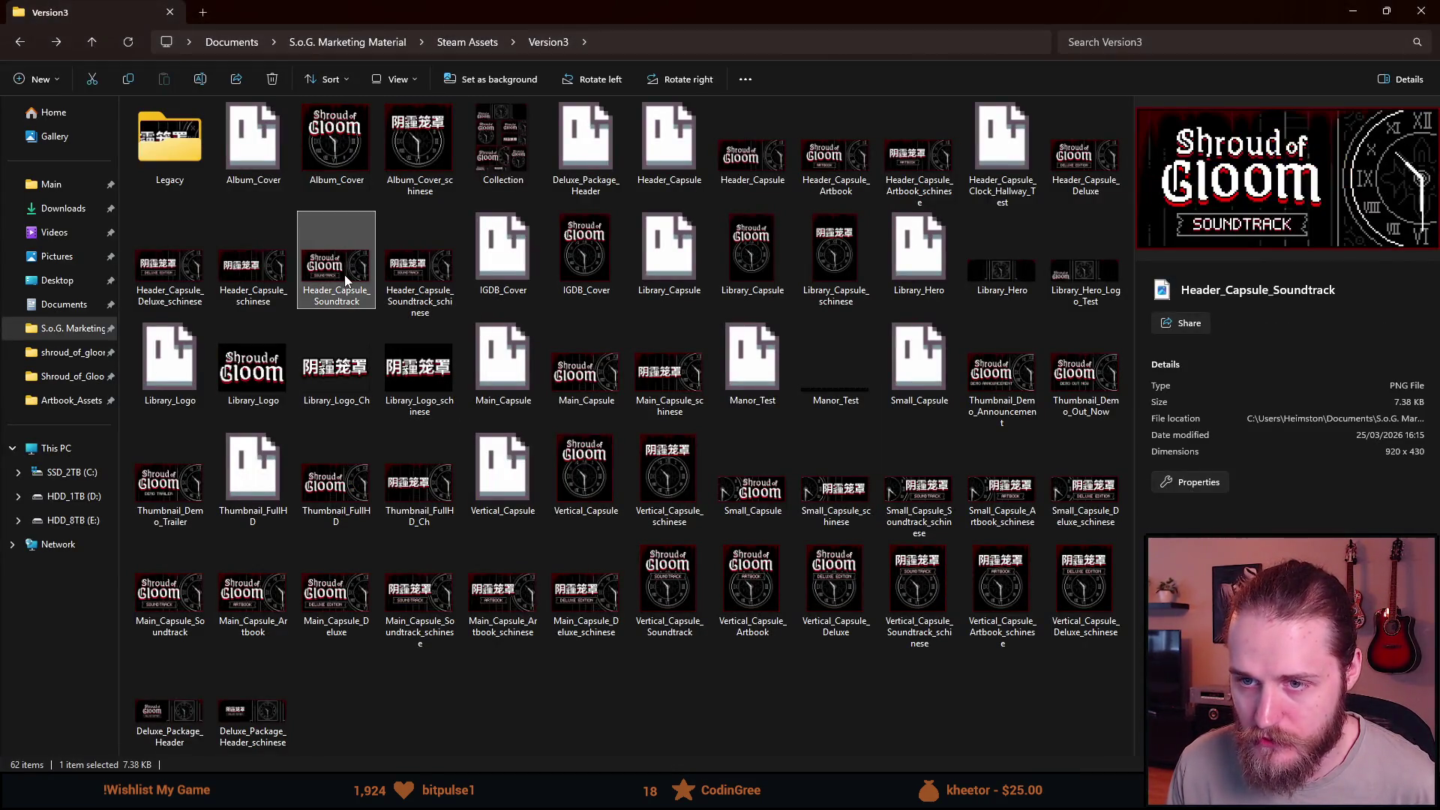
pyautogui.keyDown('ctrl'); pyautogui.click(420, 281); pyautogui.keyUp('ctrl')
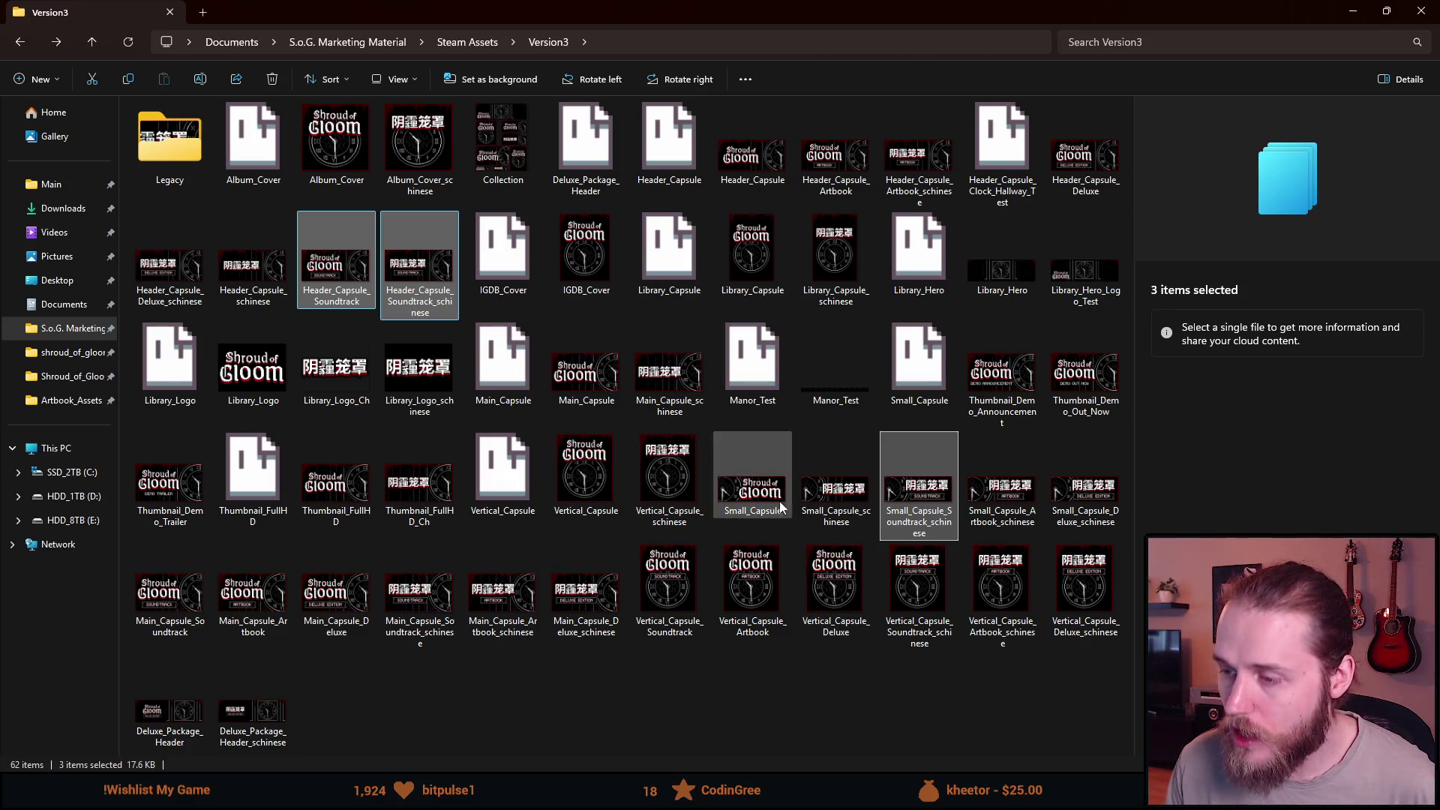
pyautogui.keyDown('ctrl'); pyautogui.click(753, 496); pyautogui.keyUp('ctrl')
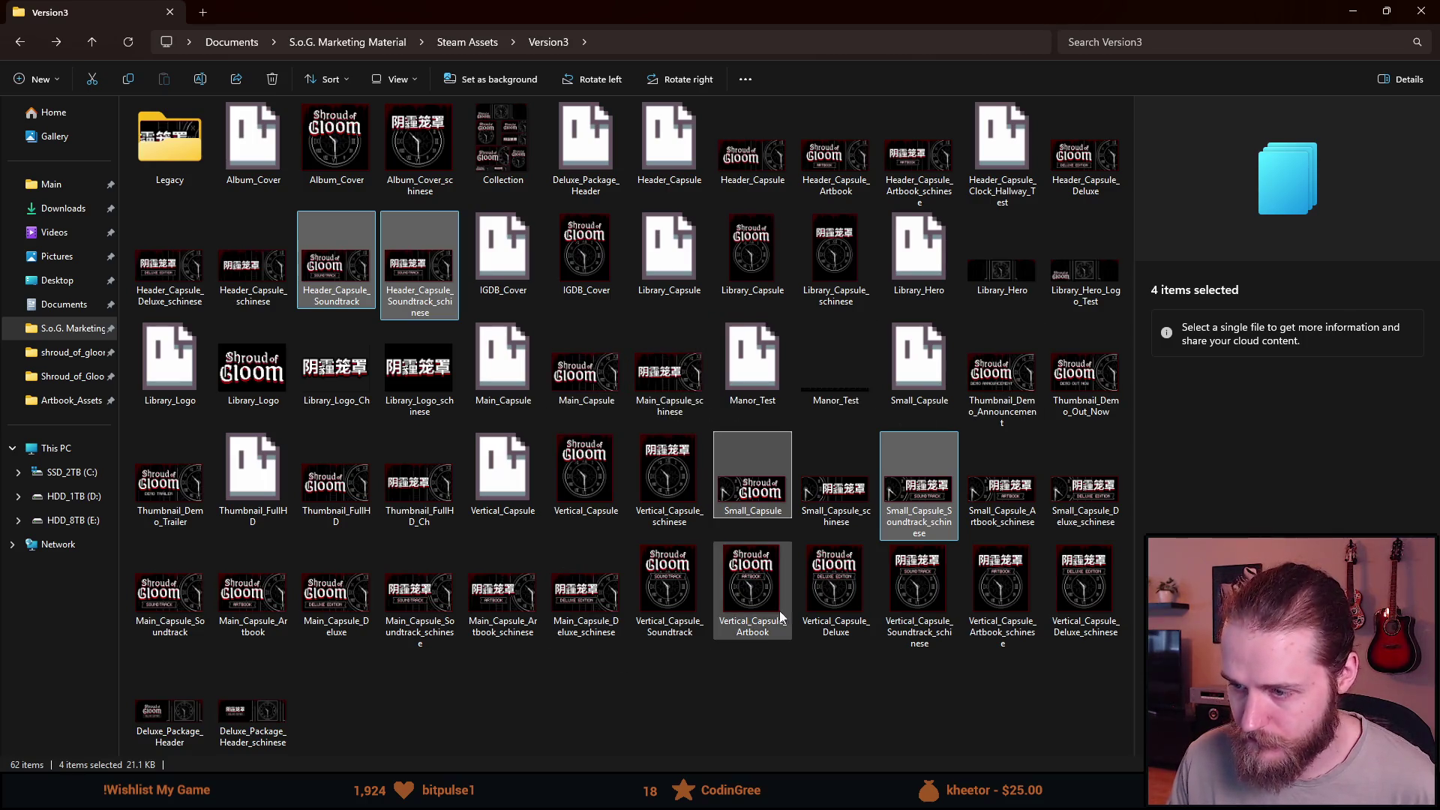
pyautogui.keyDown('ctrl'); pyautogui.click(416, 647); pyautogui.keyUp('ctrl')
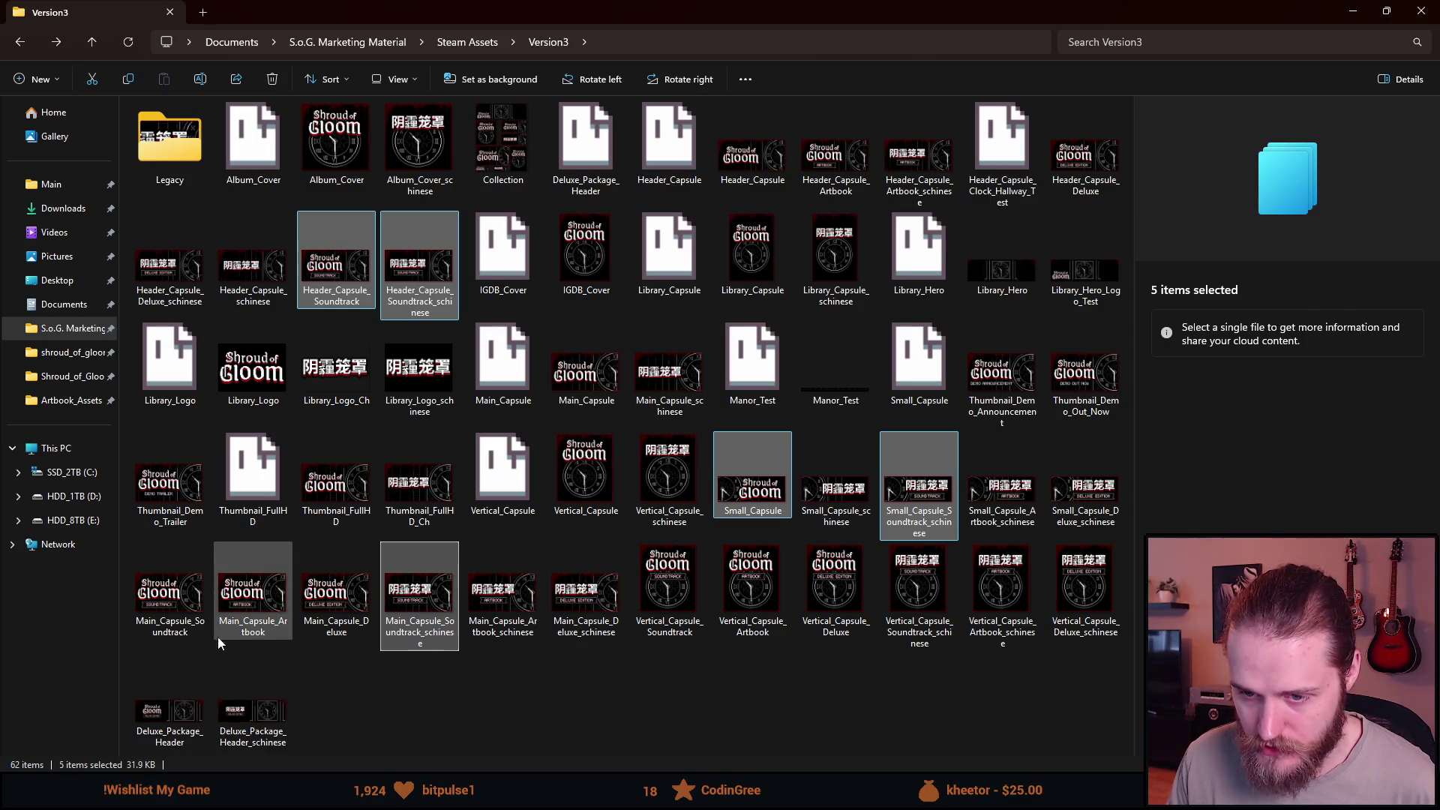
pyautogui.keyDown('ctrl'); pyautogui.click(178, 631); pyautogui.keyUp('ctrl')
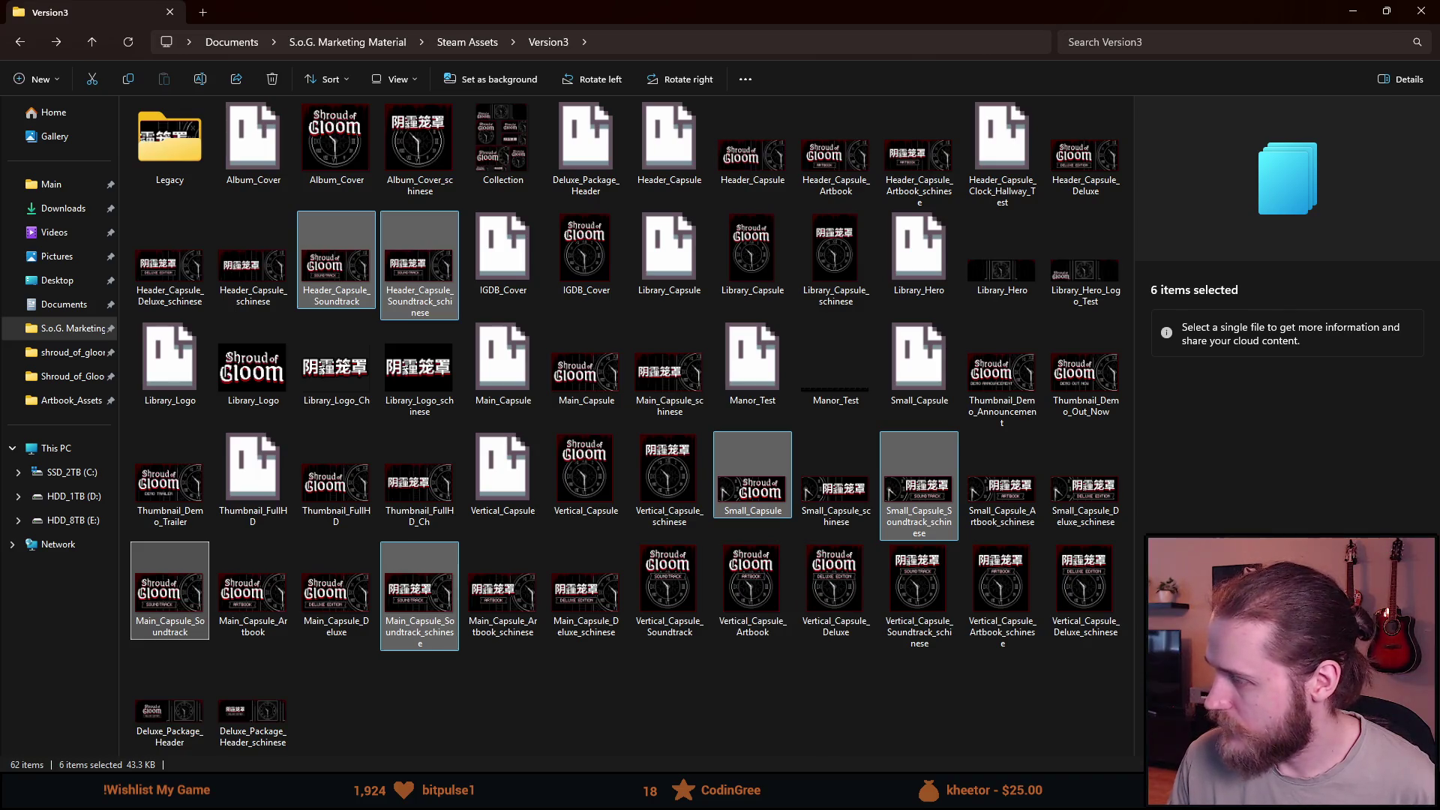
pyautogui.keyDown('ctrl'); pyautogui.click(920, 601); pyautogui.keyUp('ctrl')
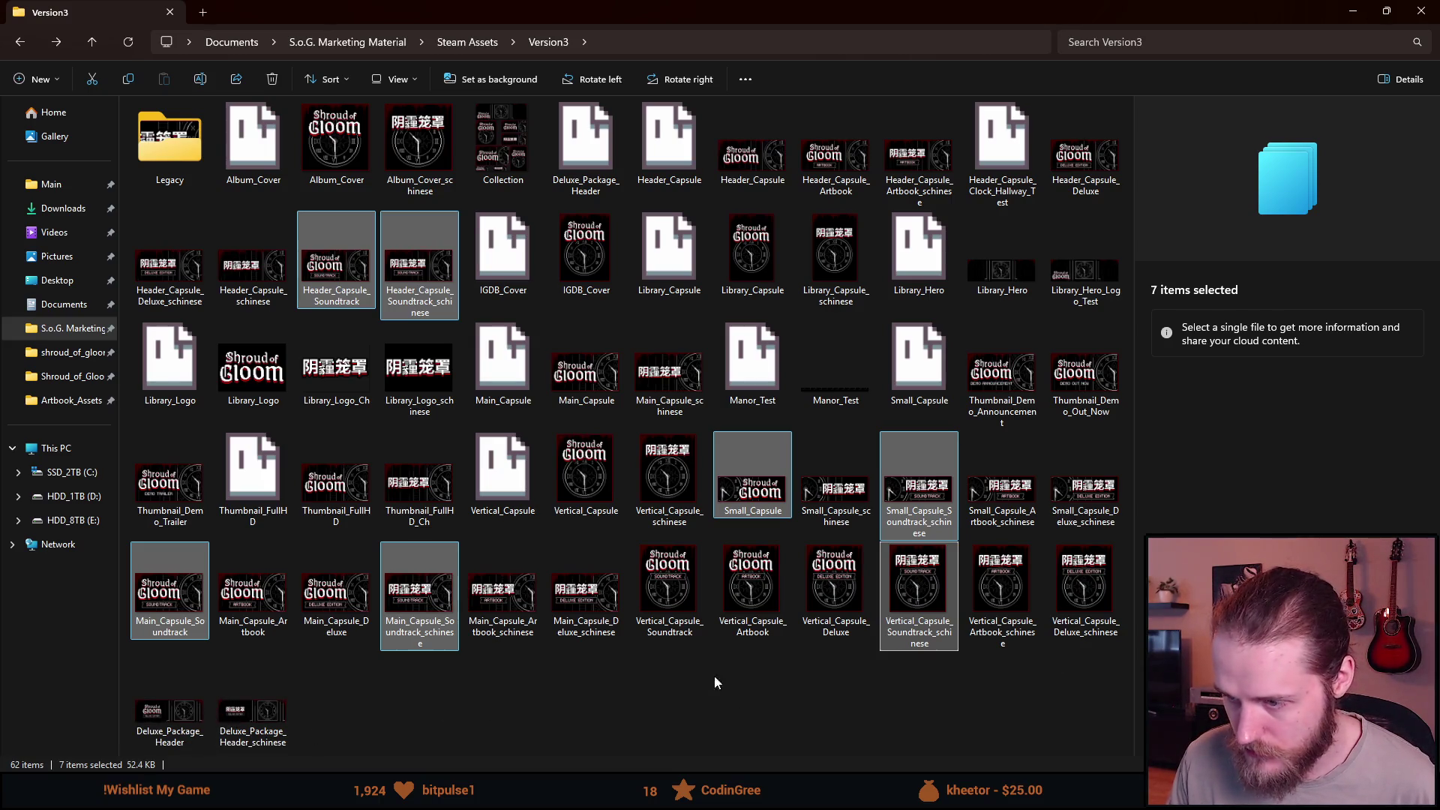
pyautogui.keyDown('ctrl'); pyautogui.click(672, 606); pyautogui.keyUp('ctrl')
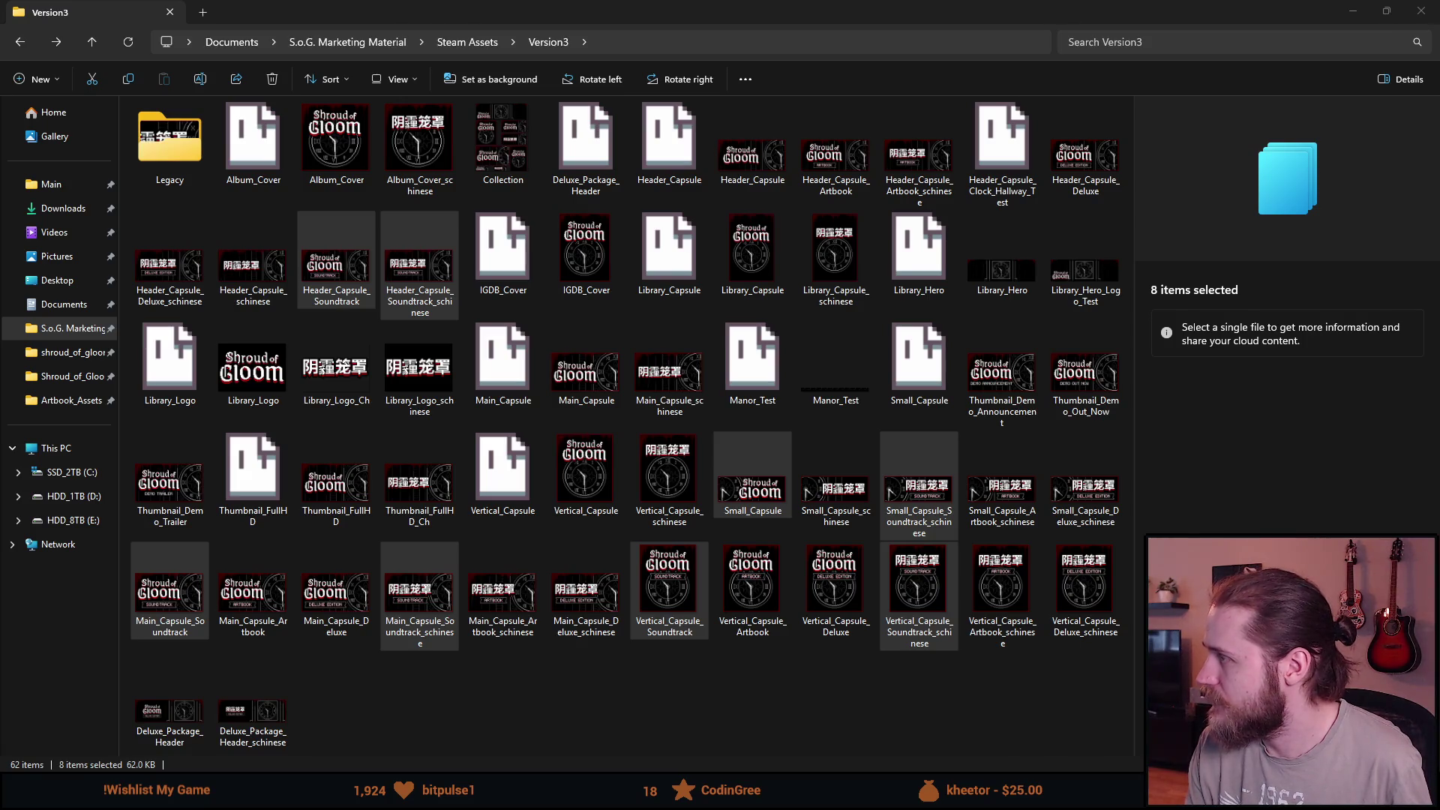
# Switch to the browser showing the Shroud of Gloom – Soundtrack store page.
pyautogui.click(833, 7)
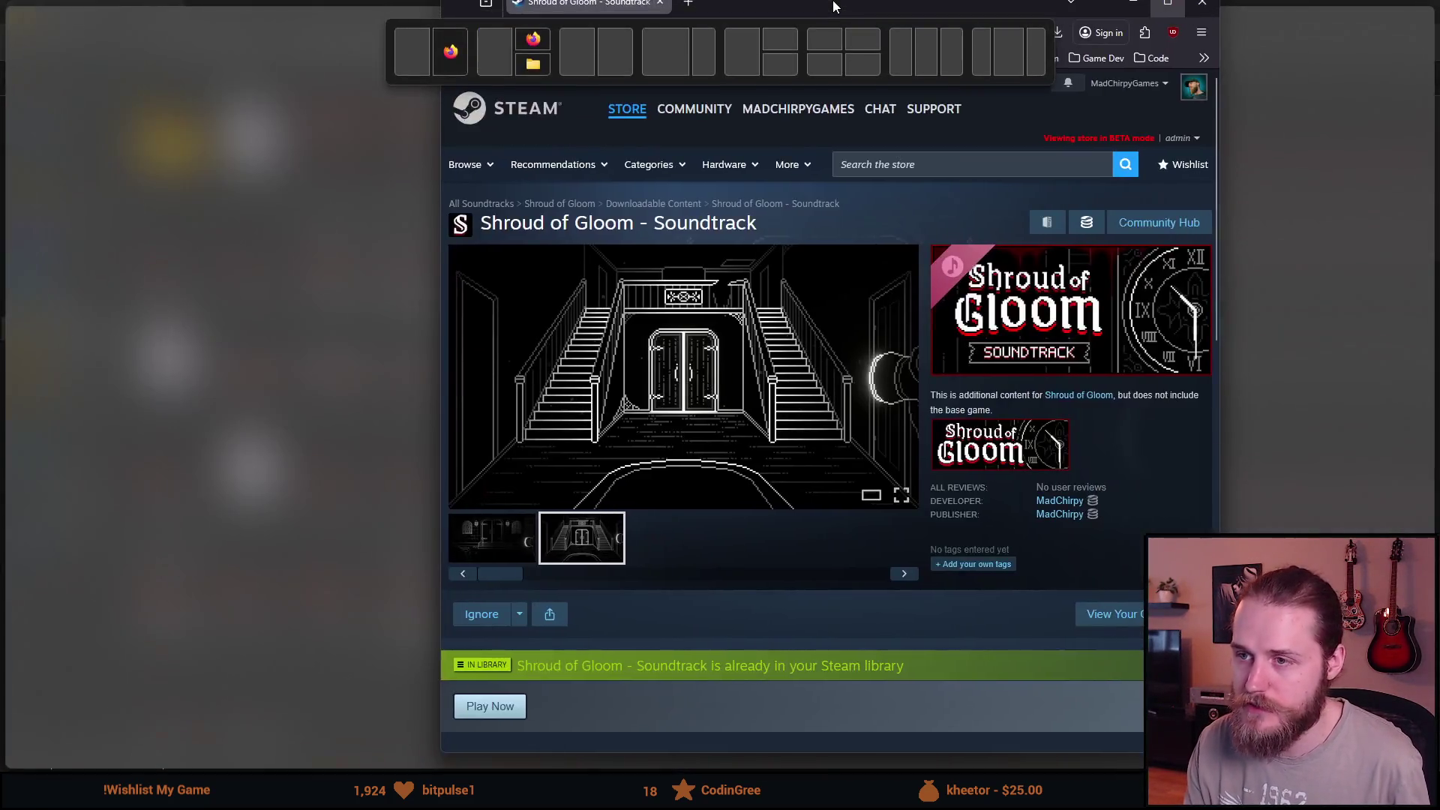
pyautogui.scroll(-1, 290, 405)
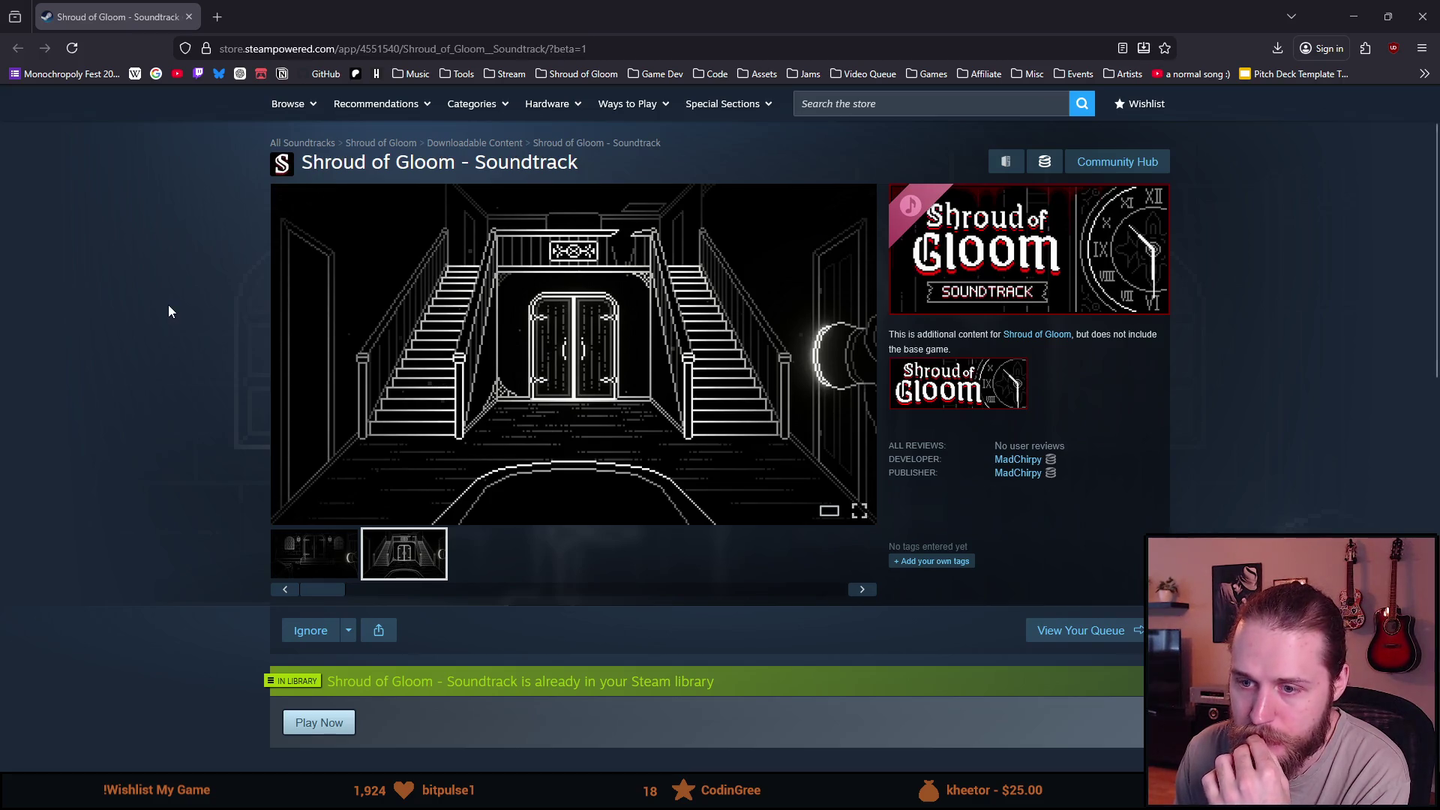
pyautogui.scroll(-2, 168, 306)
pyautogui.scroll(-3, 168, 304)
pyautogui.scroll(-1, 168, 304)
pyautogui.scroll(-2, 168, 305)
pyautogui.scroll(-3, 168, 305)
pyautogui.scroll(4, 168, 305)
pyautogui.scroll(3, 168, 311)
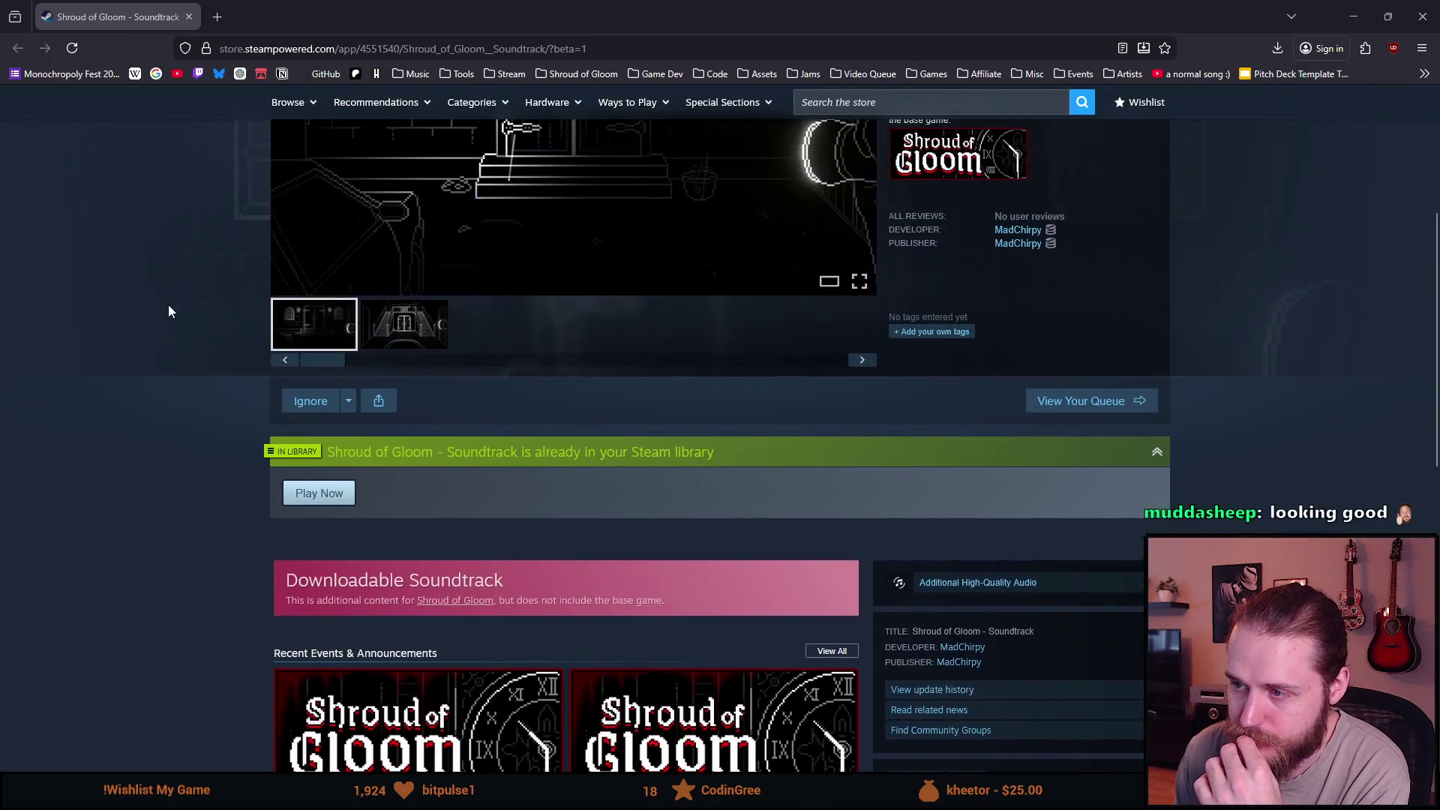
pyautogui.scroll(1, 167, 311)
pyautogui.scroll(2, 168, 310)
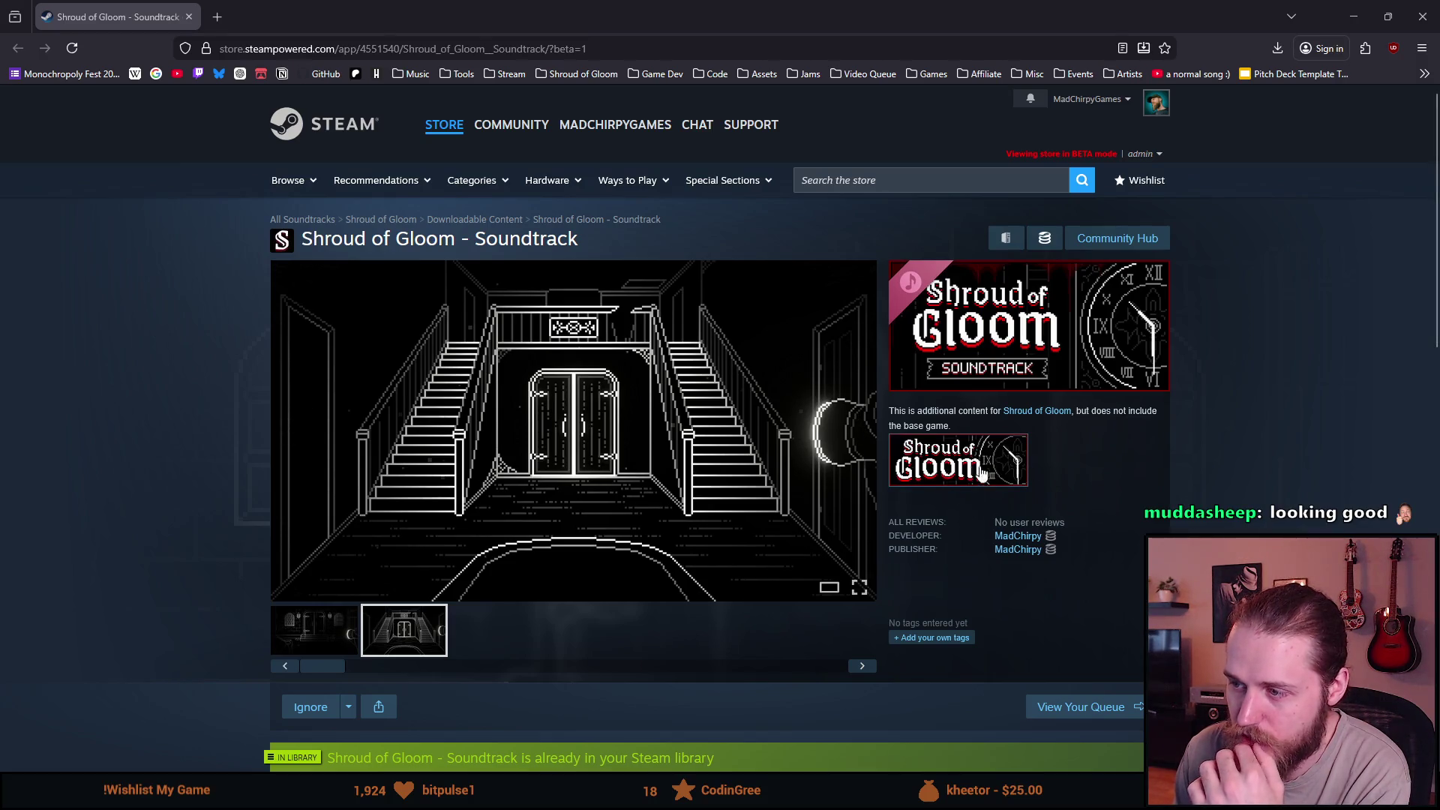
pyautogui.moveTo(574, 430)
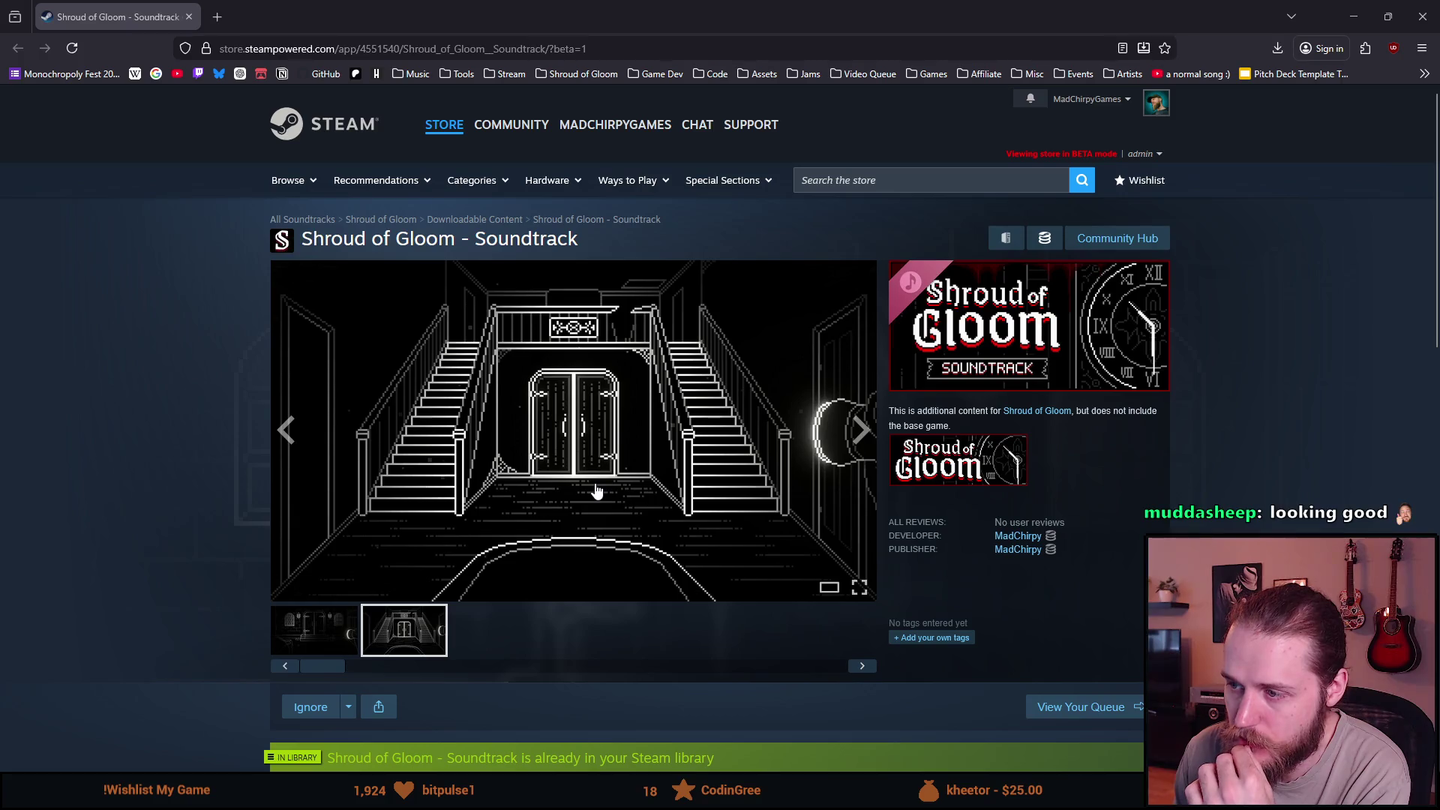
pyautogui.rightClick(999, 467)
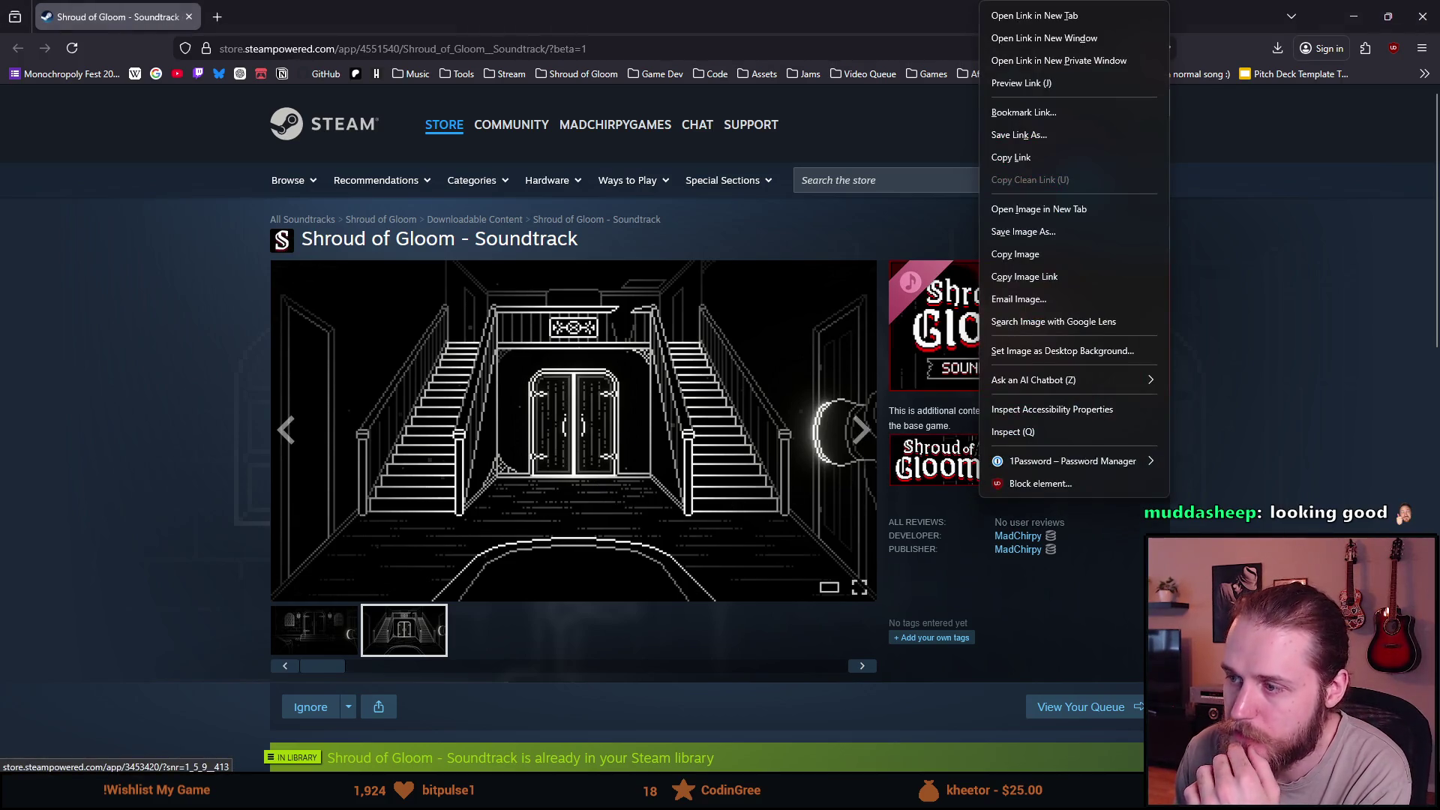
pyautogui.press('Escape')
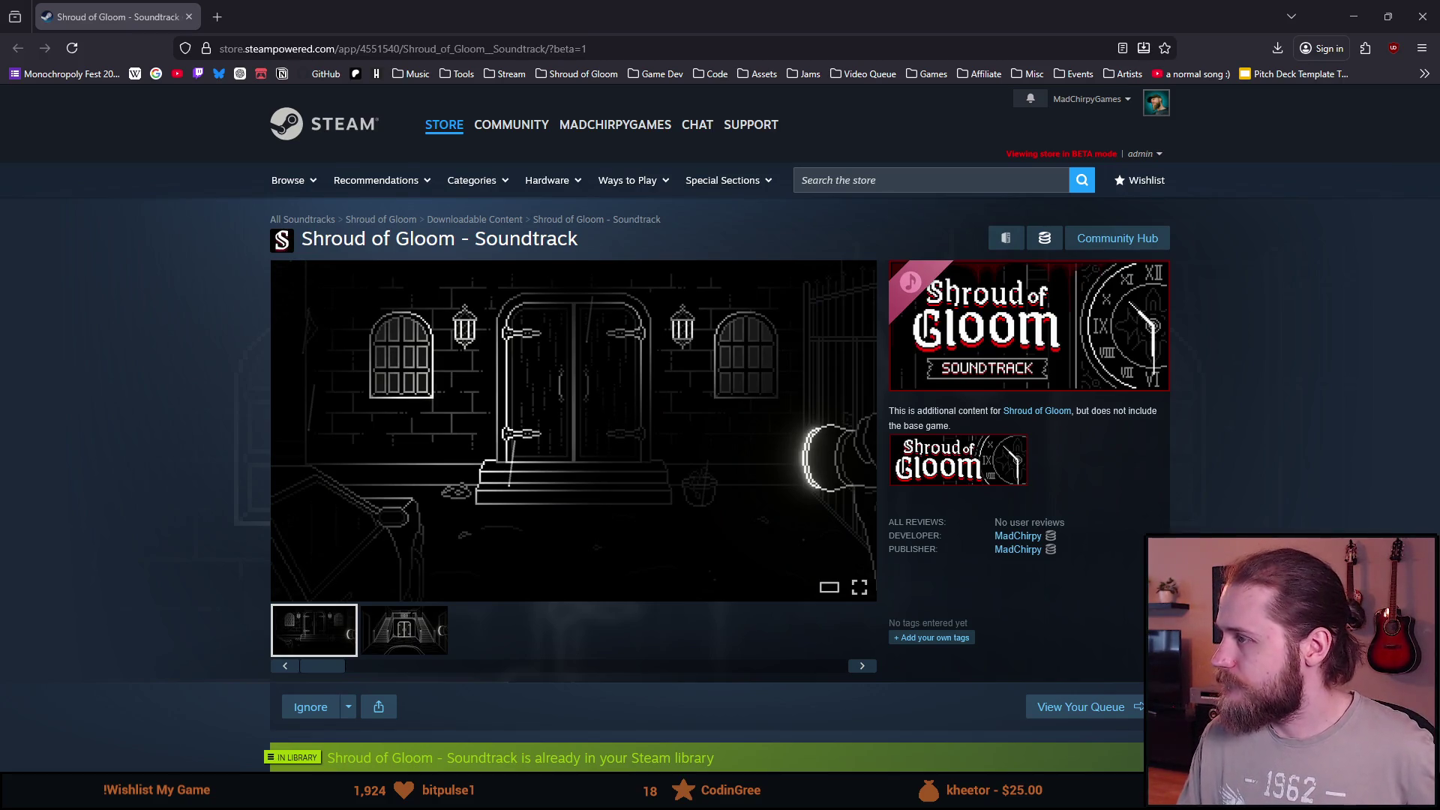
pyautogui.scroll(-2, 908, 348)
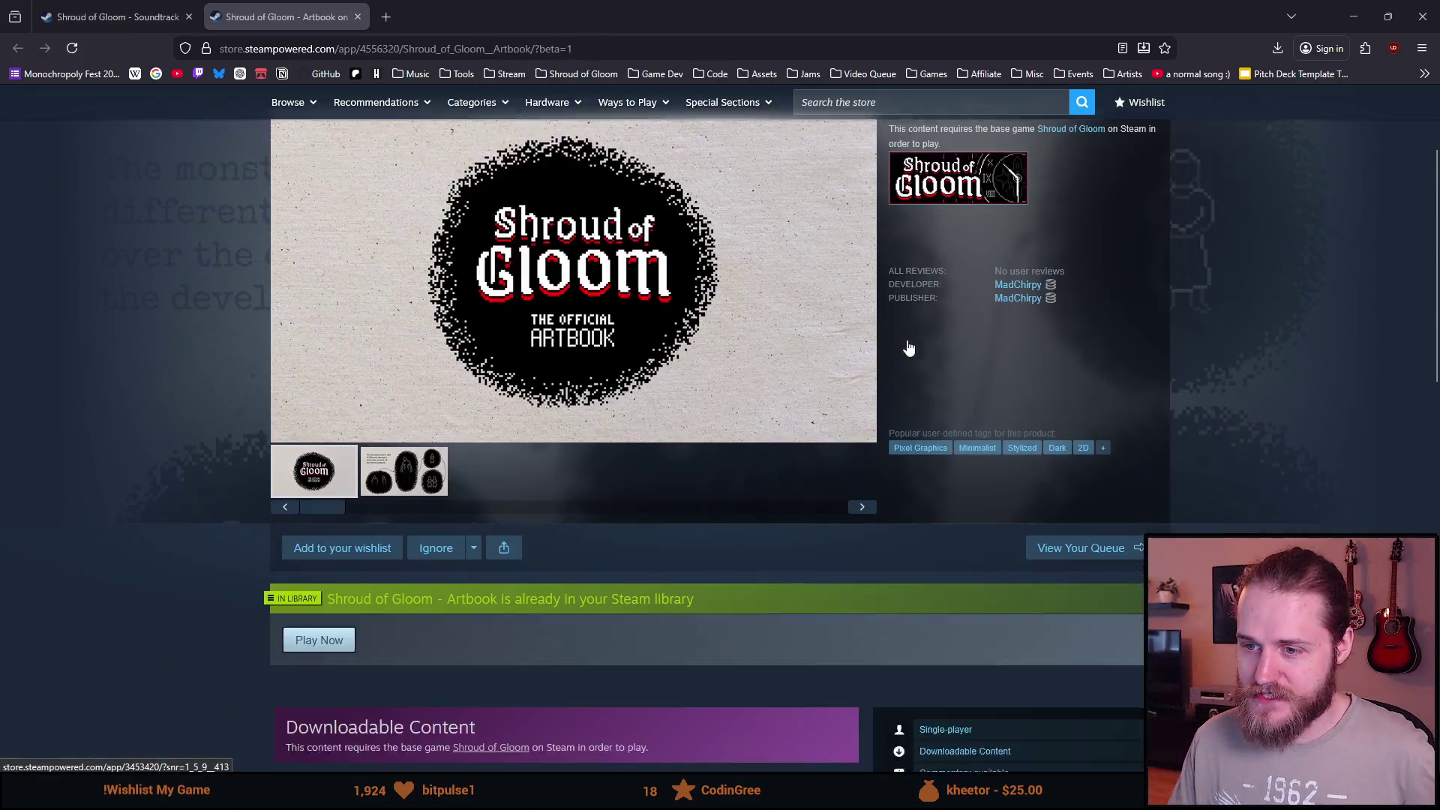
pyautogui.scroll(-4, 856, 429)
pyautogui.scroll(-3, 832, 483)
pyautogui.scroll(4, 833, 483)
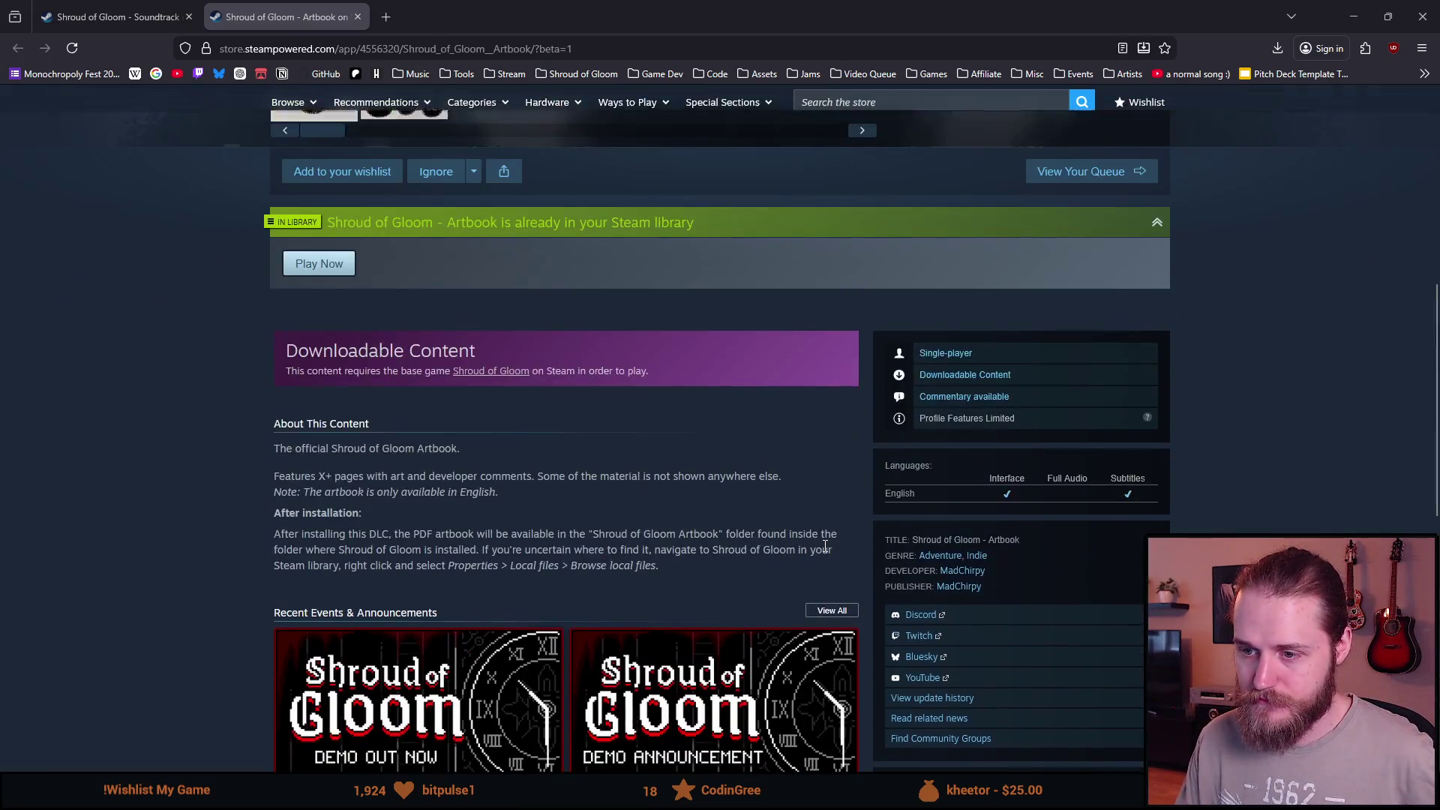
pyautogui.scroll(-5, 824, 546)
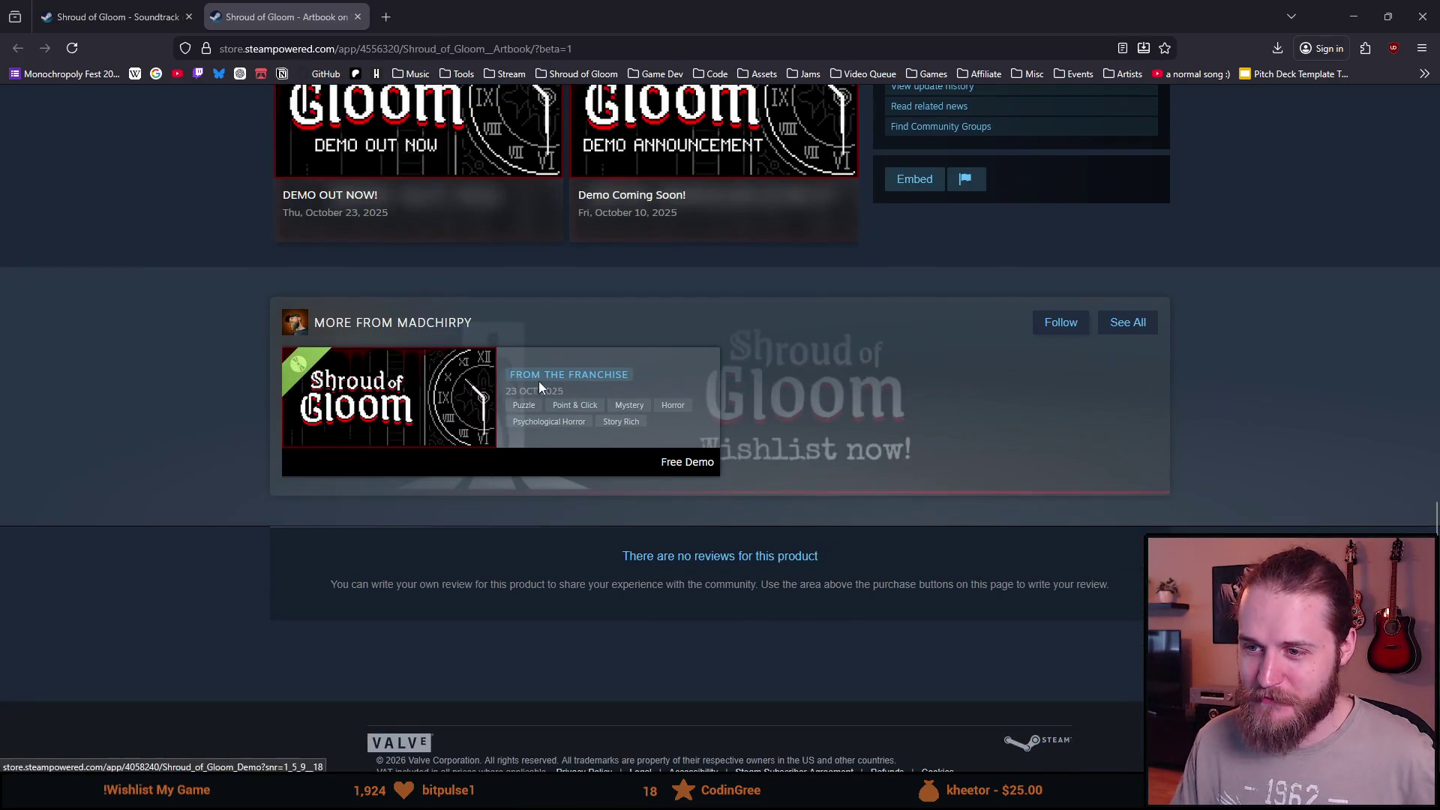
pyautogui.scroll(3, 645, 581)
pyautogui.scroll(4, 643, 573)
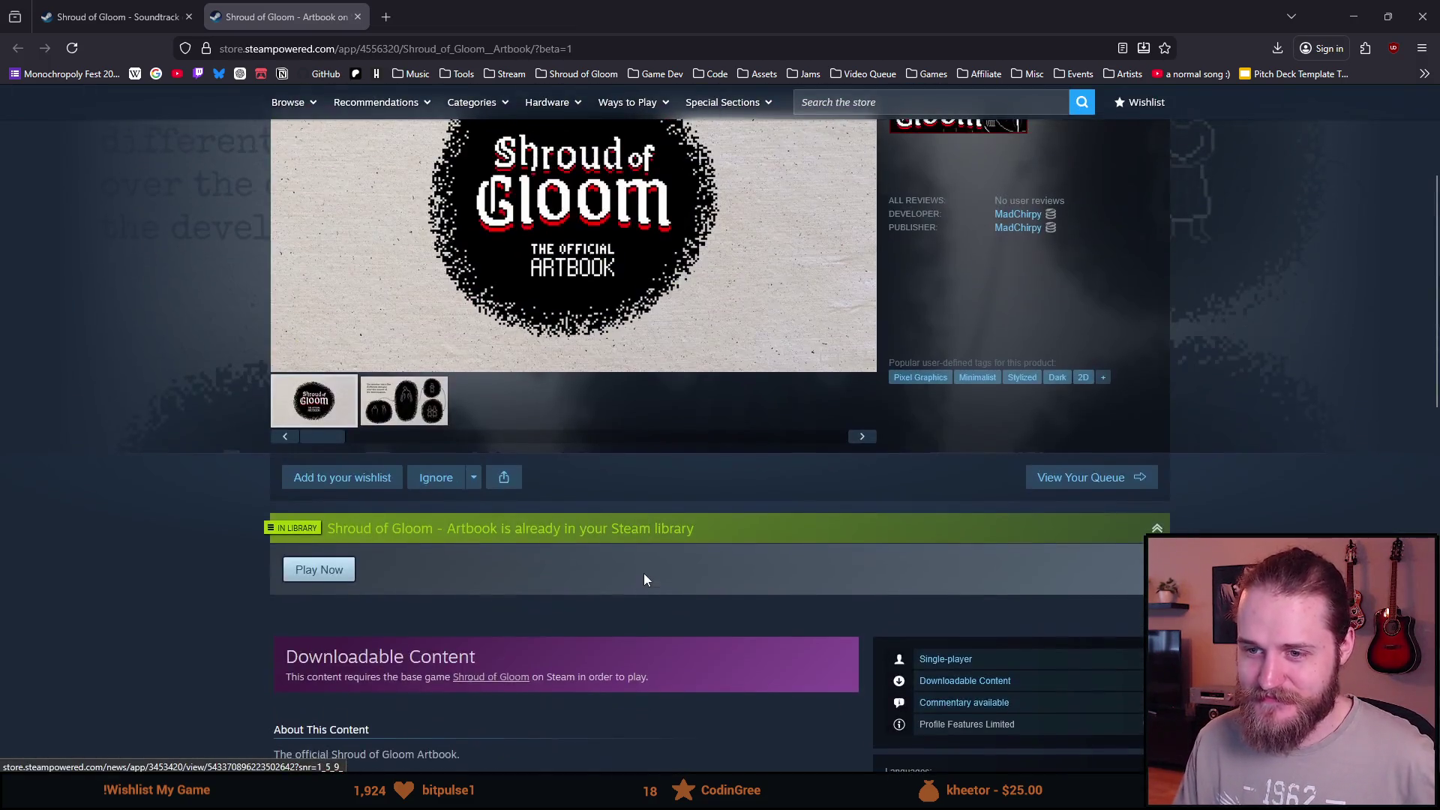
pyautogui.scroll(-6, 644, 572)
pyautogui.scroll(5, 267, 459)
pyautogui.scroll(3, 895, 262)
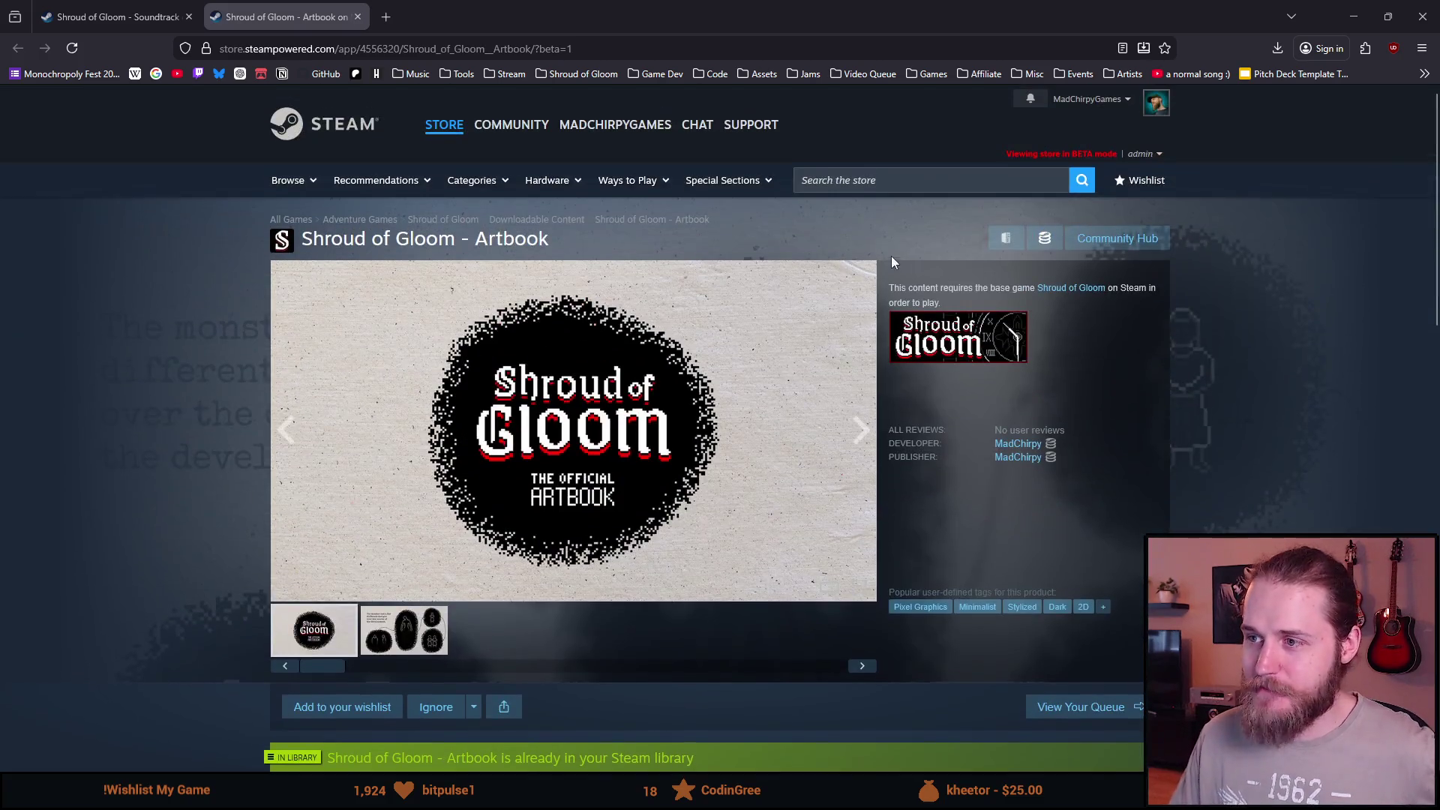
# Search the store for 'shroud of glo', dismiss the suggestions and return to the Soundtrack page.
pyautogui.click(875, 178)
pyautogui.write('shroud ')
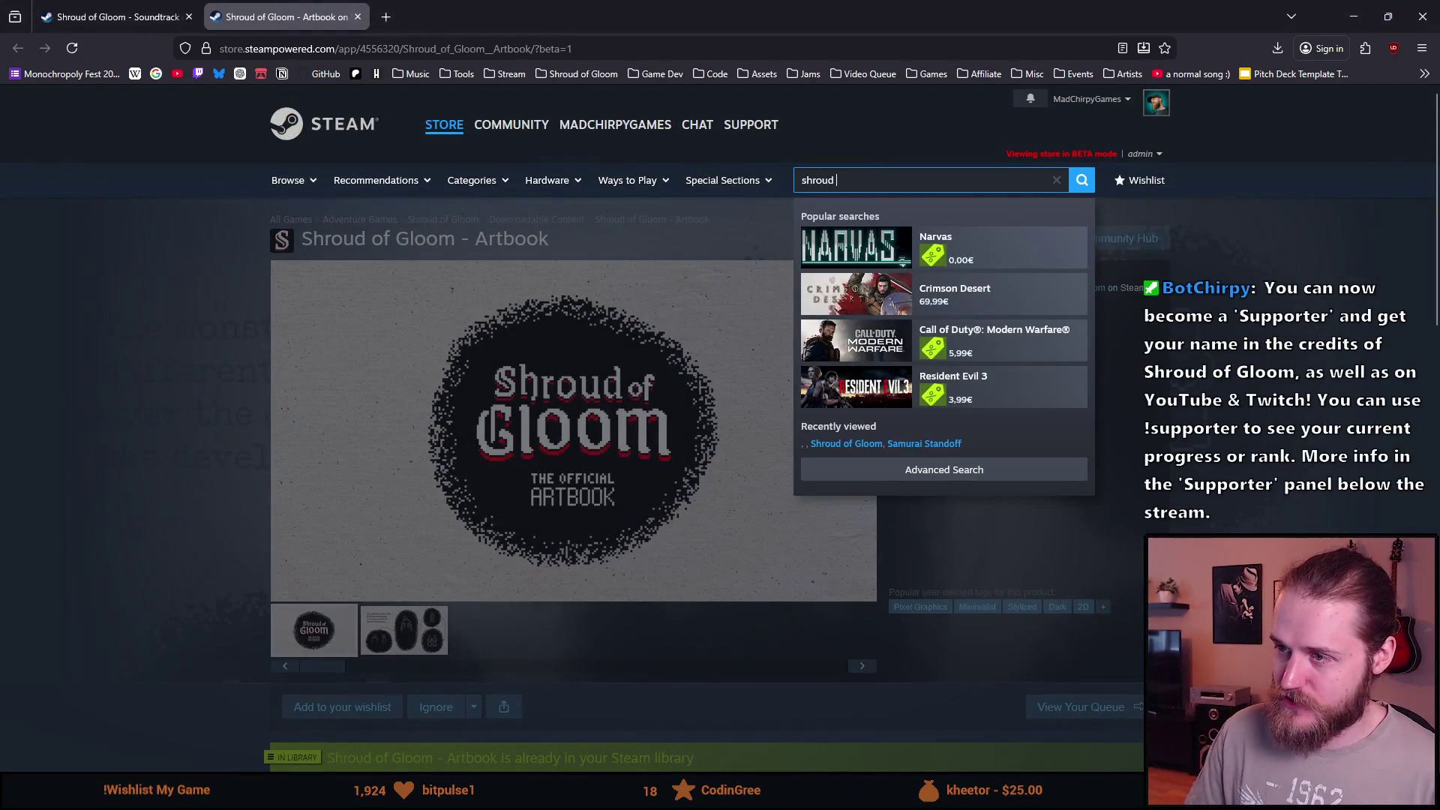
pyautogui.write('of glo')
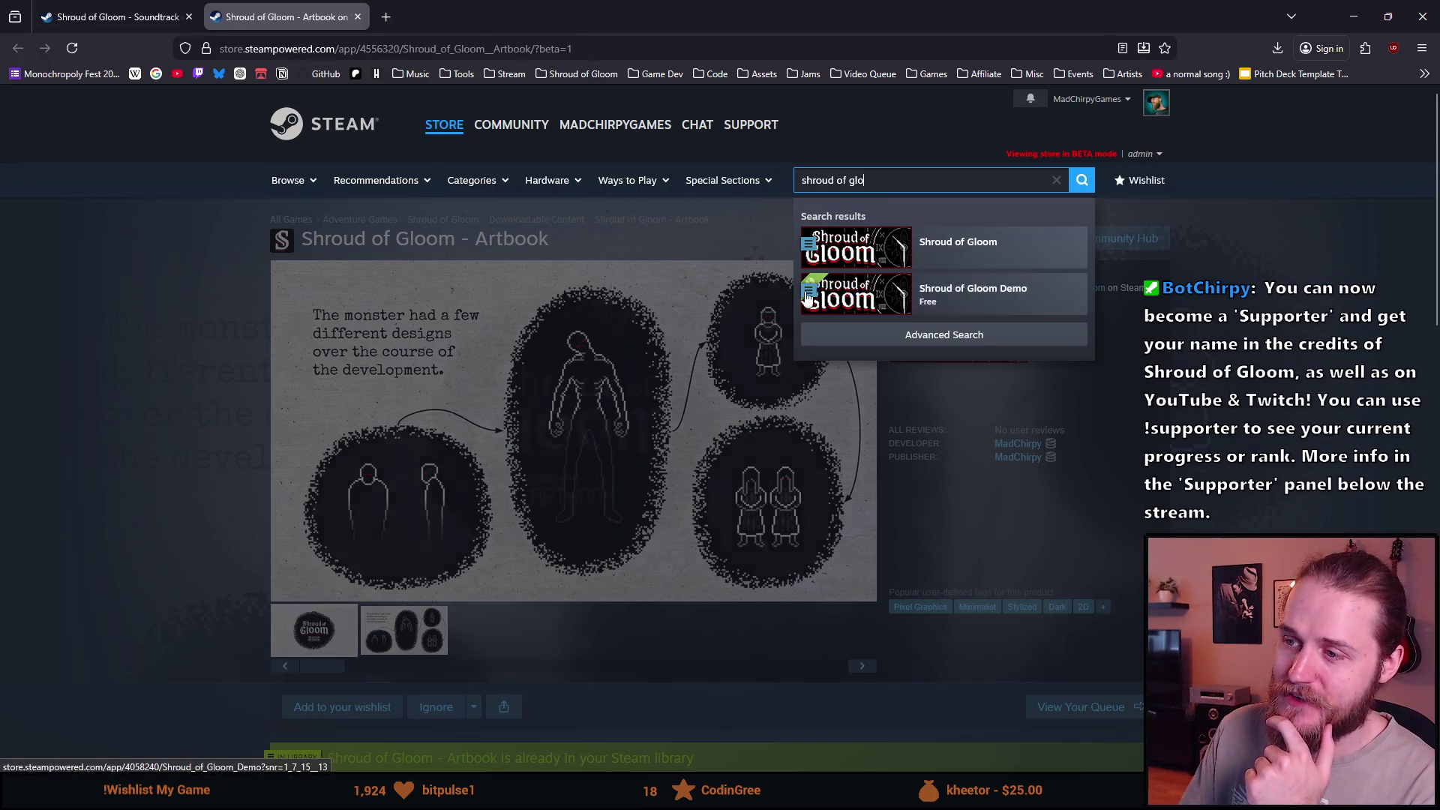
pyautogui.click(248, 450)
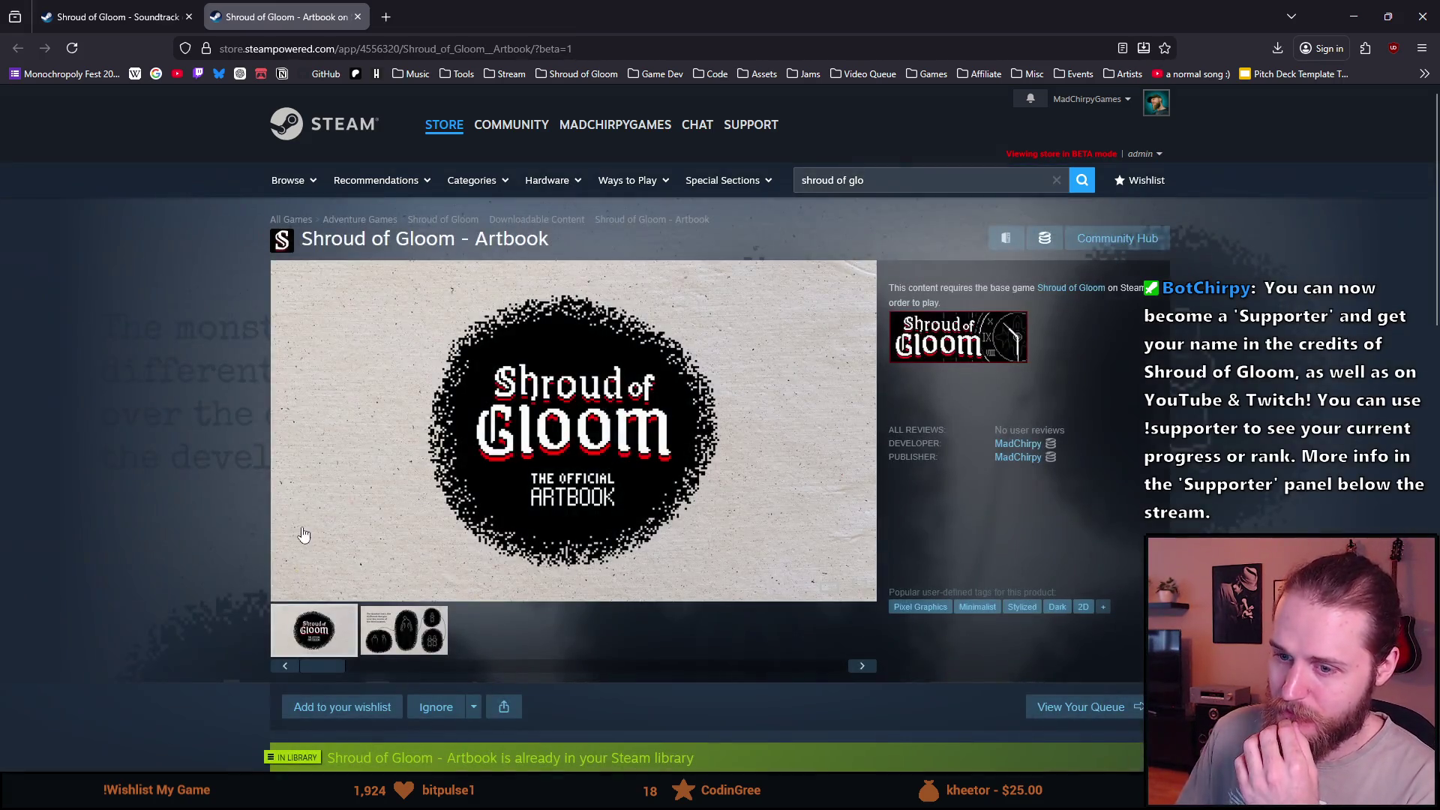
pyautogui.scroll(-5, 247, 450)
pyautogui.scroll(-1, 279, 548)
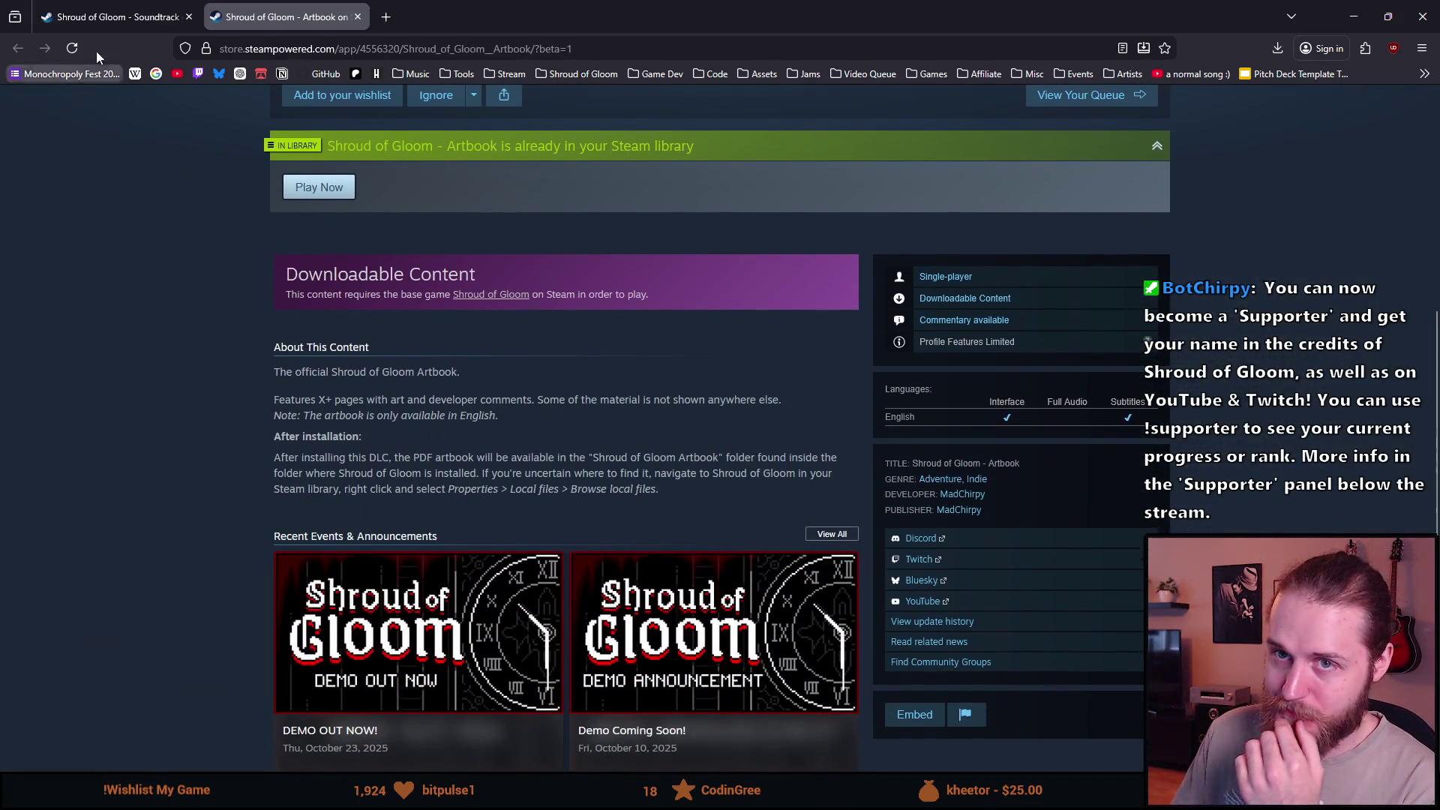
pyautogui.click(103, 15)
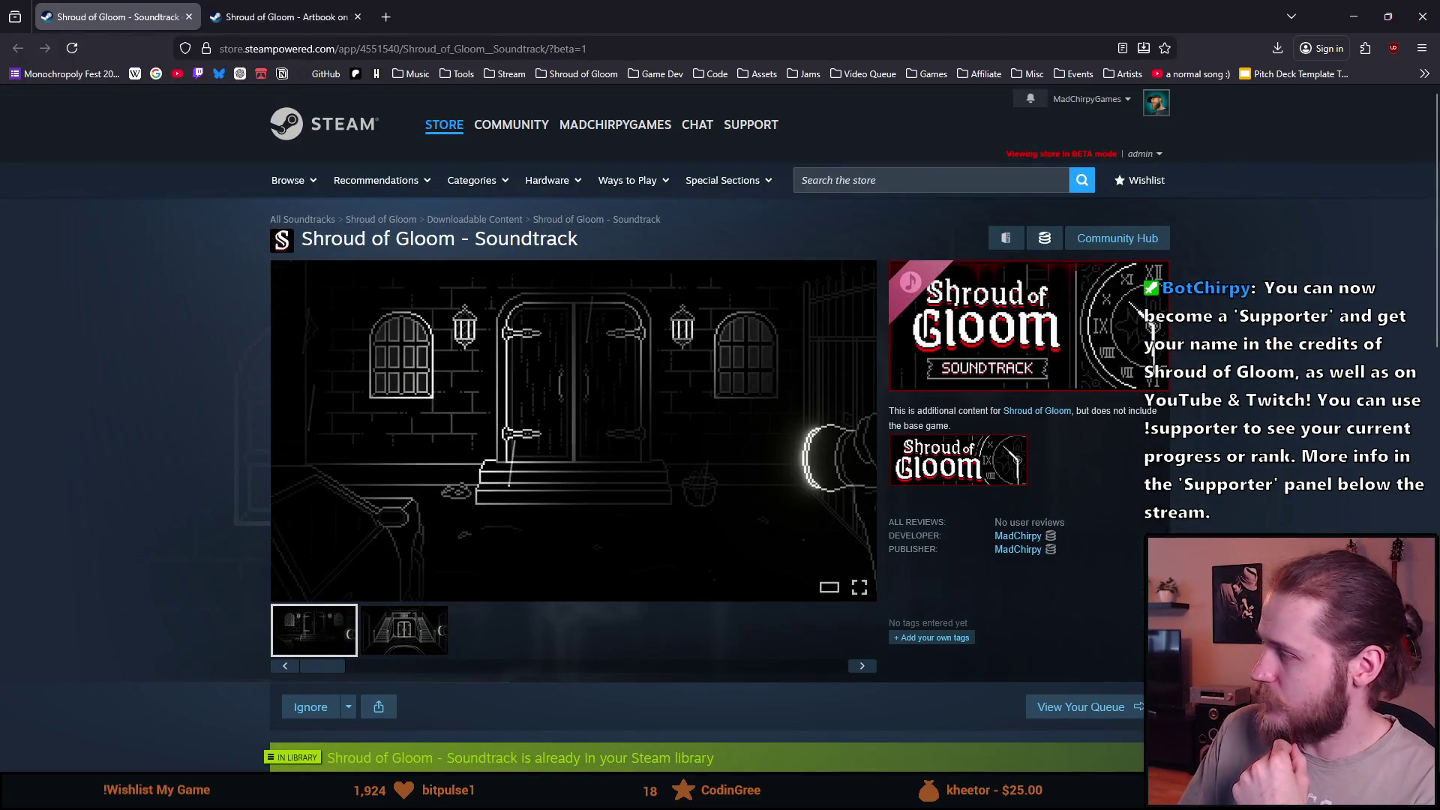
pyautogui.hotkey('alt', 'Tab')
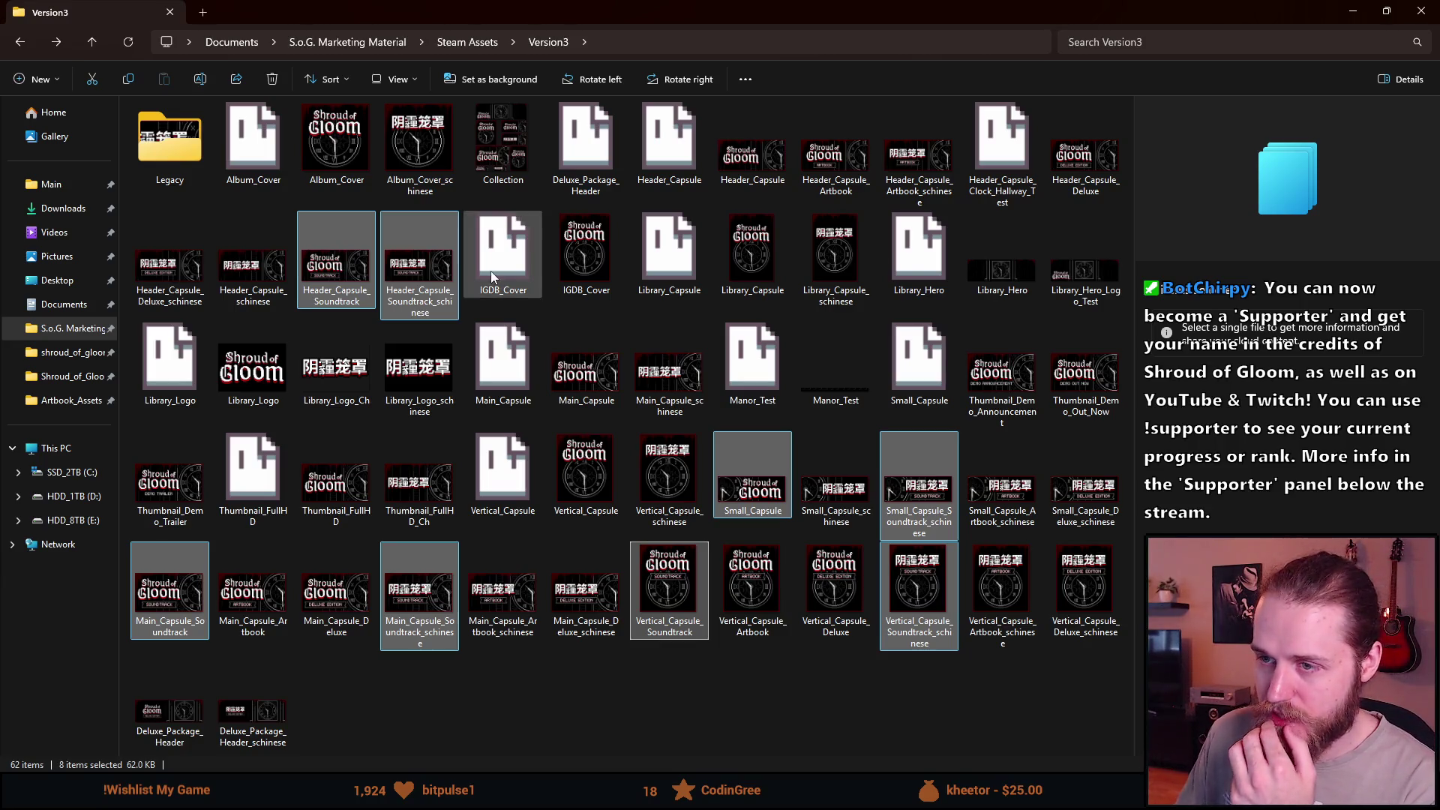
# Refresh Version3 and select Header_Capsule_Artbook, its _schinese version and Small_Capsule.
pyautogui.click(128, 41)
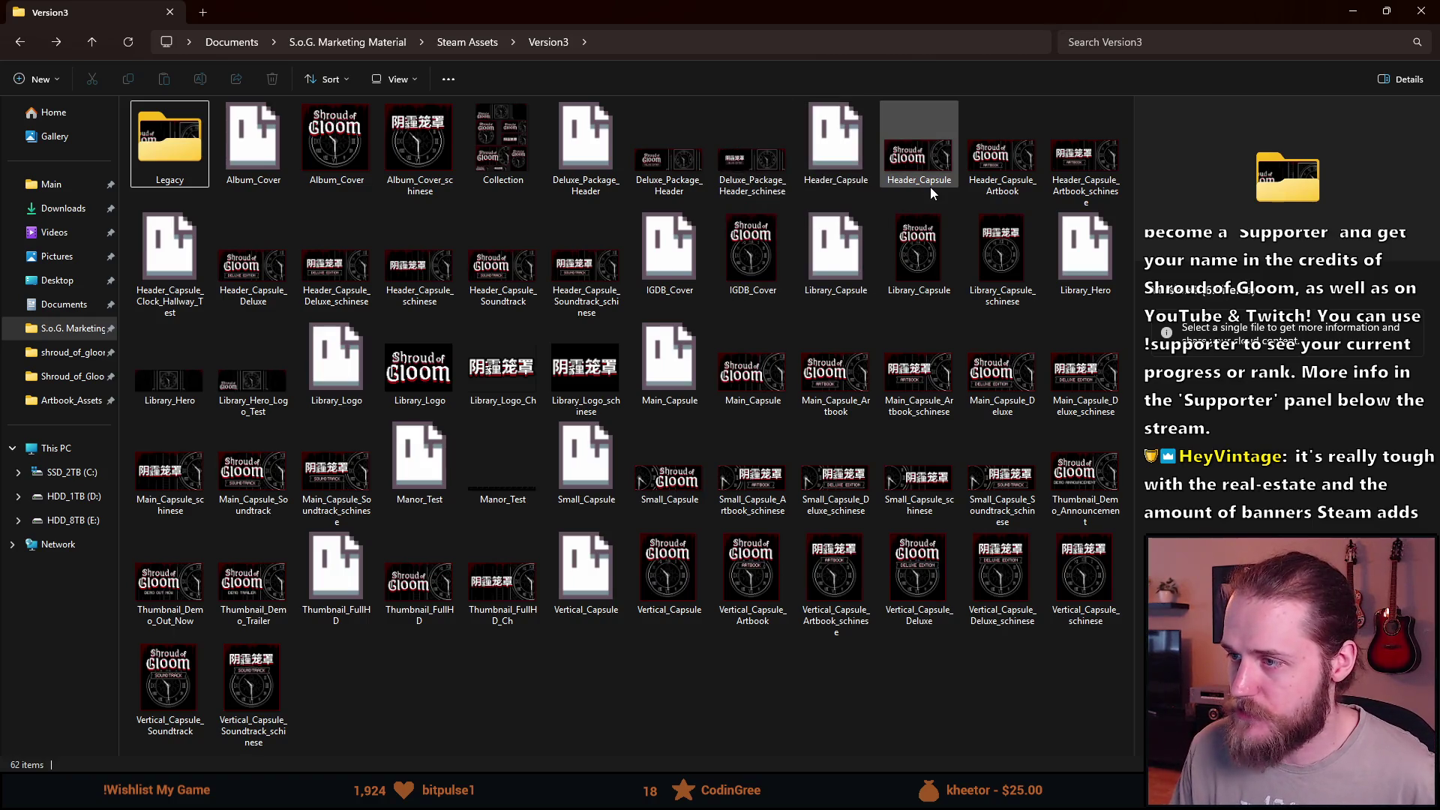
pyautogui.click(984, 174)
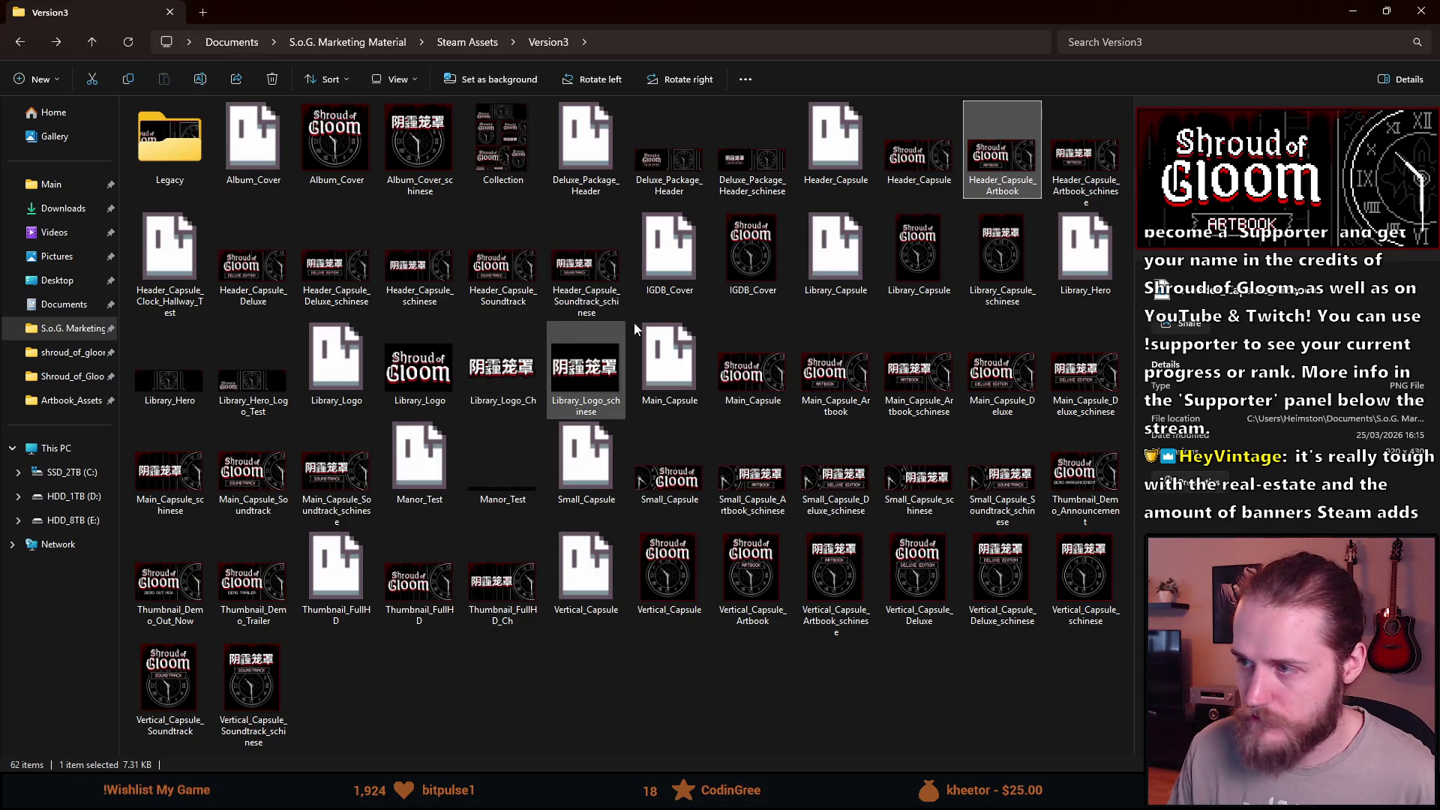
pyautogui.keyDown('ctrl'); pyautogui.click(1086, 180); pyautogui.keyUp('ctrl')
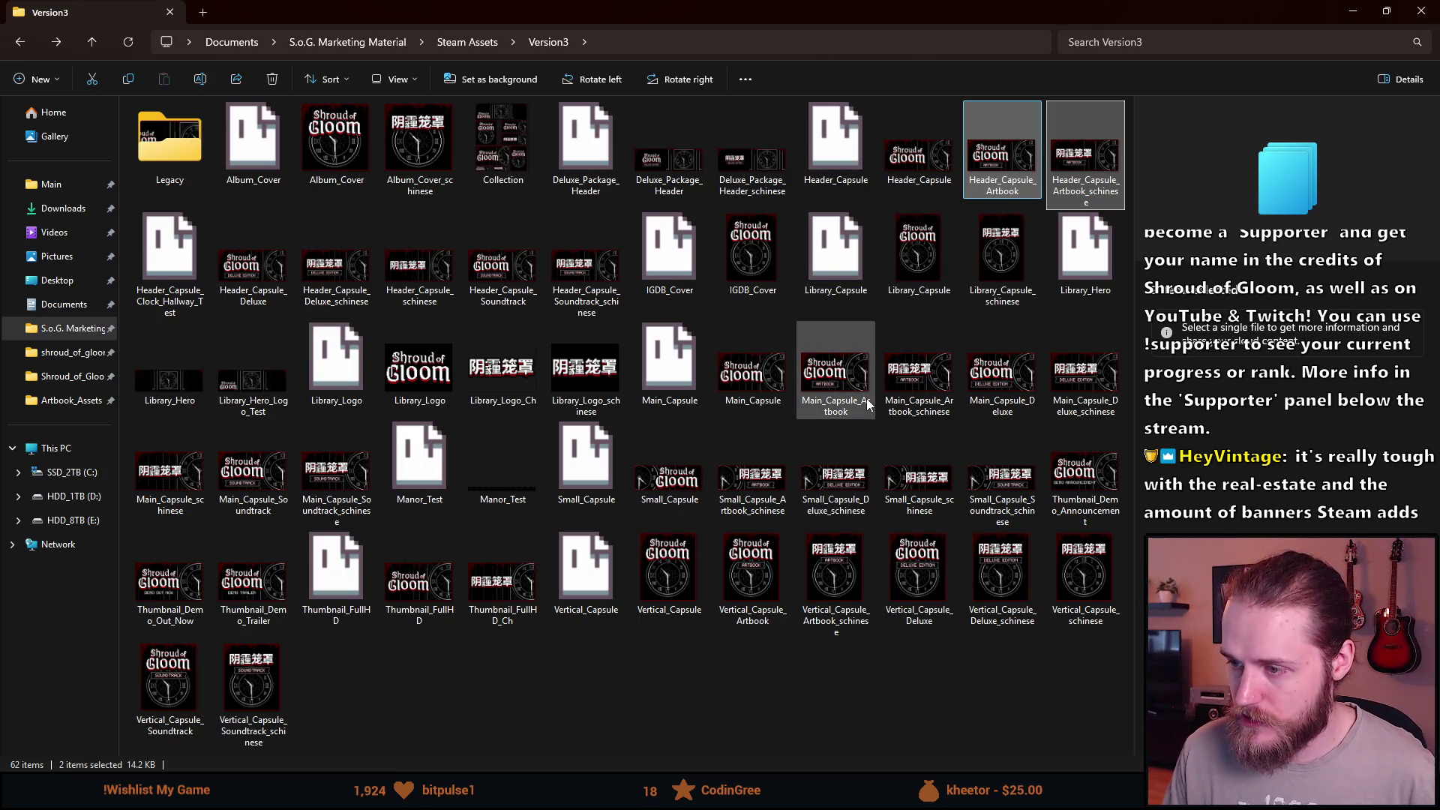
pyautogui.keyDown('ctrl'); pyautogui.click(665, 484); pyautogui.keyUp('ctrl')
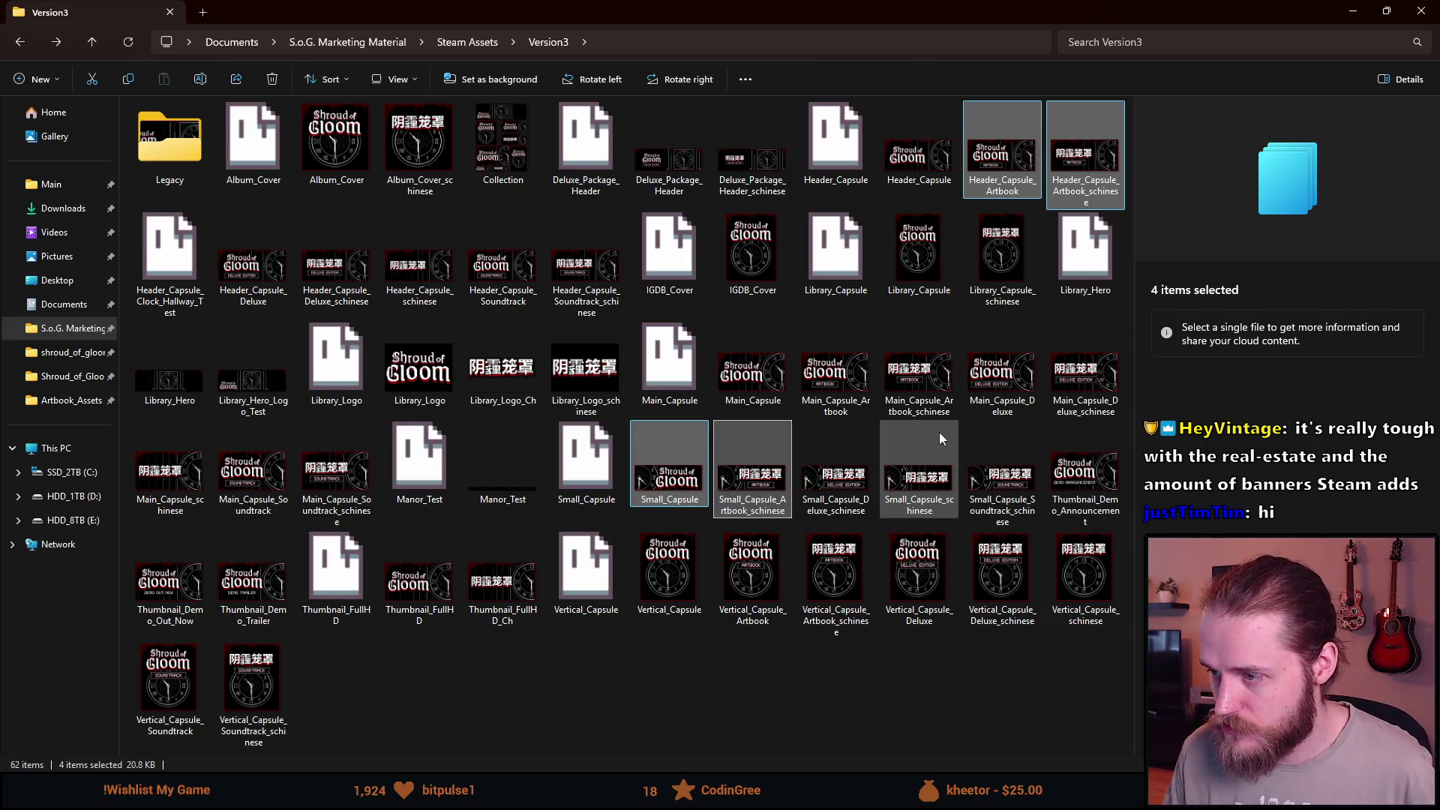
# Add the Main and Vertical Capsule Artbook images and their _schinese versions to reach eight selected files.
pyautogui.keyDown('ctrl'); pyautogui.click(921, 377); pyautogui.keyUp('ctrl')
pyautogui.keyDown('ctrl'); pyautogui.click(835, 371); pyautogui.keyUp('ctrl')
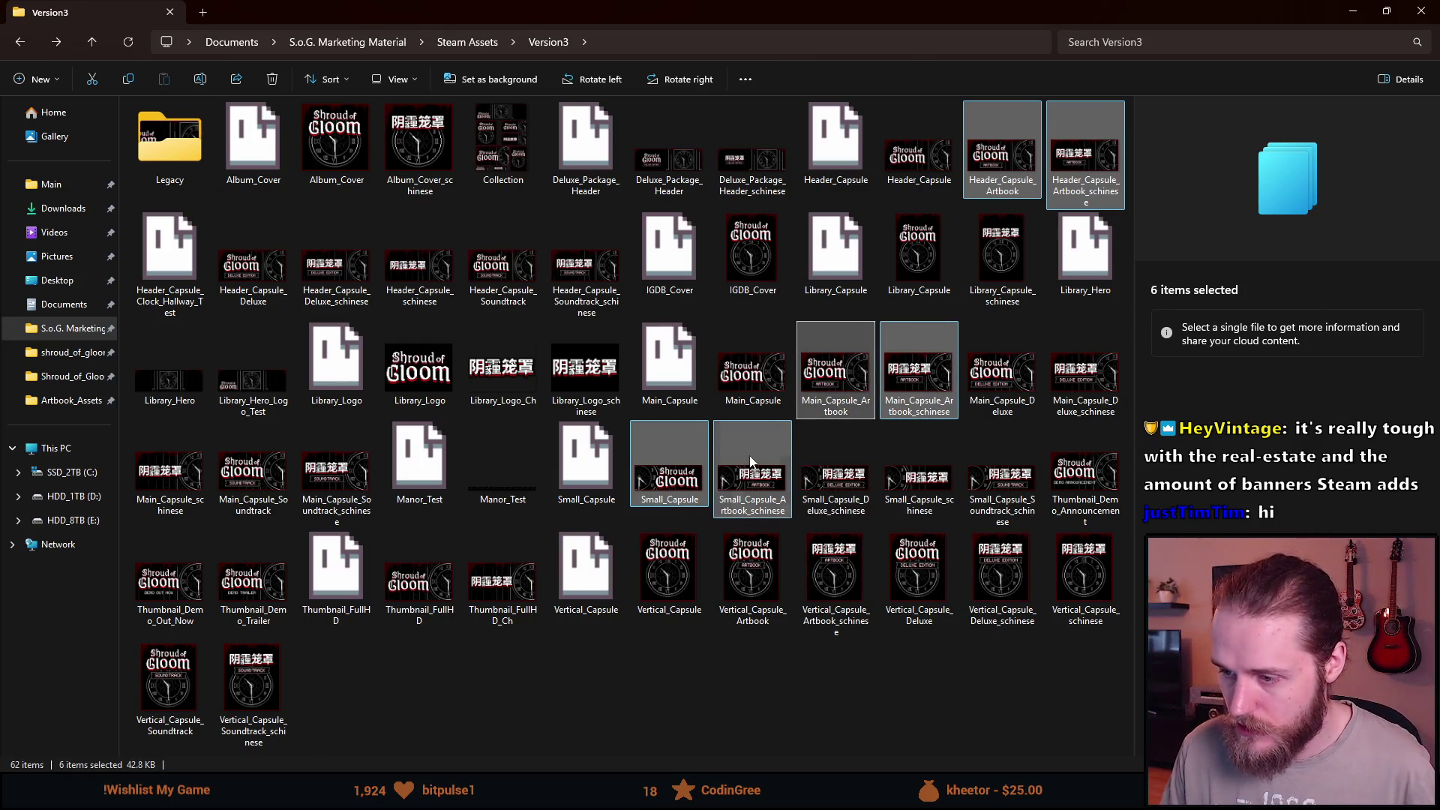
pyautogui.keyDown('ctrl'); pyautogui.click(769, 584); pyautogui.keyUp('ctrl')
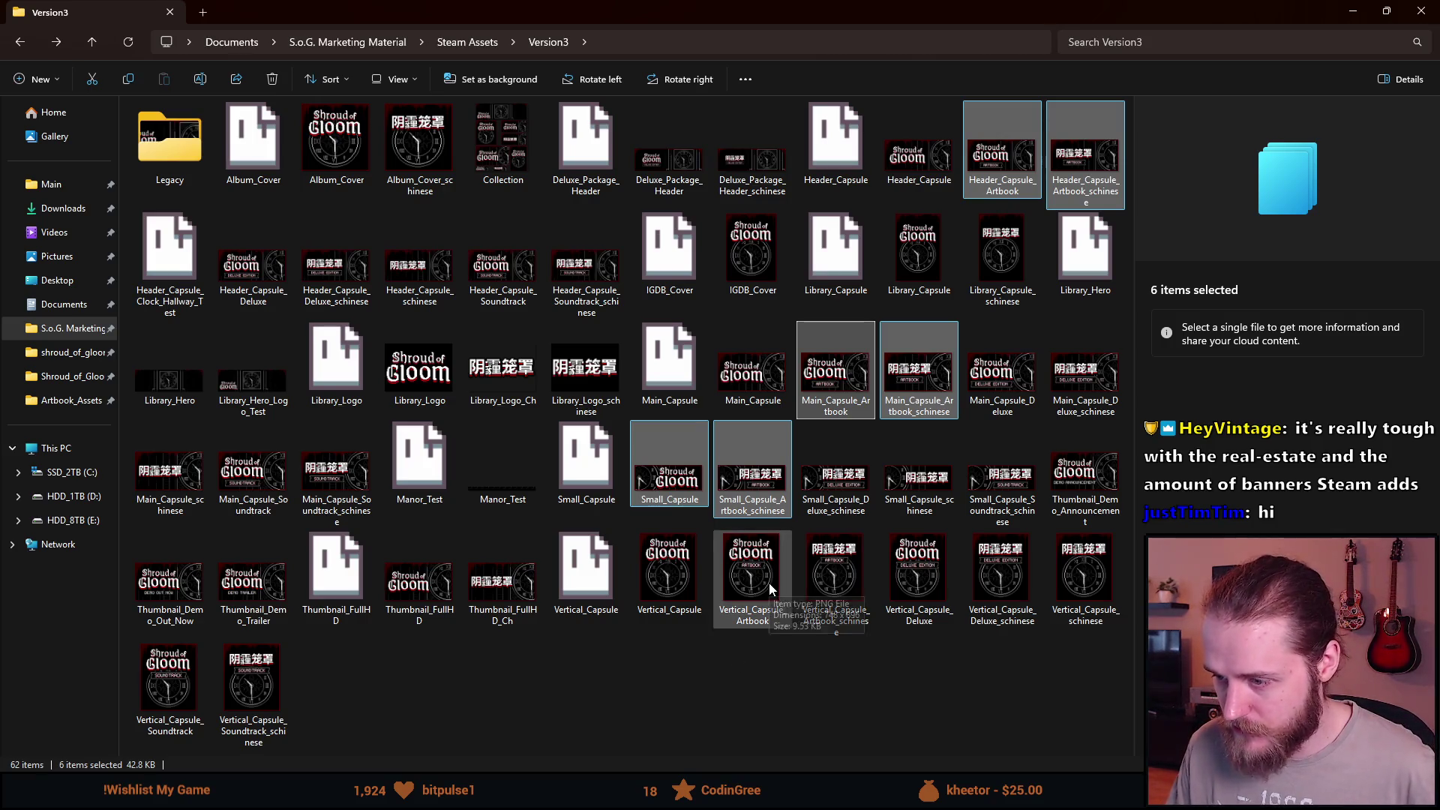
pyautogui.keyDown('ctrl'); pyautogui.click(846, 630); pyautogui.keyUp('ctrl')
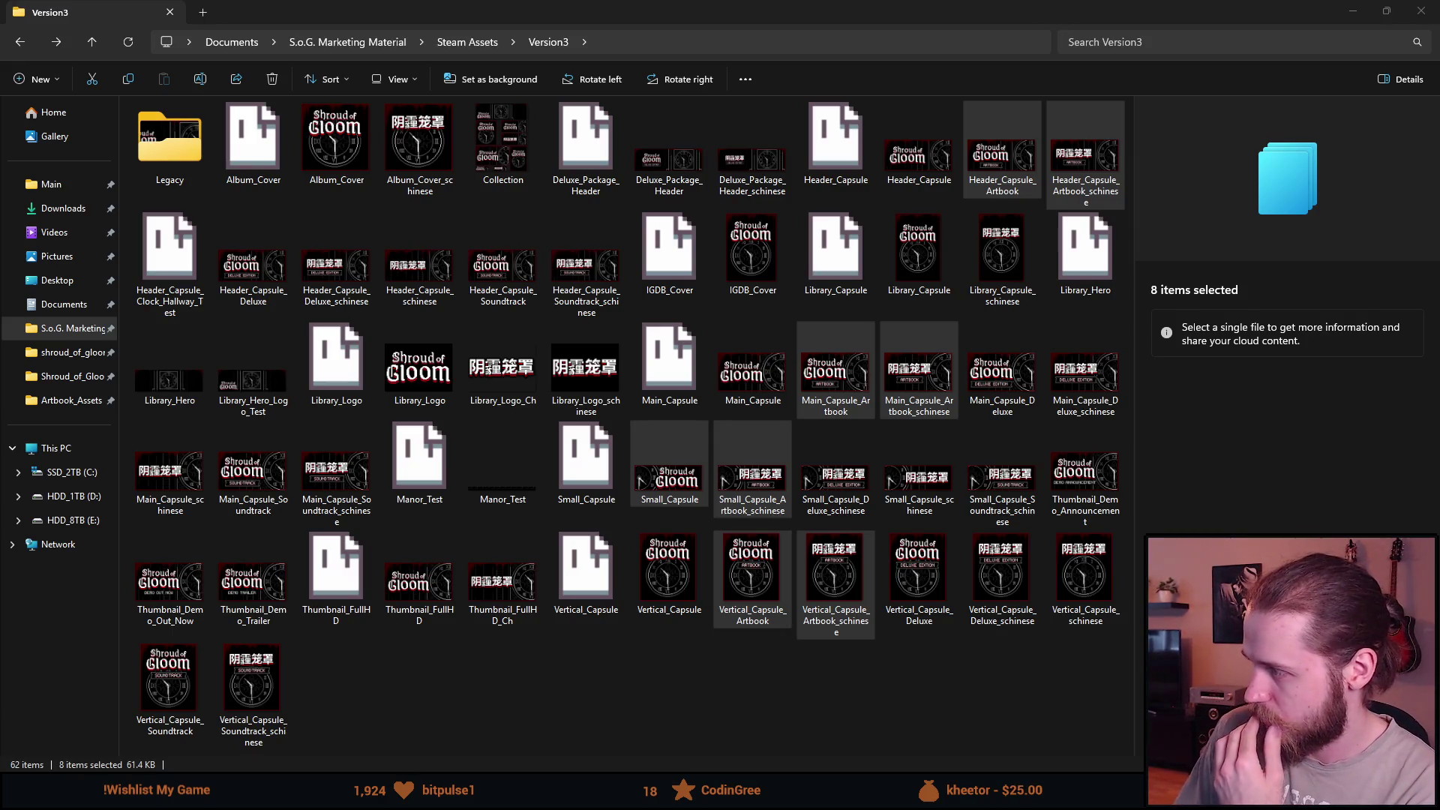
# Hide File Explorer and reload the Artbook store page to check the updated capsule.
pyautogui.click(1353, 10)
pyautogui.click(287, 17)
pyautogui.click(70, 47)
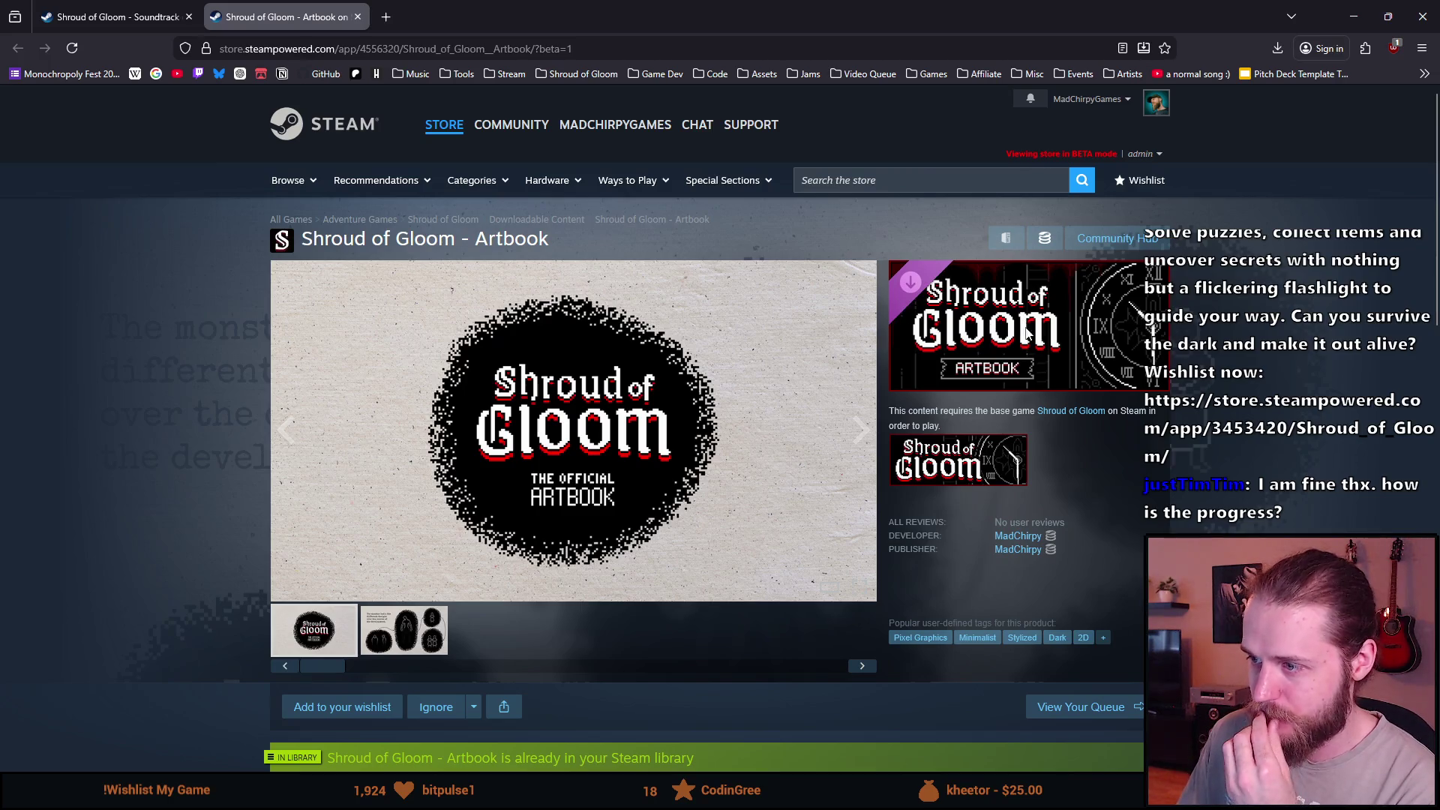
pyautogui.moveTo(615, 329)
pyautogui.scroll(-5, 614, 326)
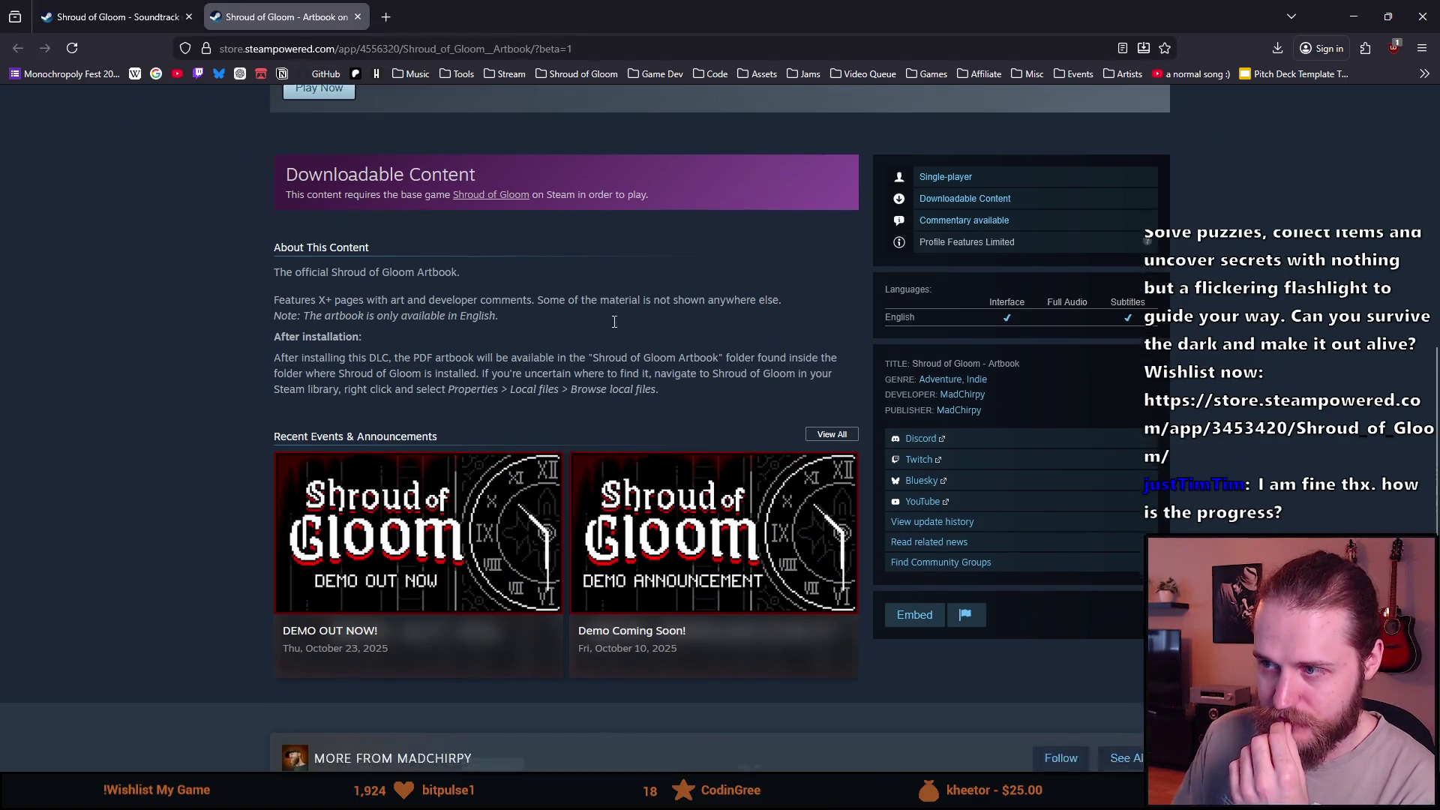
pyautogui.scroll(-3, 613, 326)
pyautogui.scroll(5, 589, 487)
pyautogui.scroll(3, 588, 488)
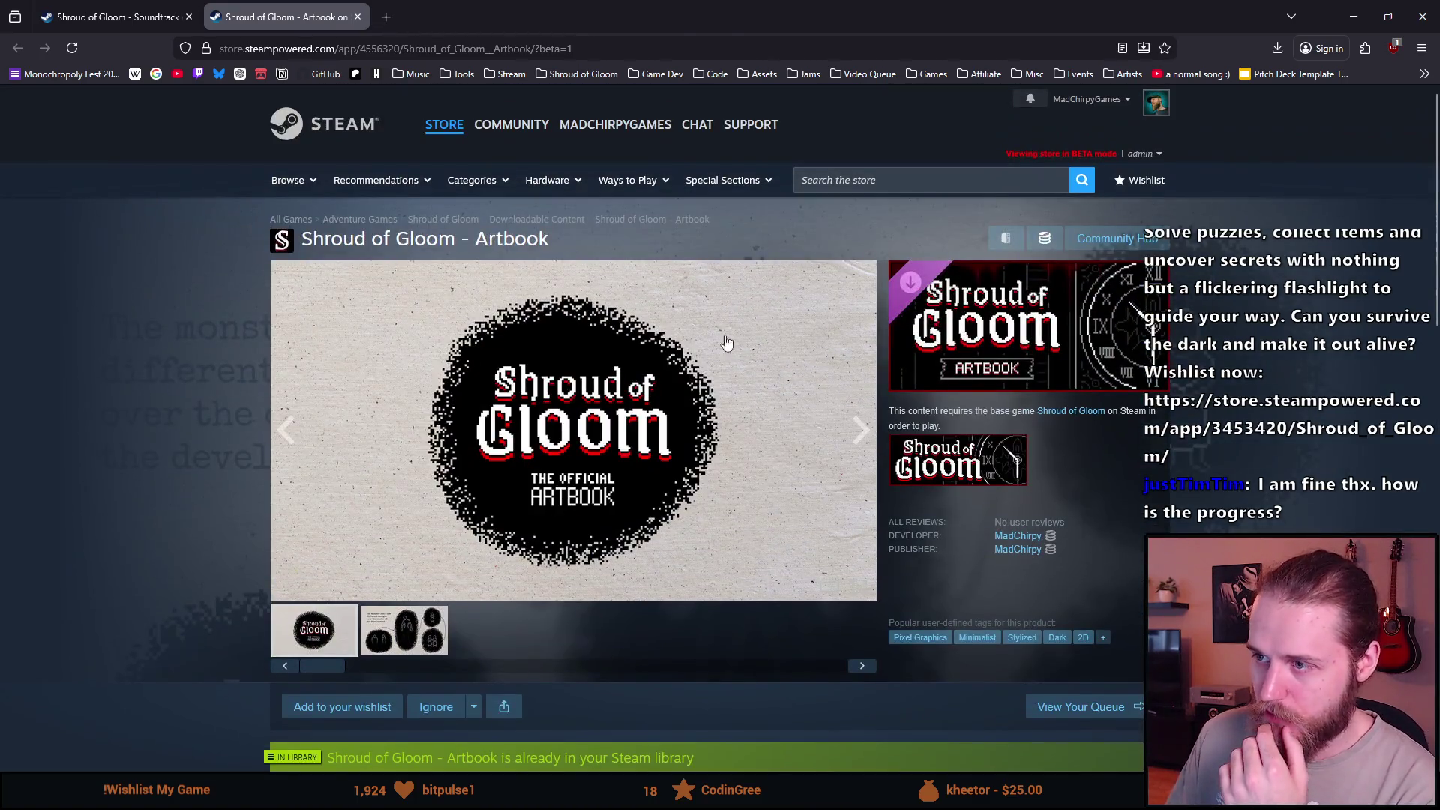
# Search the store, then clear the search text and dismiss the suggestions.
pyautogui.click(876, 180)
pyautogui.write('shroud')
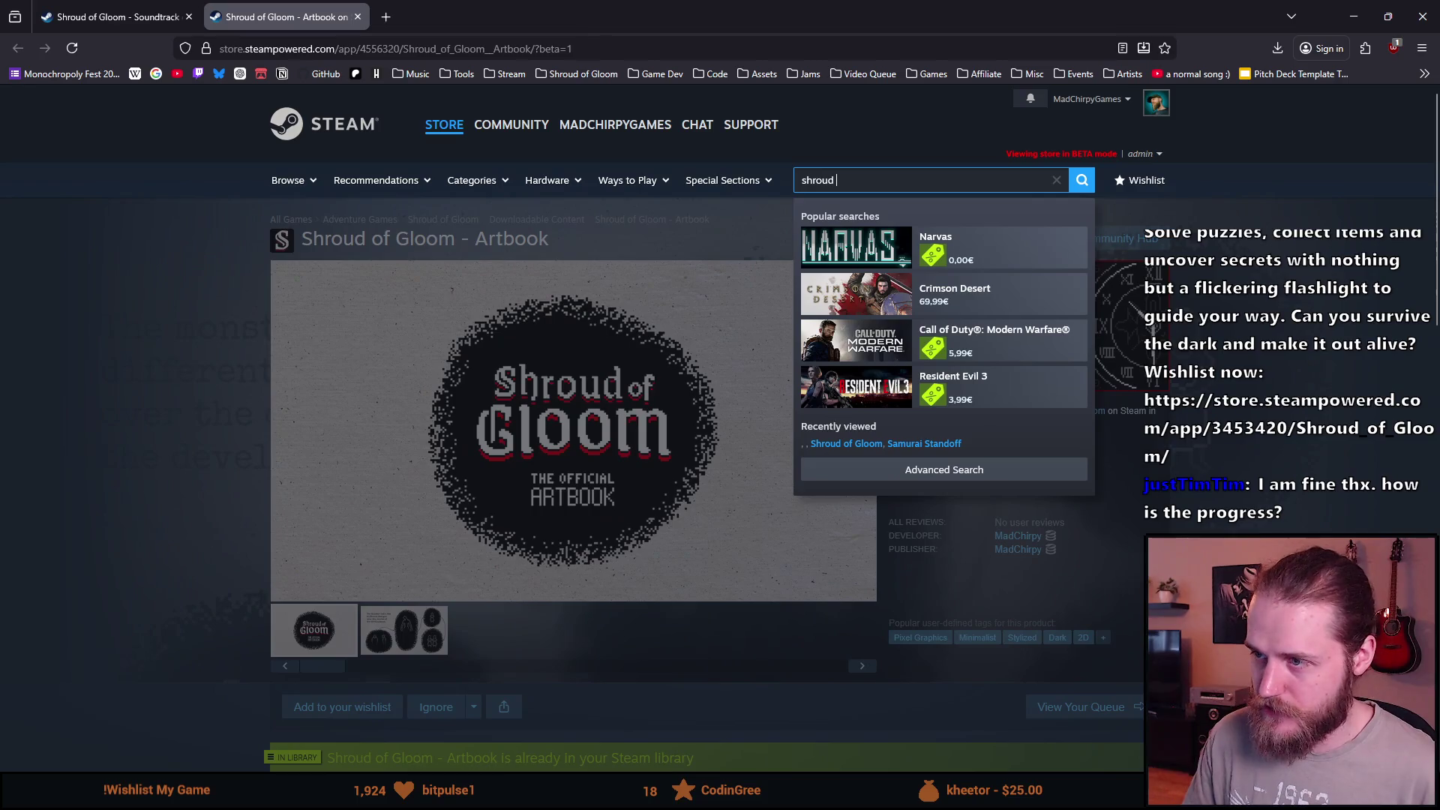
pyautogui.write(' of gloom')
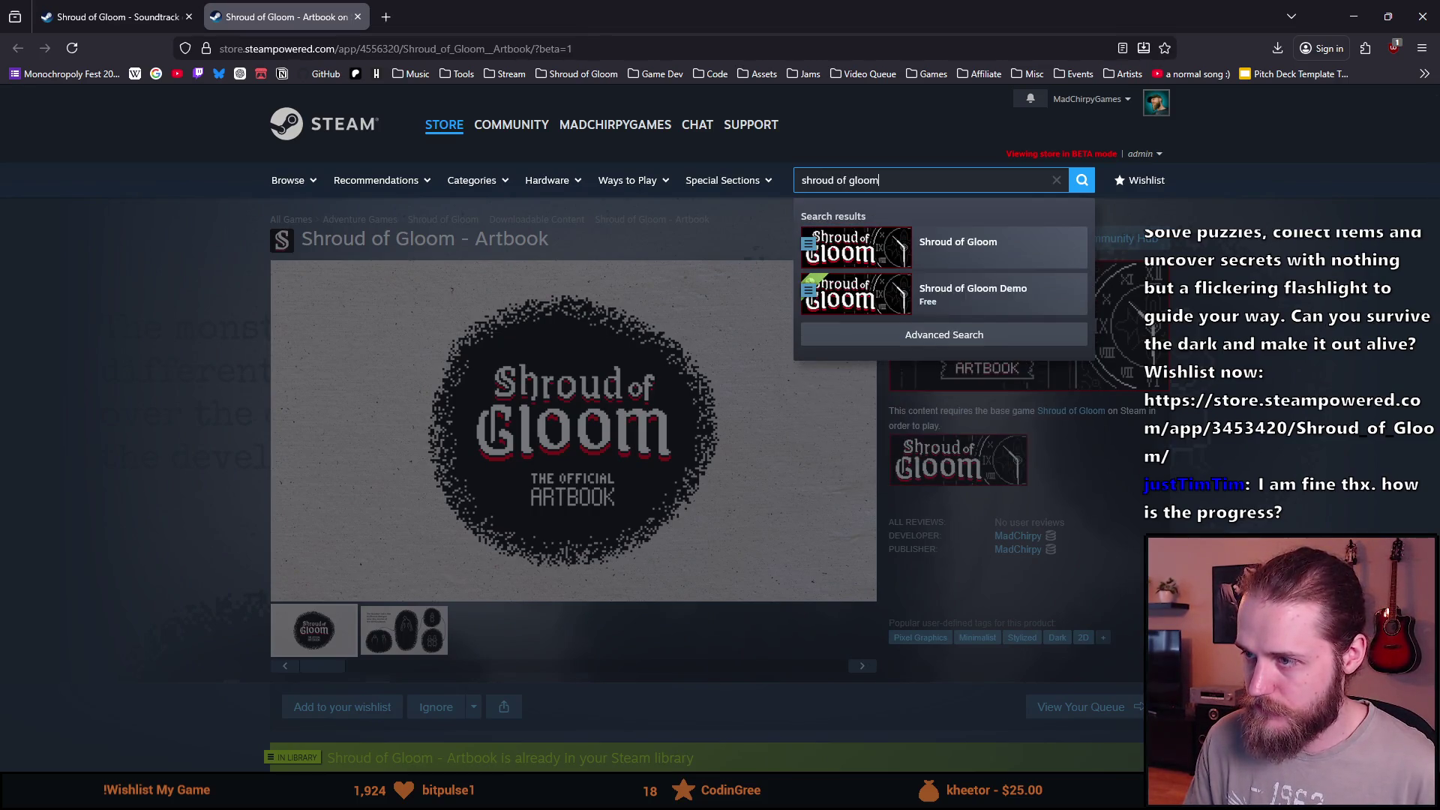
pyautogui.write(' sound')
pyautogui.press('BackSpace')
pyautogui.press('BackSpace')
pyautogui.press('BackSpace')
pyautogui.write('os')
pyautogui.hotkey('ctrl', 'a')
pyautogui.press('BackSpace')
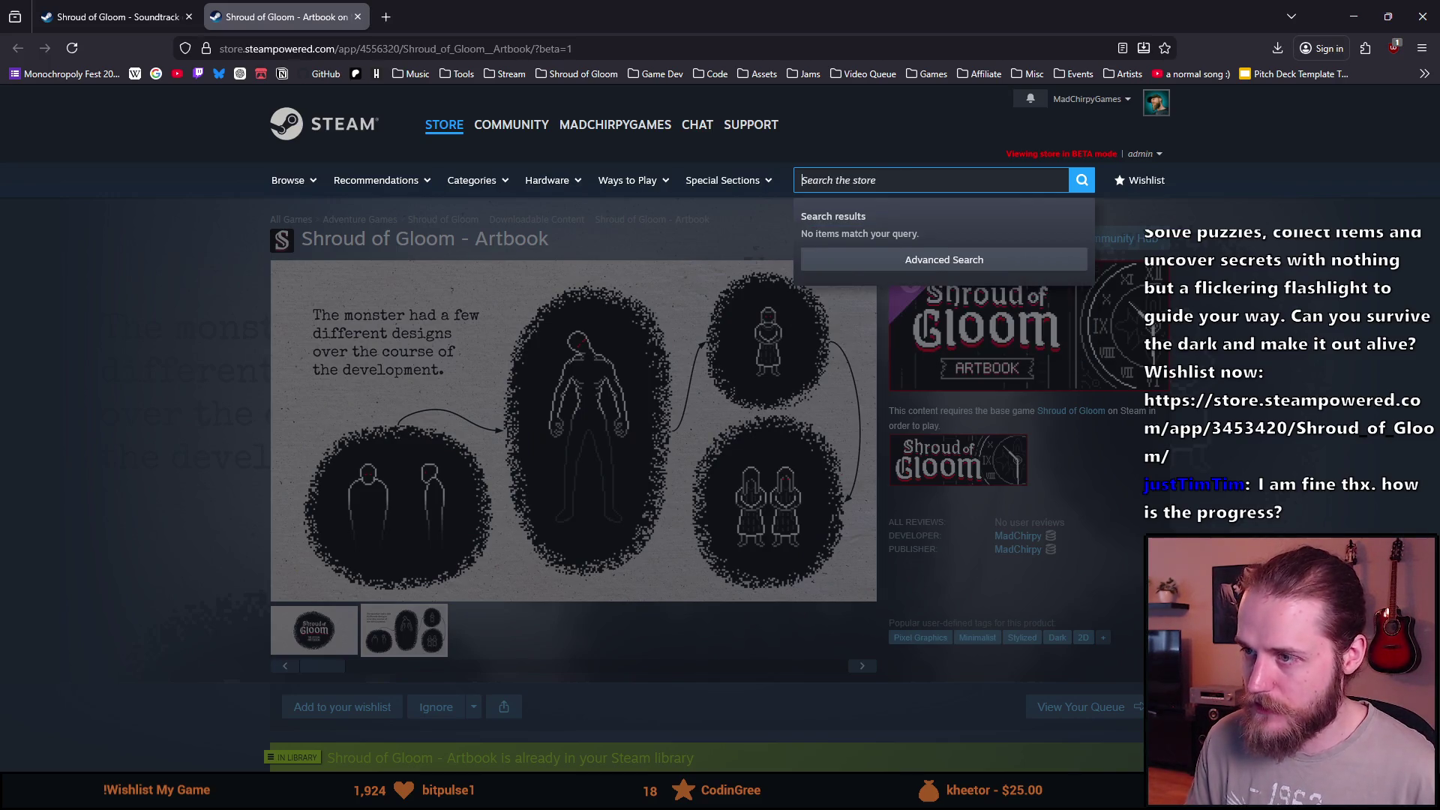
pyautogui.click(252, 384)
pyautogui.scroll(-1, 252, 384)
pyautogui.scroll(-5, 252, 383)
pyautogui.scroll(-2, 253, 383)
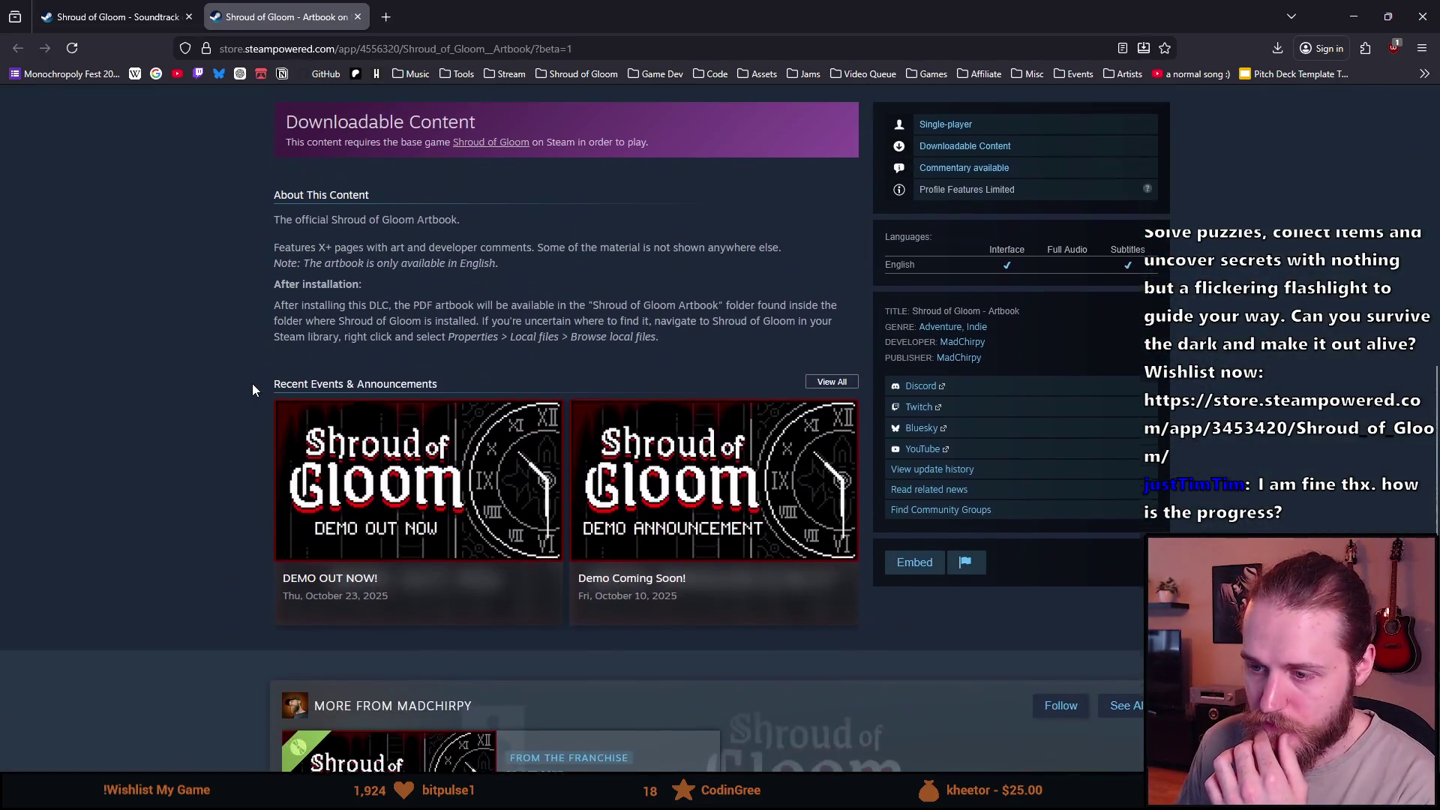
# Return to the Soundtrack store page and switch back to the Version3 asset folder.
pyautogui.hotkey('ctrl', 'shift', 'Tab')
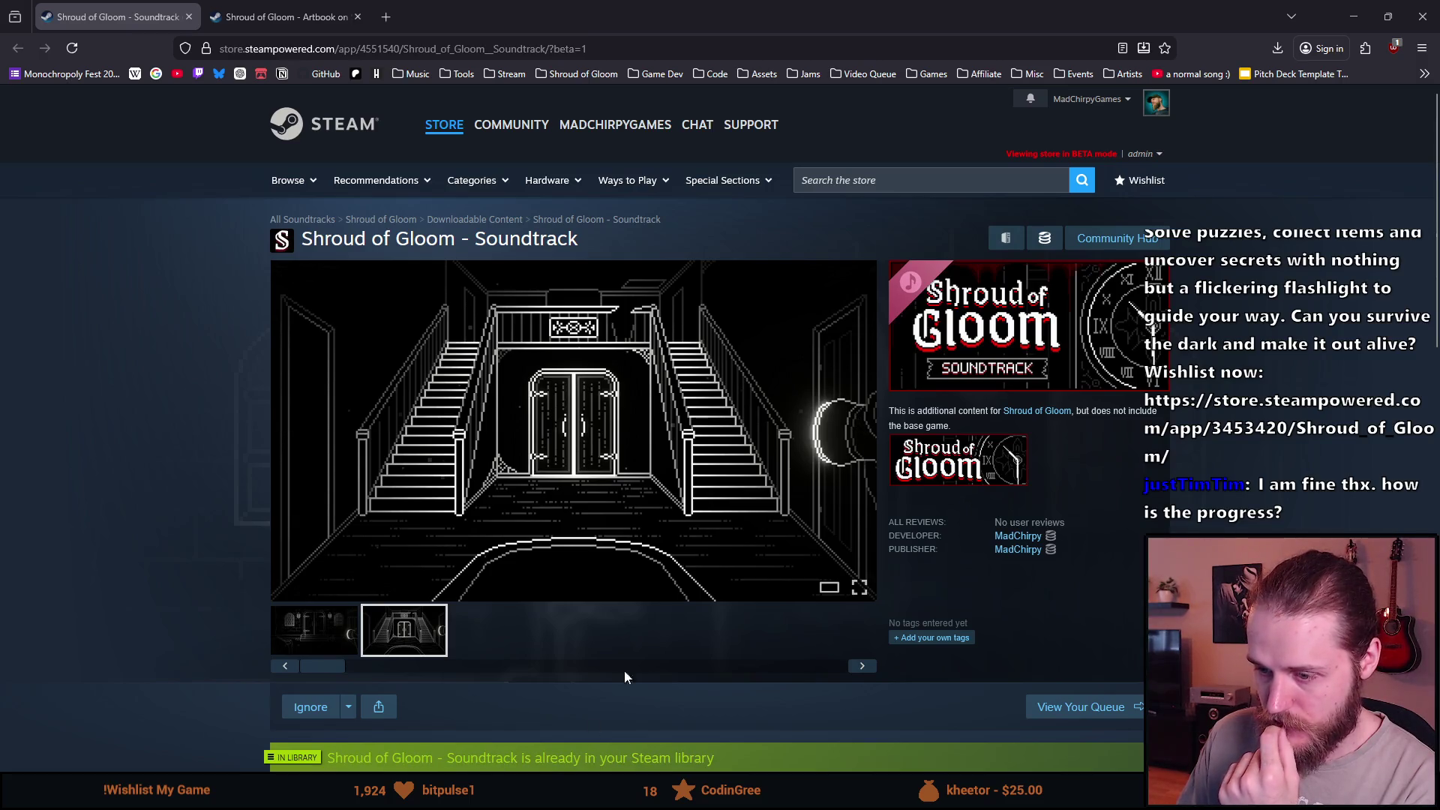
pyautogui.hotkey('alt', 'Tab')
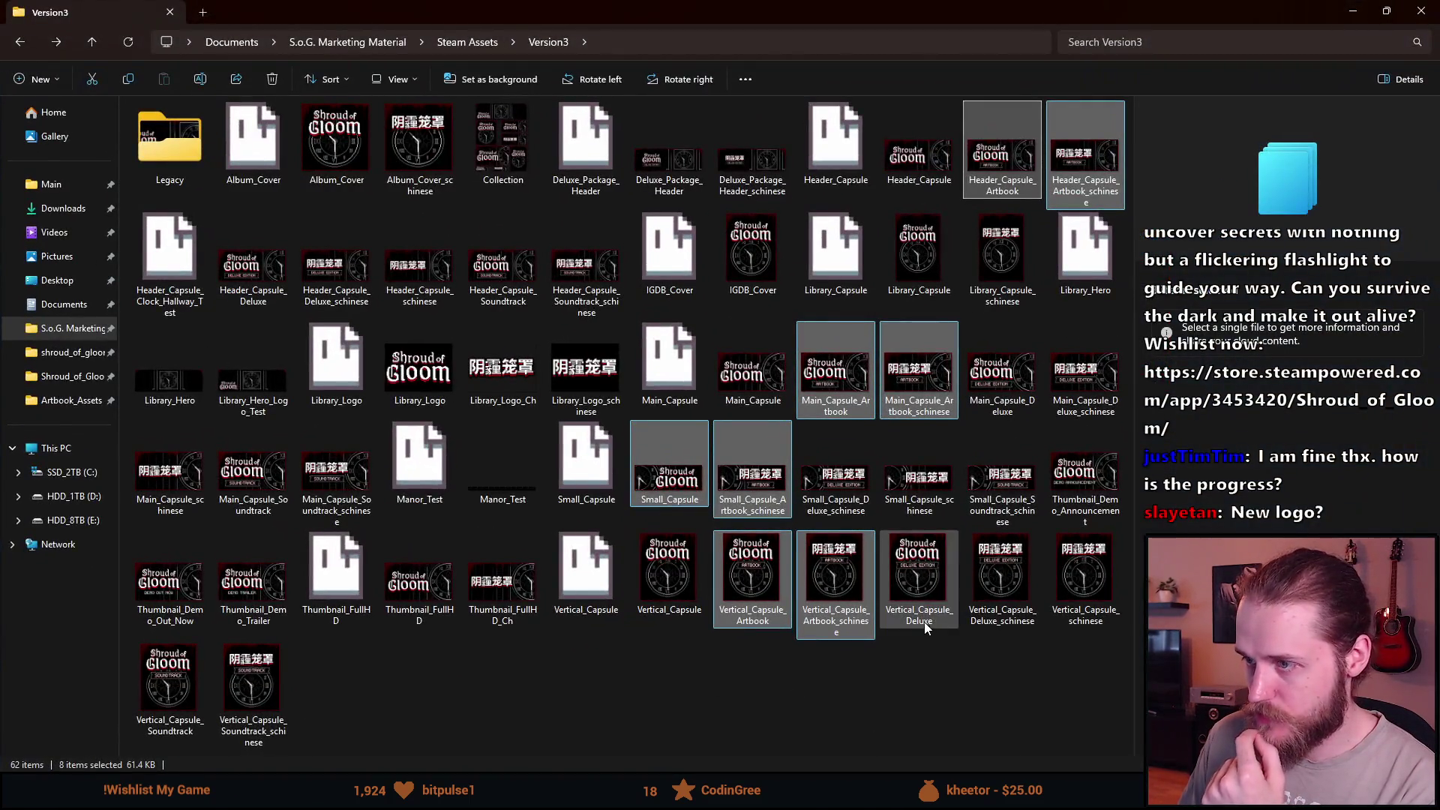
# Select Deluxe_Package_Header and Header_Capsule_Deluxe images plus their _schinese versions in Version3.
pyautogui.click(620, 687)
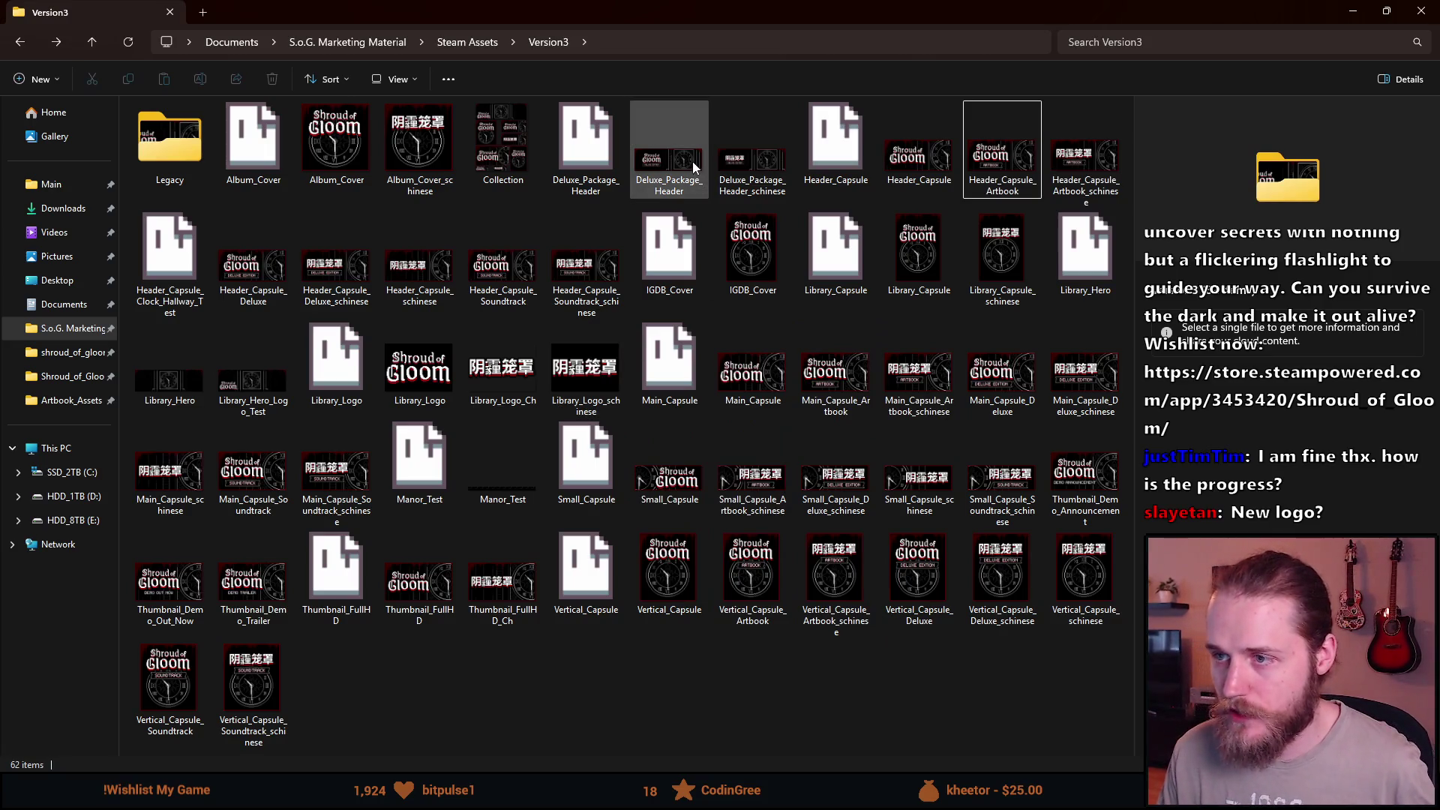
pyautogui.click(669, 151)
pyautogui.keyDown('ctrl'); pyautogui.click(753, 152); pyautogui.keyUp('ctrl')
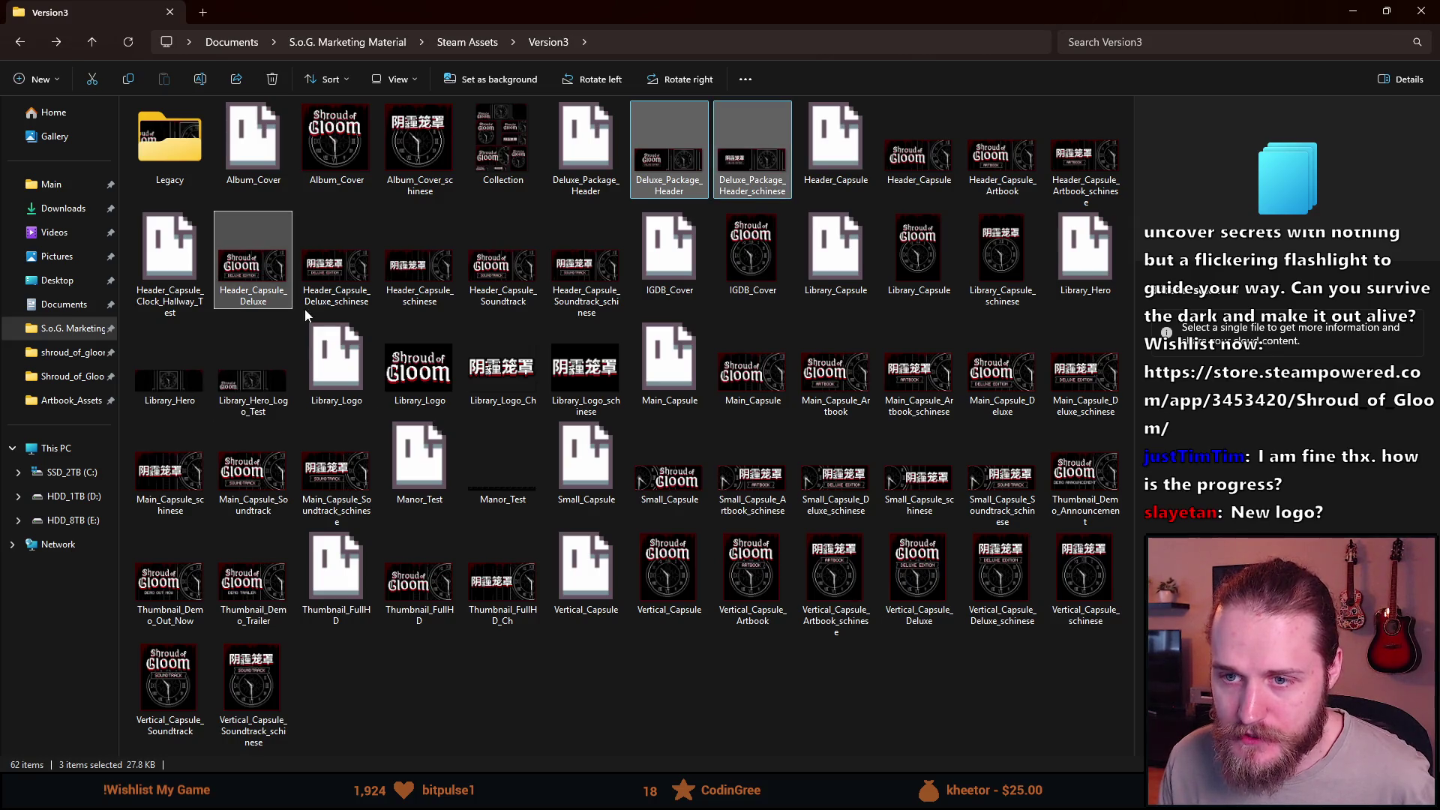
pyautogui.keyDown('ctrl'); pyautogui.click(258, 266); pyautogui.keyUp('ctrl')
pyautogui.keyDown('ctrl'); pyautogui.click(337, 265); pyautogui.keyUp('ctrl')
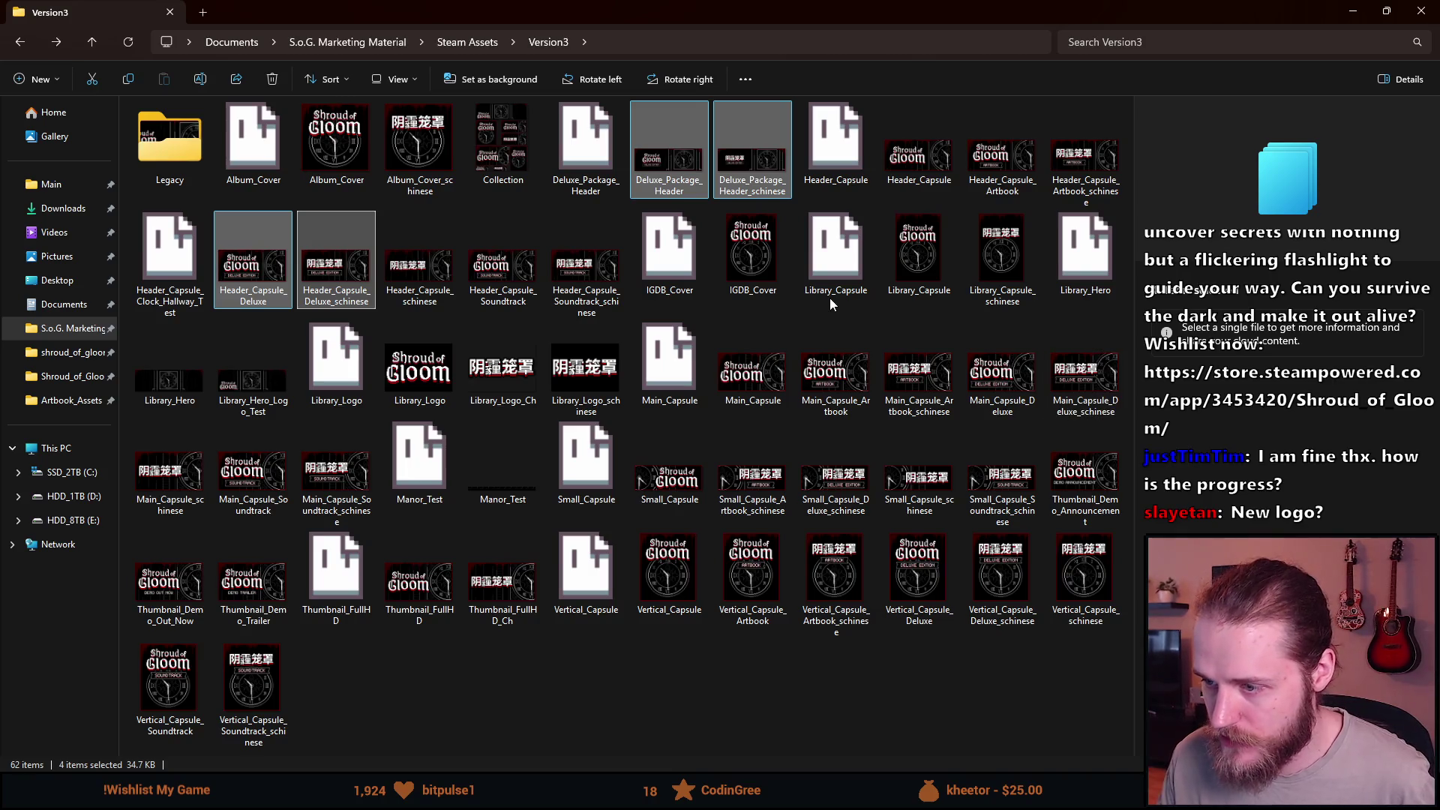
# Add Small_Capsule, Main_Capsule_Deluxe and Vertical_Capsule_Deluxe with their Chinese versions to the selection.
pyautogui.keyDown('ctrl'); pyautogui.click(668, 478); pyautogui.keyUp('ctrl')
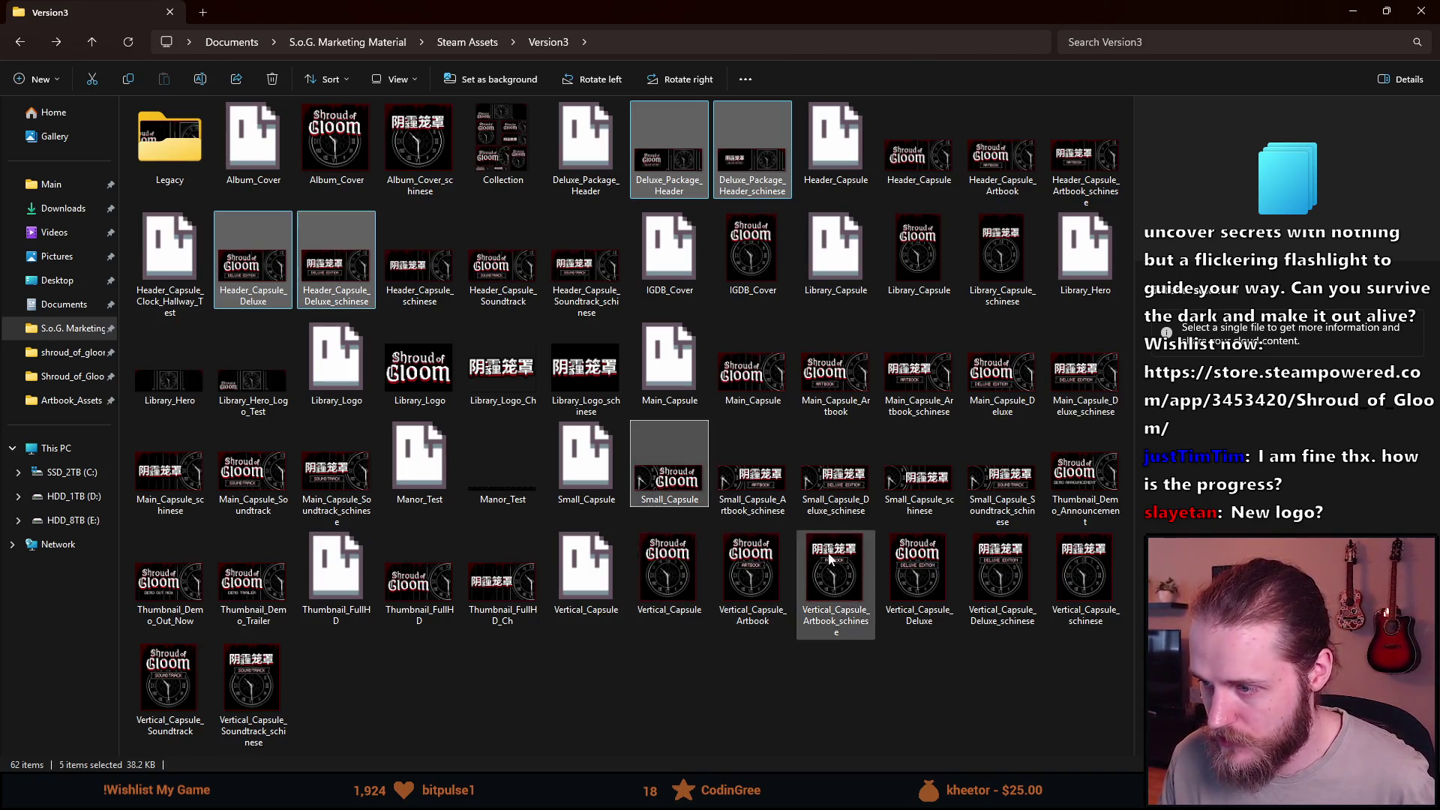
pyautogui.keyDown('ctrl'); pyautogui.click(838, 481); pyautogui.keyUp('ctrl')
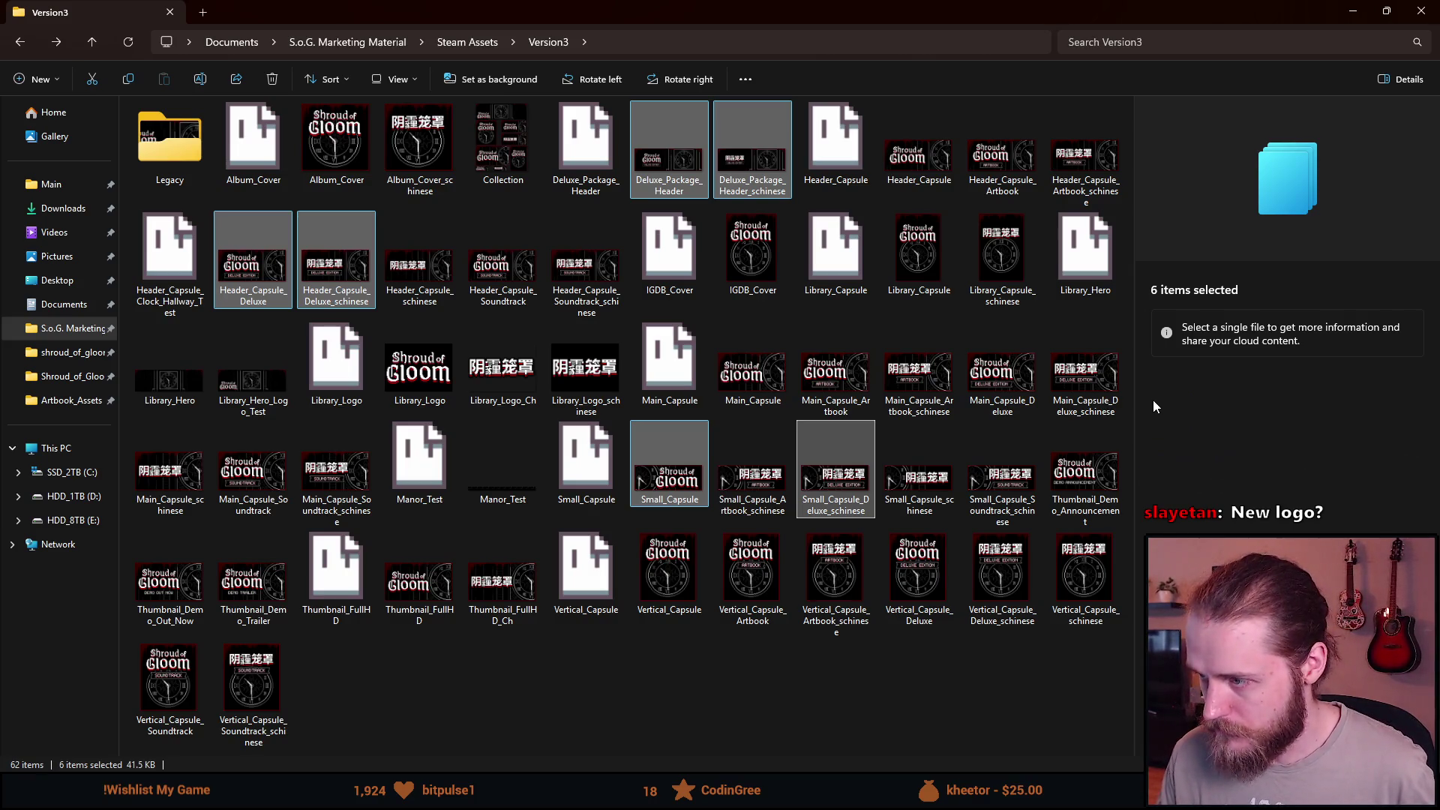
pyautogui.keyDown('ctrl'); pyautogui.click(1082, 383); pyautogui.keyUp('ctrl')
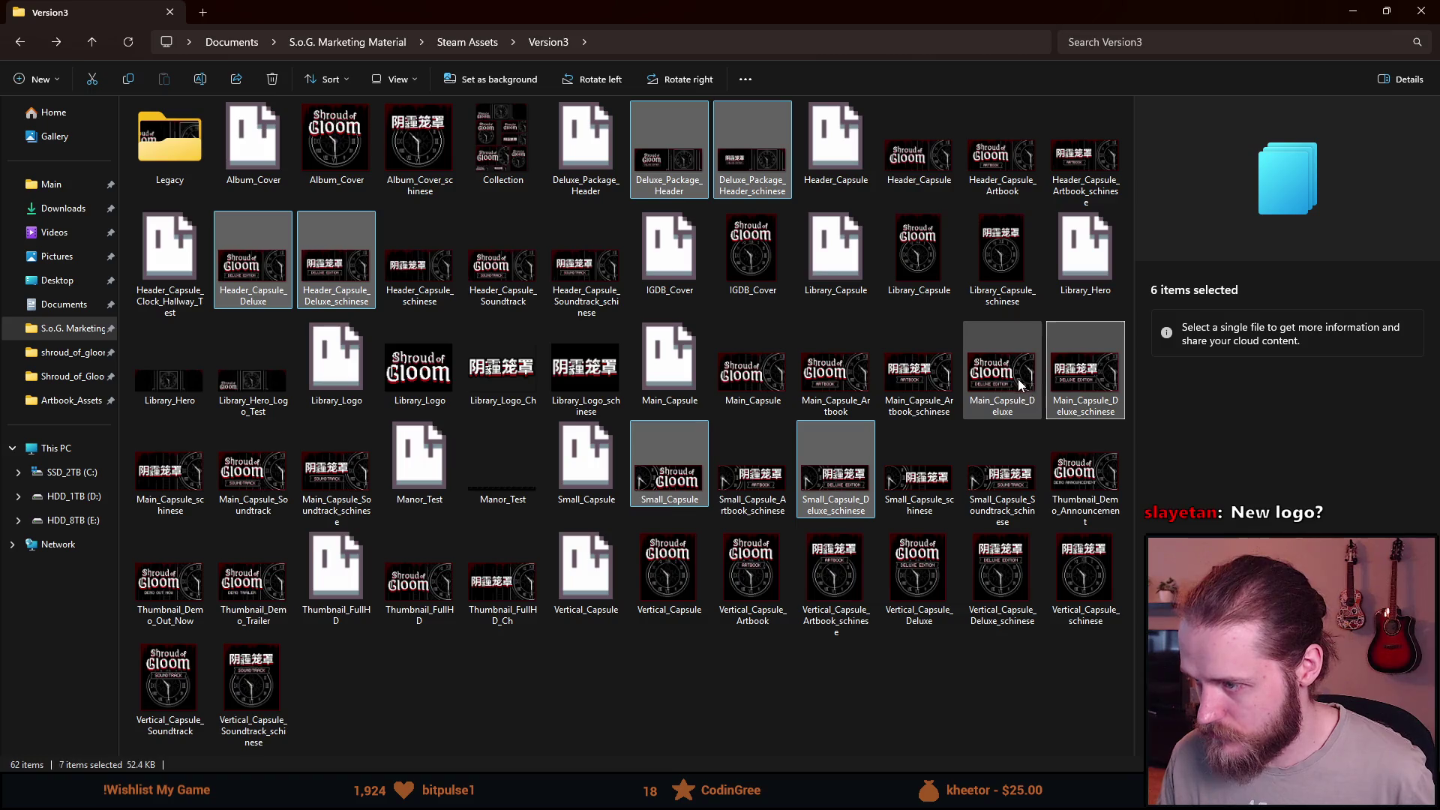
pyautogui.keyDown('ctrl'); pyautogui.click(1020, 388); pyautogui.keyUp('ctrl')
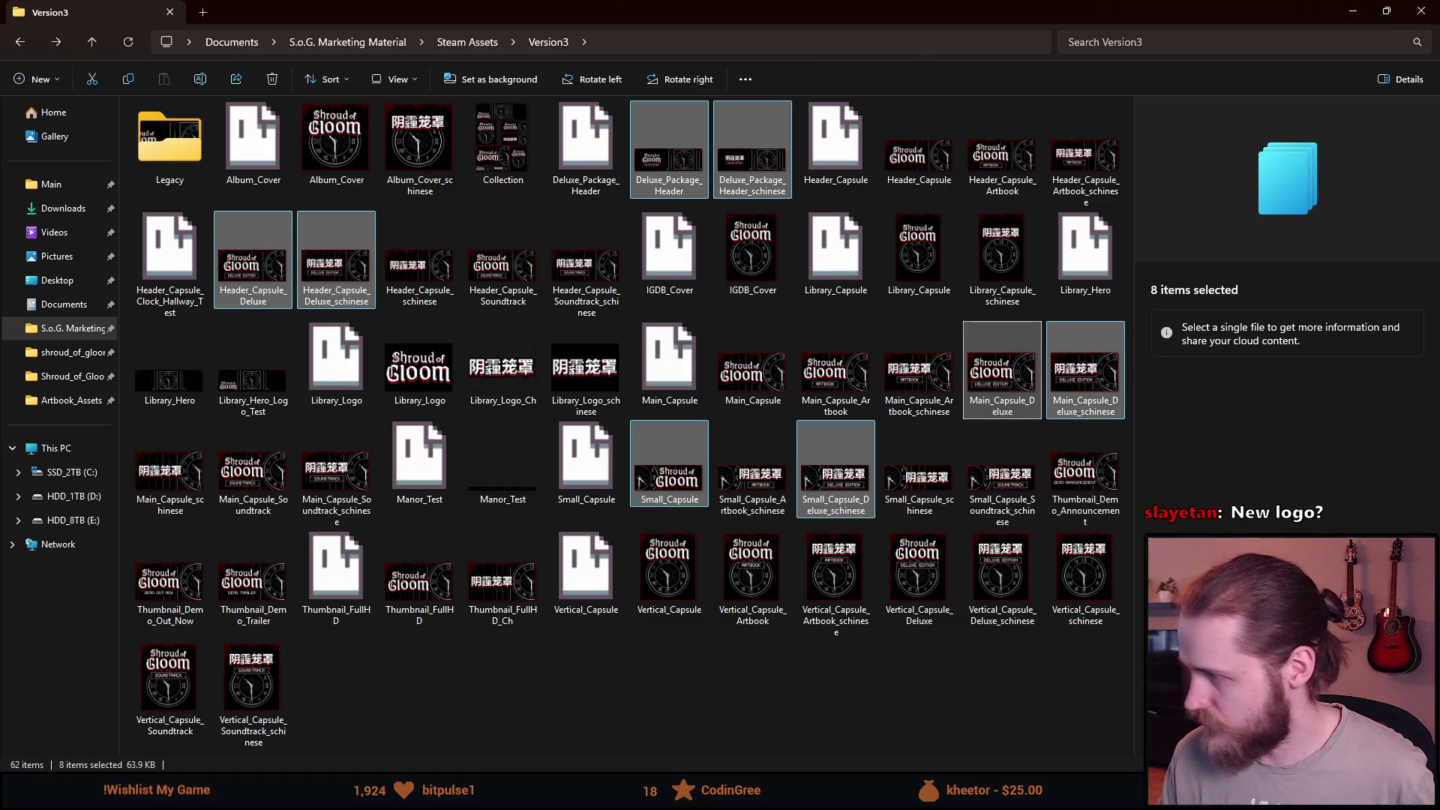
pyautogui.keyDown('ctrl'); pyautogui.click(999, 595); pyautogui.keyUp('ctrl')
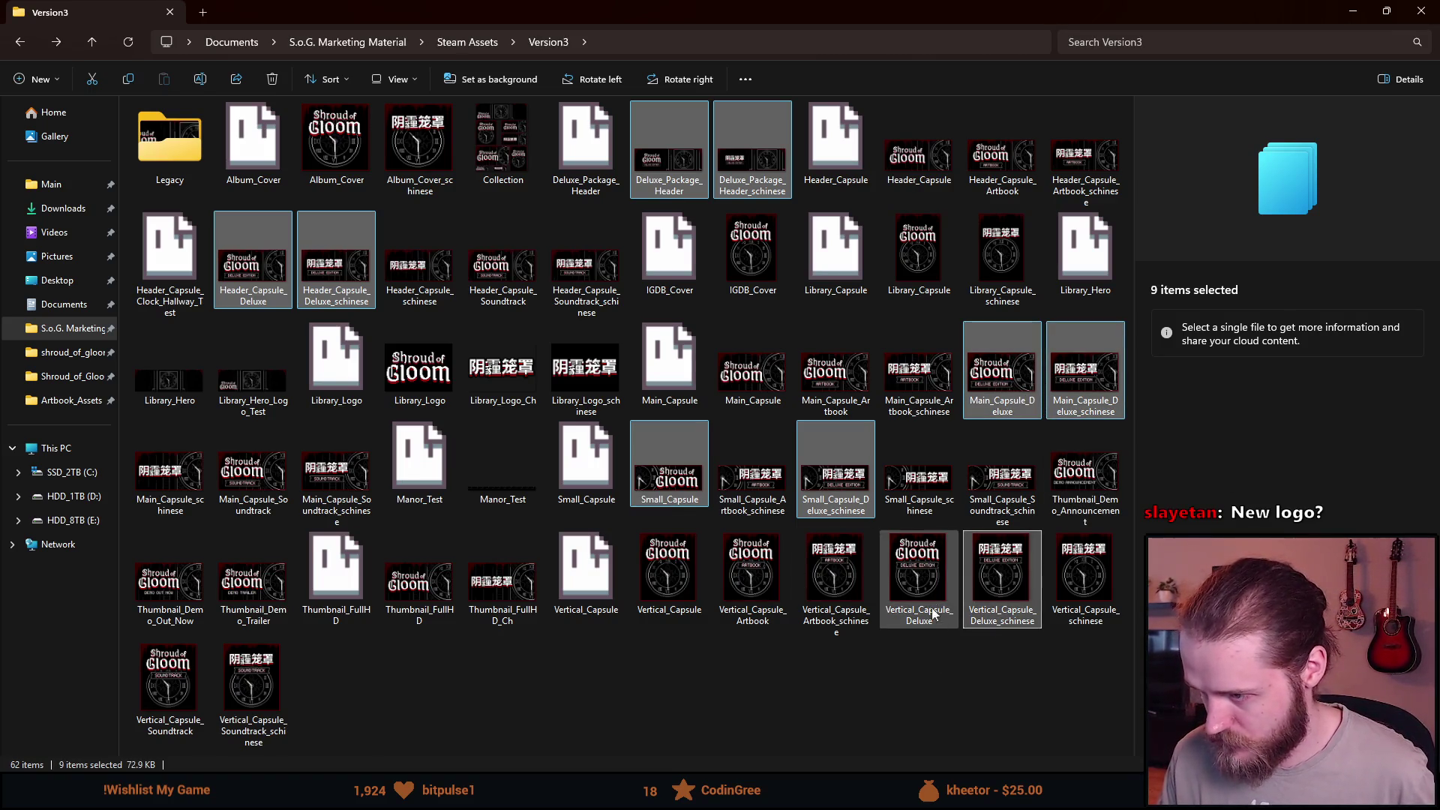
pyautogui.keyDown('ctrl'); pyautogui.click(920, 579); pyautogui.keyUp('ctrl')
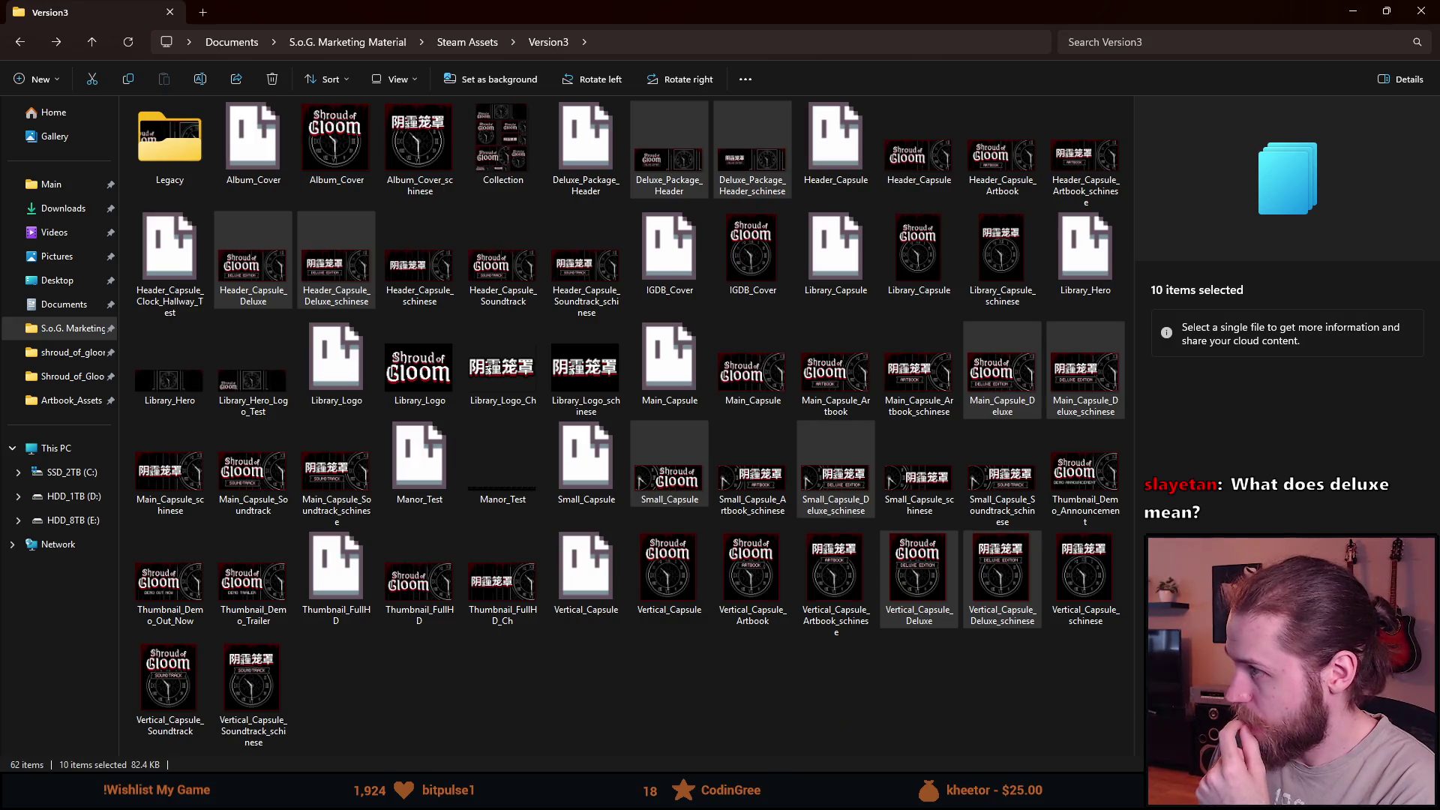
# Minimize the Explorer window to reveal the Shroud of Gloom soundtrack page in Firefox.
pyautogui.click(1356, 11)
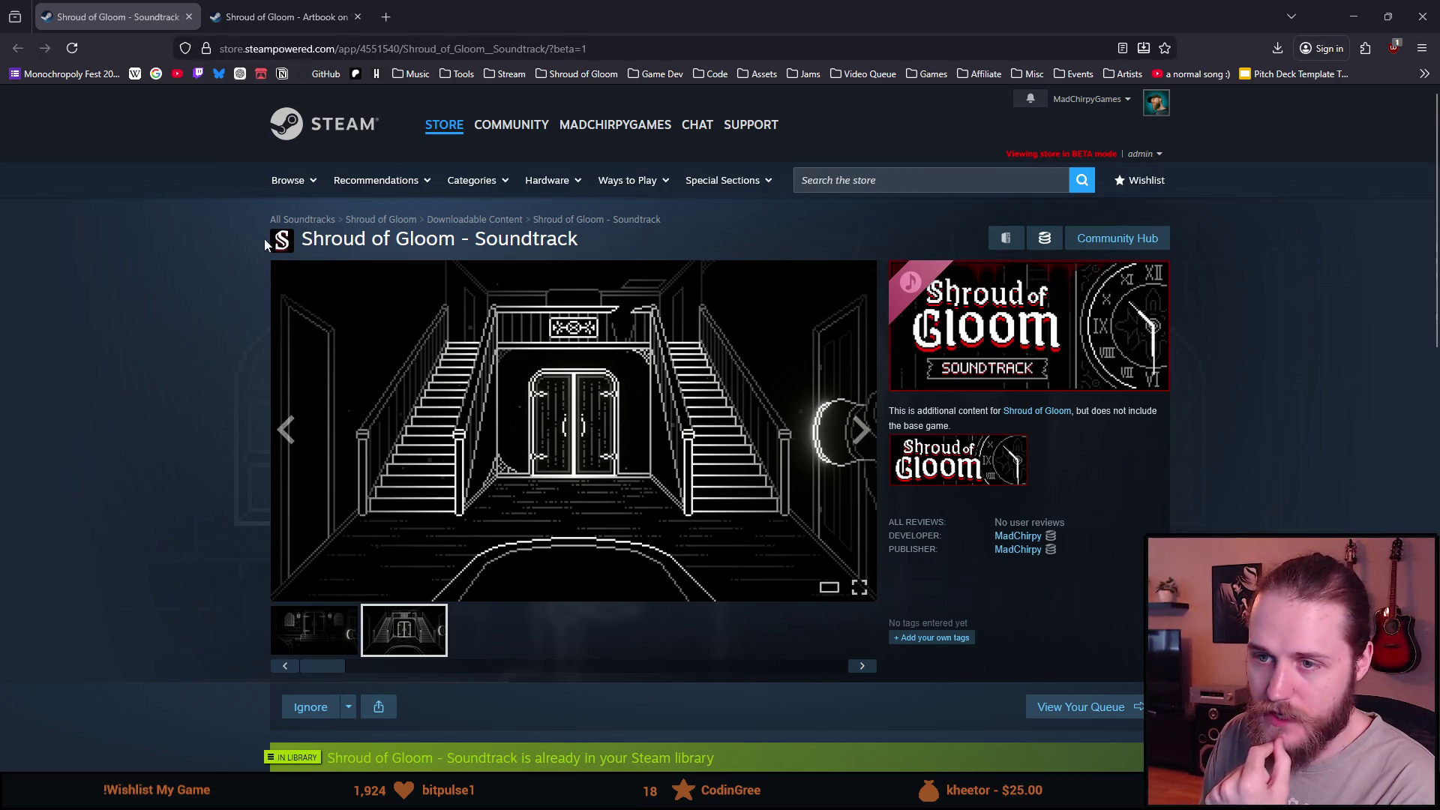
# View the Artbook cover in its gallery, then highlight part of the Deluxe Edition bundle title.
pyautogui.click(281, 16)
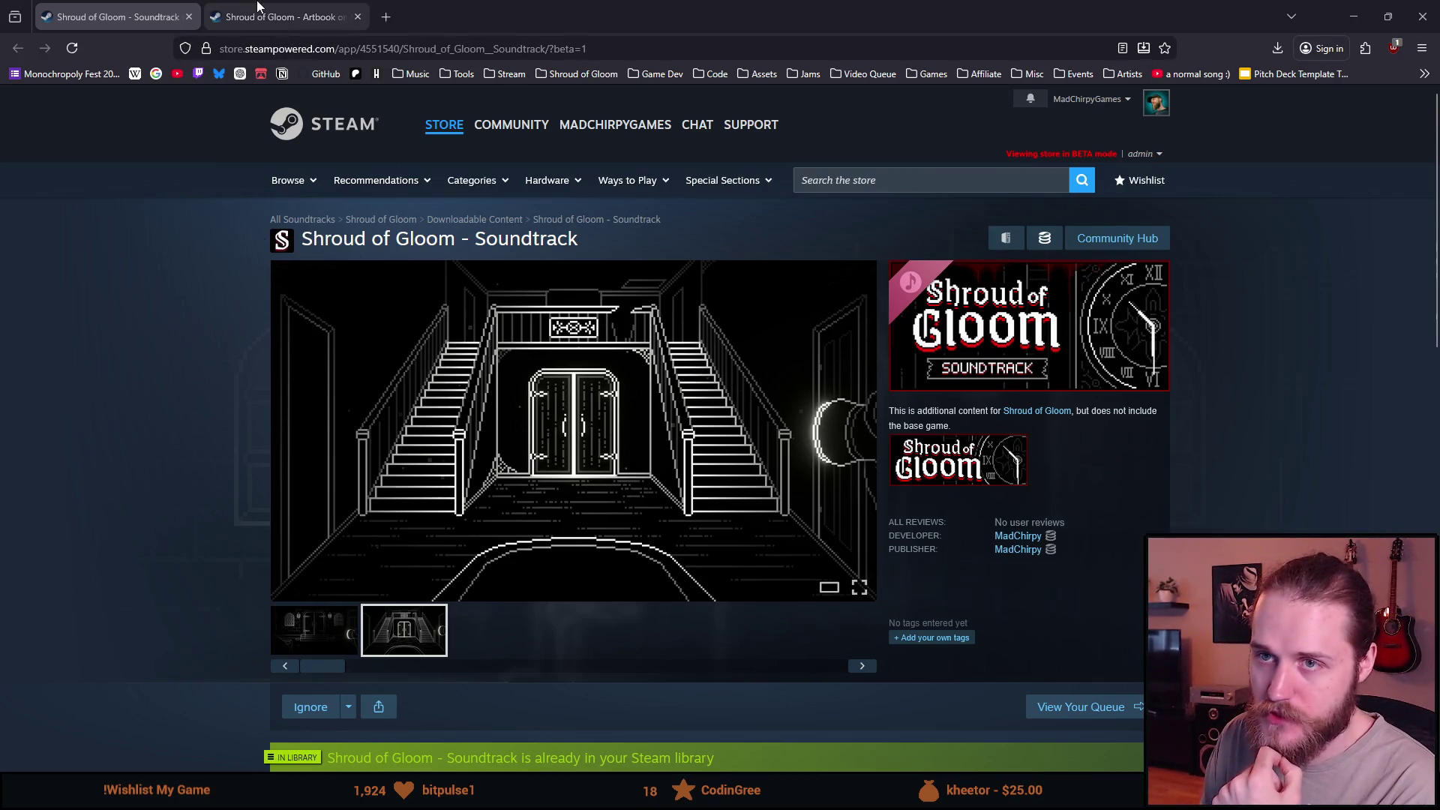
pyautogui.scroll(3, 431, 345)
pyautogui.scroll(2, 408, 439)
pyautogui.click(335, 569)
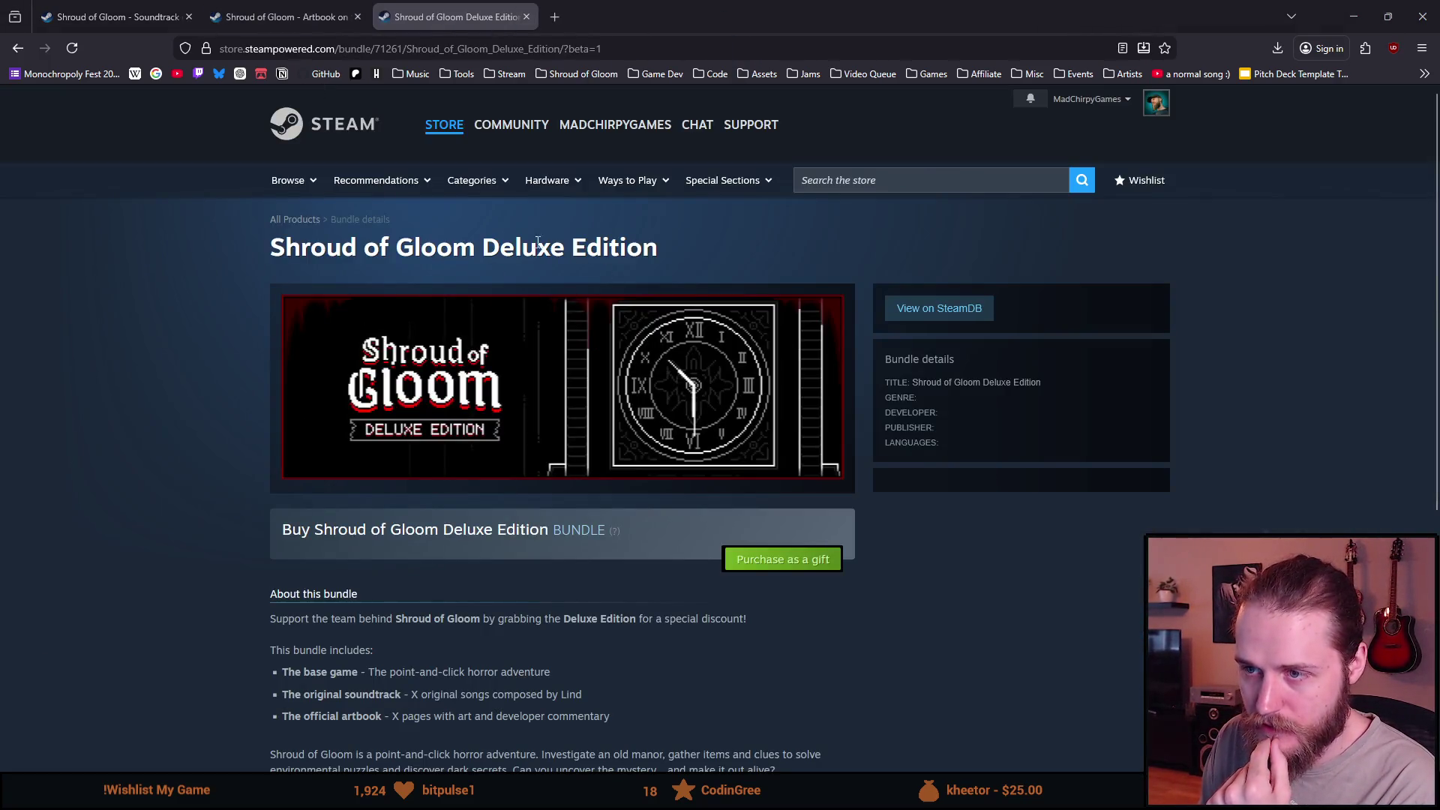
pyautogui.moveTo(538, 245); pyautogui.dragTo(659, 248)
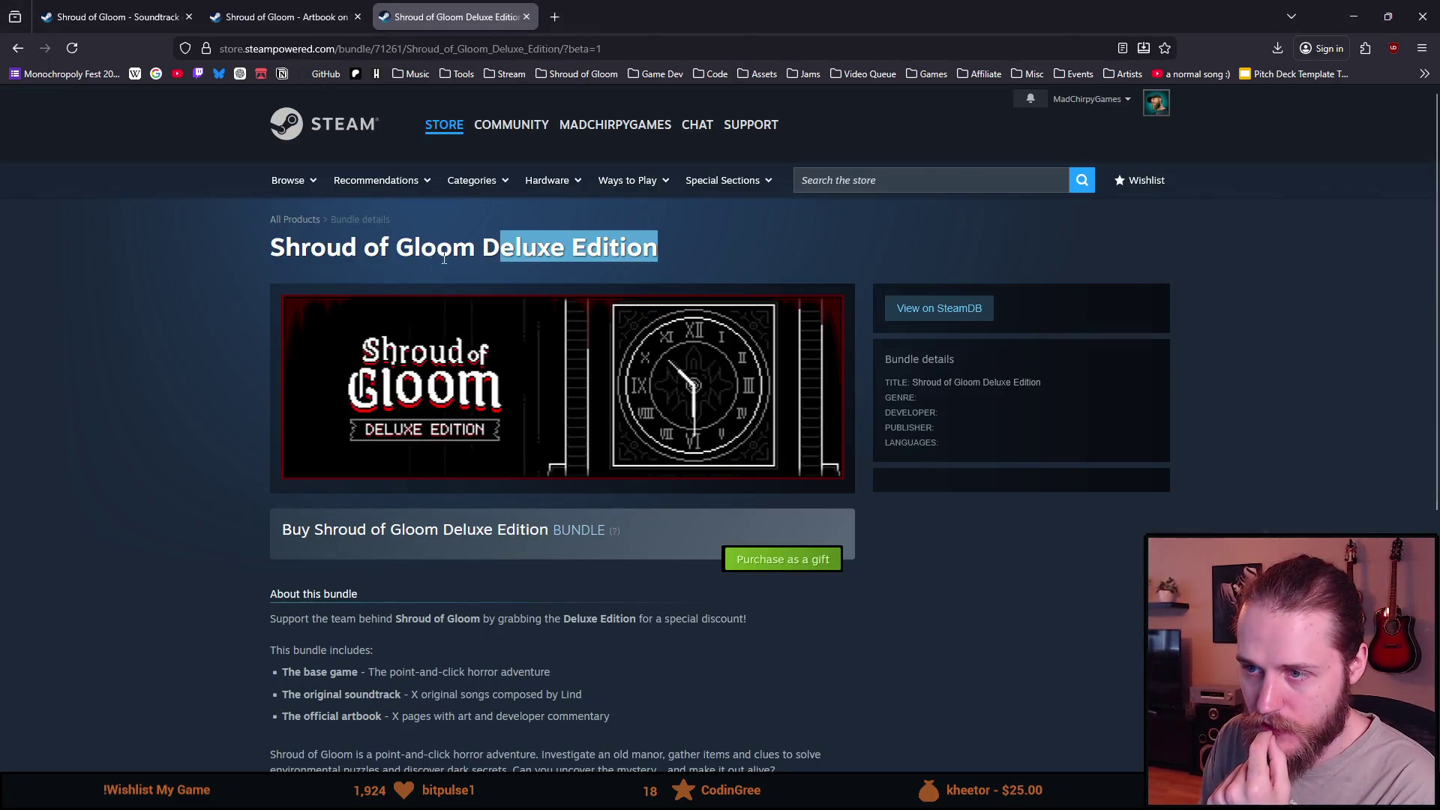
pyautogui.click(461, 271)
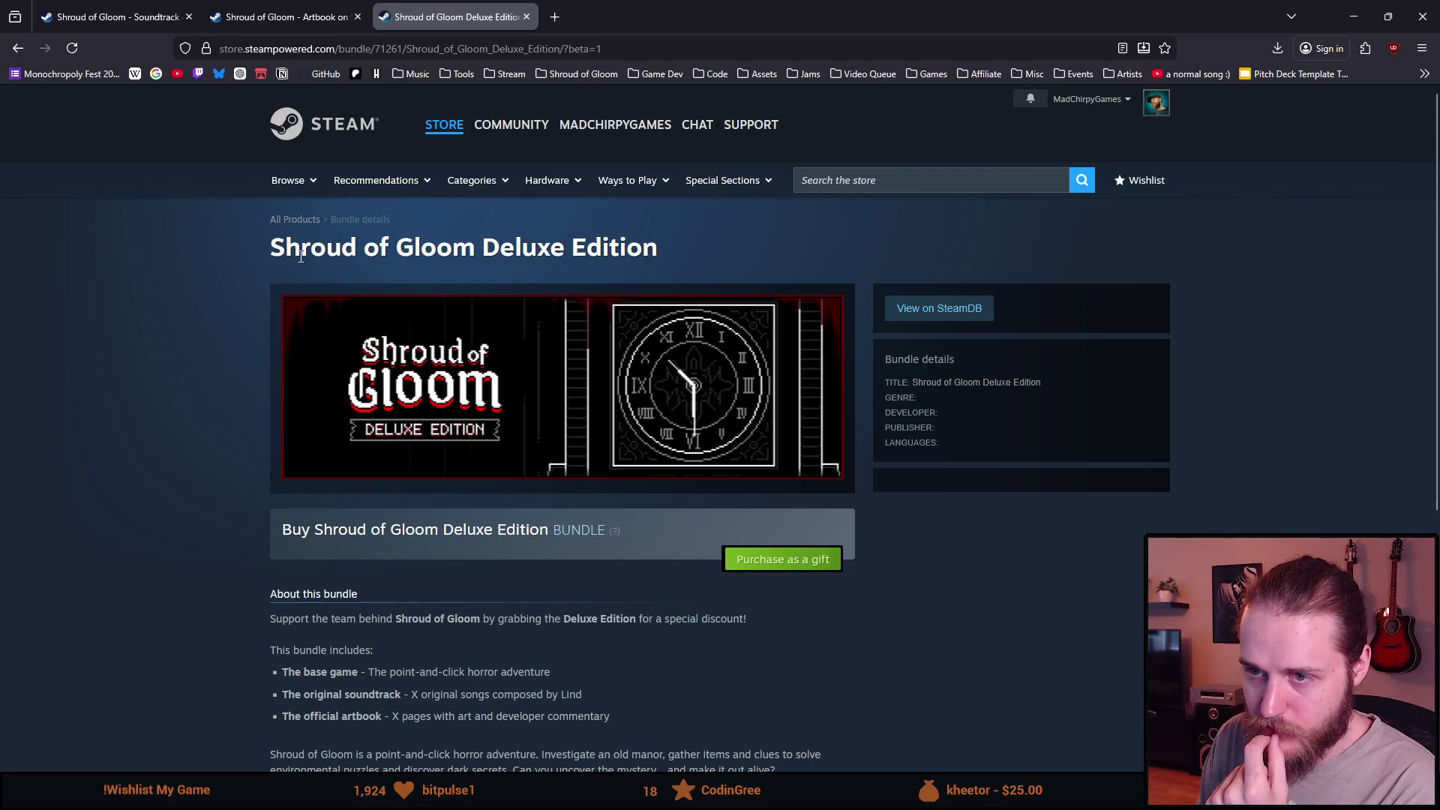
pyautogui.scroll(-3, 296, 259)
pyautogui.scroll(1, 293, 259)
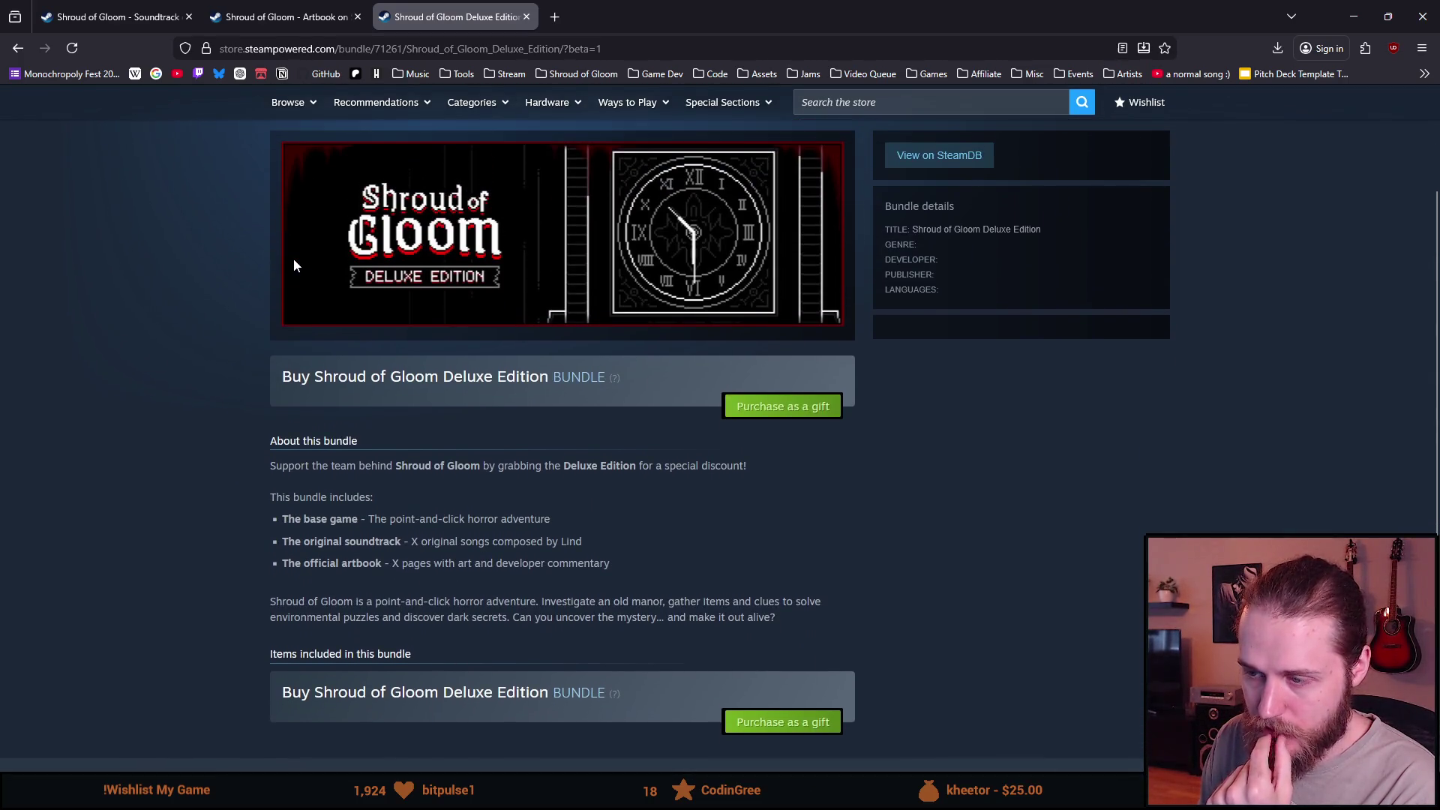
pyautogui.scroll(1, 293, 258)
pyautogui.scroll(1, 293, 258)
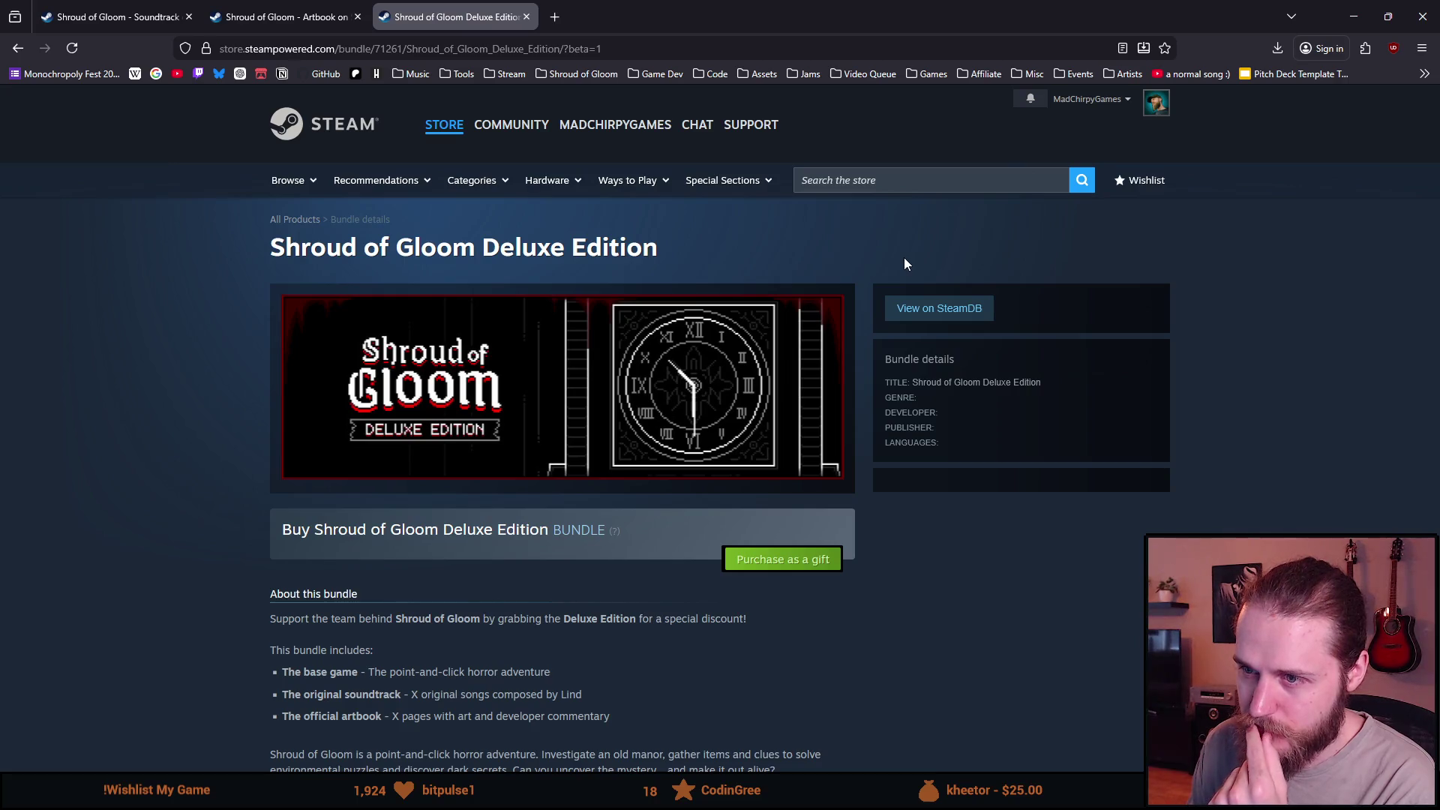
# Search 'the drifter', view The Drifter: Pixels and Synths bundle, and return to The Drifter's page.
pyautogui.click(882, 183)
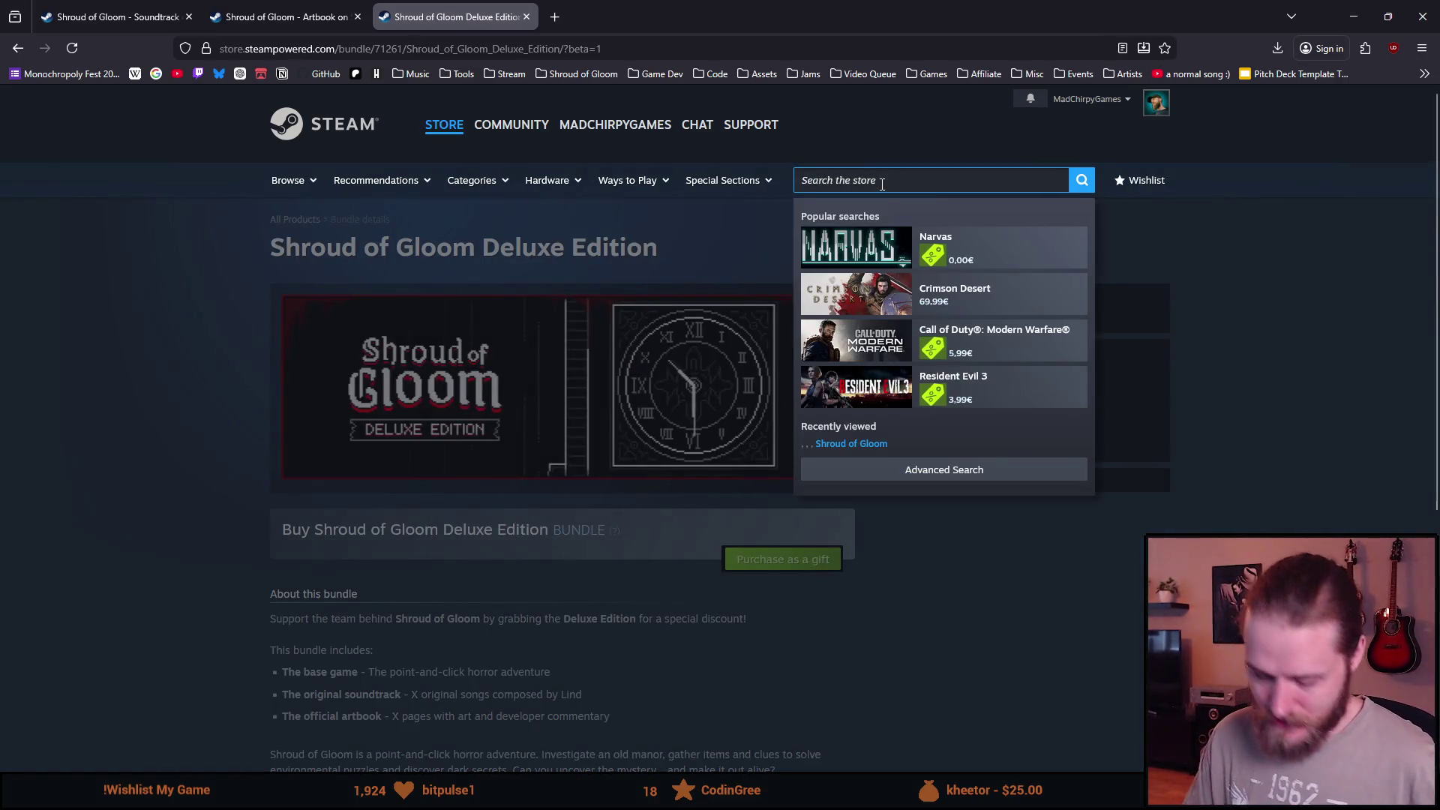
pyautogui.write('the drifter')
pyautogui.press('Return')
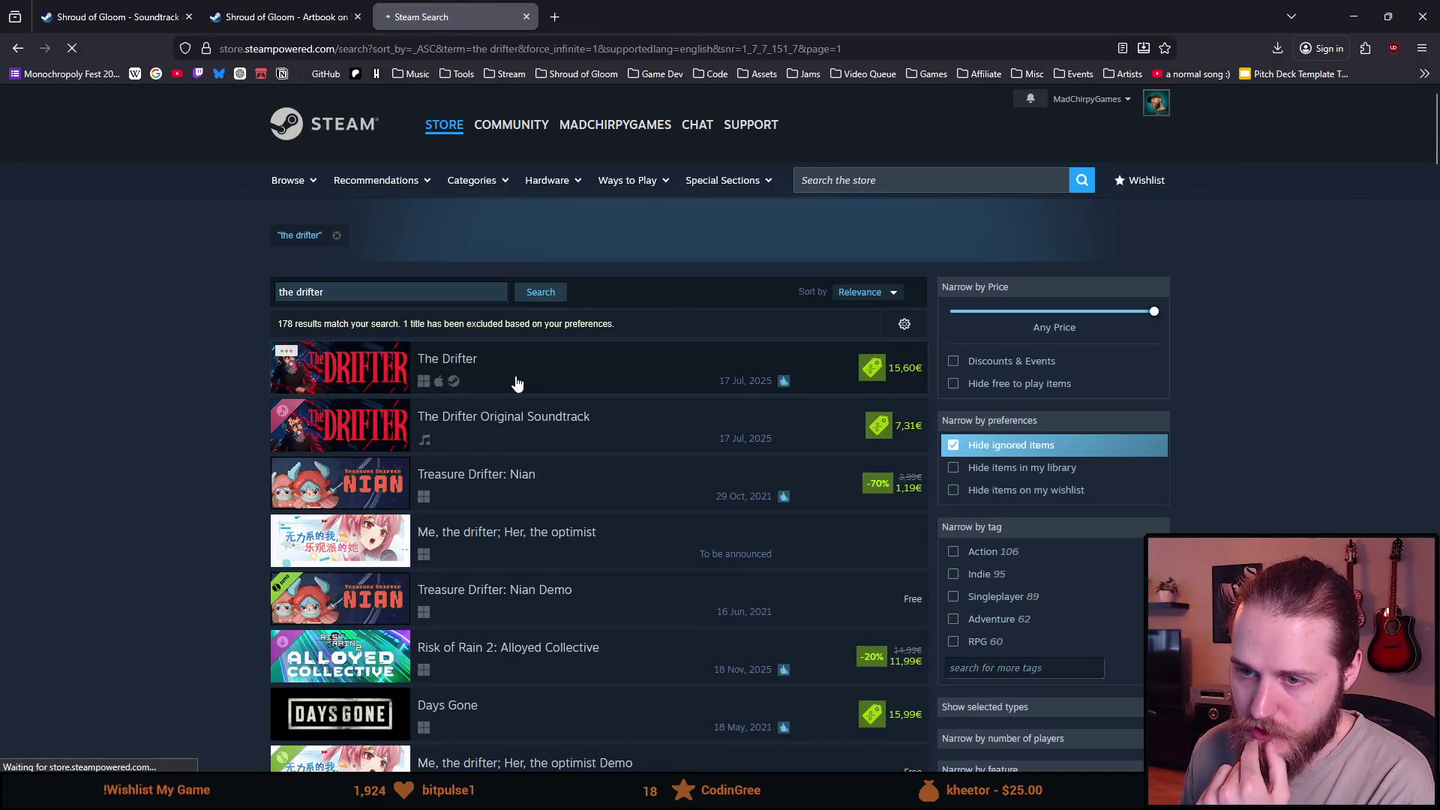
pyautogui.click(516, 384)
pyautogui.scroll(-3, 503, 379)
pyautogui.scroll(-2, 502, 380)
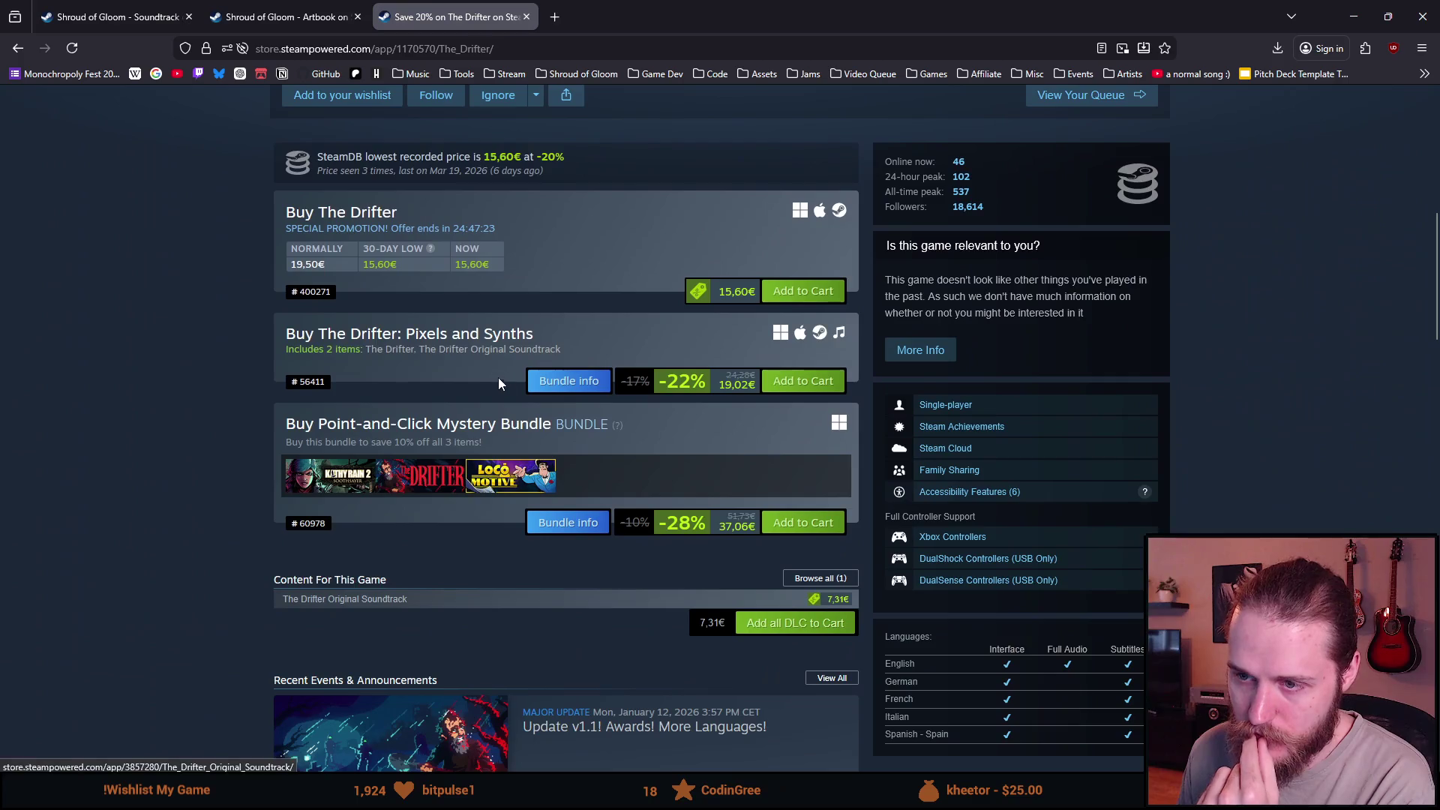
pyautogui.click(570, 383)
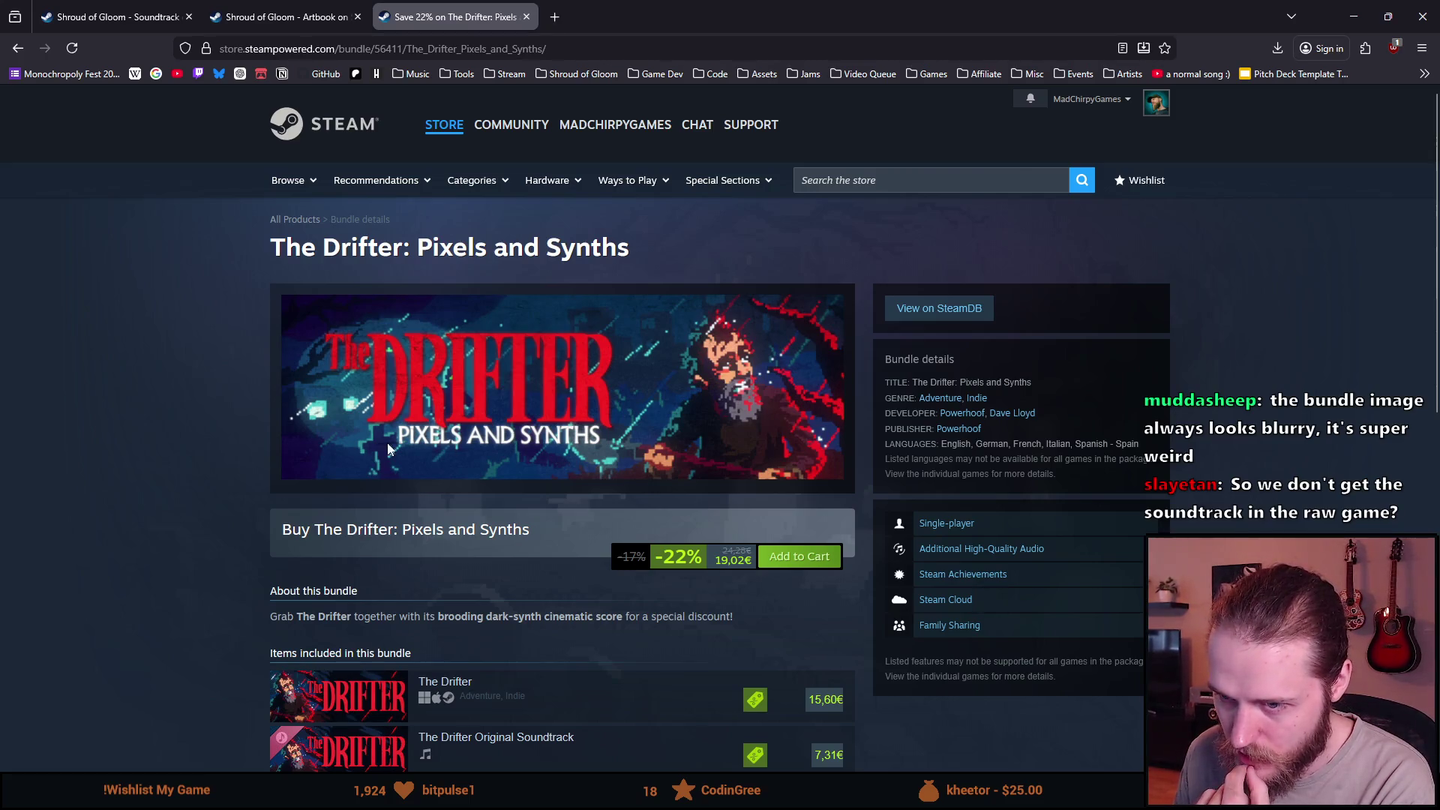
pyautogui.click(450, 331)
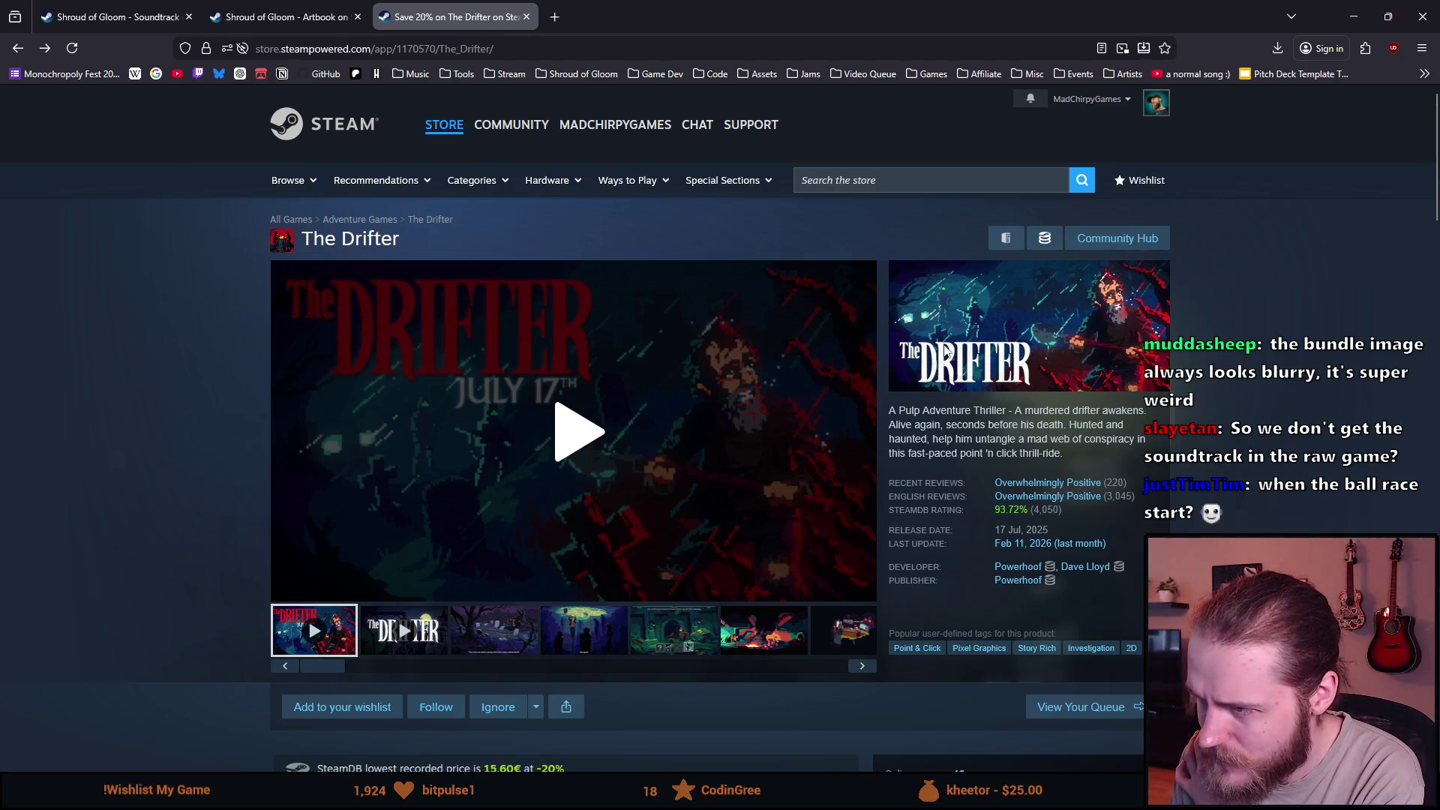
pyautogui.scroll(-3, 933, 350)
pyautogui.scroll(-3, 605, 321)
pyautogui.scroll(1, 181, 279)
pyautogui.scroll(4, 181, 278)
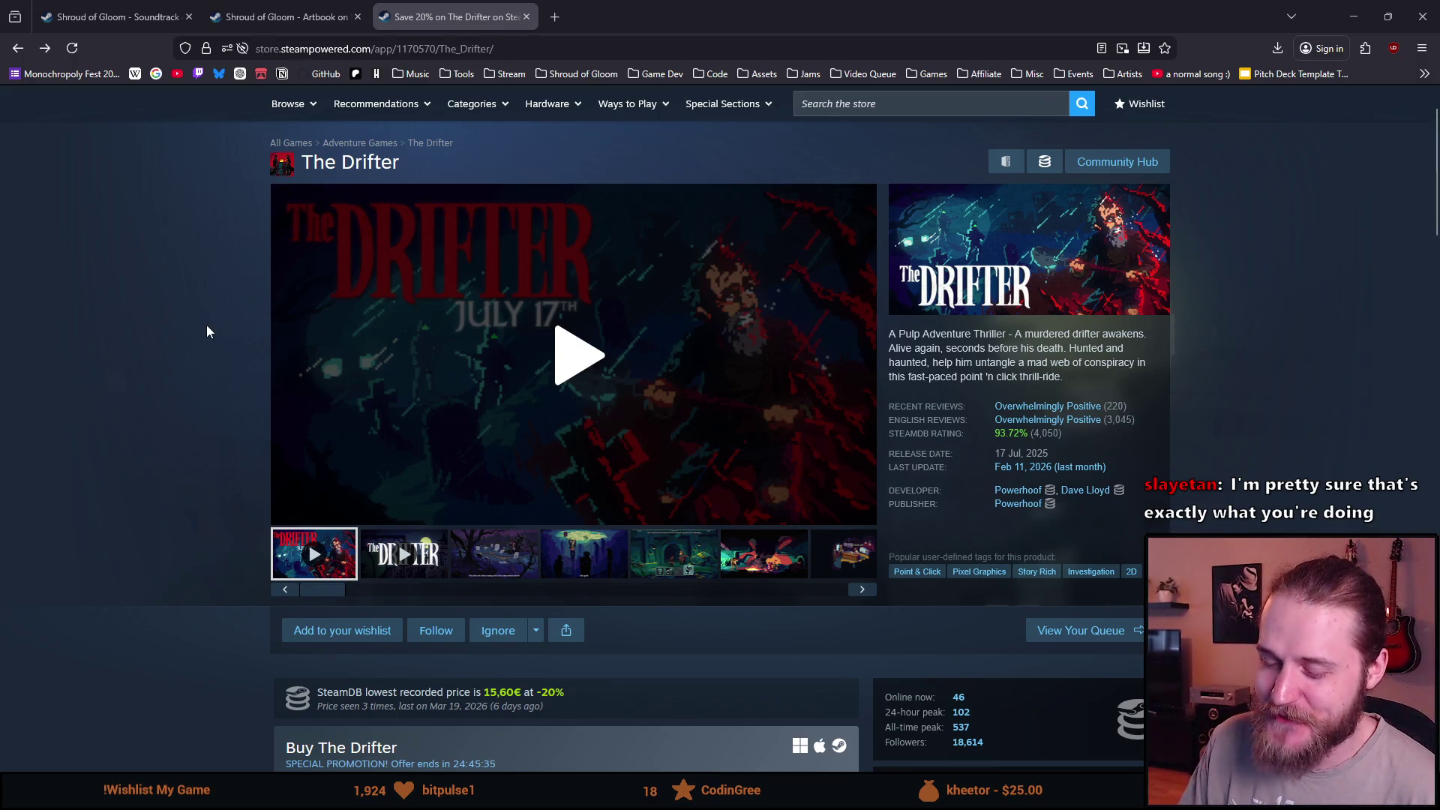
pyautogui.scroll(-2, 206, 331)
pyautogui.scroll(-3, 207, 331)
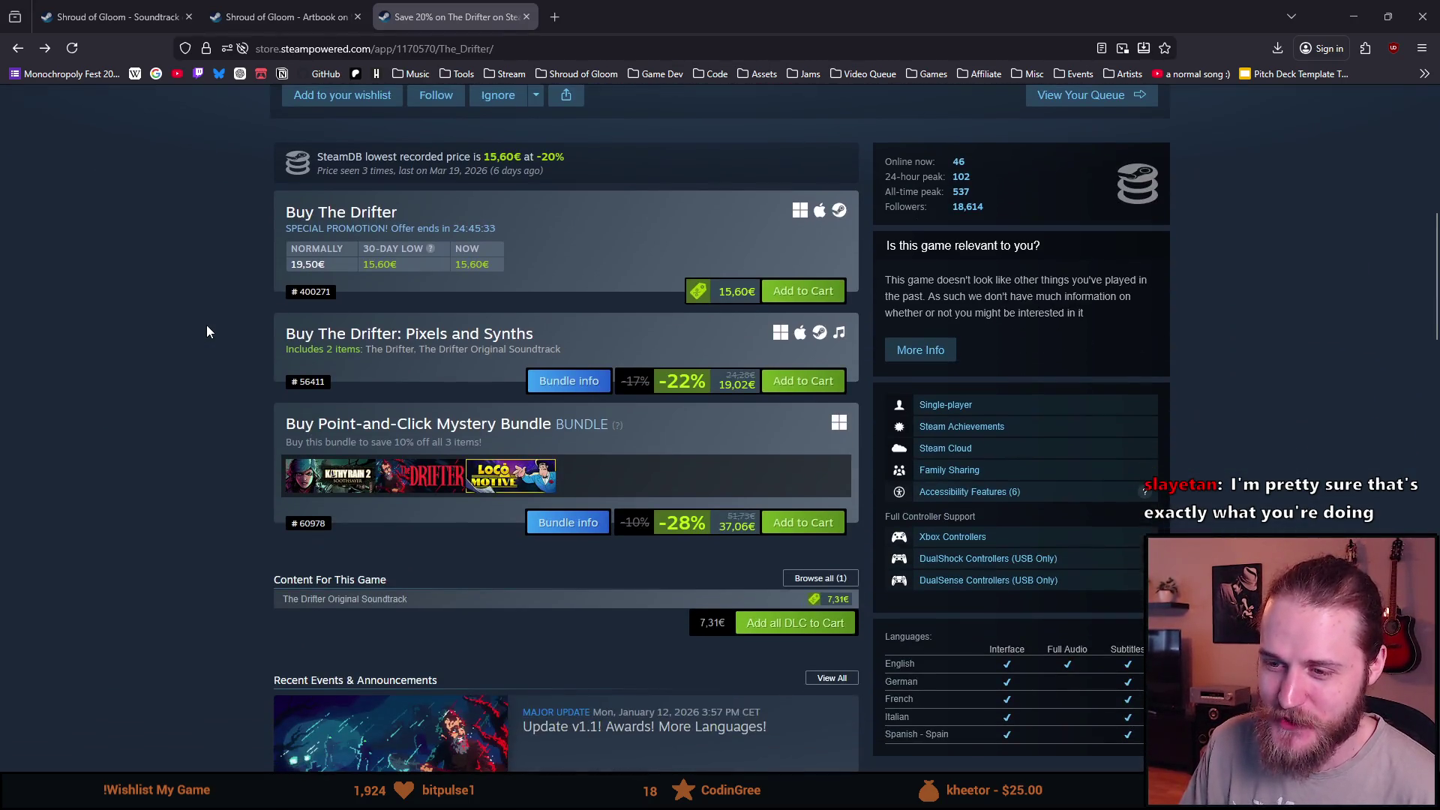
pyautogui.scroll(5, 207, 331)
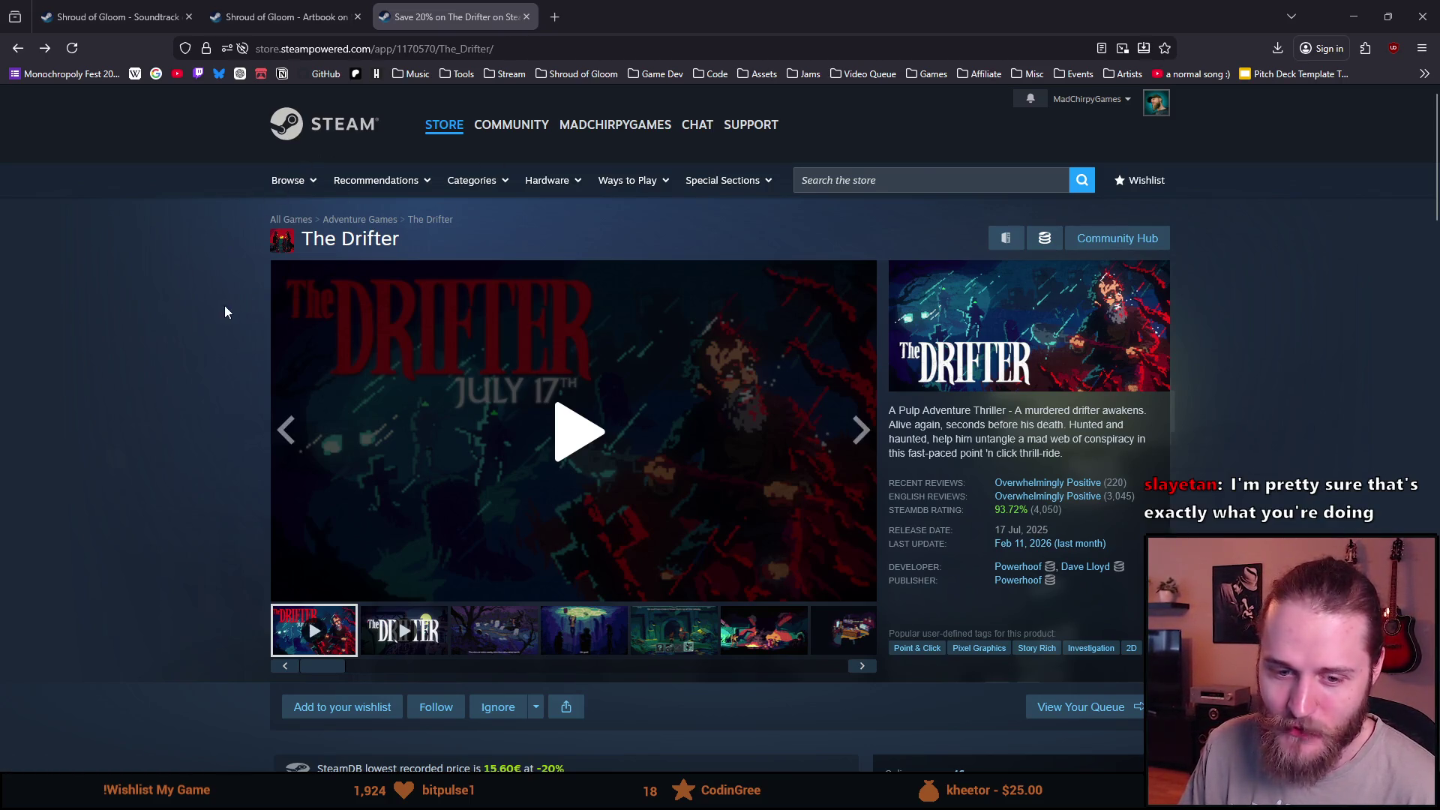
pyautogui.click(872, 182)
pyautogui.write('faith in despair')
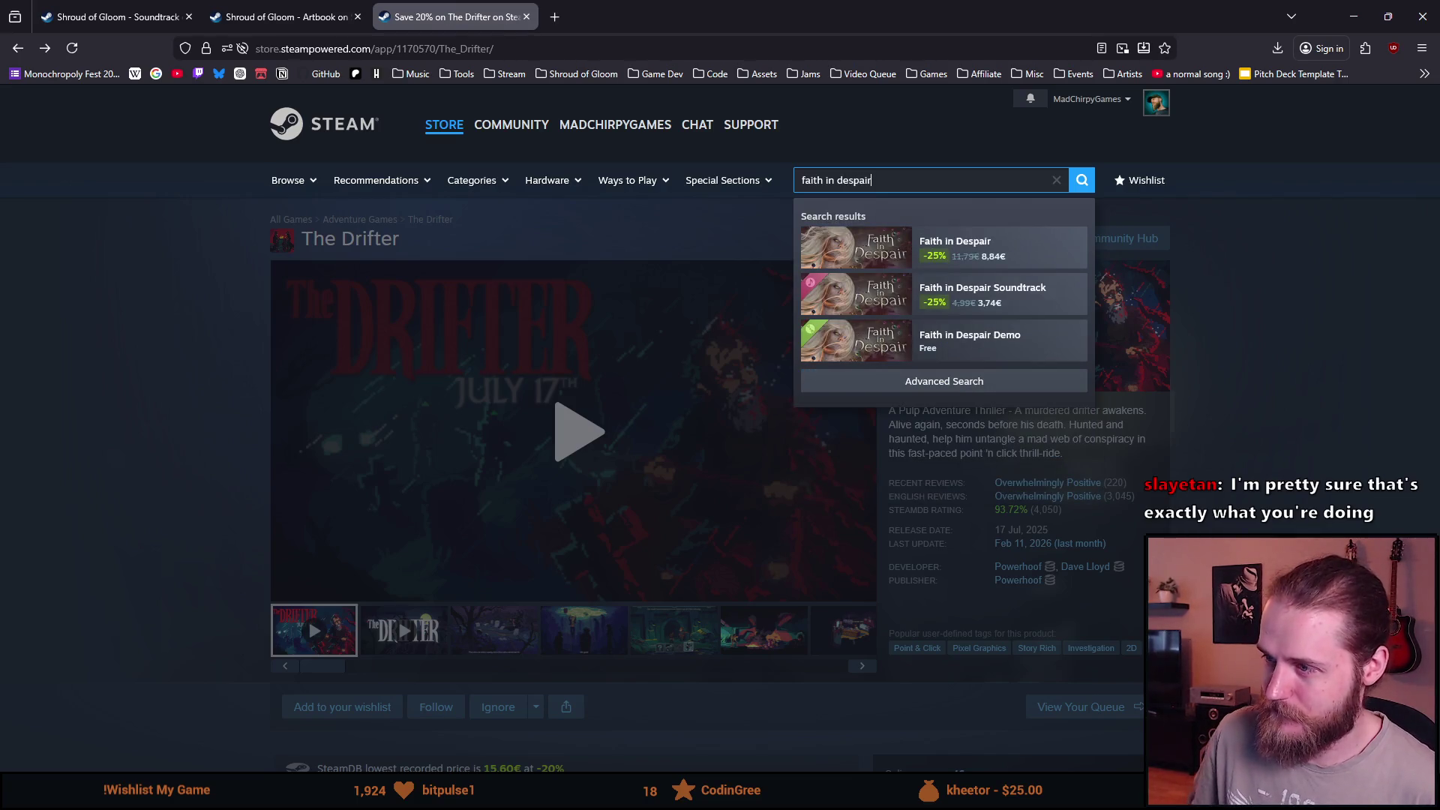
# Open Faith in Despair, view its Soundtrack Edition bundle, then go back to The Drifter's page.
pyautogui.press('Down')
pyautogui.press('Return')
pyautogui.scroll(-5, 281, 379)
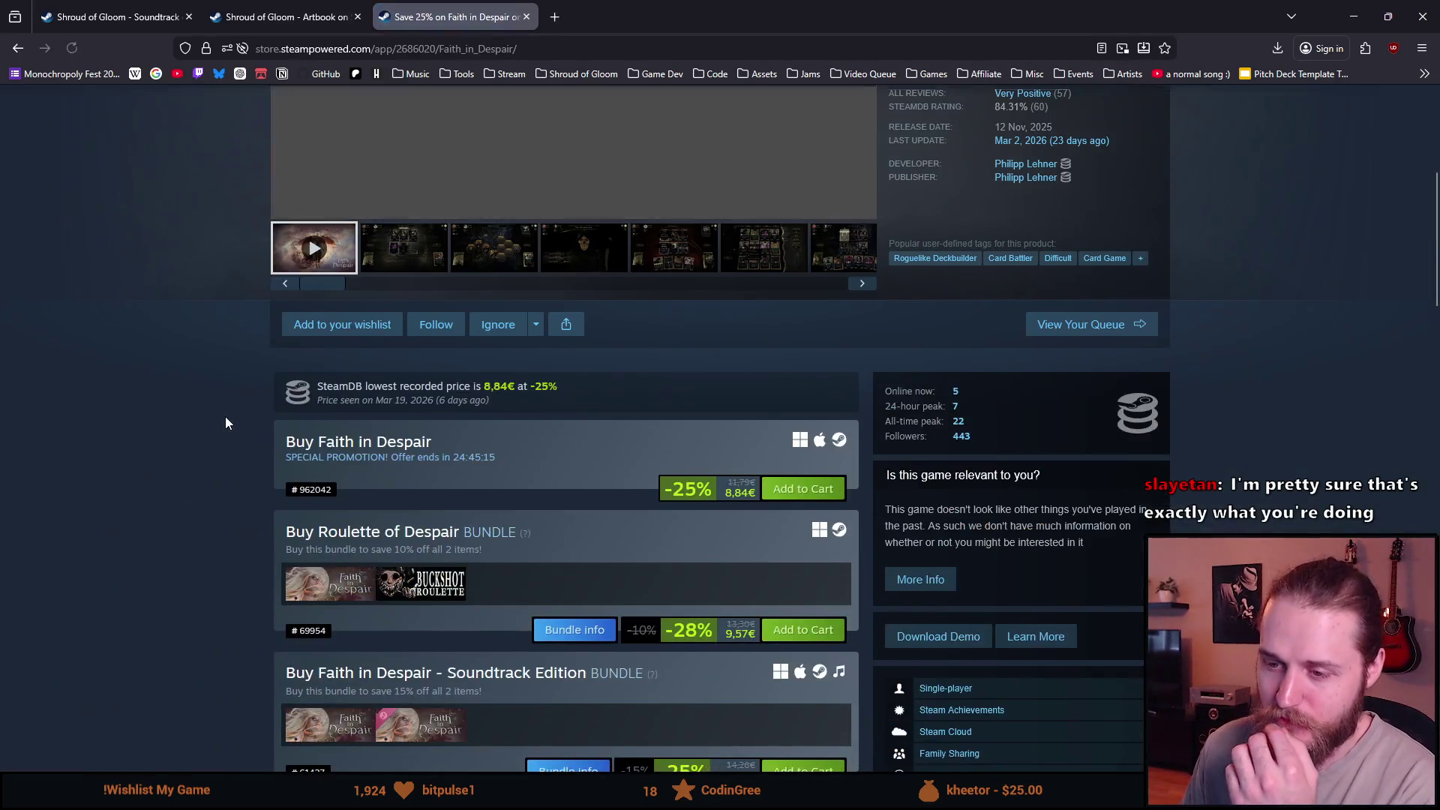
pyautogui.scroll(-1, 364, 496)
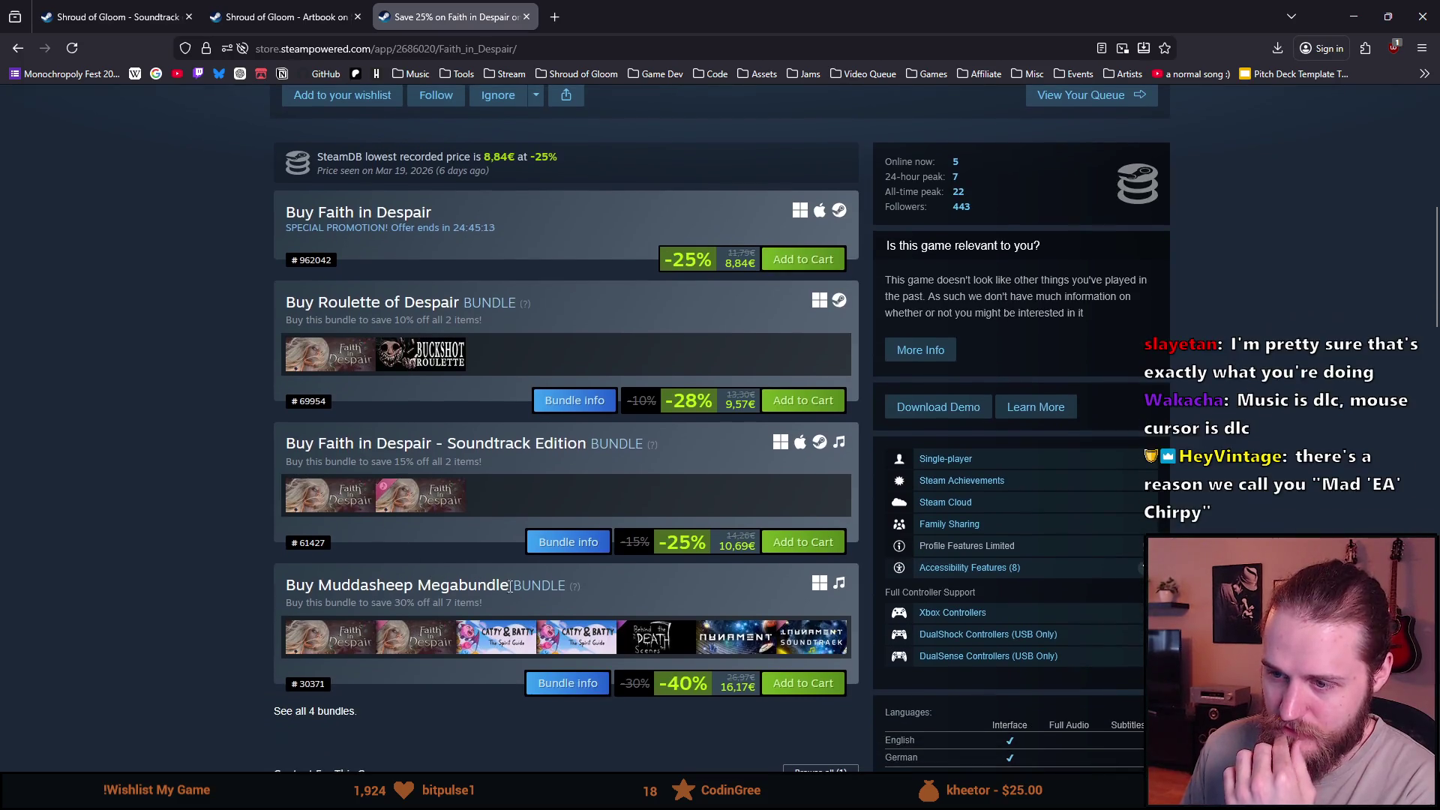
pyautogui.click(570, 543)
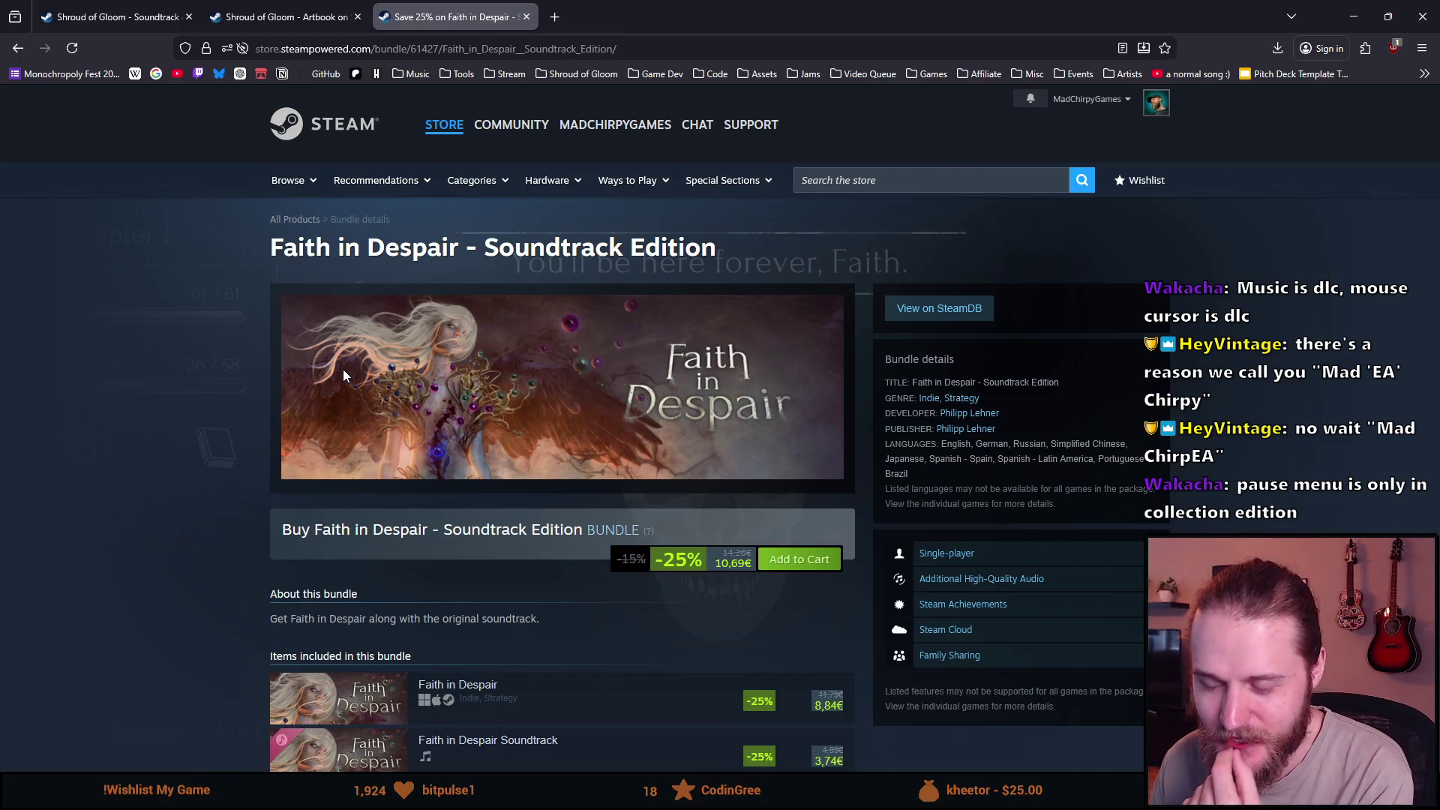
pyautogui.hotkey('alt', 'Left')
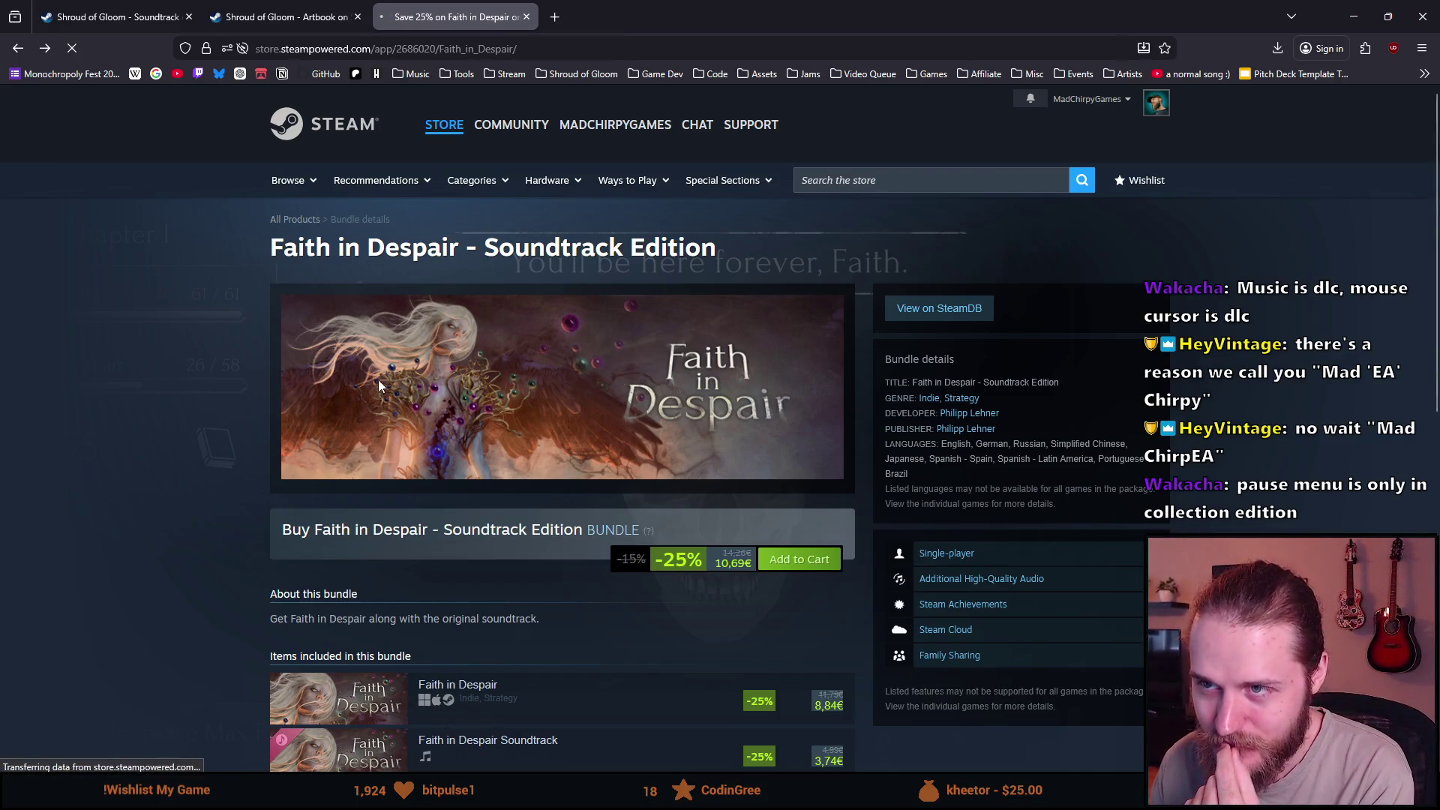
pyautogui.hotkey('alt', 'Left')
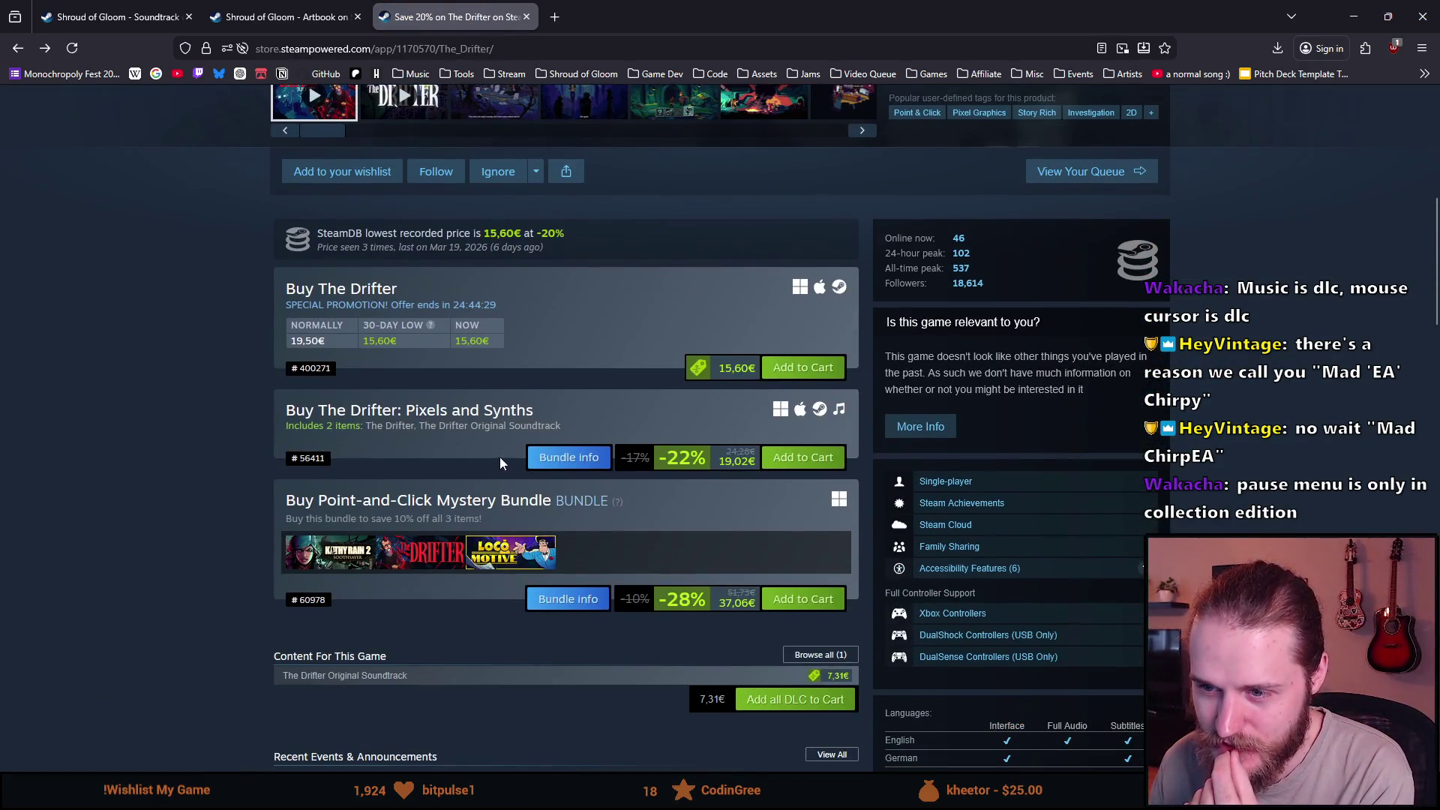
# Revisit The Drifter: Pixels and Synths bundle, return to The Drifter, then switch to the Artbook page.
pyautogui.click(557, 456)
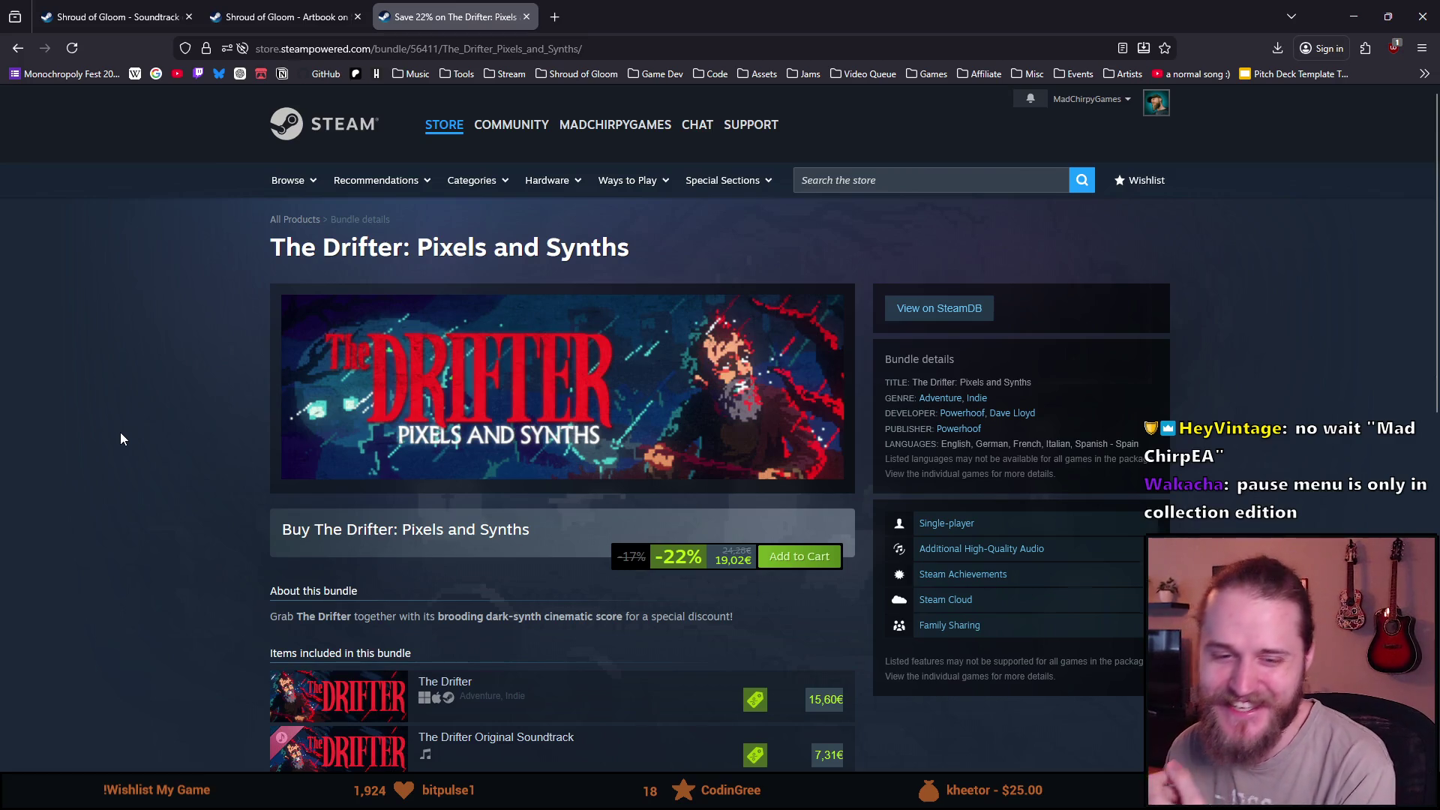
pyautogui.scroll(-5, 121, 432)
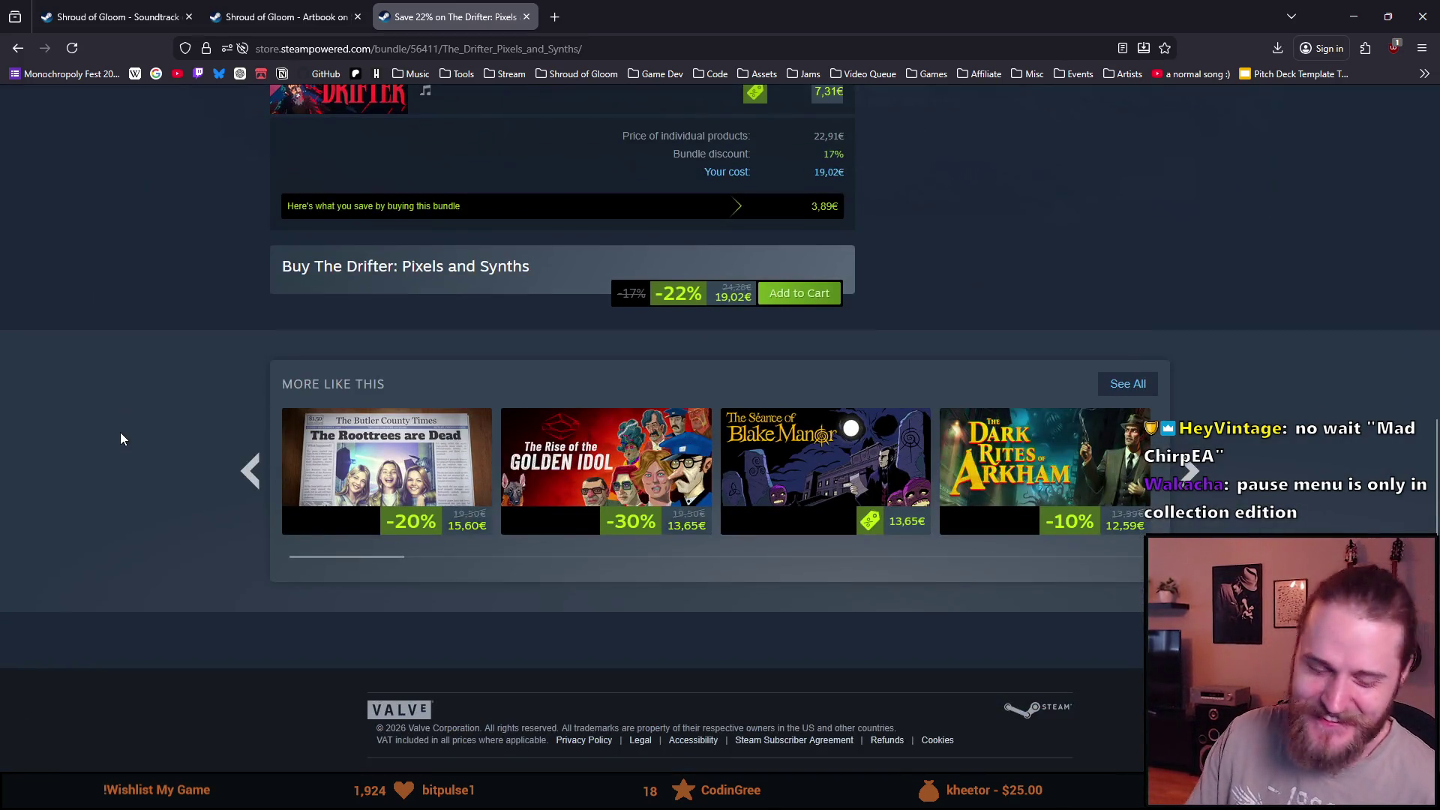
pyautogui.scroll(5, 121, 433)
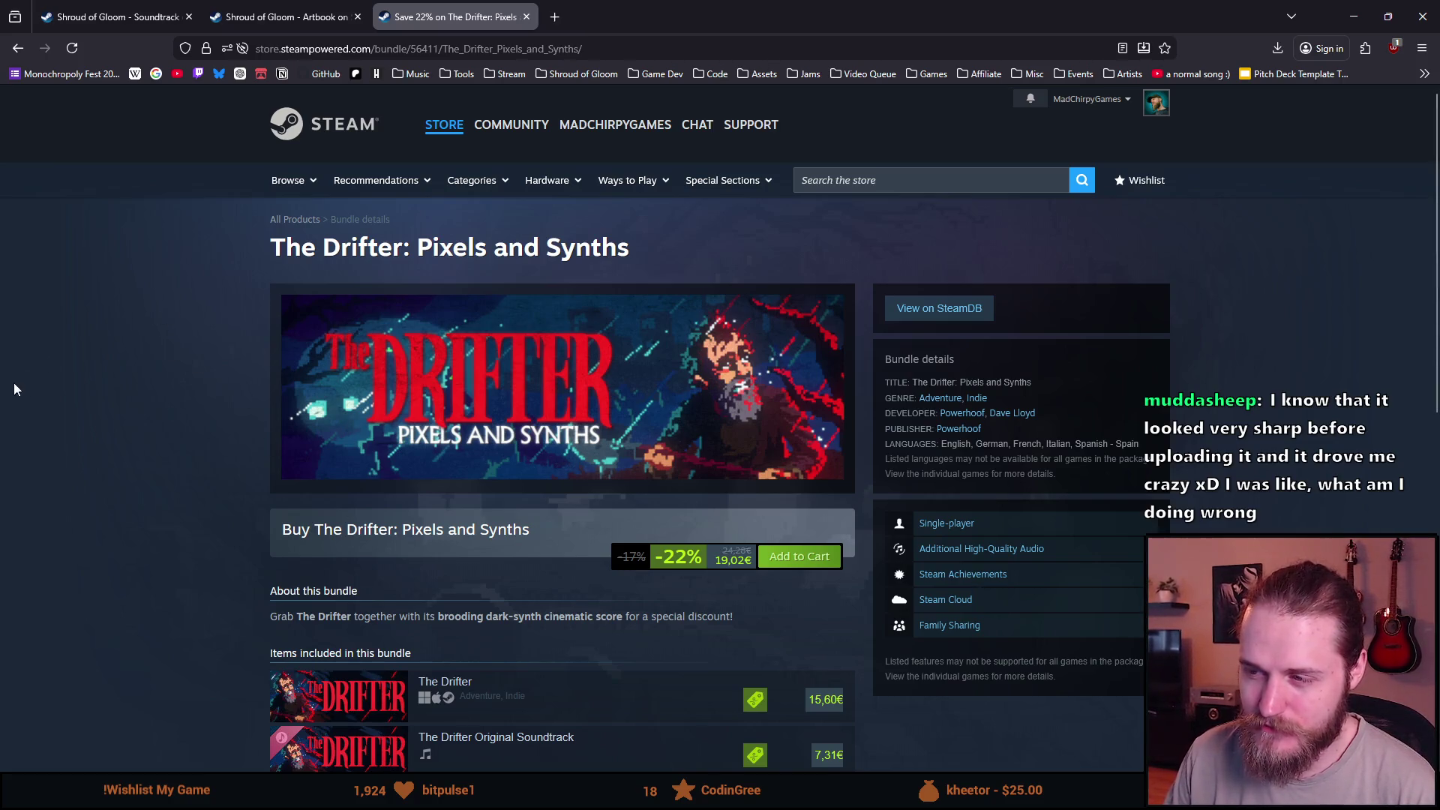
pyautogui.hotkey('alt', 'Left')
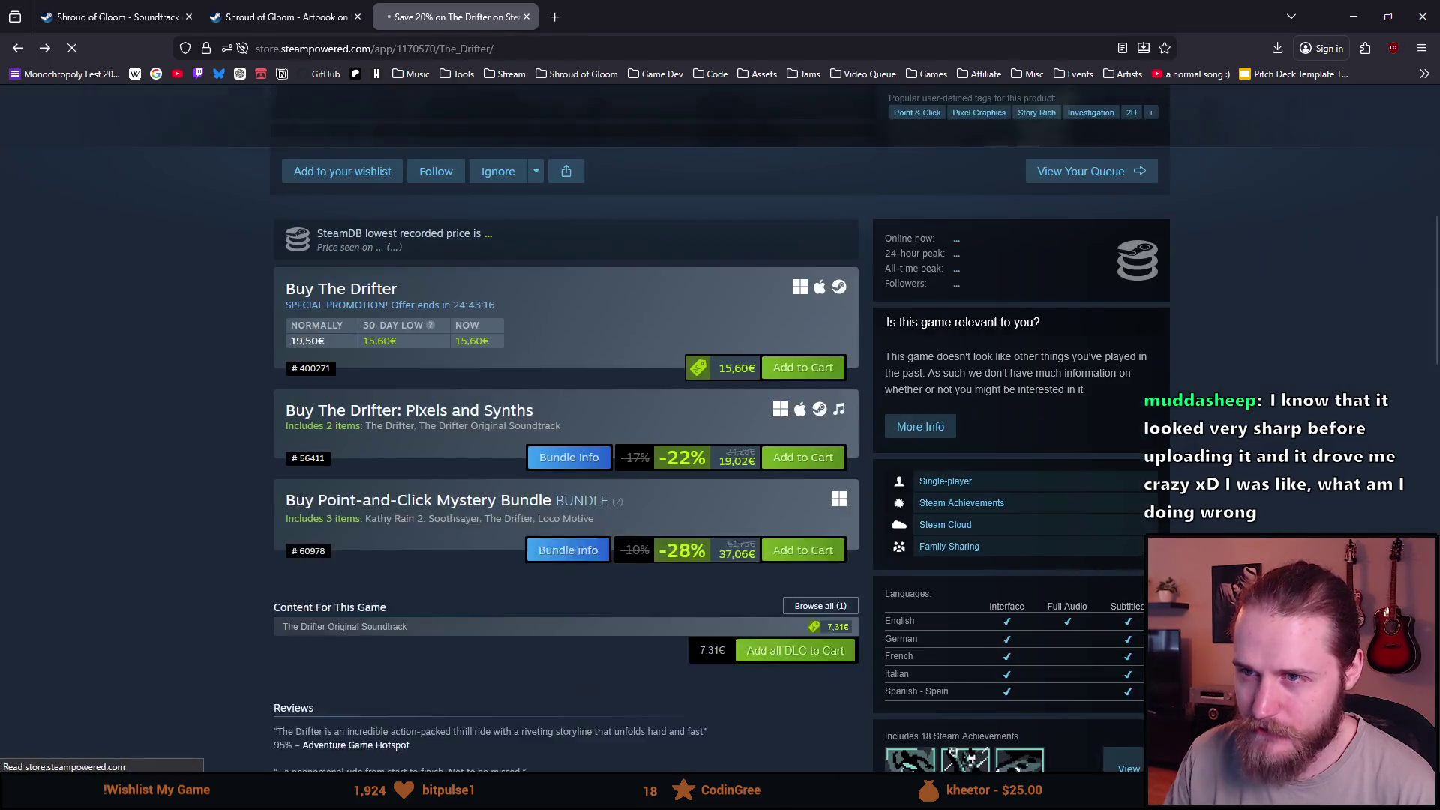
pyautogui.scroll(5, 273, 569)
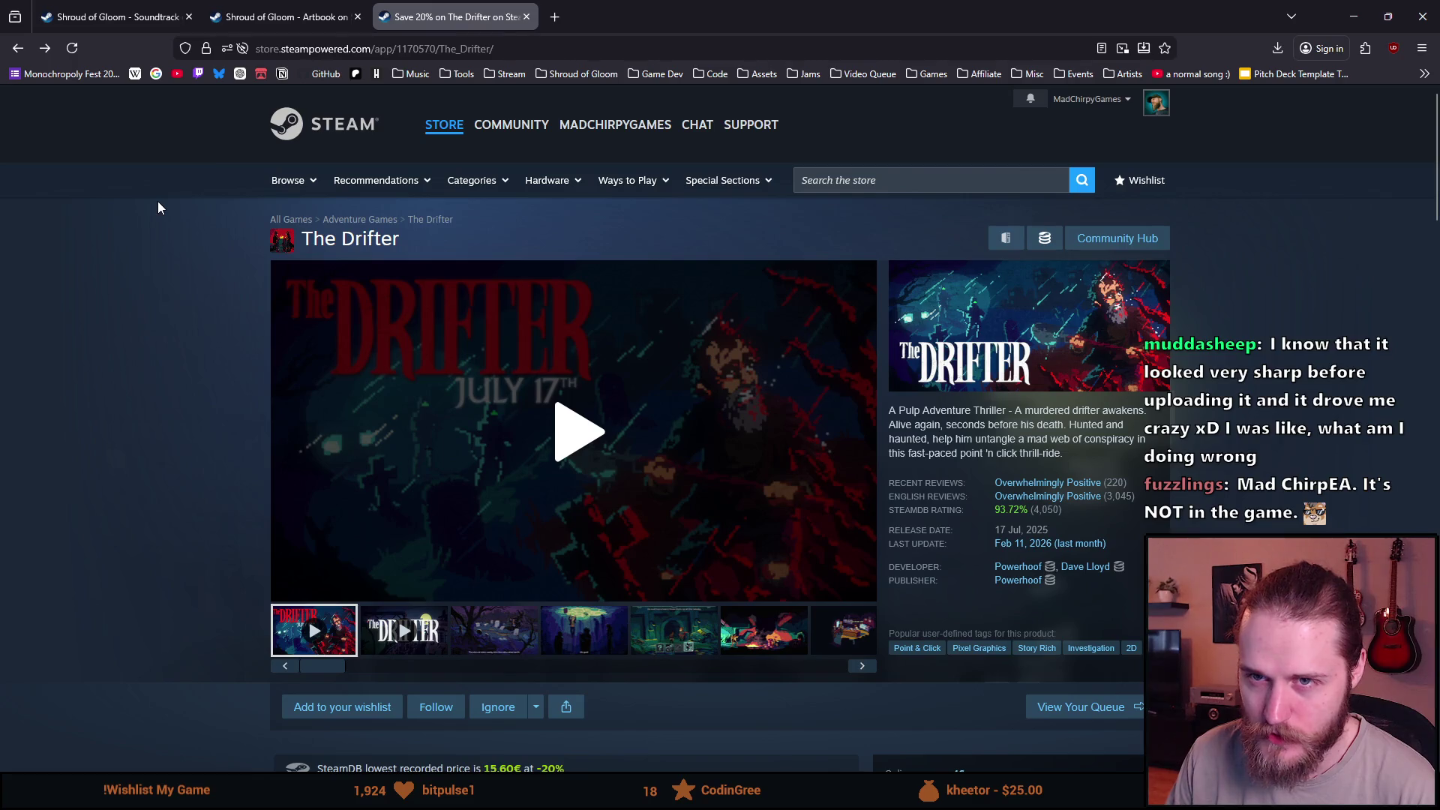
pyautogui.scroll(-4, 157, 542)
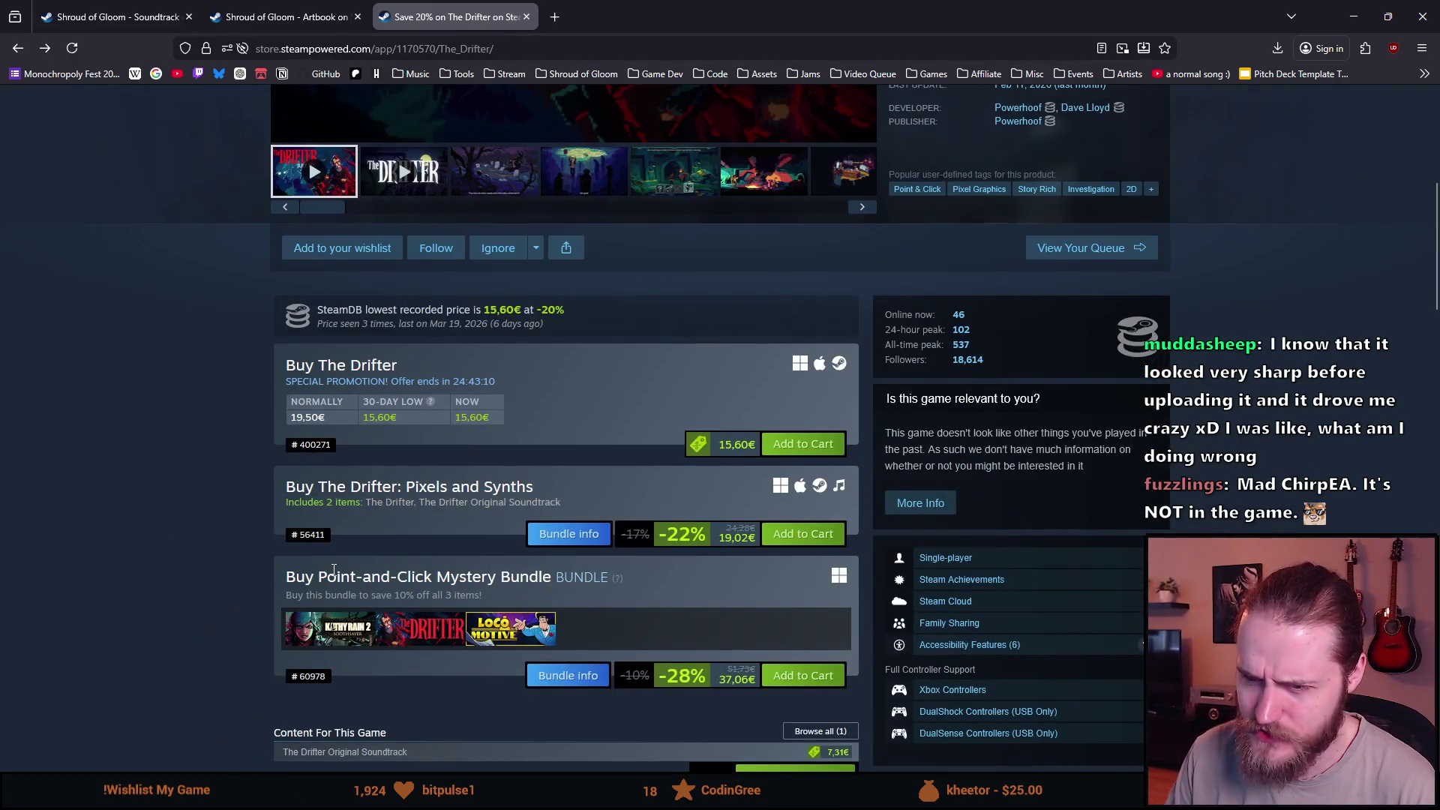
pyautogui.scroll(-1, 347, 587)
pyautogui.scroll(-1, 346, 588)
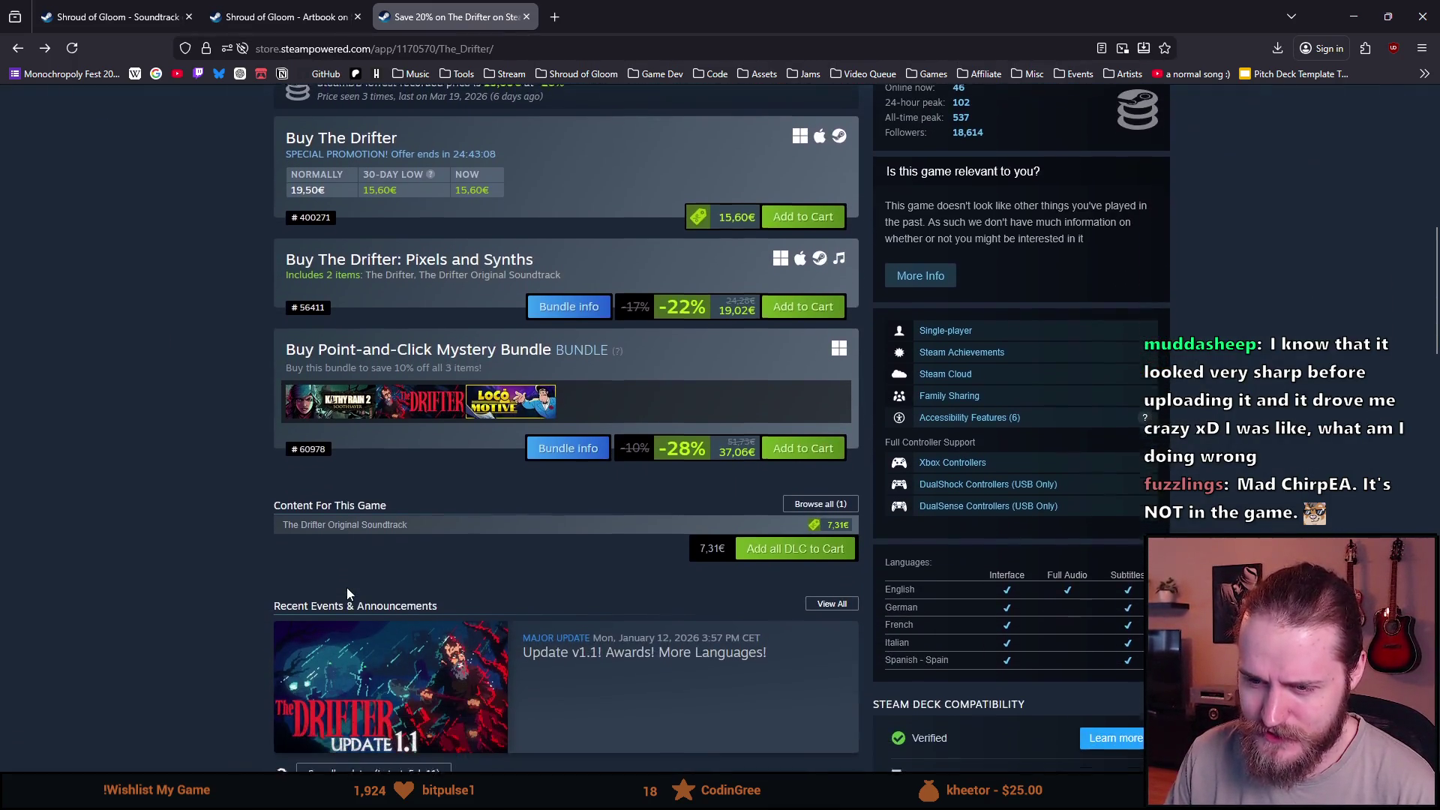
pyautogui.scroll(-1, 346, 587)
pyautogui.scroll(-1, 347, 587)
pyautogui.scroll(1, 346, 590)
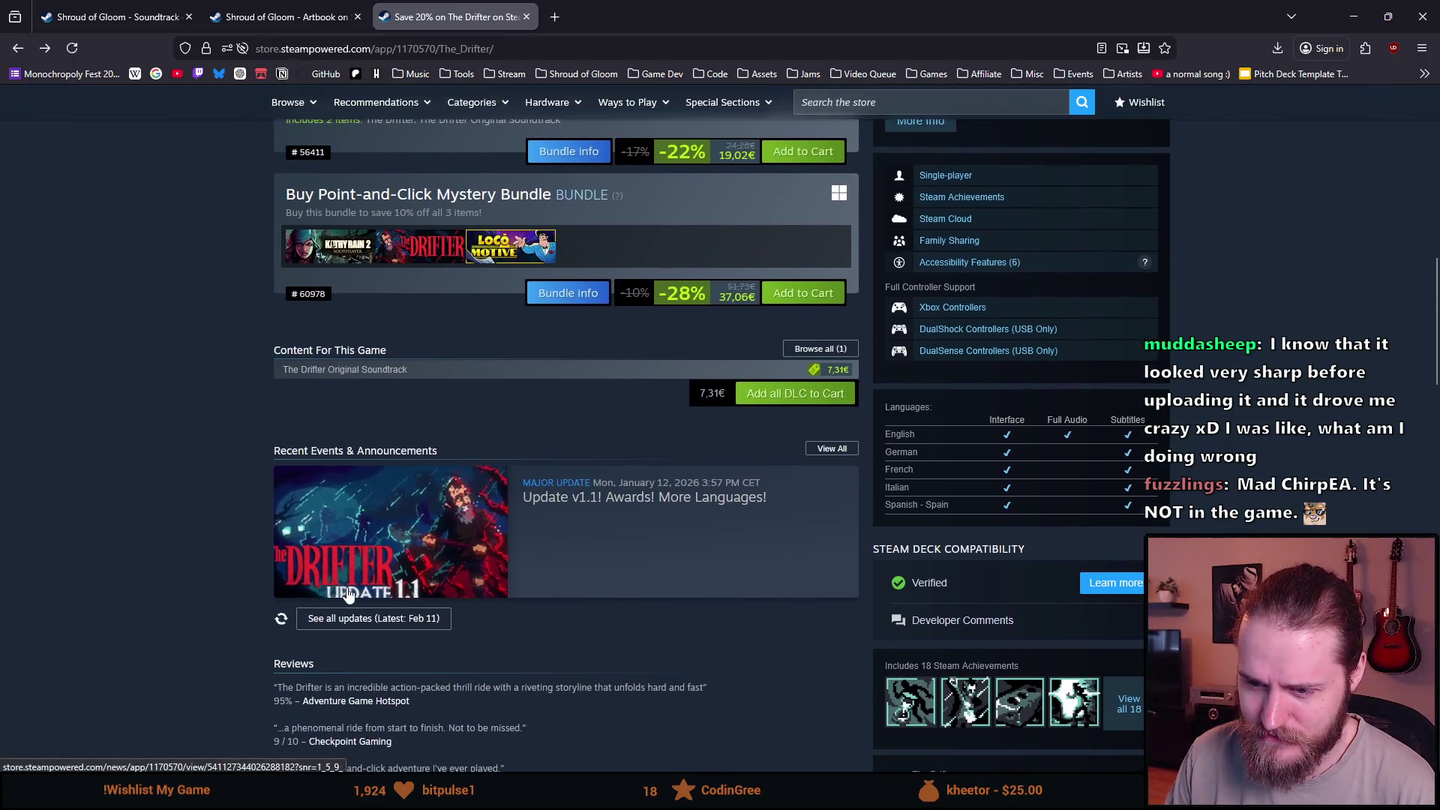
pyautogui.scroll(-2, 346, 590)
pyautogui.scroll(-3, 213, 583)
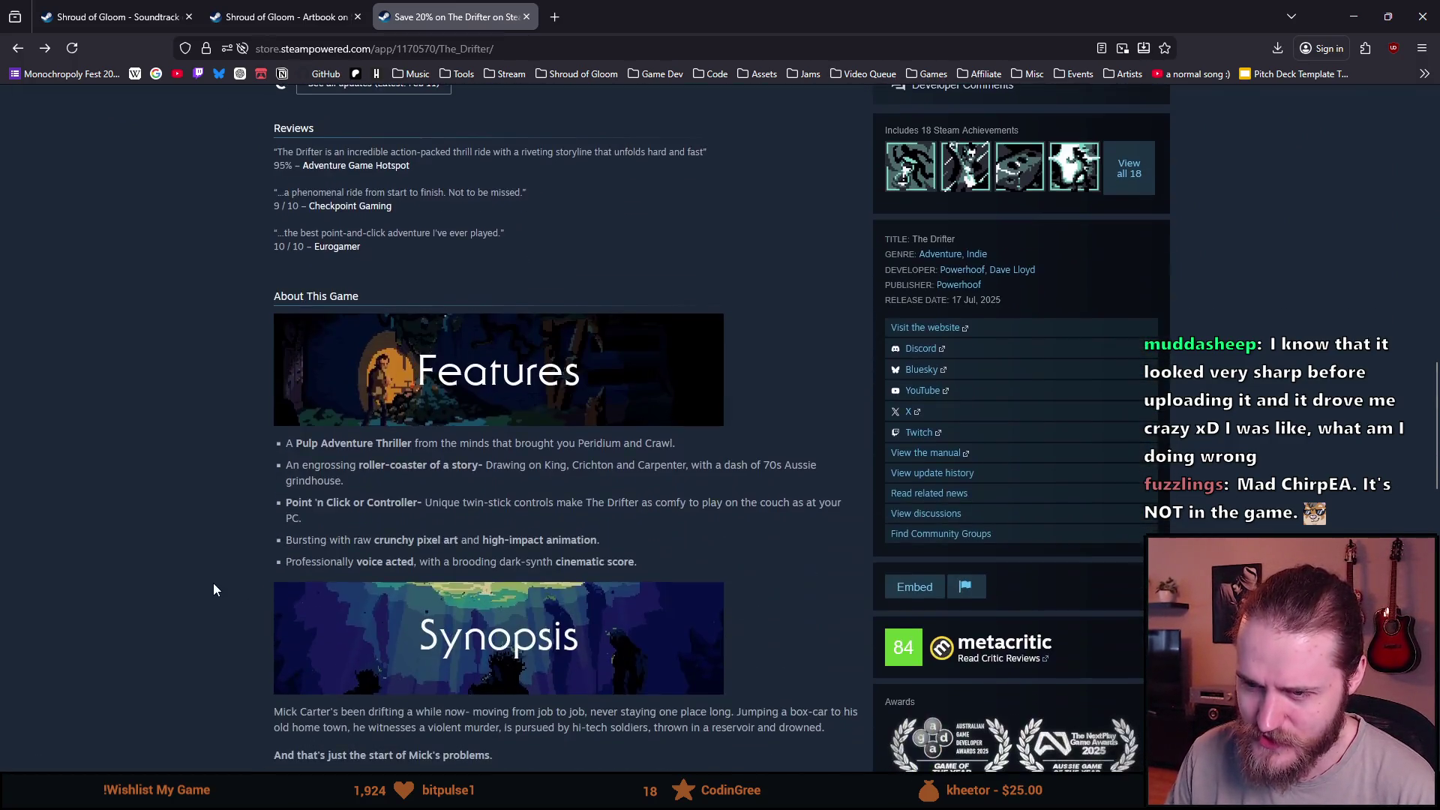
pyautogui.scroll(4, 213, 583)
pyautogui.scroll(5, 213, 582)
pyautogui.click(267, 9)
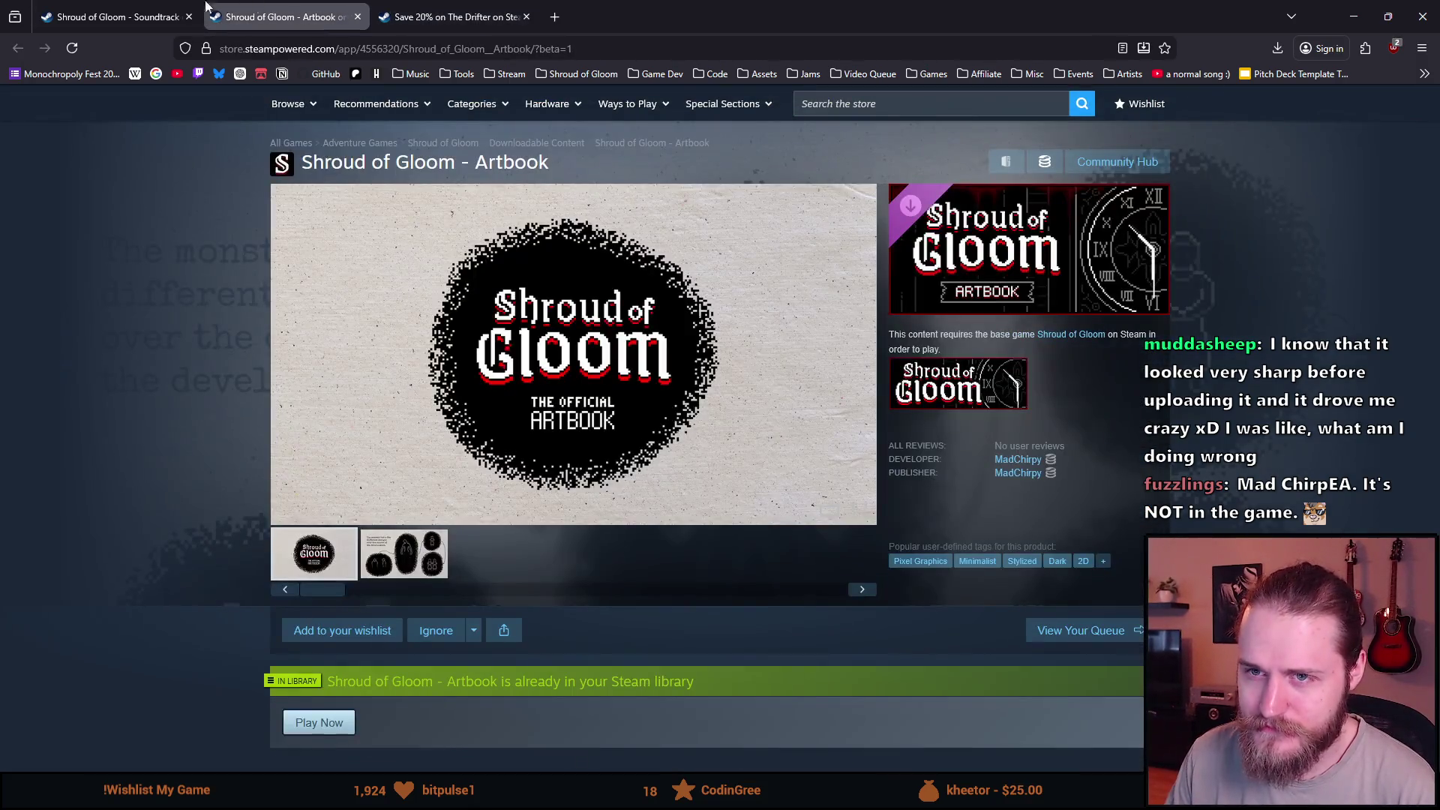
# From the Shroud of Gloom Soundtrack page, go to the MadChirpy developer store page.
pyautogui.click(131, 9)
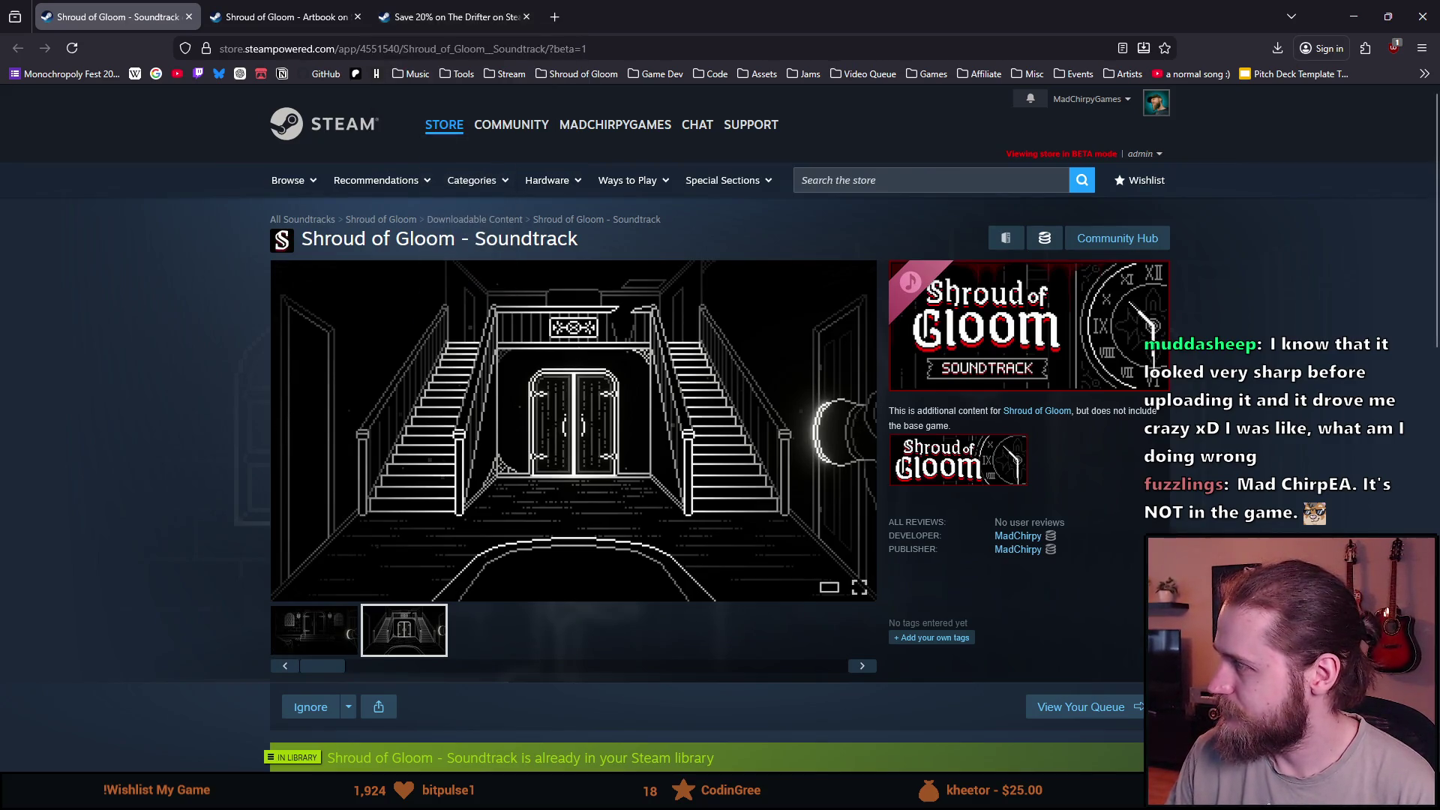
pyautogui.moveTo(573, 430)
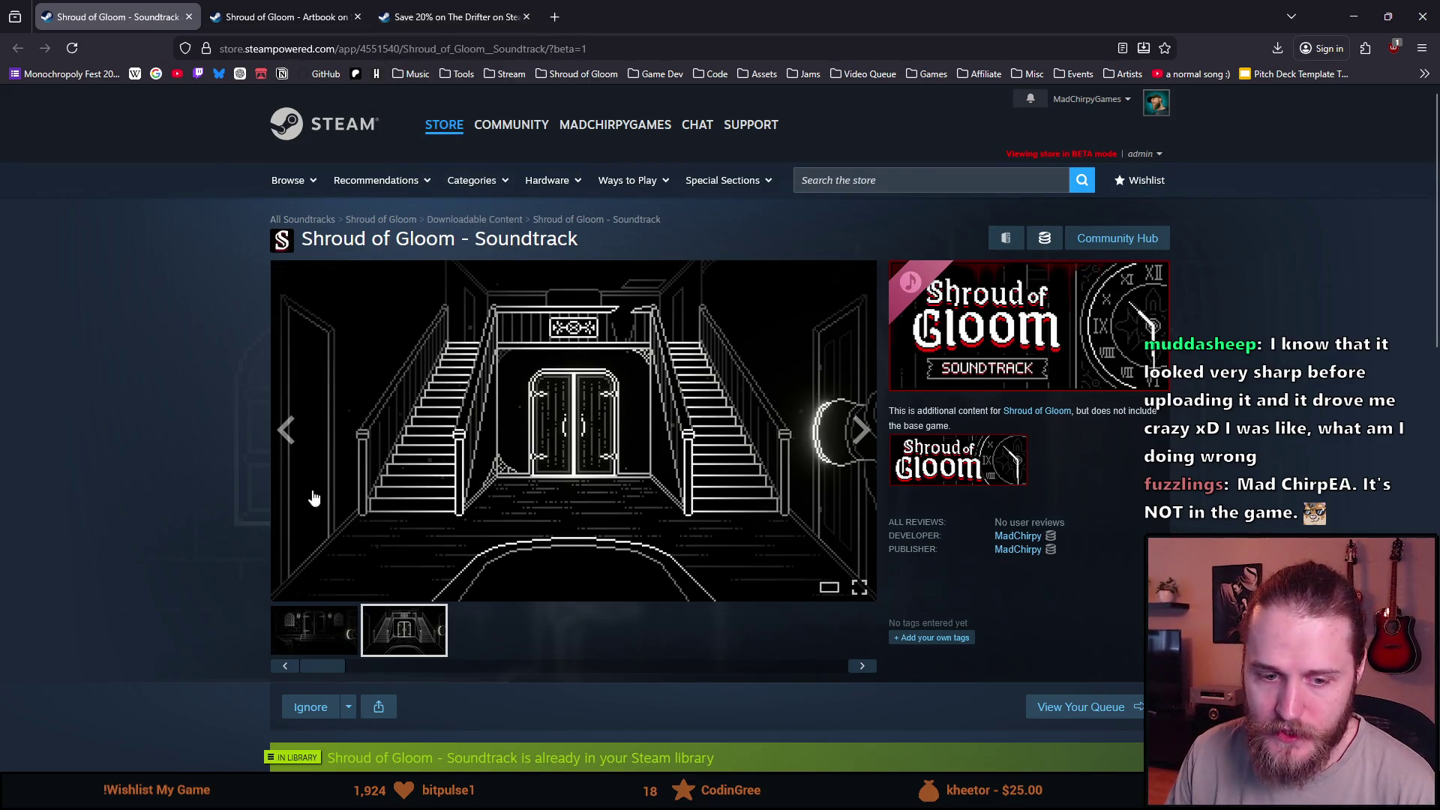
pyautogui.scroll(-3, 315, 495)
pyautogui.scroll(-4, 437, 486)
pyautogui.scroll(7, 456, 509)
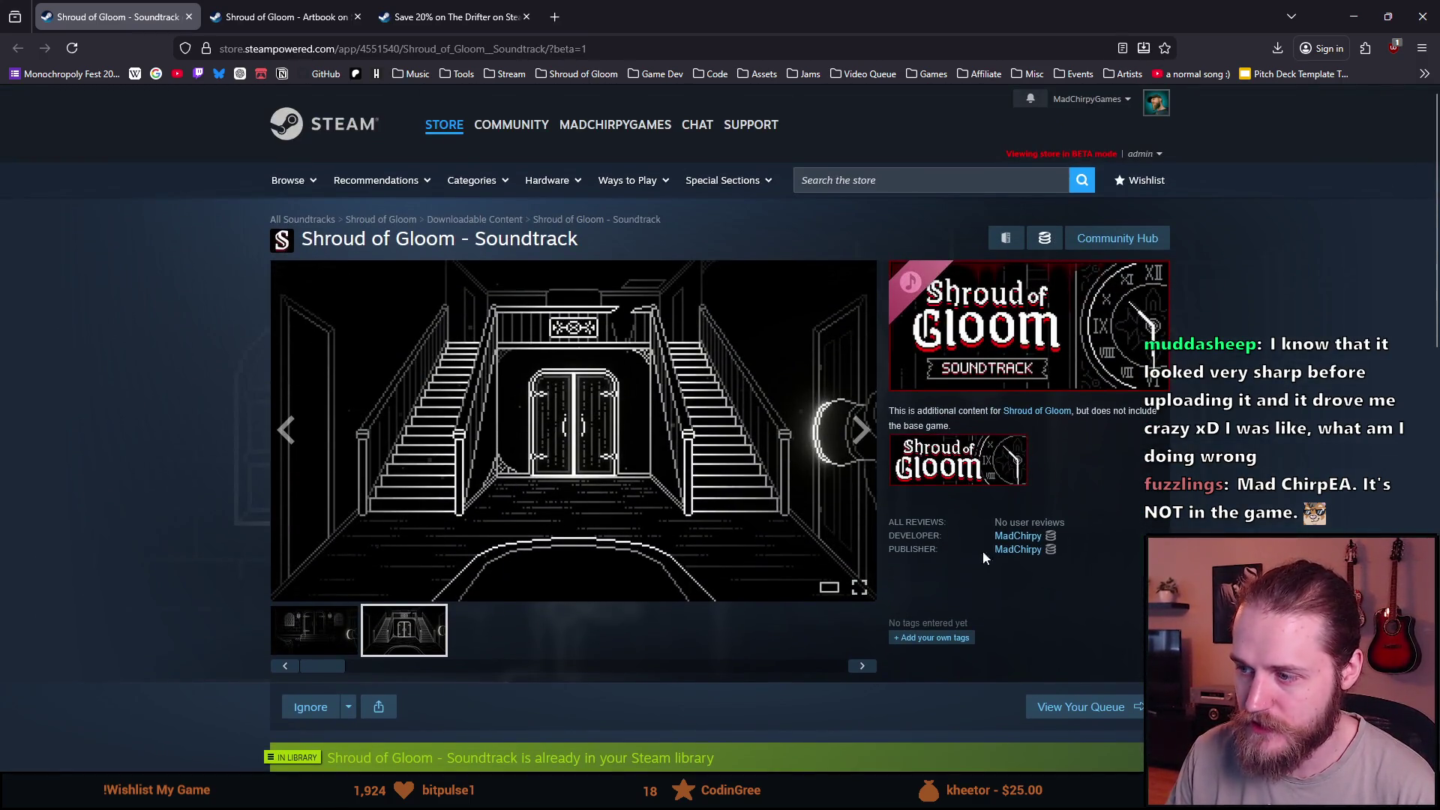
pyautogui.click(1018, 535)
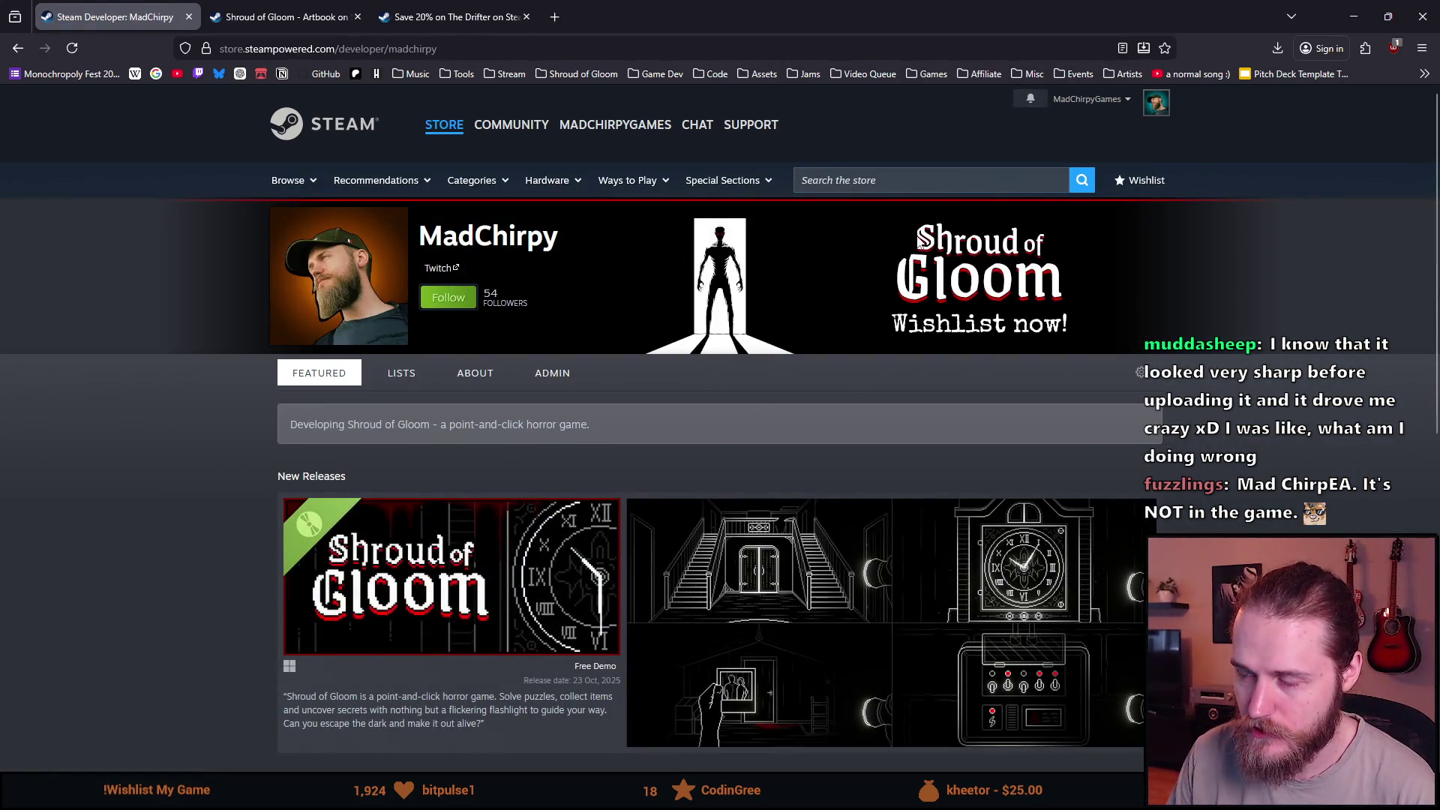
pyautogui.scroll(-4, 607, 445)
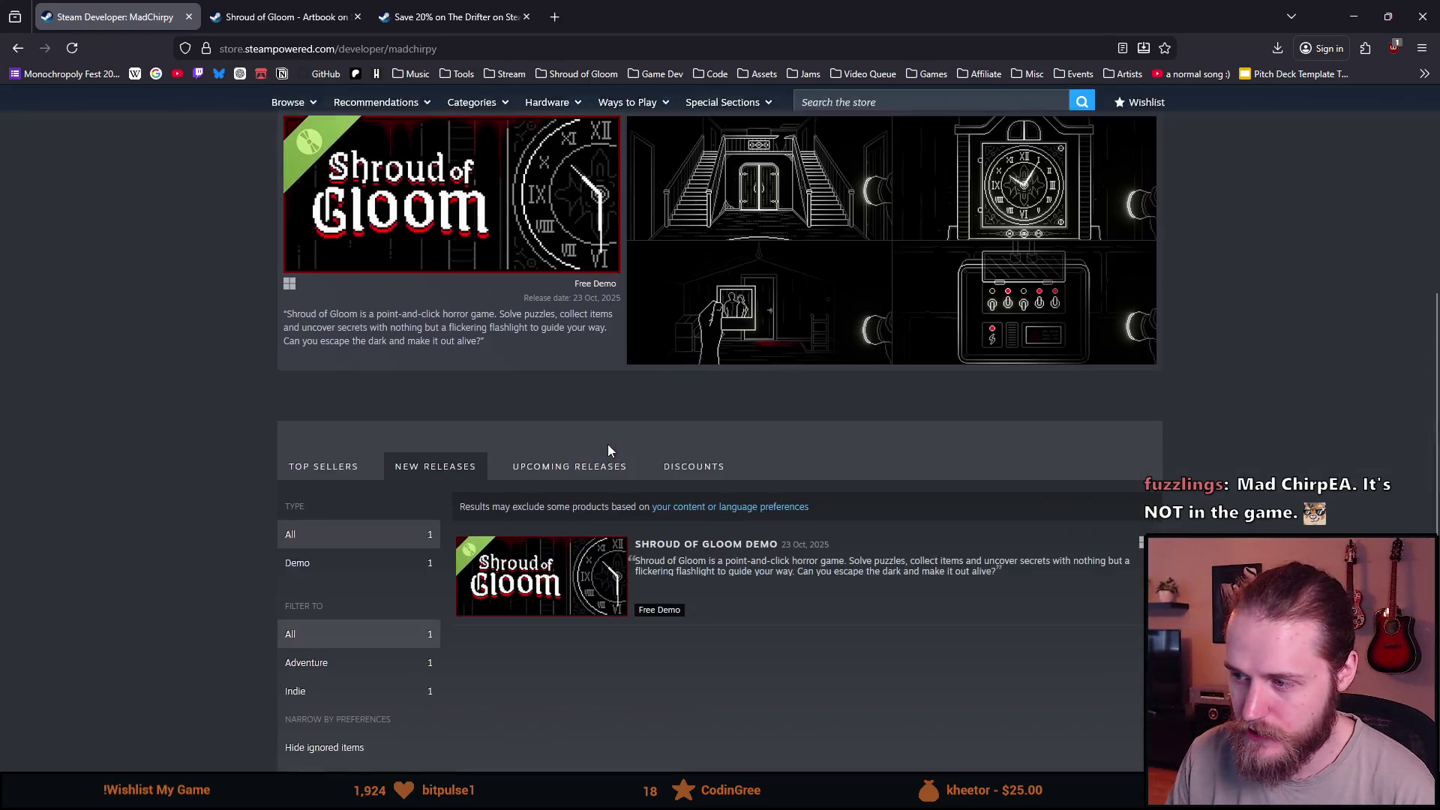
pyautogui.scroll(-1, 580, 451)
pyautogui.scroll(3, 616, 442)
pyautogui.scroll(3, 616, 441)
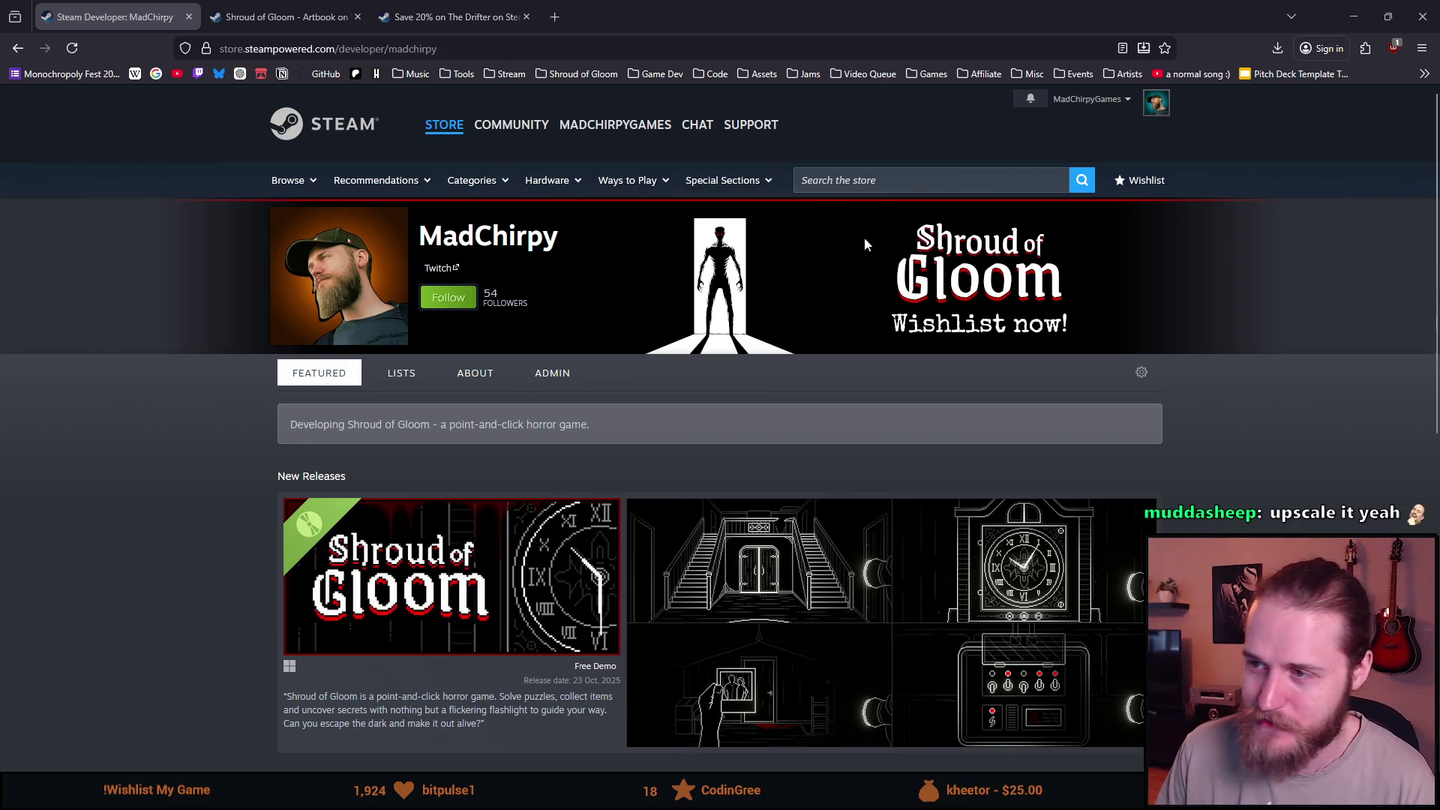
pyautogui.click(873, 183)
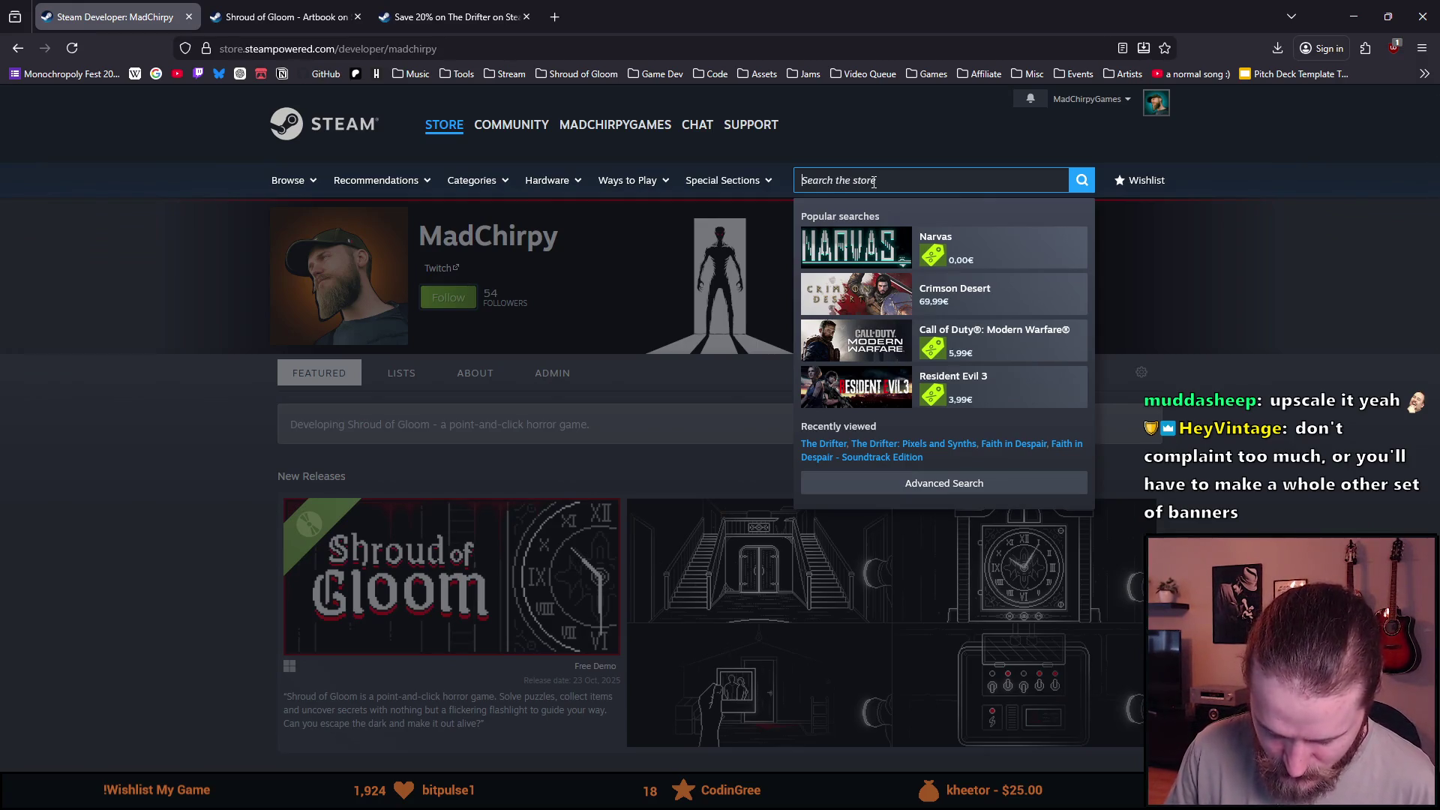
pyautogui.write('kathy raiin')
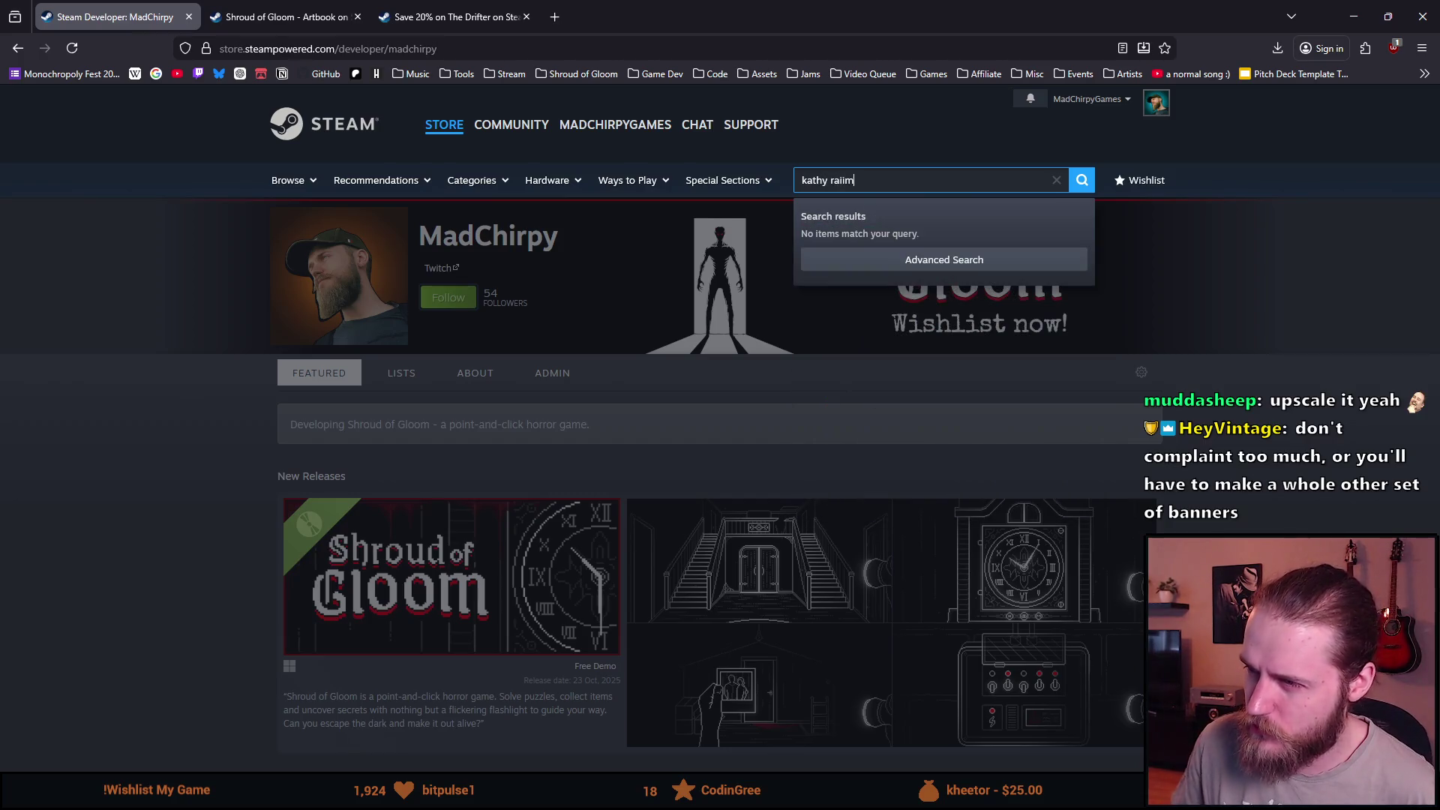
# Open Kathy Rain 2: Soothsayer, view The Kathy Rain Saga bundle, and return to the game's page.
pyautogui.press('Down')
pyautogui.press('Down')
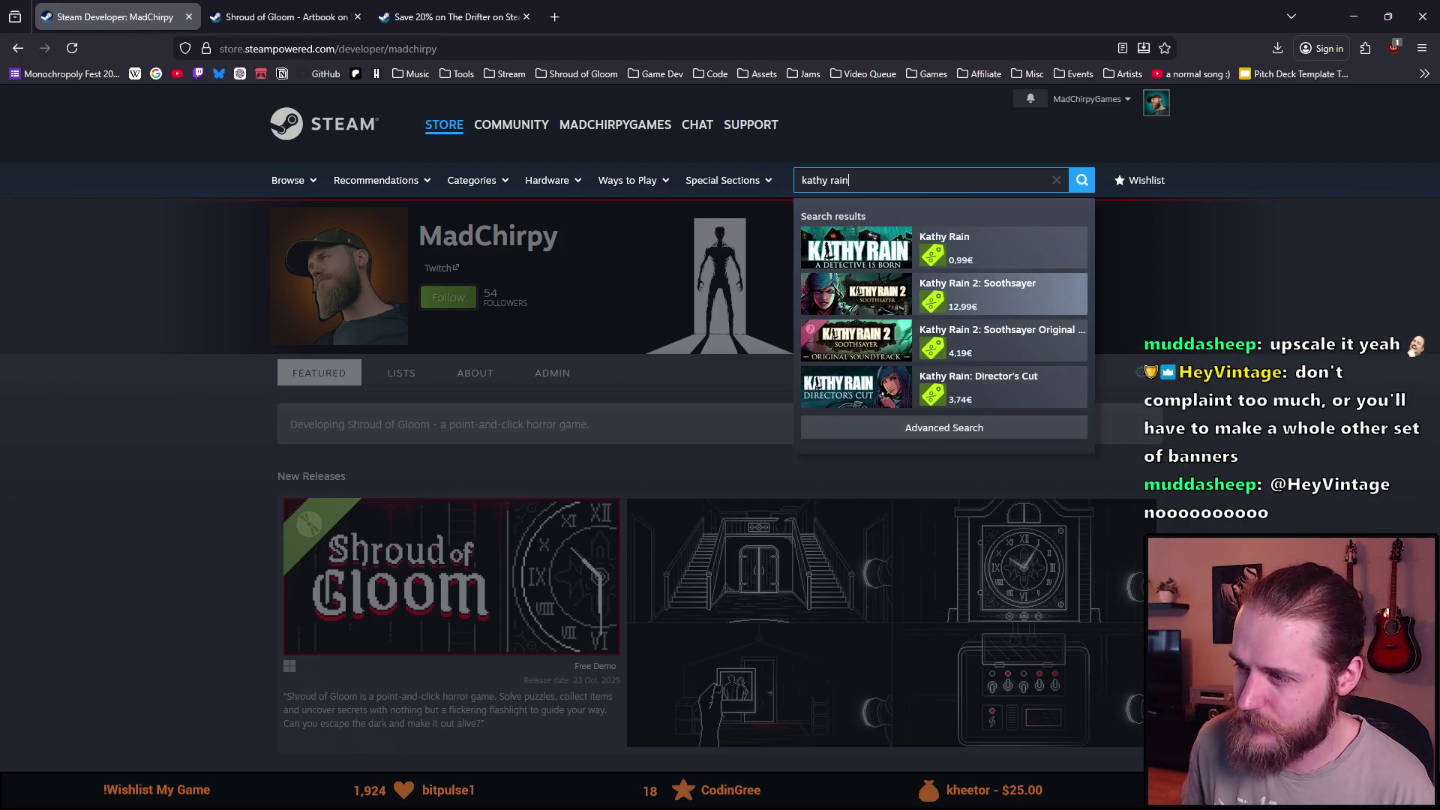
pyautogui.press('Return')
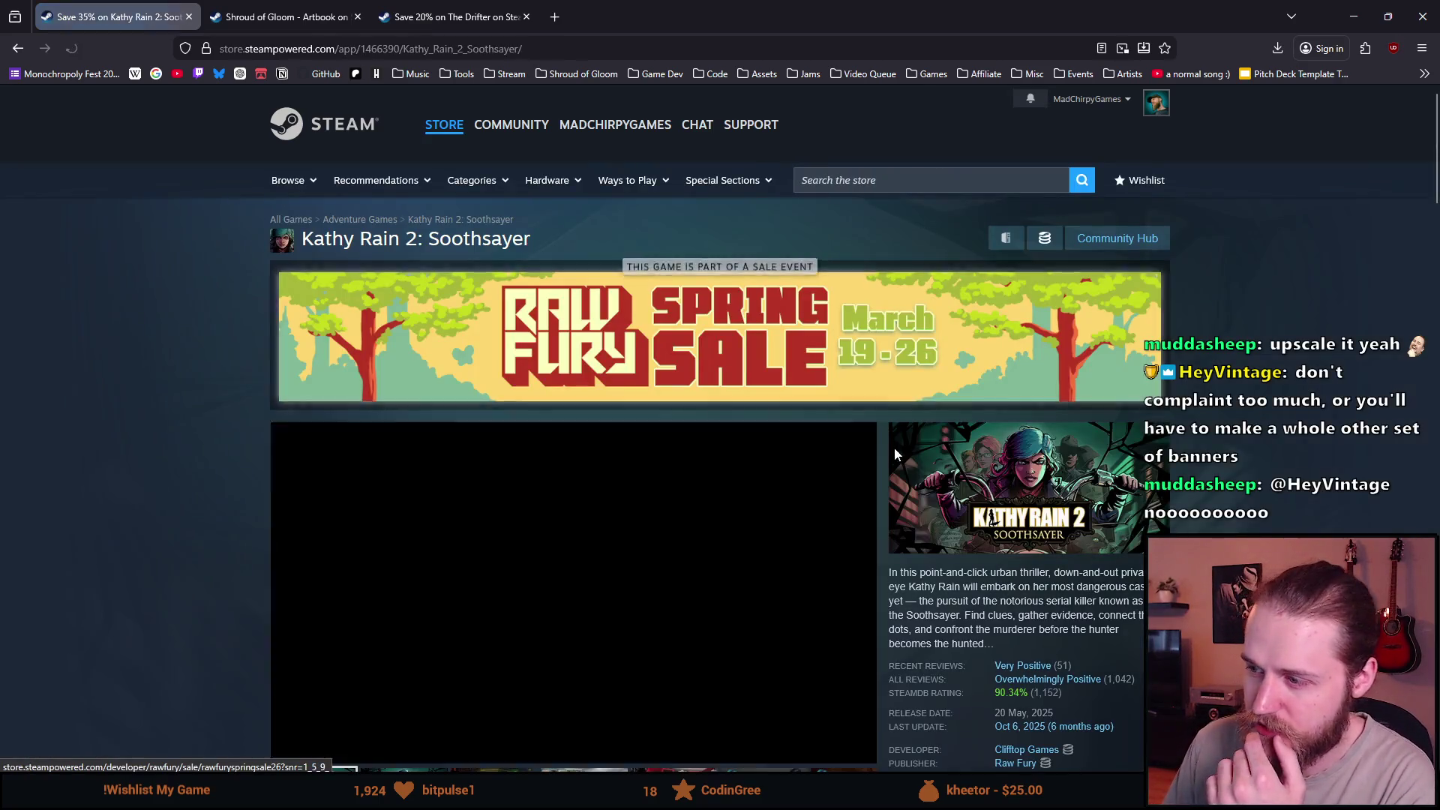
pyautogui.scroll(-2, 877, 382)
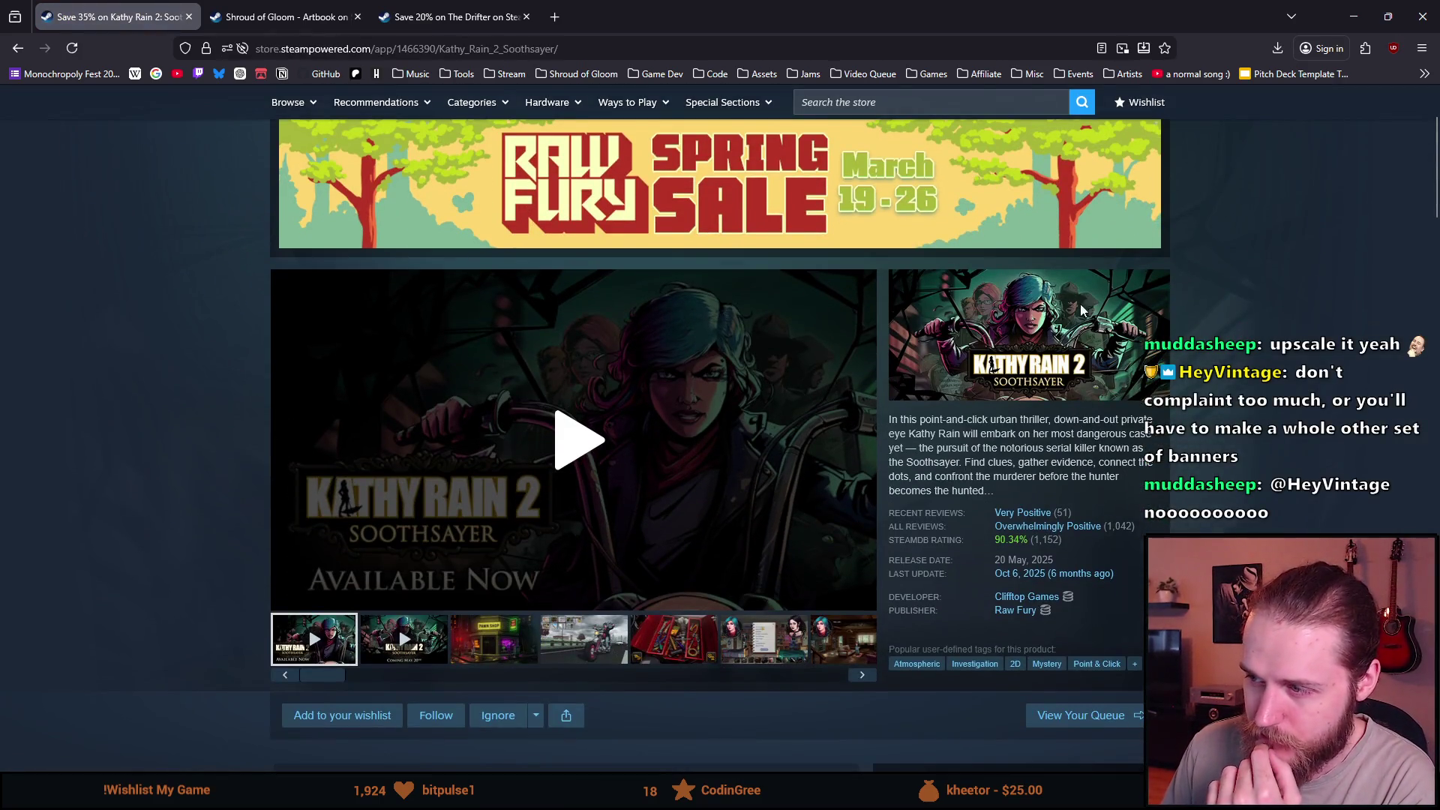
pyautogui.scroll(-2, 507, 320)
pyautogui.scroll(-2, 507, 321)
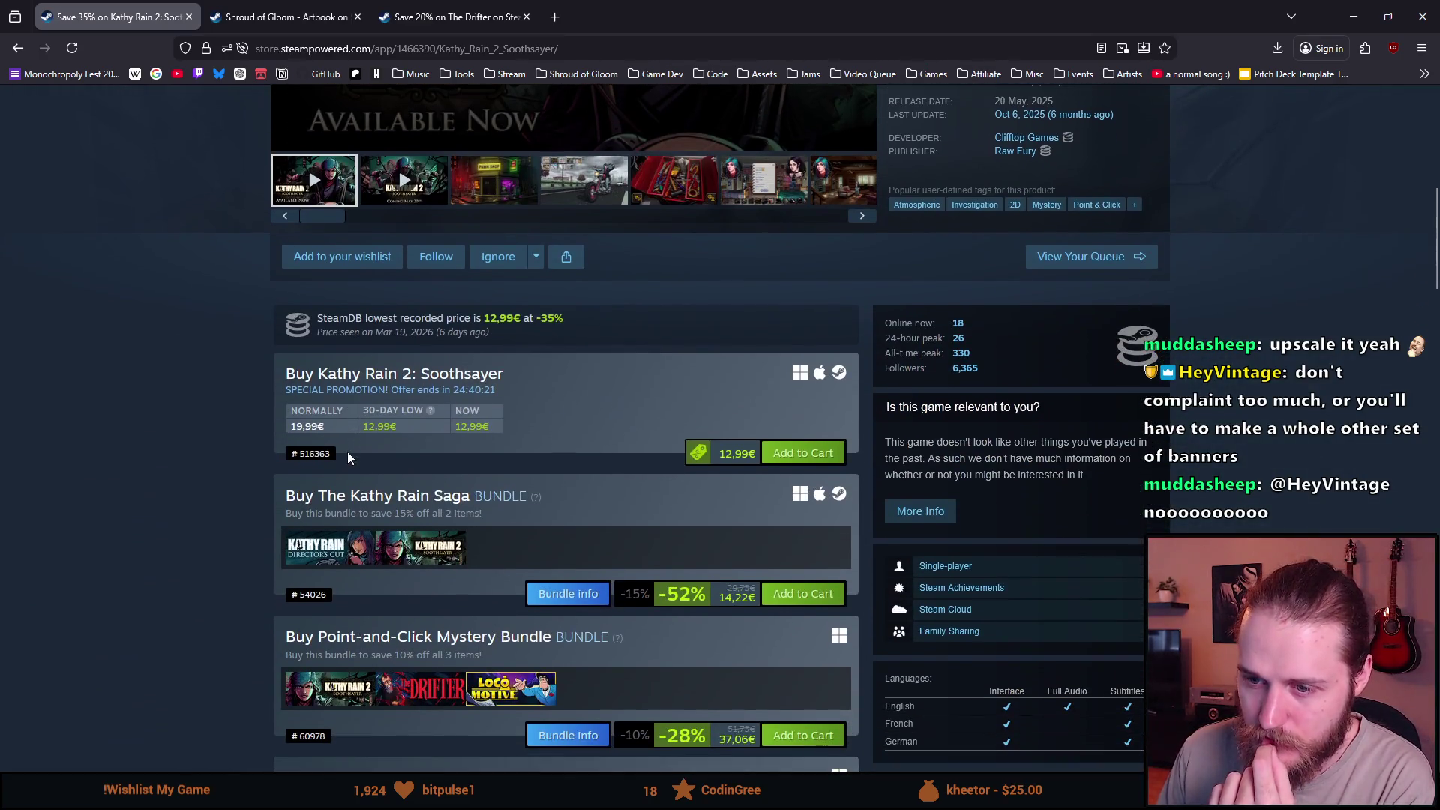
pyautogui.scroll(-1, 462, 441)
pyautogui.scroll(-2, 436, 384)
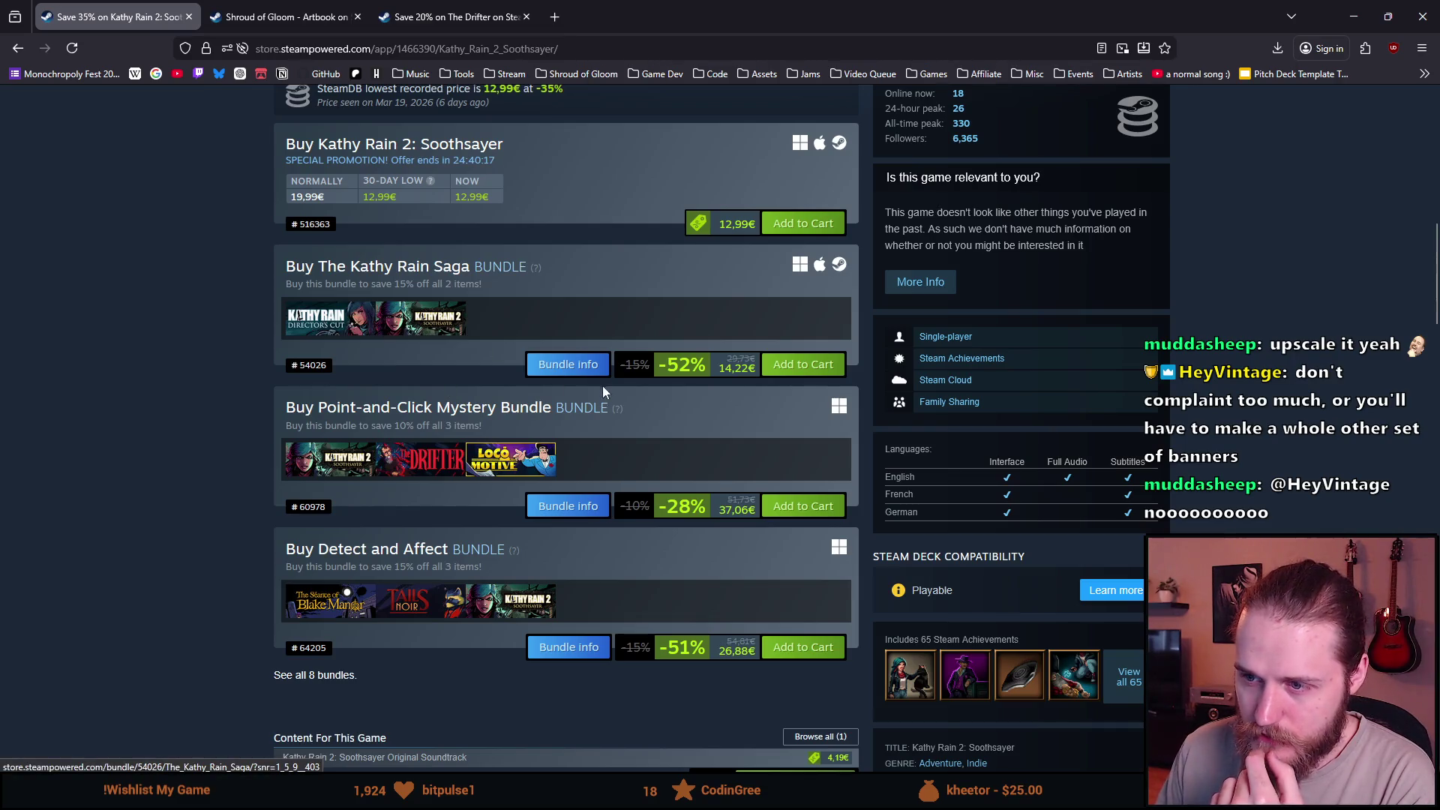
pyautogui.click(575, 365)
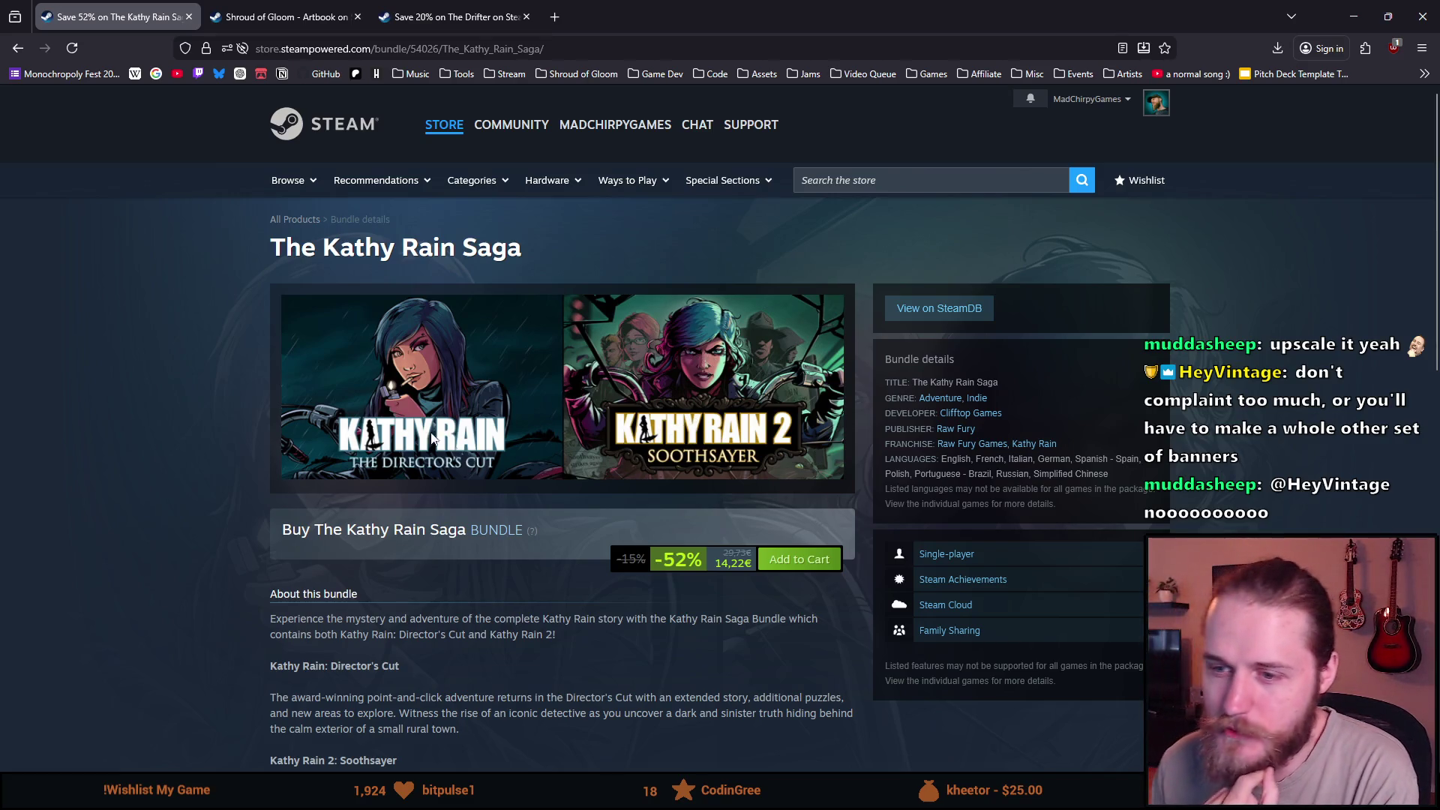
pyautogui.scroll(-1, 516, 370)
pyautogui.click(332, 333)
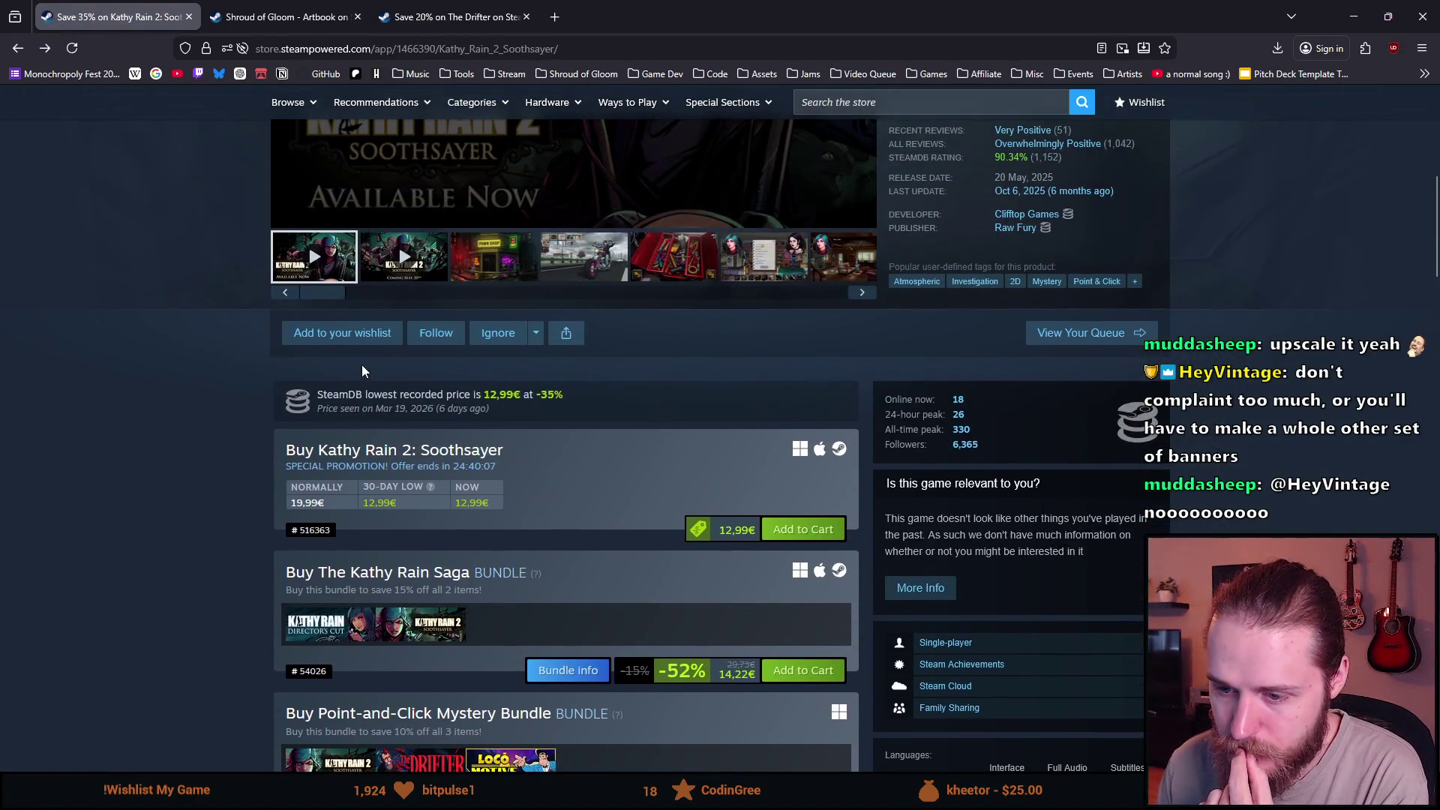
pyautogui.scroll(5, 361, 365)
pyautogui.click(889, 182)
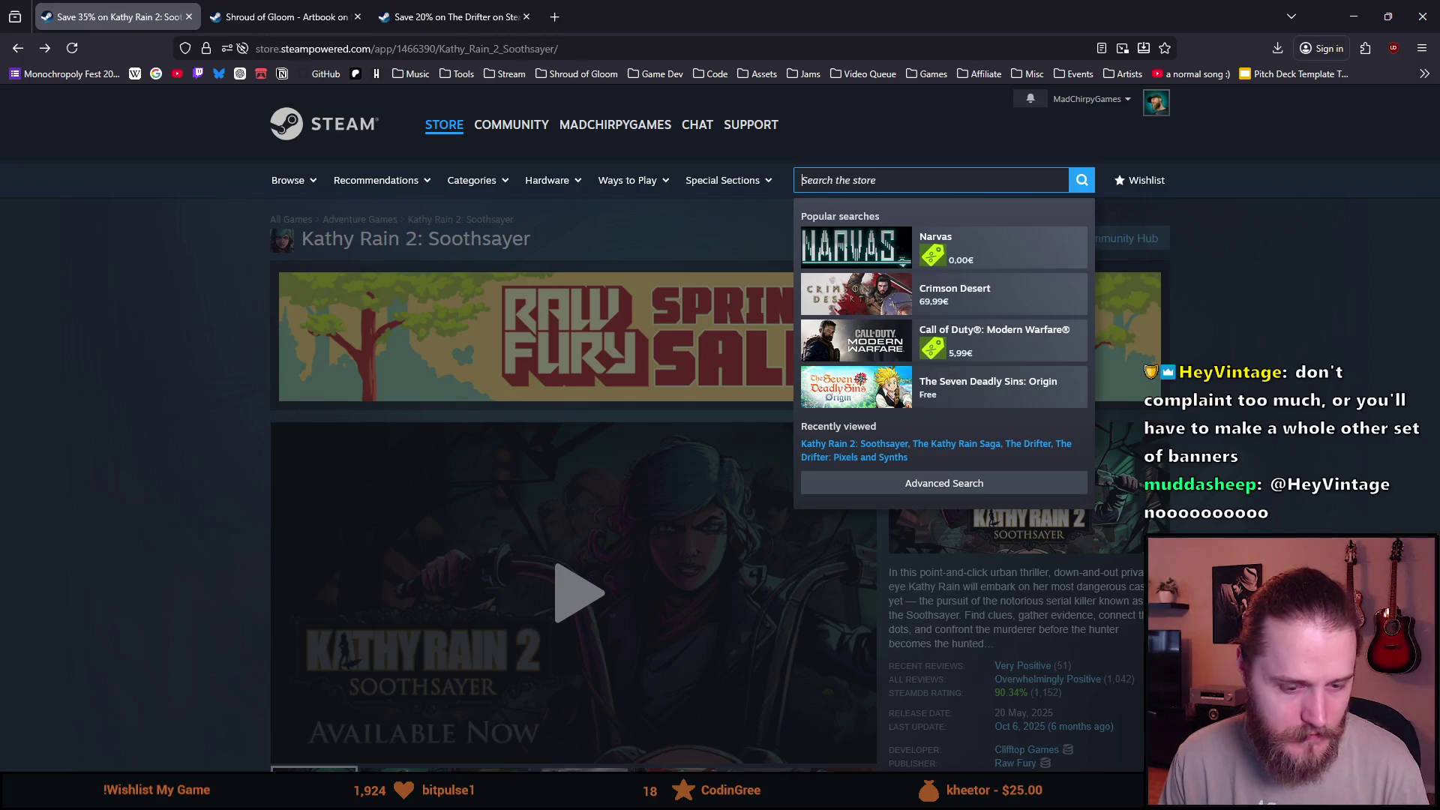
pyautogui.write('factori')
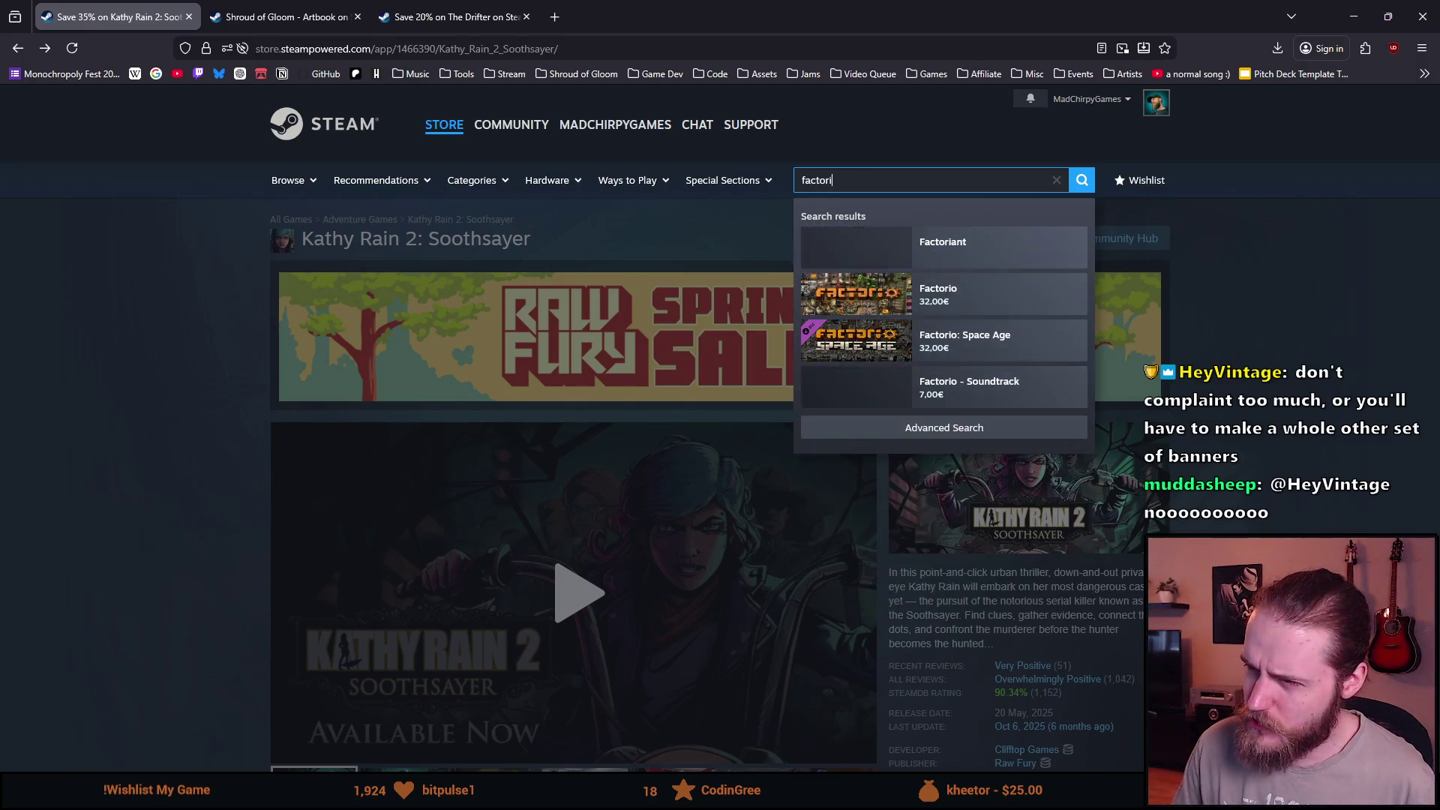
# Choose Factorio from the search suggestions to open its store page.
pyautogui.press('Down')
pyautogui.press('Down')
pyautogui.press('Up')
pyautogui.press('Return')
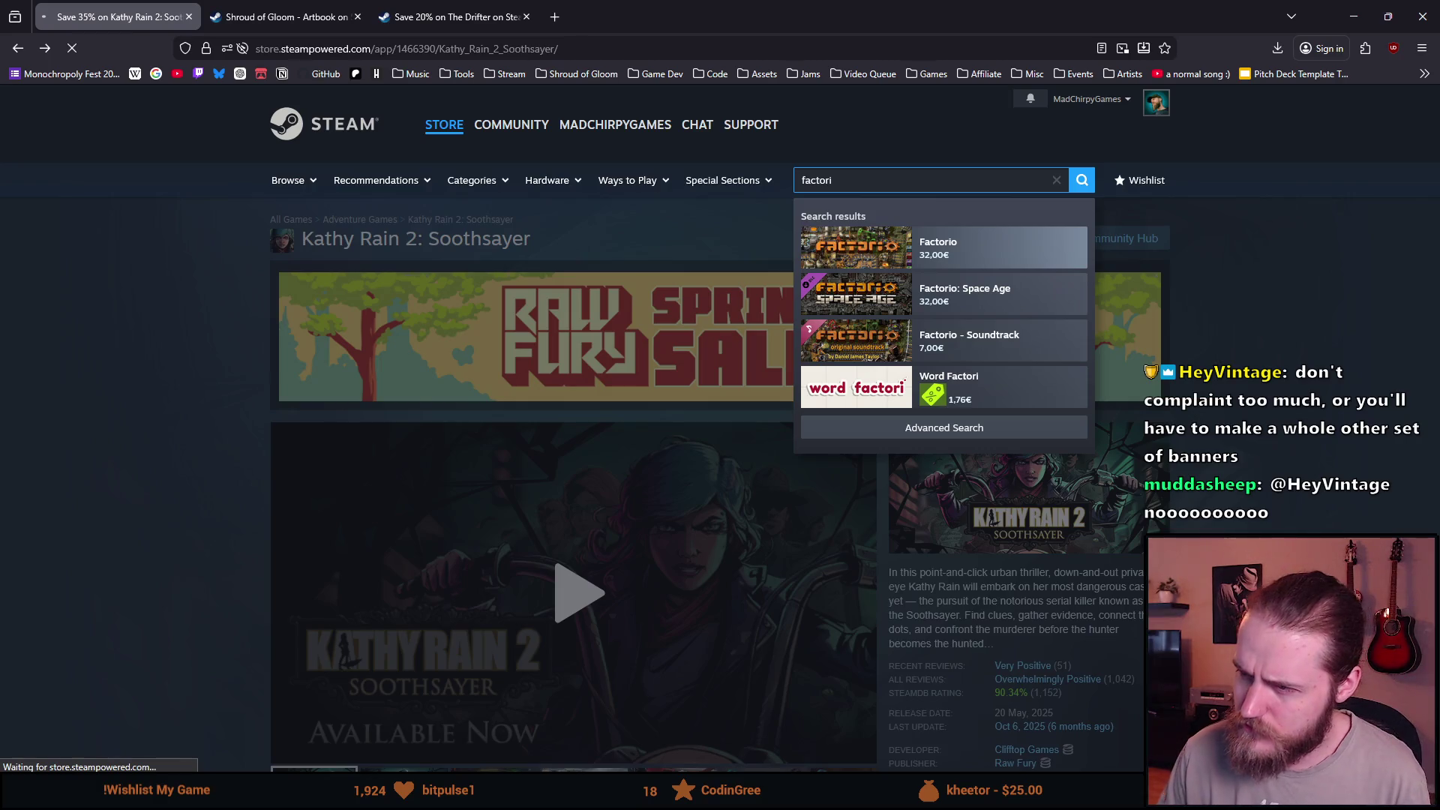
pyautogui.scroll(-2, 741, 430)
pyautogui.scroll(-1, 742, 430)
pyautogui.scroll(4, 612, 492)
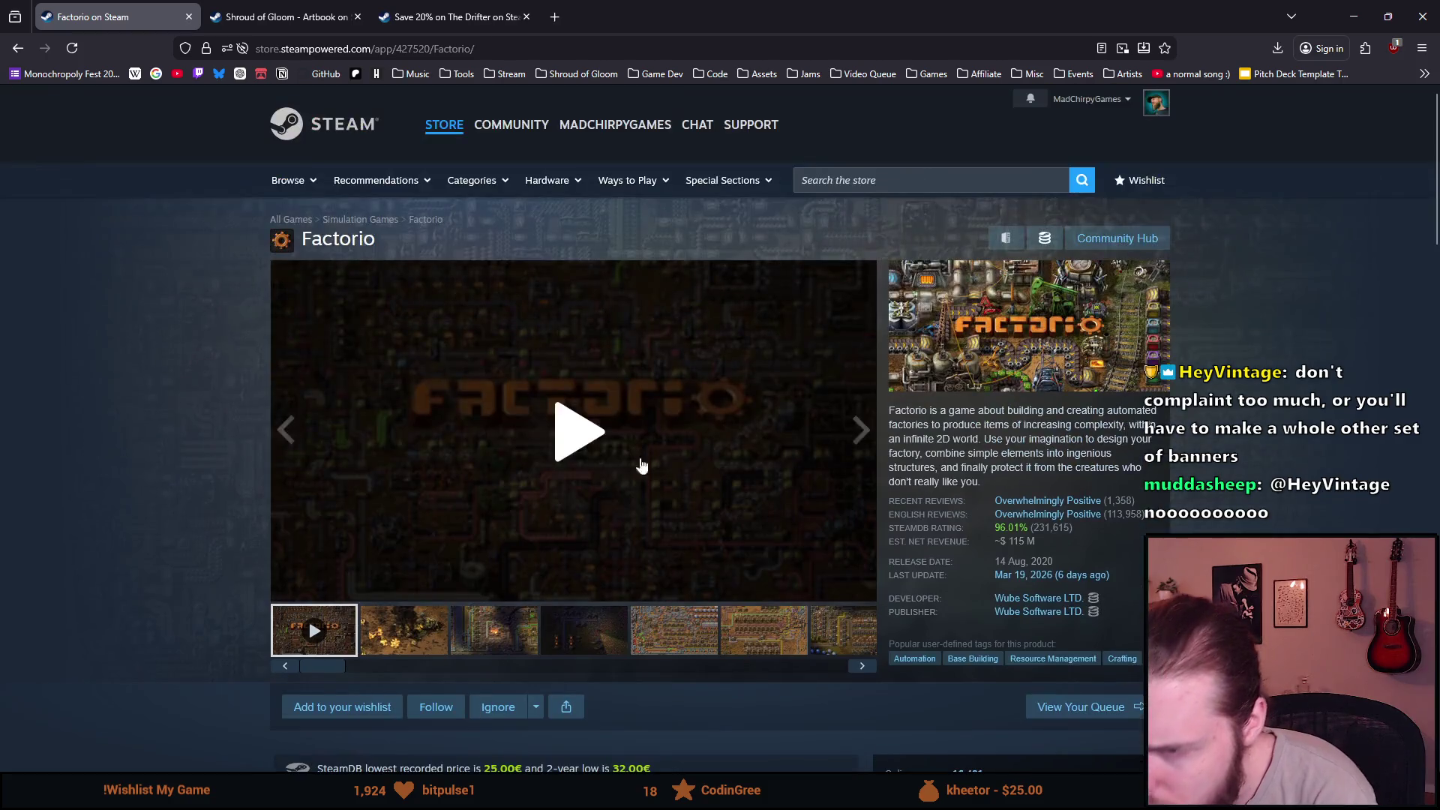
pyautogui.click(934, 180)
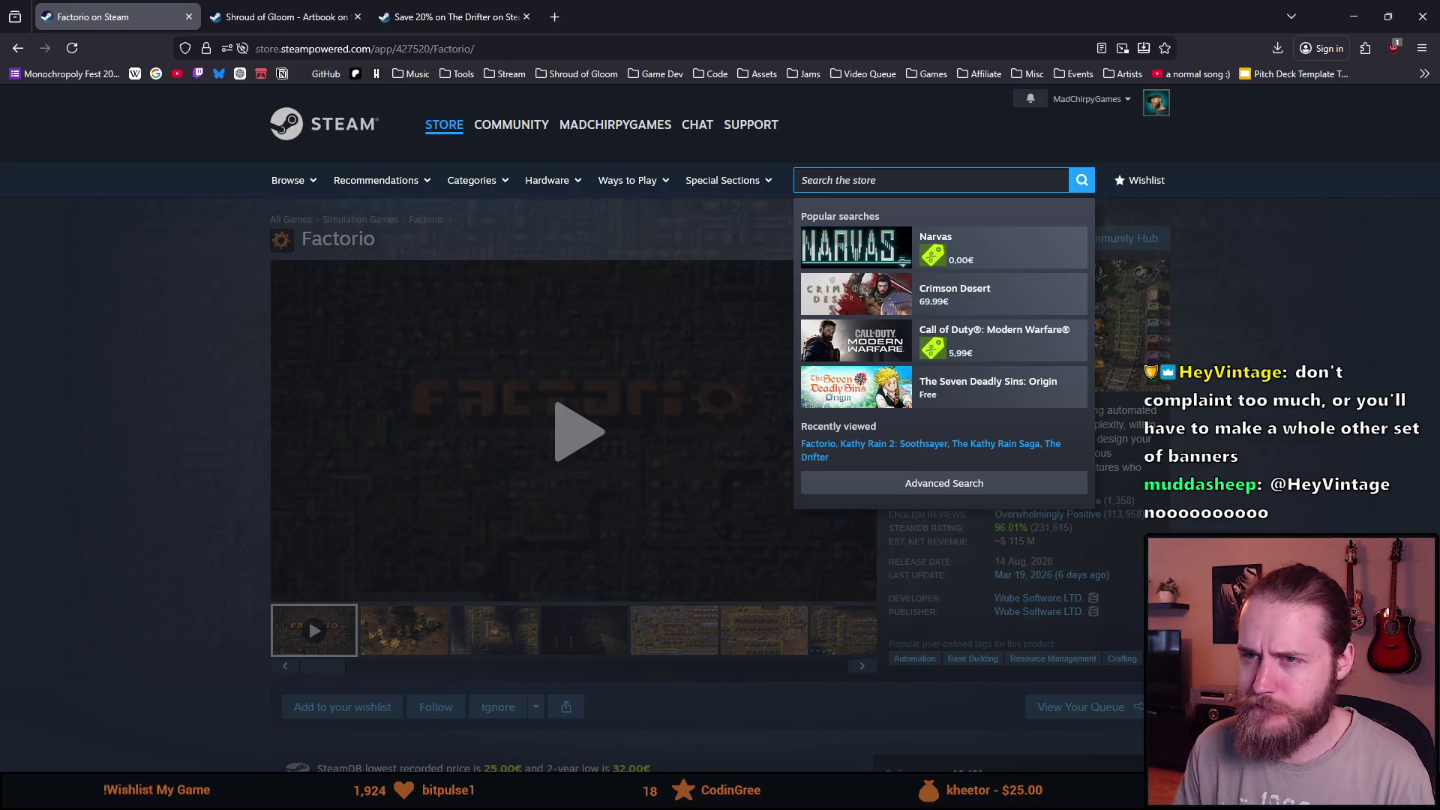
pyautogui.write('dark')
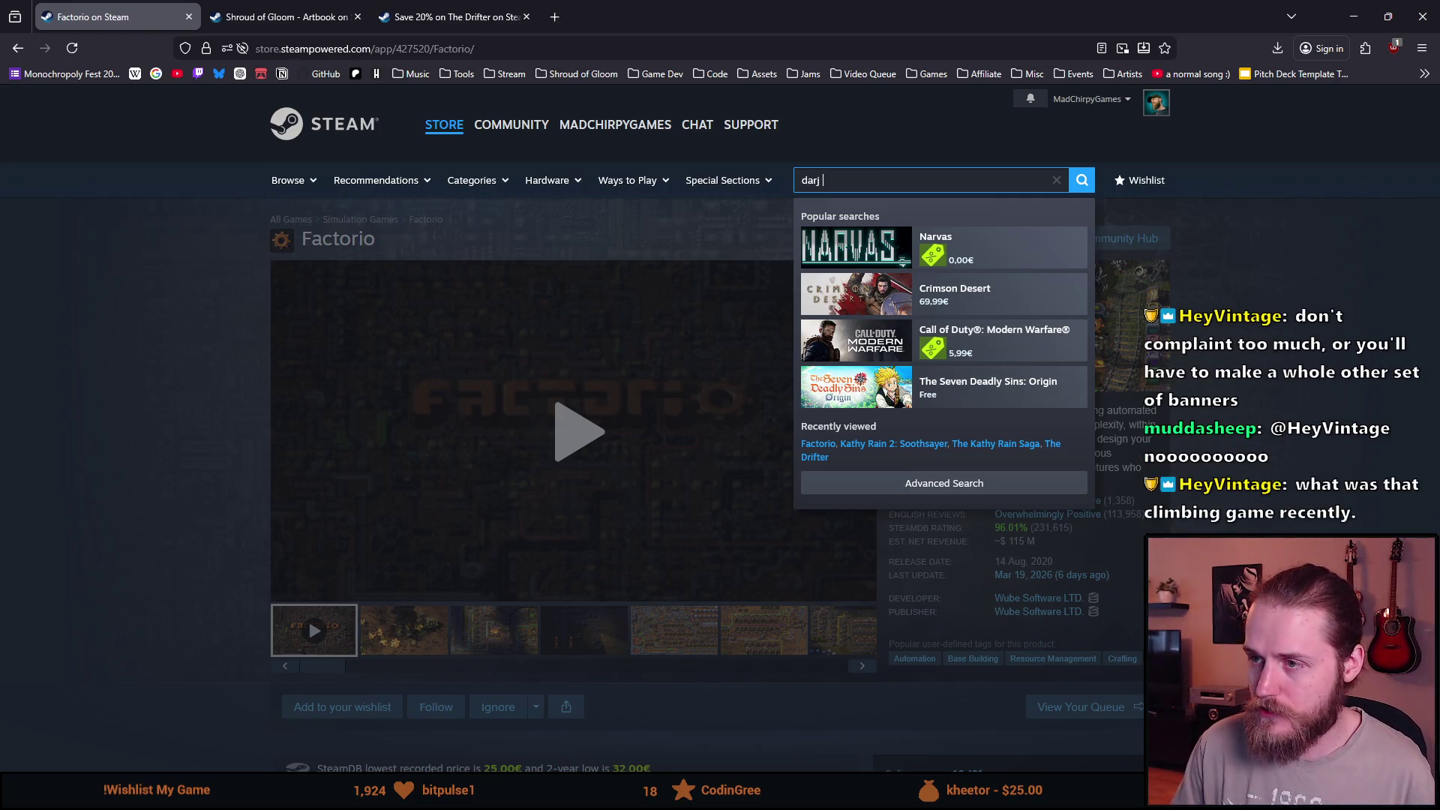
pyautogui.write(' side o')
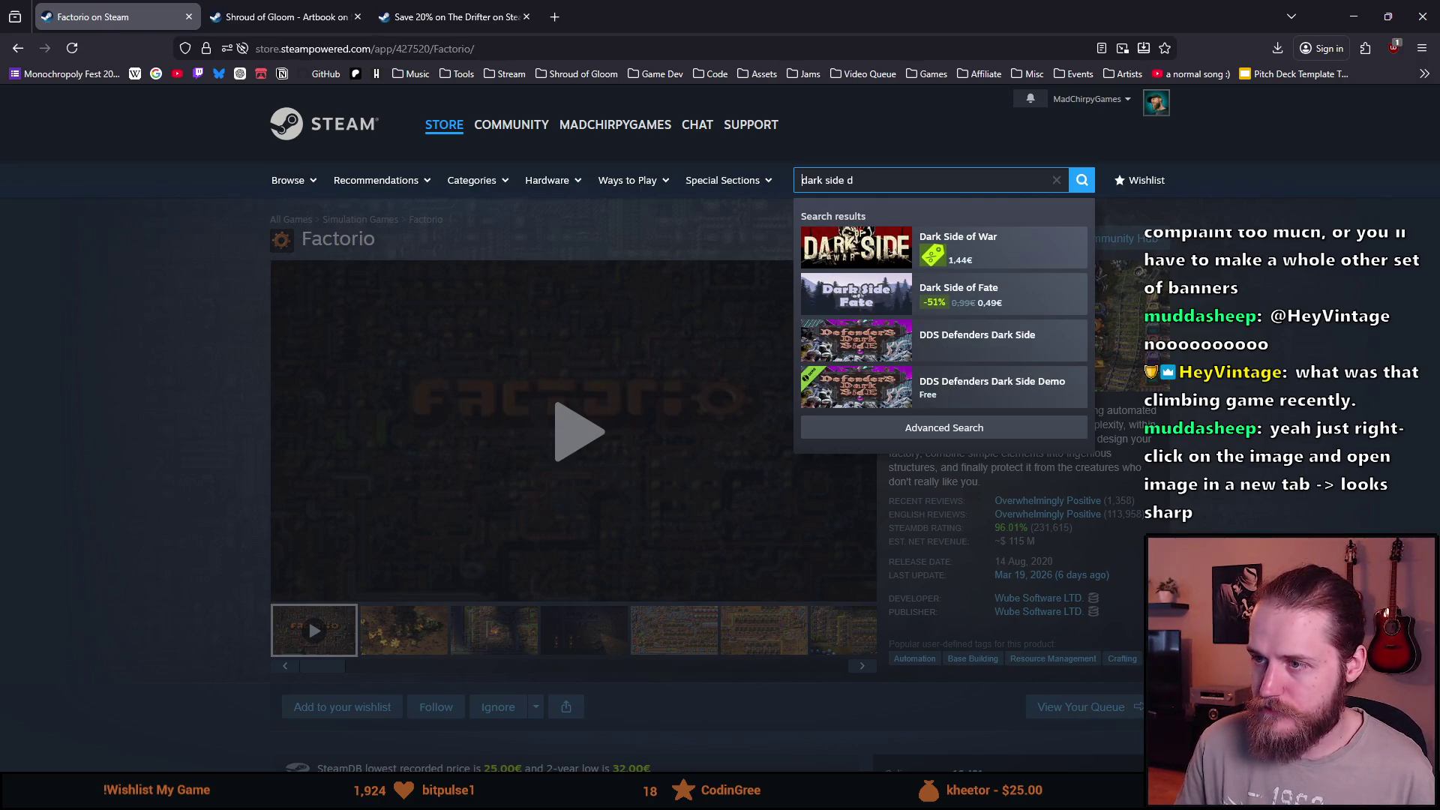
# Search The Darkside Detective, view its Deluxe Edition bundle, and return to the game page.
pyautogui.click(843, 180)
pyautogui.press('BackSpace')
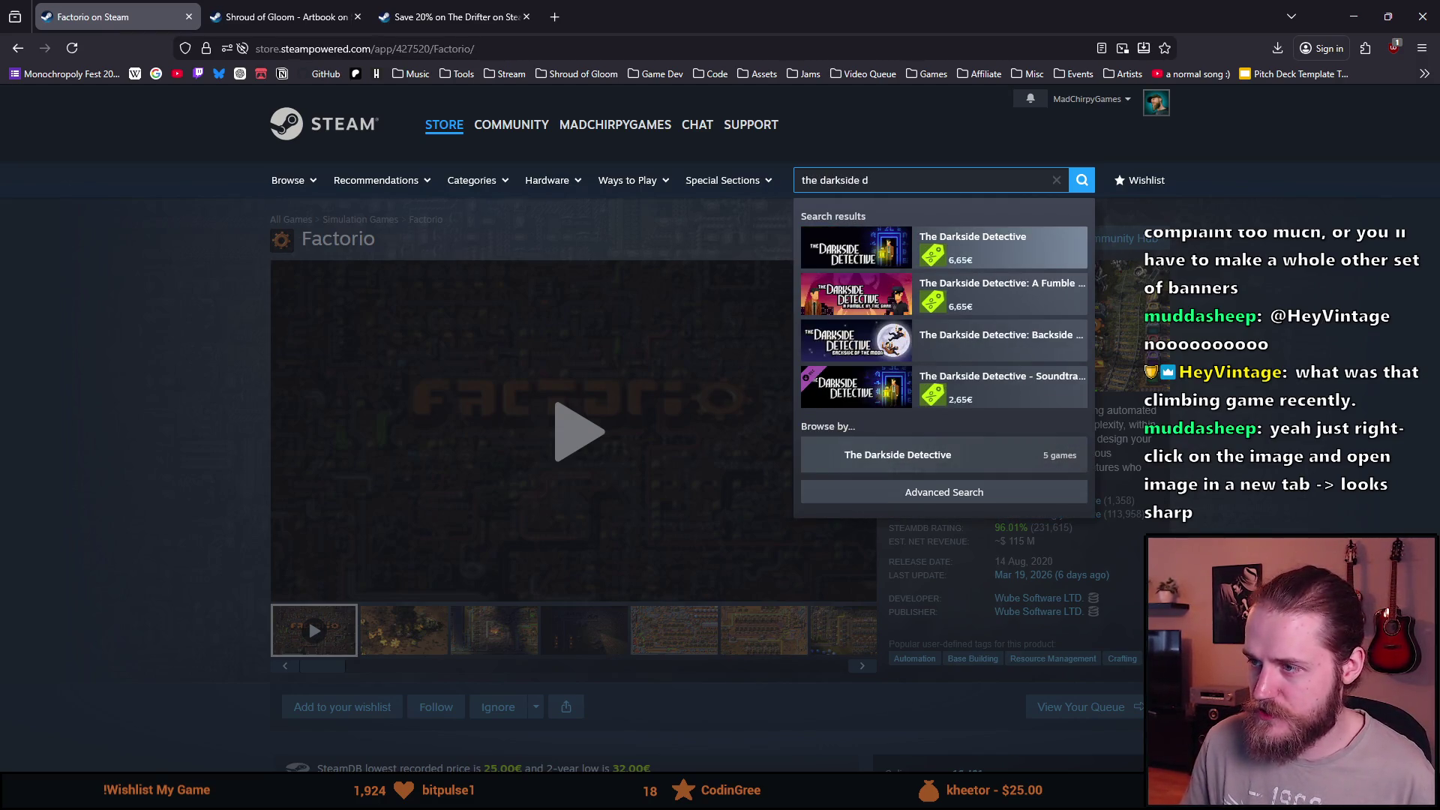
pyautogui.press('Return')
pyautogui.scroll(-5, 407, 334)
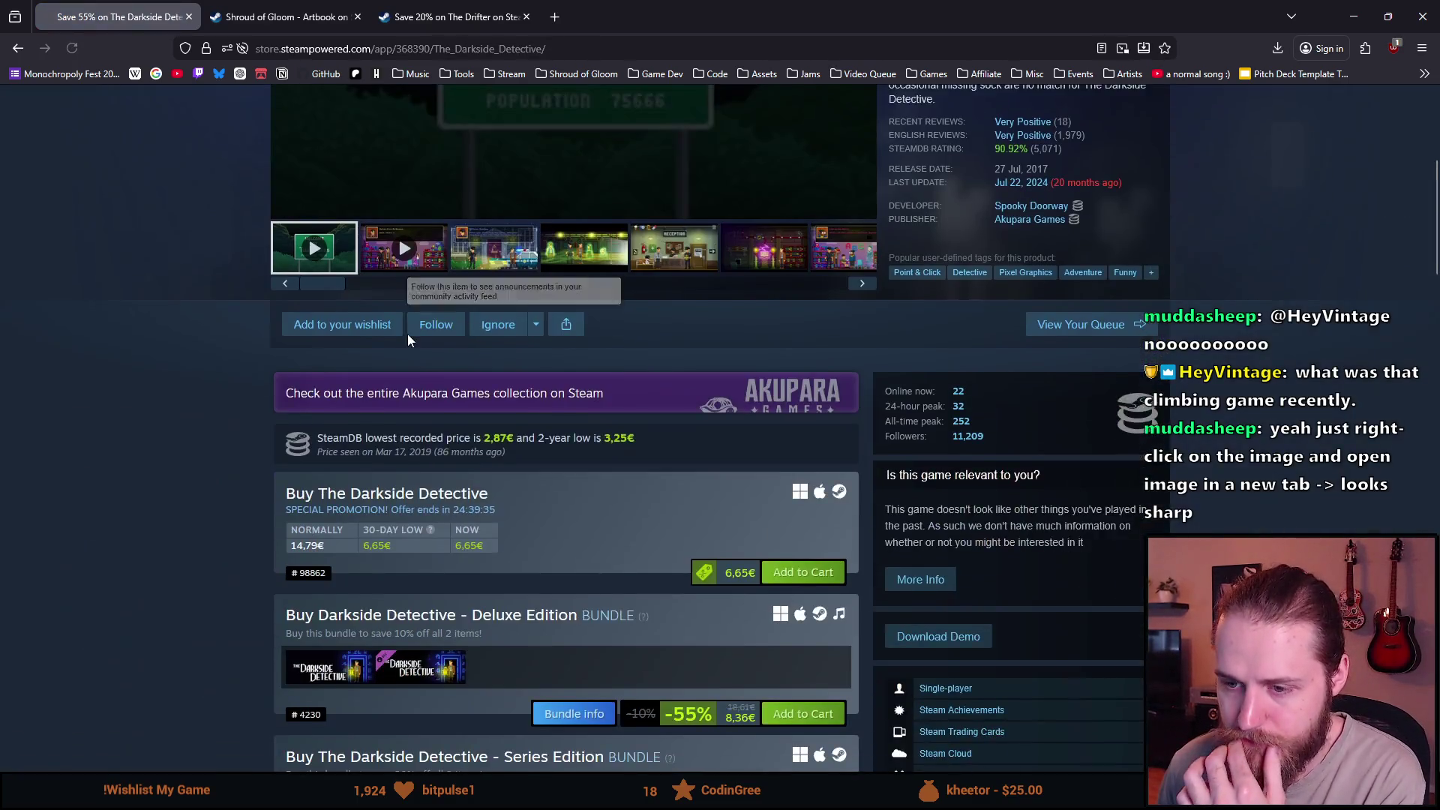
pyautogui.click(549, 564)
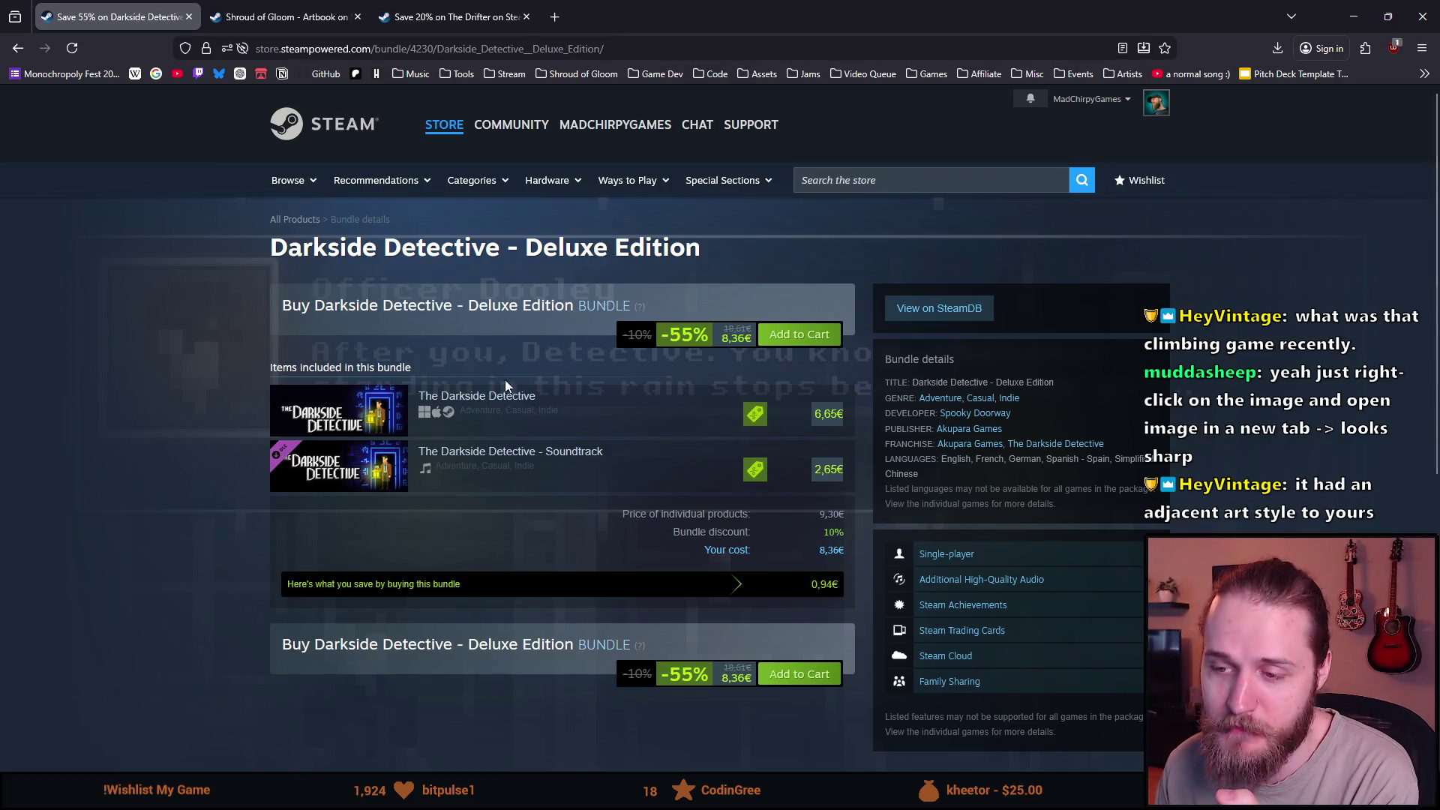
pyautogui.click(447, 438)
pyautogui.scroll(-2, 445, 433)
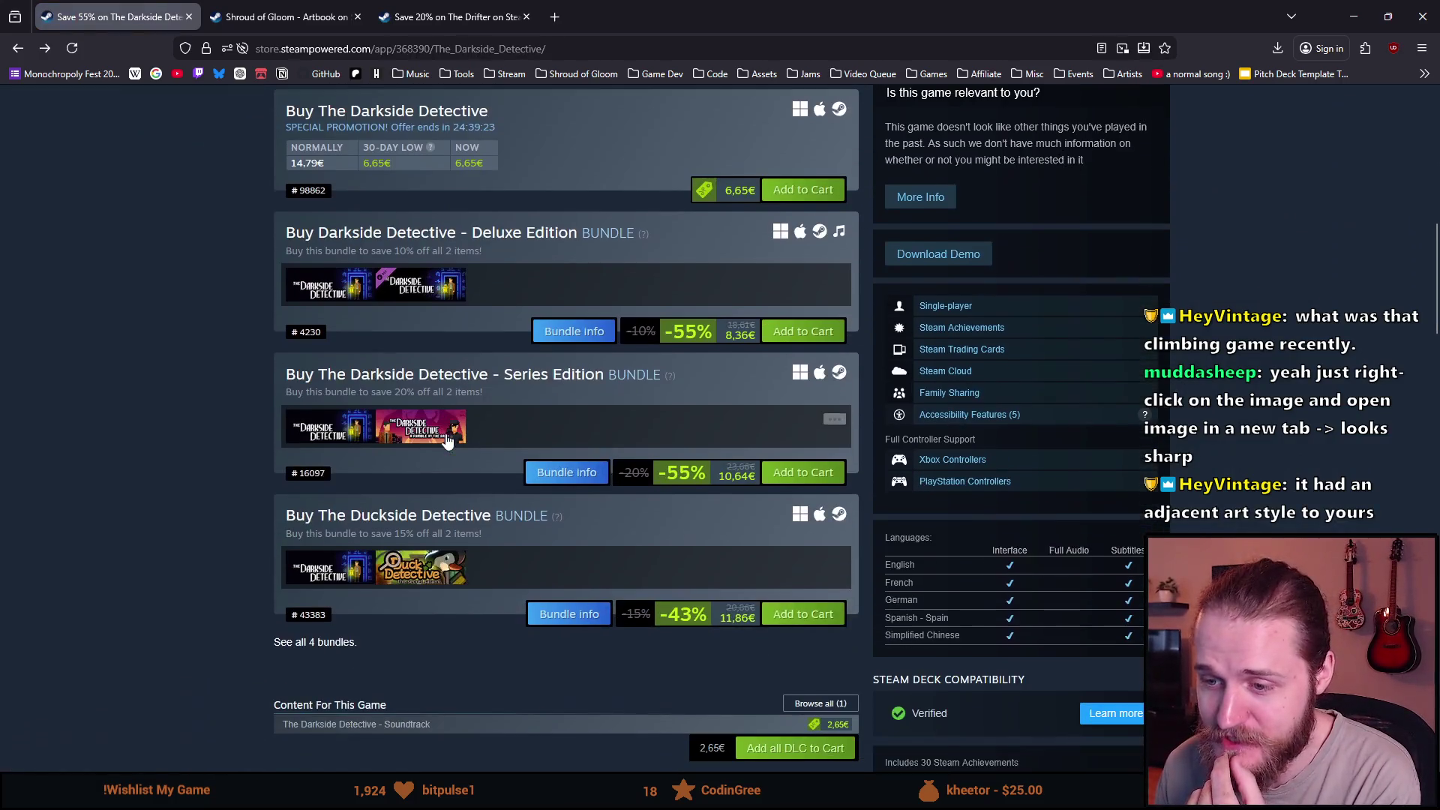
# View the Series Edition and Duckside Detective bundle pages, returning to The Darkside Detective each time.
pyautogui.click(566, 479)
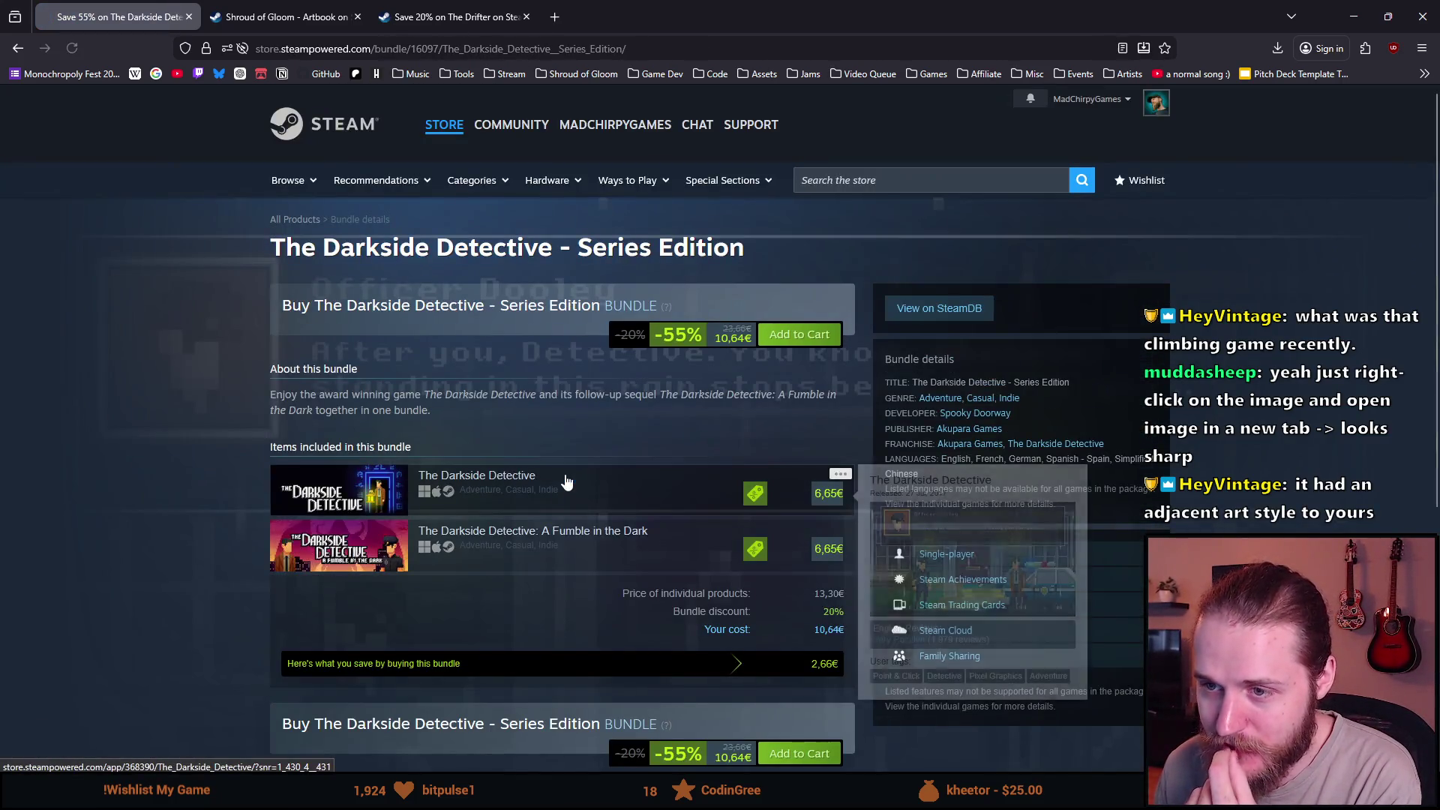
pyautogui.hotkey('alt', 'Left')
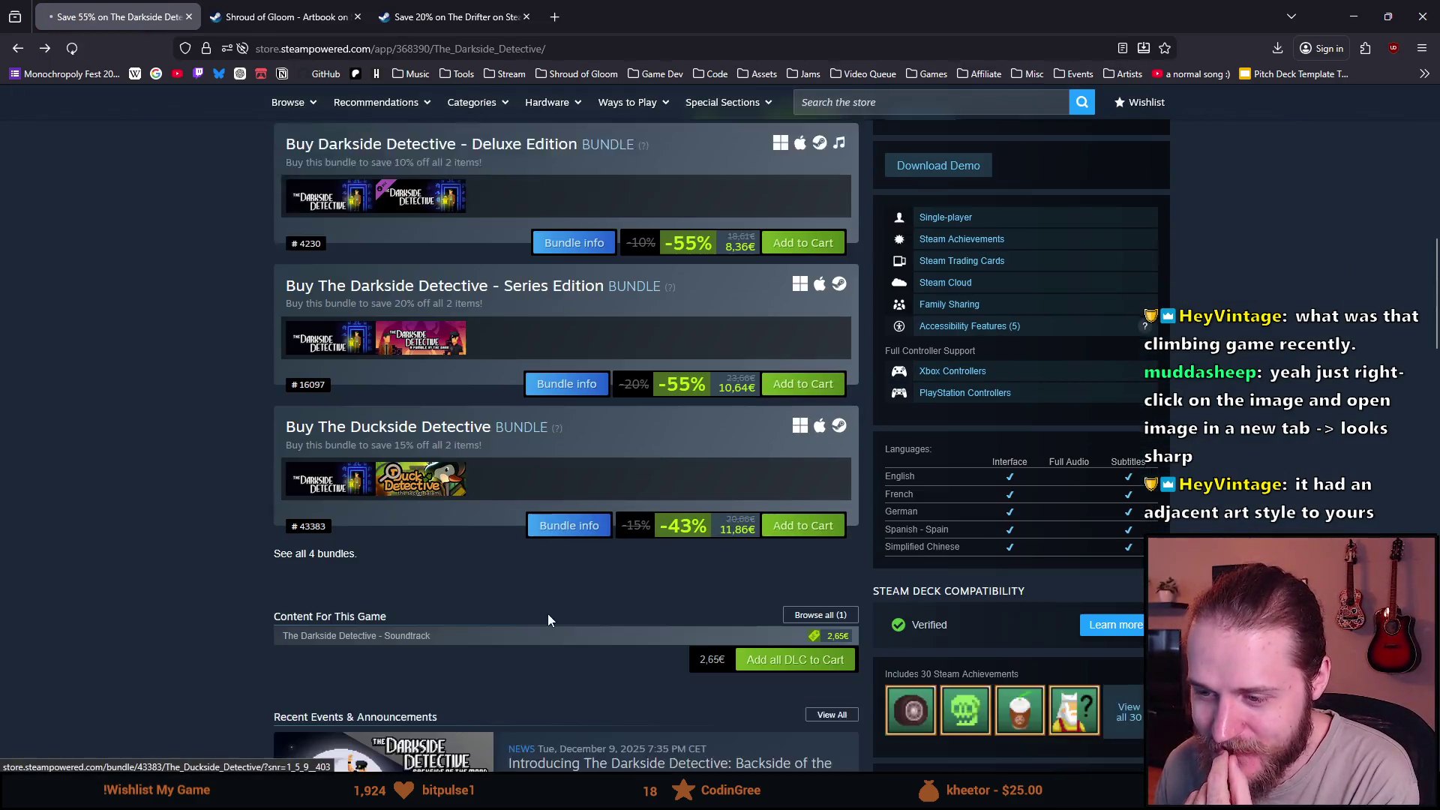
pyautogui.click(569, 525)
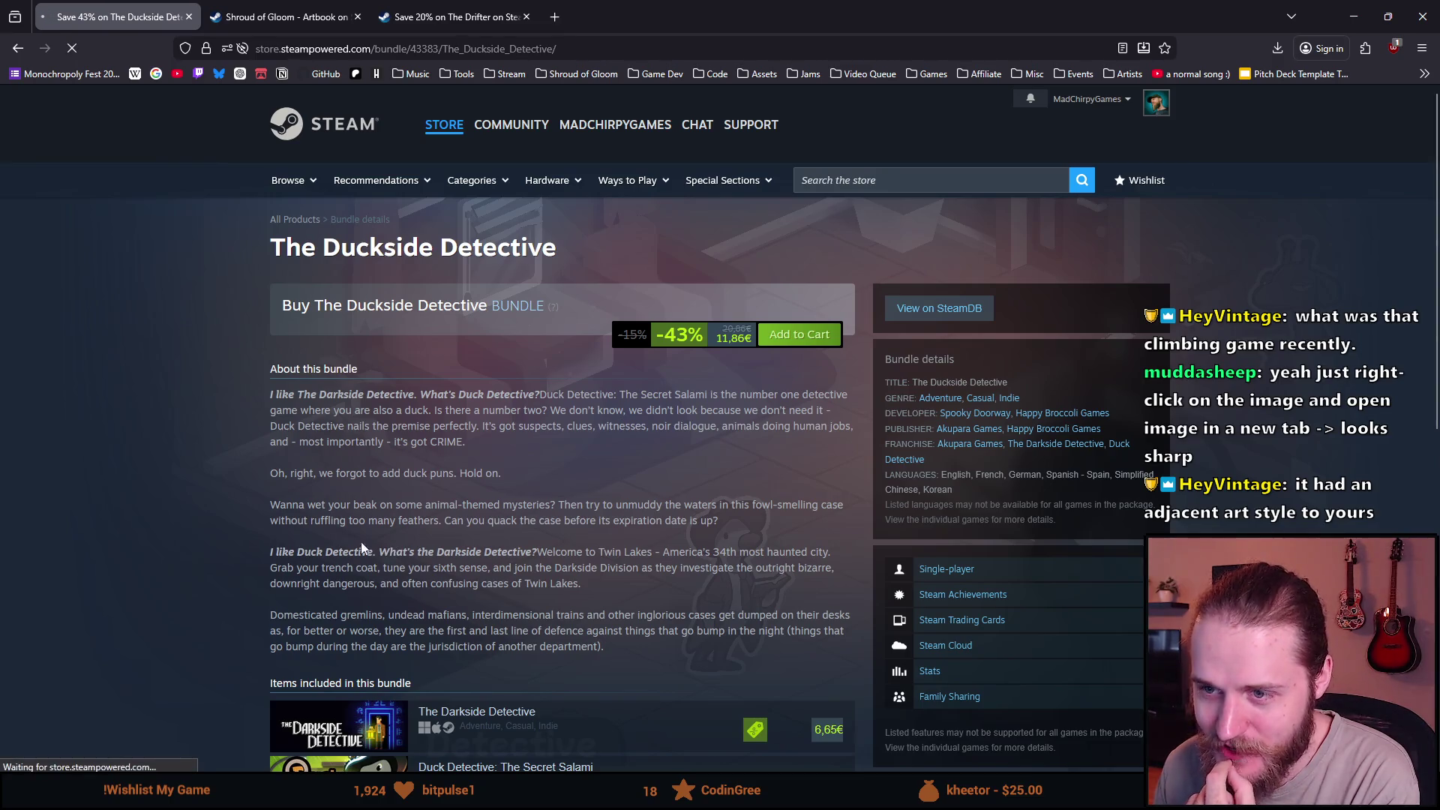
pyautogui.hotkey('alt', 'Left')
pyautogui.scroll(4, 308, 534)
pyautogui.scroll(4, 308, 533)
pyautogui.scroll(3, 306, 533)
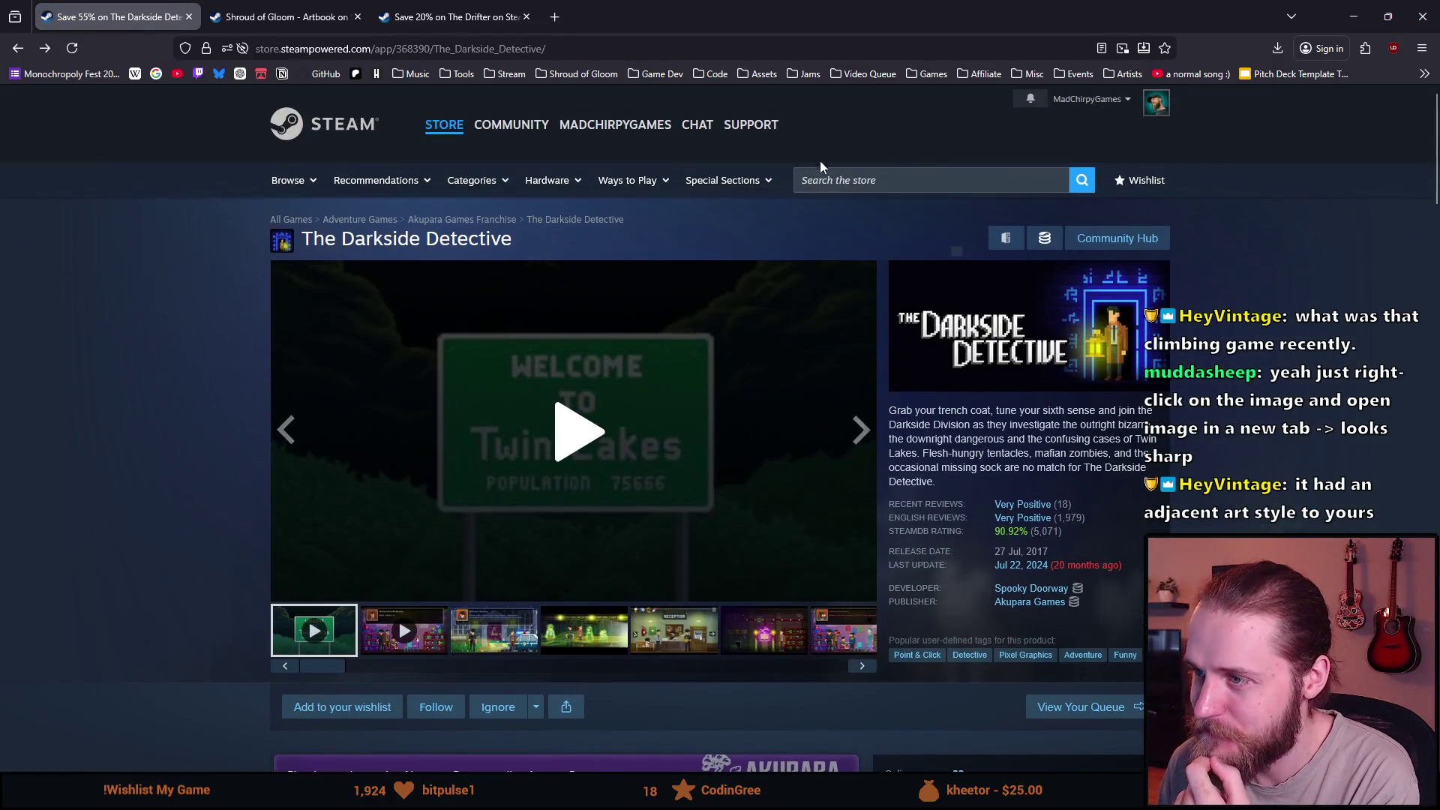
pyautogui.click(834, 180)
pyautogui.write('enggli')
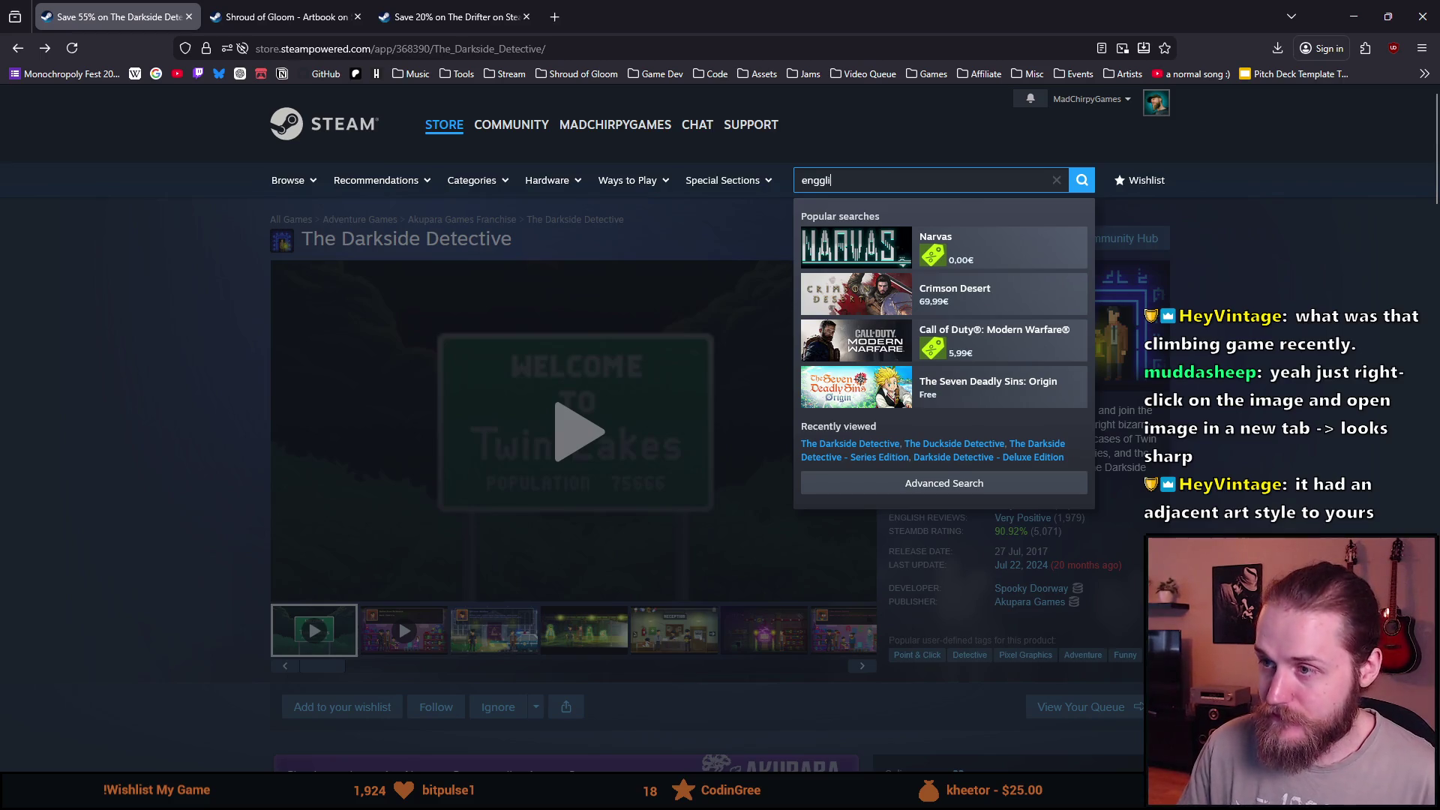
pyautogui.press('BackSpace')
pyautogui.press('BackSpace')
pyautogui.press('BackSpace')
pyautogui.write('lish hauntin')
# View An English Haunting and its Postmodern Adventures Bundle, then return to the Shroud of Gloom bundle page.
pyautogui.click(965, 247)
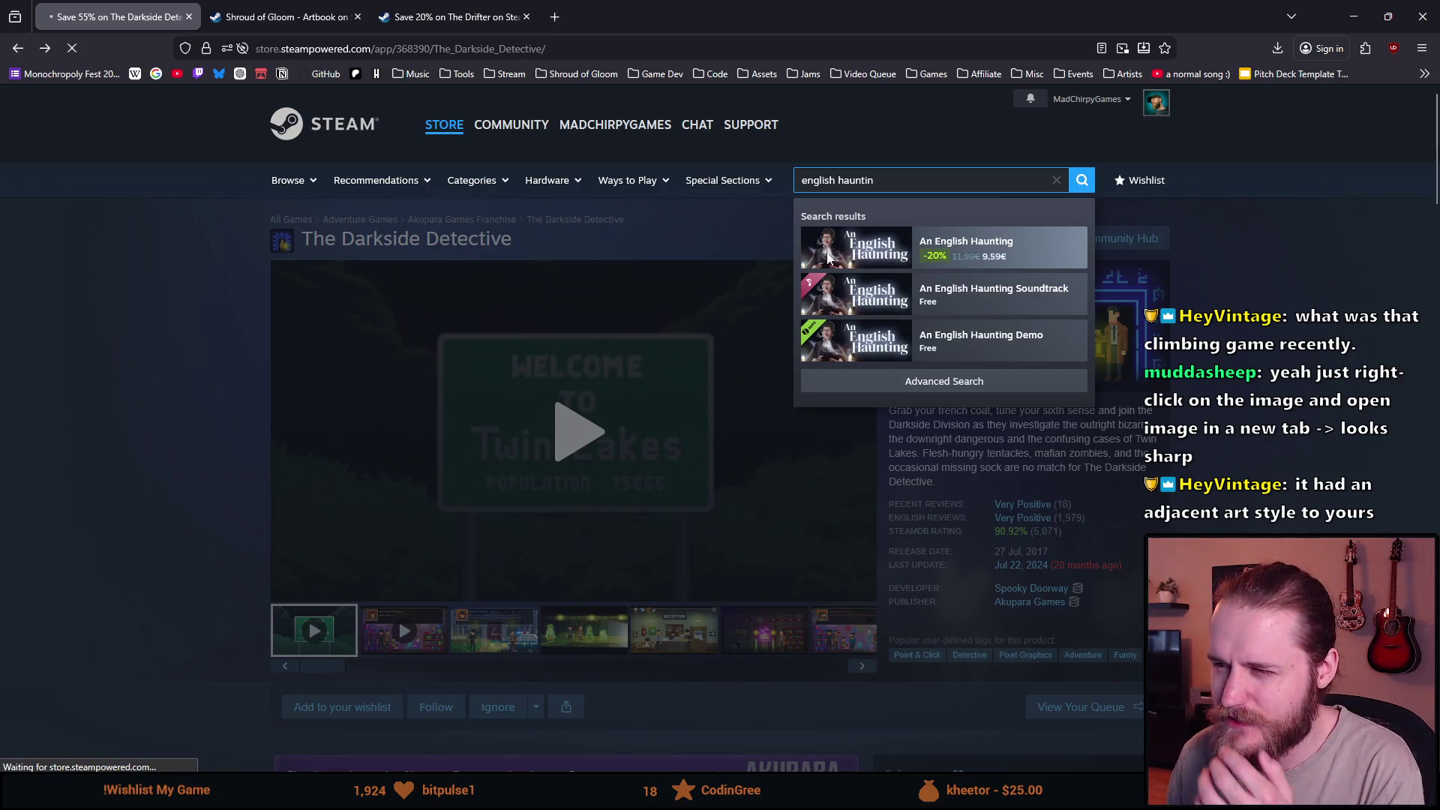
pyautogui.scroll(-3, 530, 322)
pyautogui.scroll(-2, 444, 571)
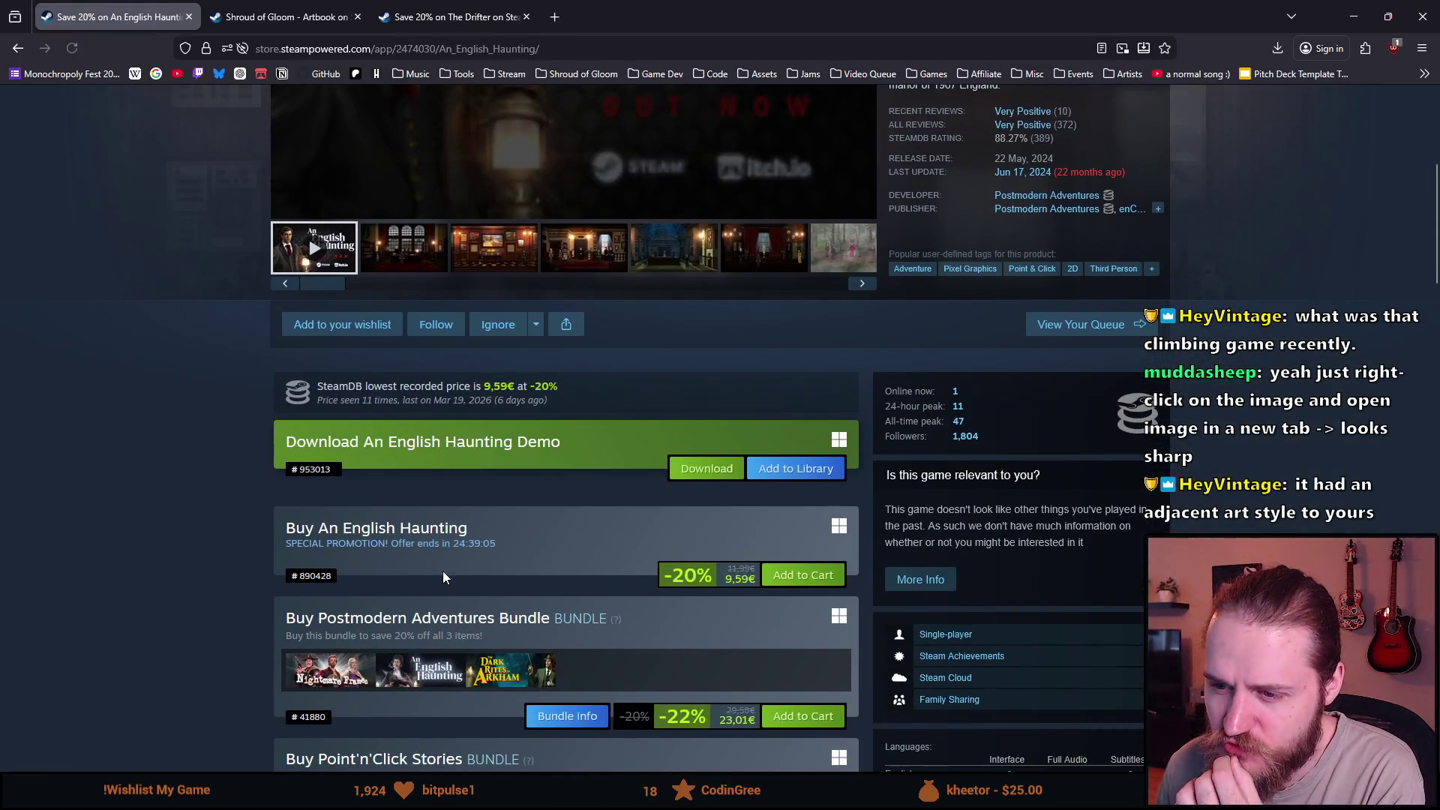
pyautogui.click(558, 651)
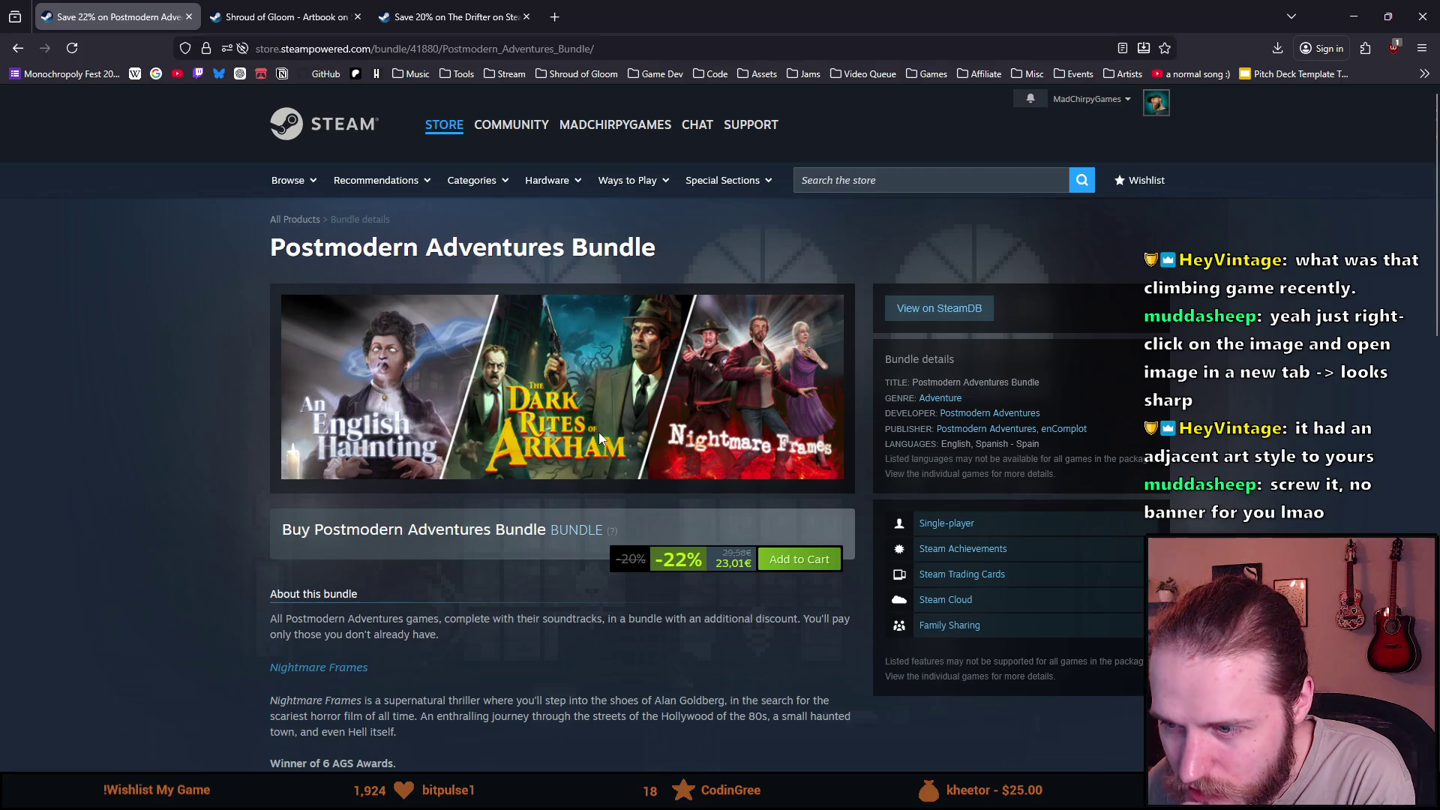
pyautogui.hotkey('alt', 'Left')
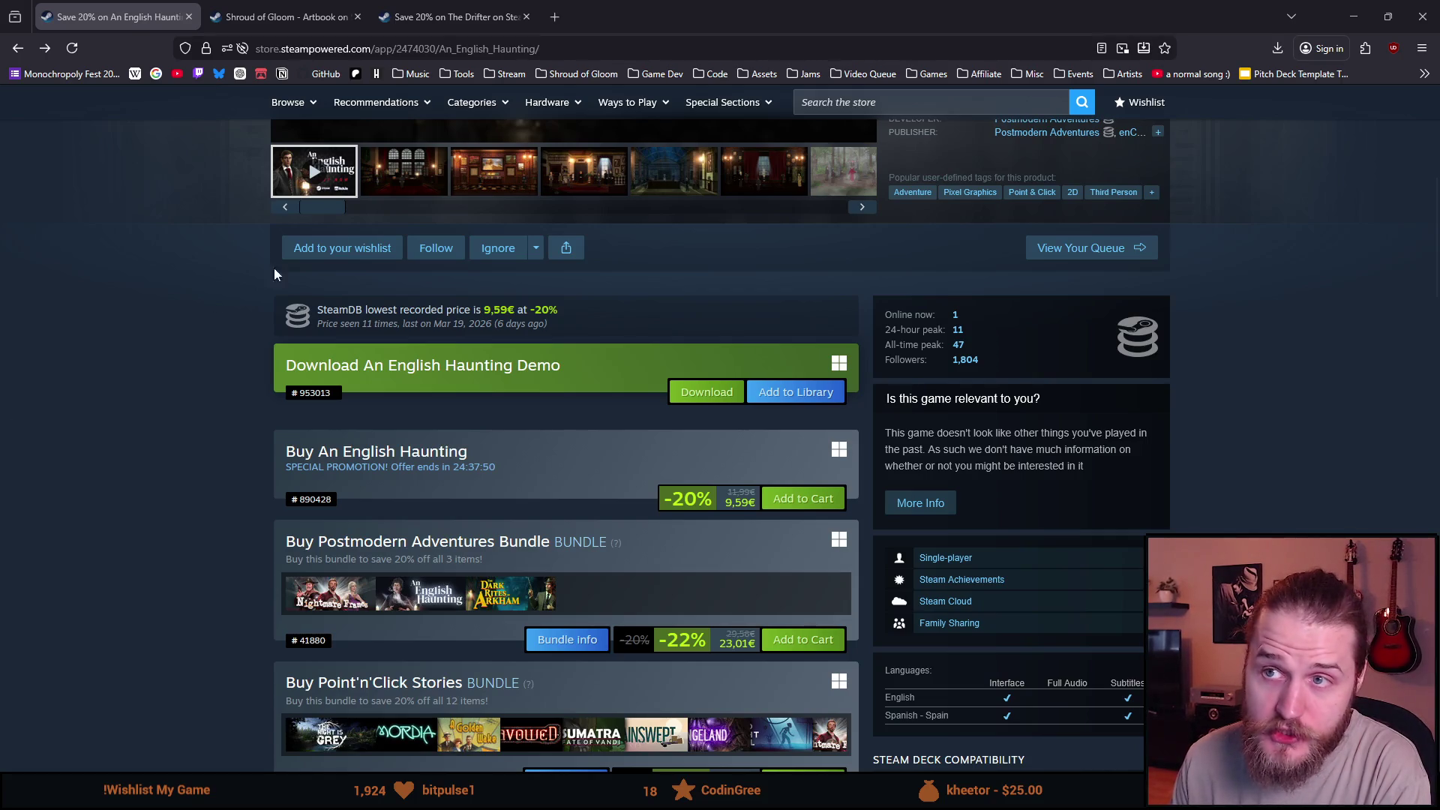
pyautogui.click(449, 7)
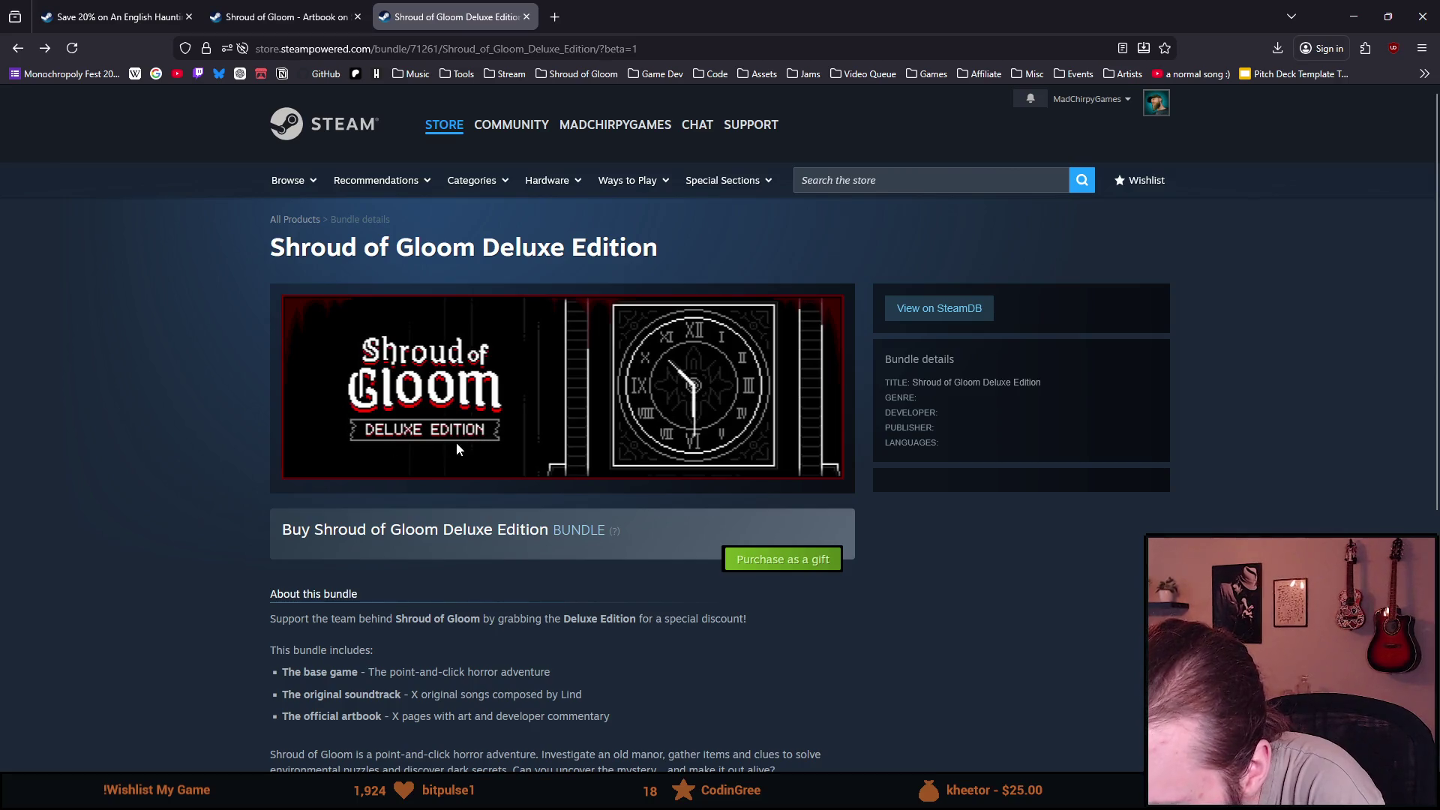
# View the bundle's header image full-size in a new tab and flip between it and the bundle page.
pyautogui.rightClick(427, 389)
pyautogui.click(457, 403)
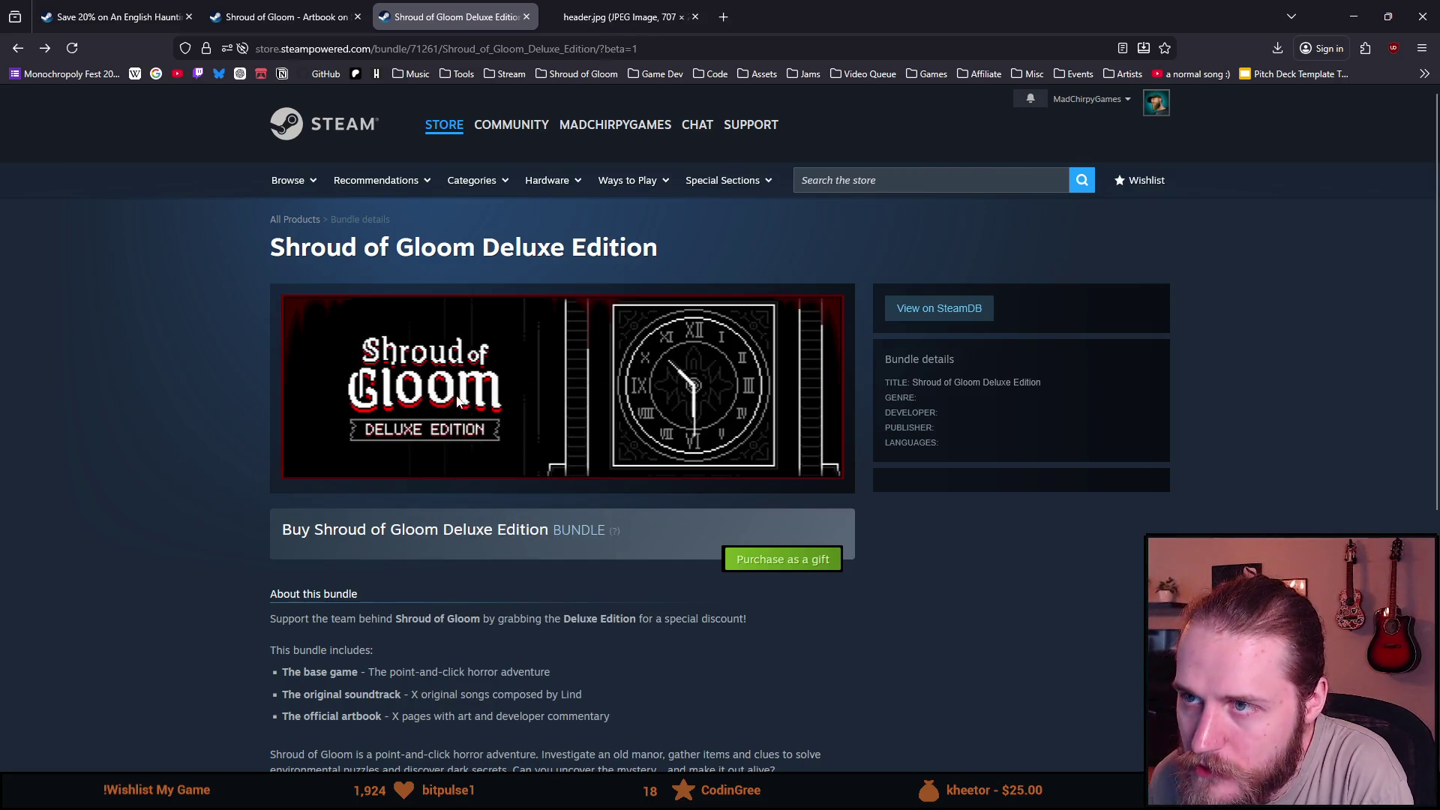
pyautogui.click(645, 9)
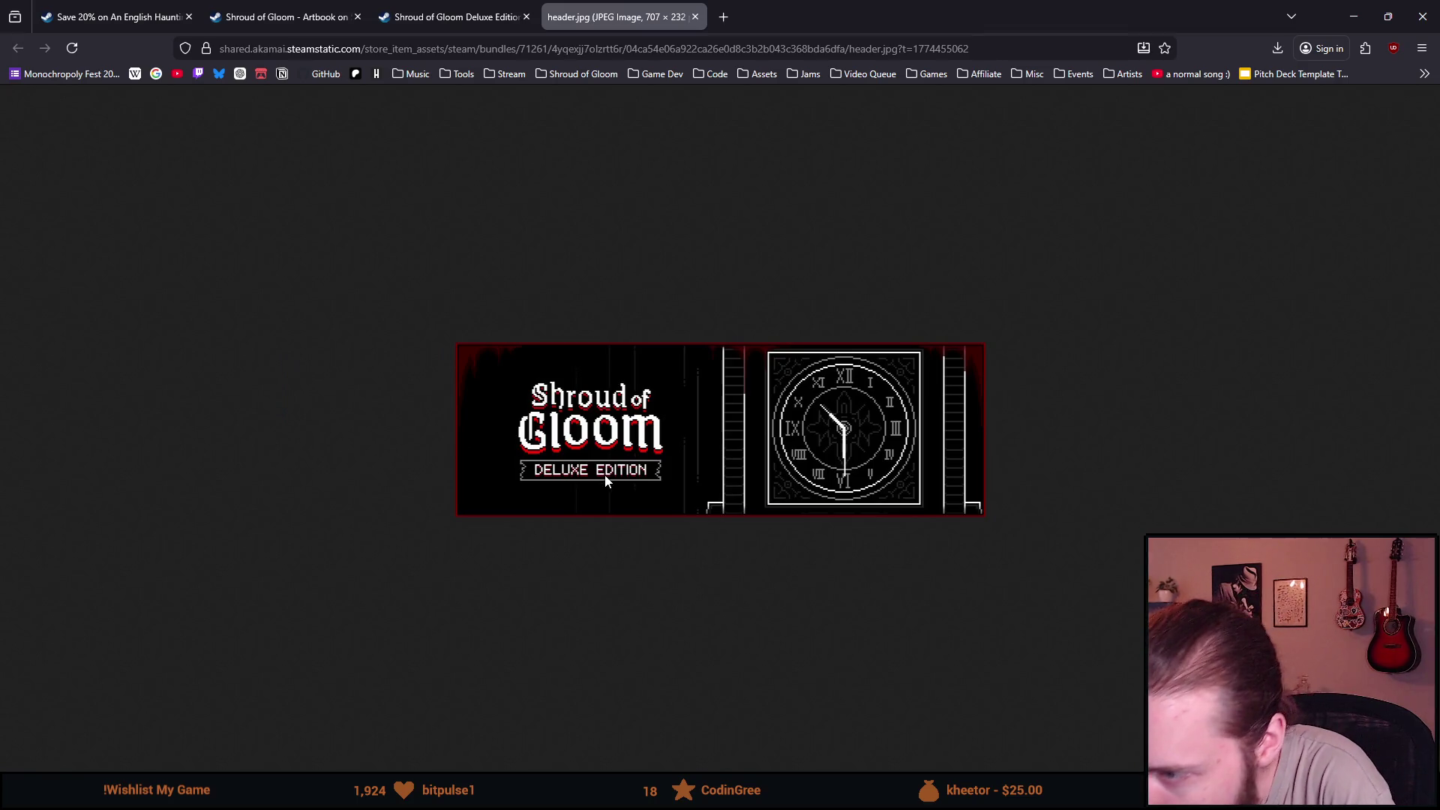
pyautogui.click(484, 17)
pyautogui.click(572, 11)
pyautogui.click(512, 14)
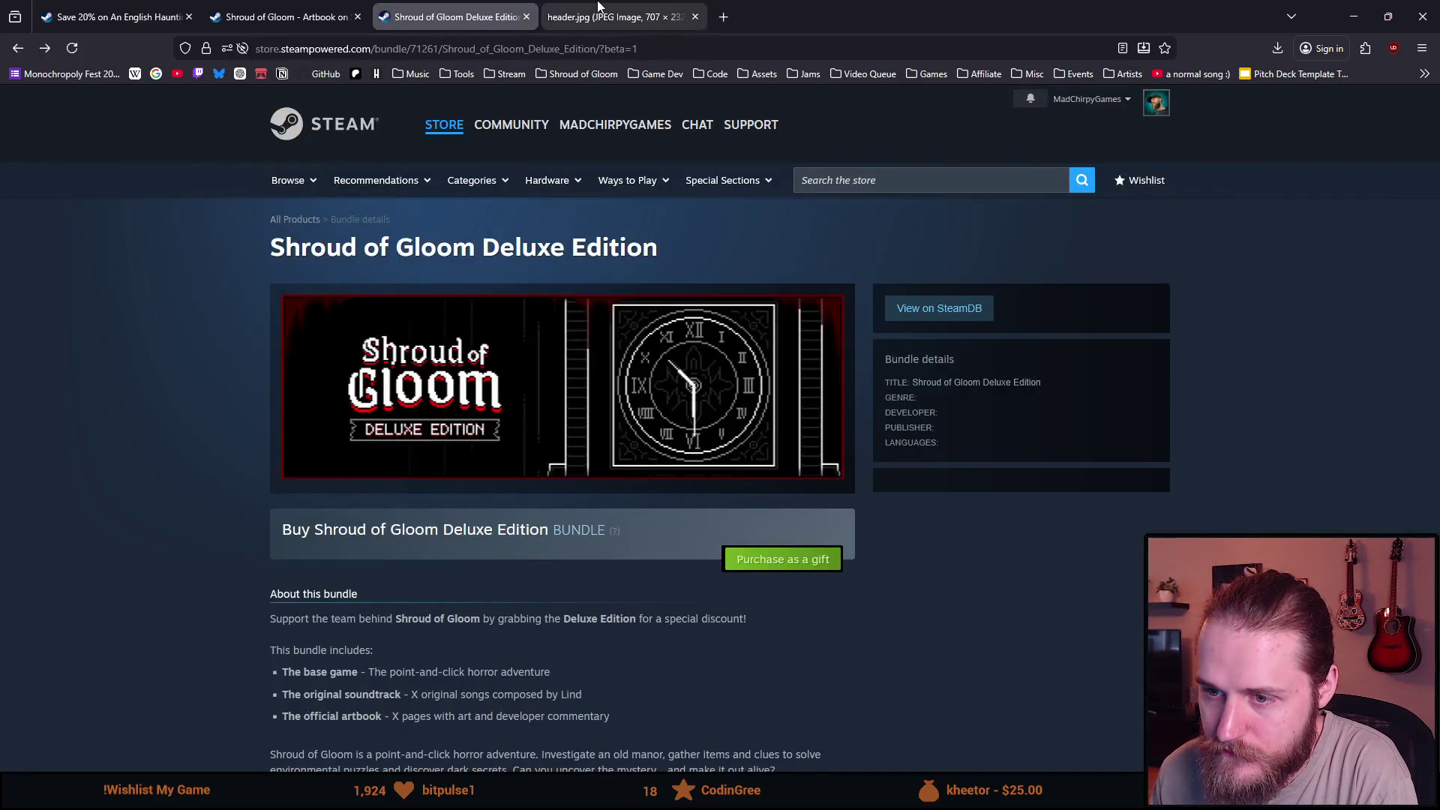
pyautogui.click(597, 9)
pyautogui.click(455, 12)
pyautogui.click(602, 9)
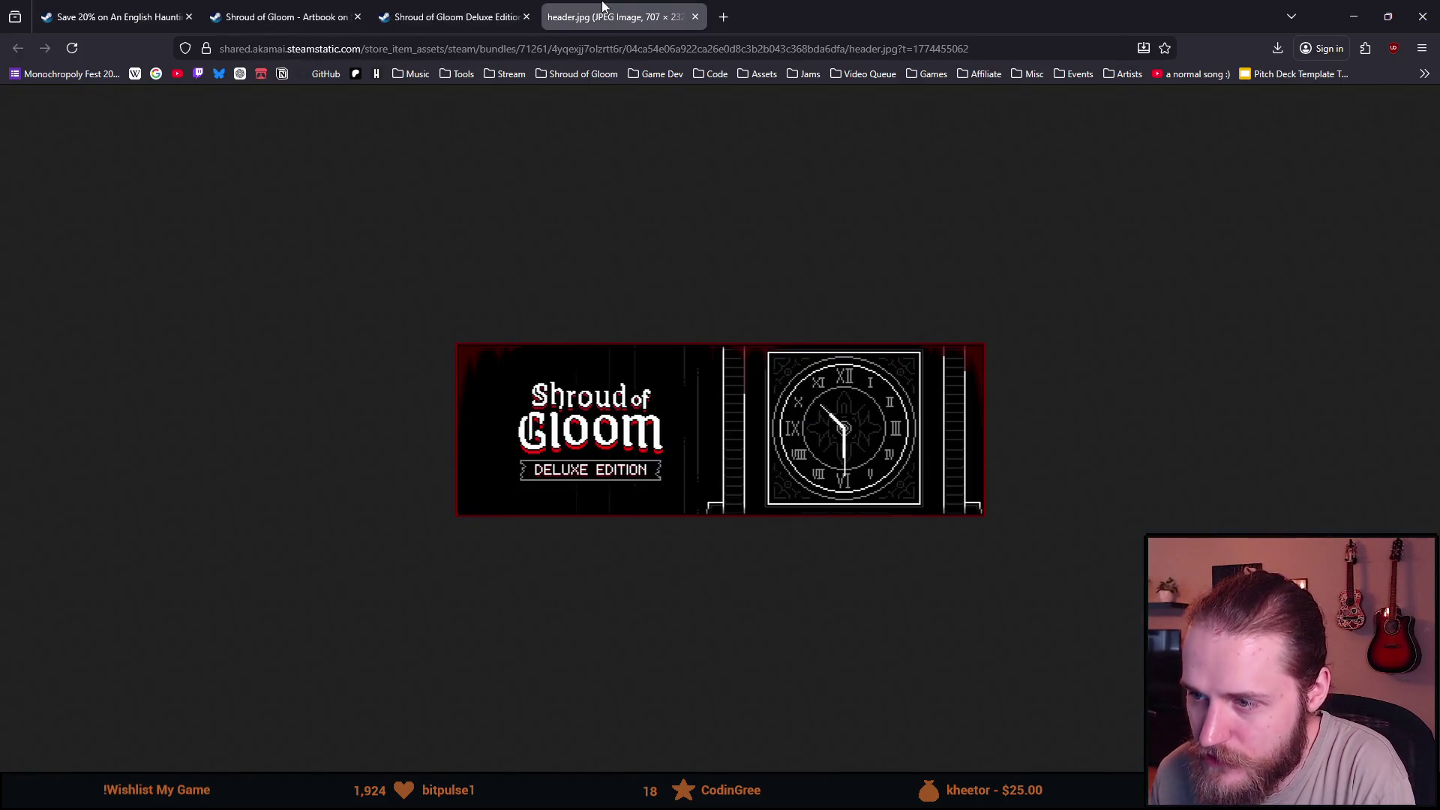
pyautogui.click(456, 17)
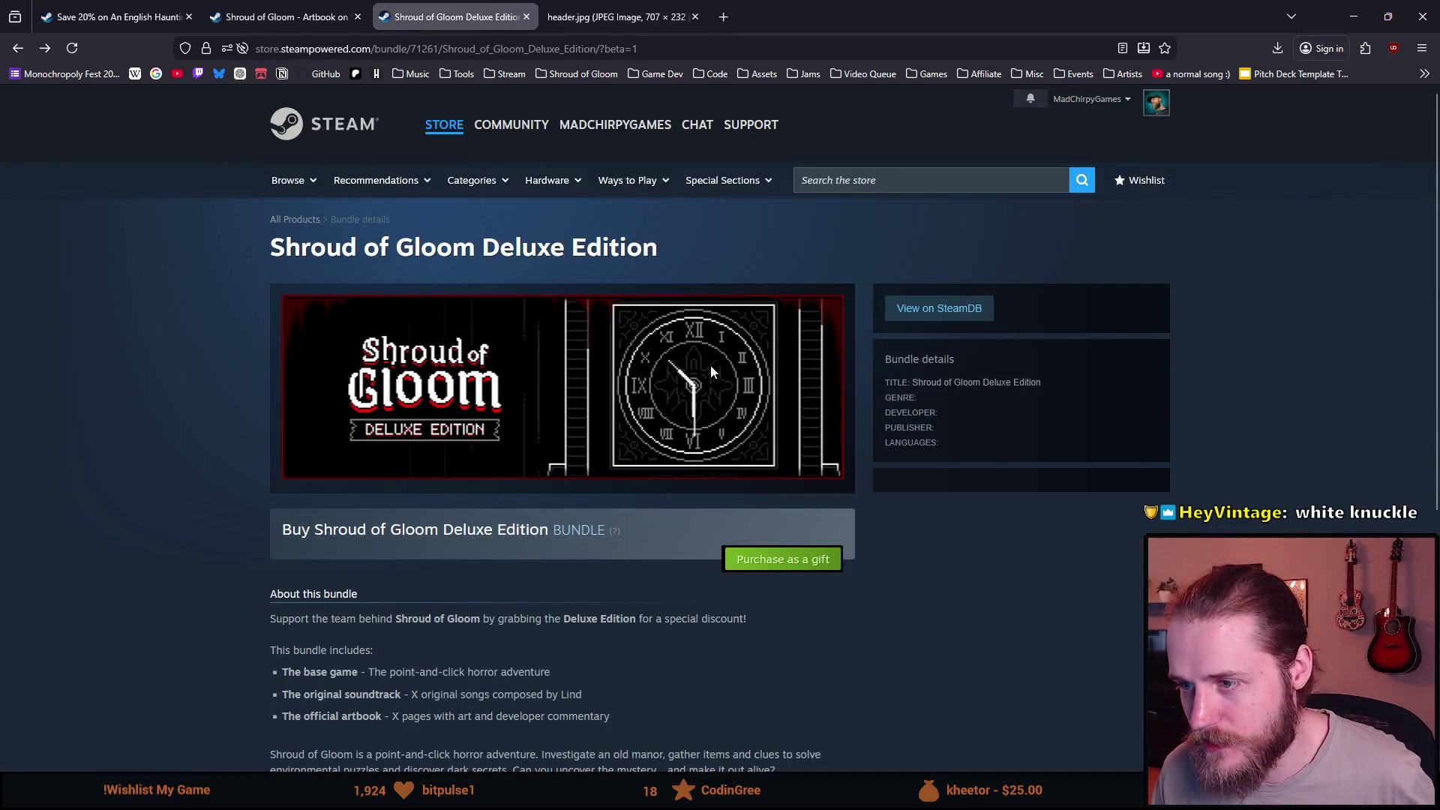
pyautogui.keyDown('ctrl'); pyautogui.scroll(3, 711, 366); pyautogui.keyUp('ctrl')
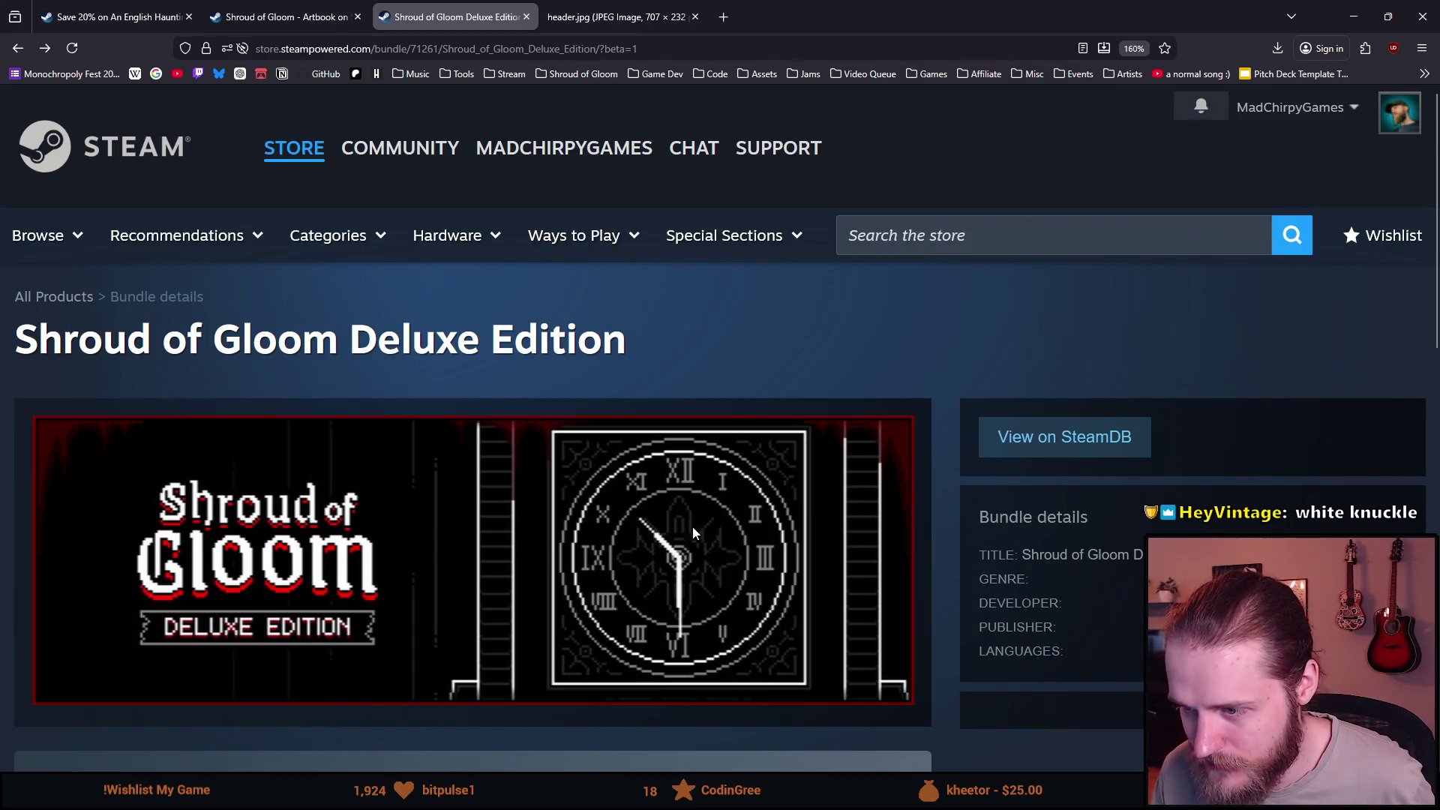
# Compare the standalone header with the bundle page once more, then close the image tab.
pyautogui.click(604, 16)
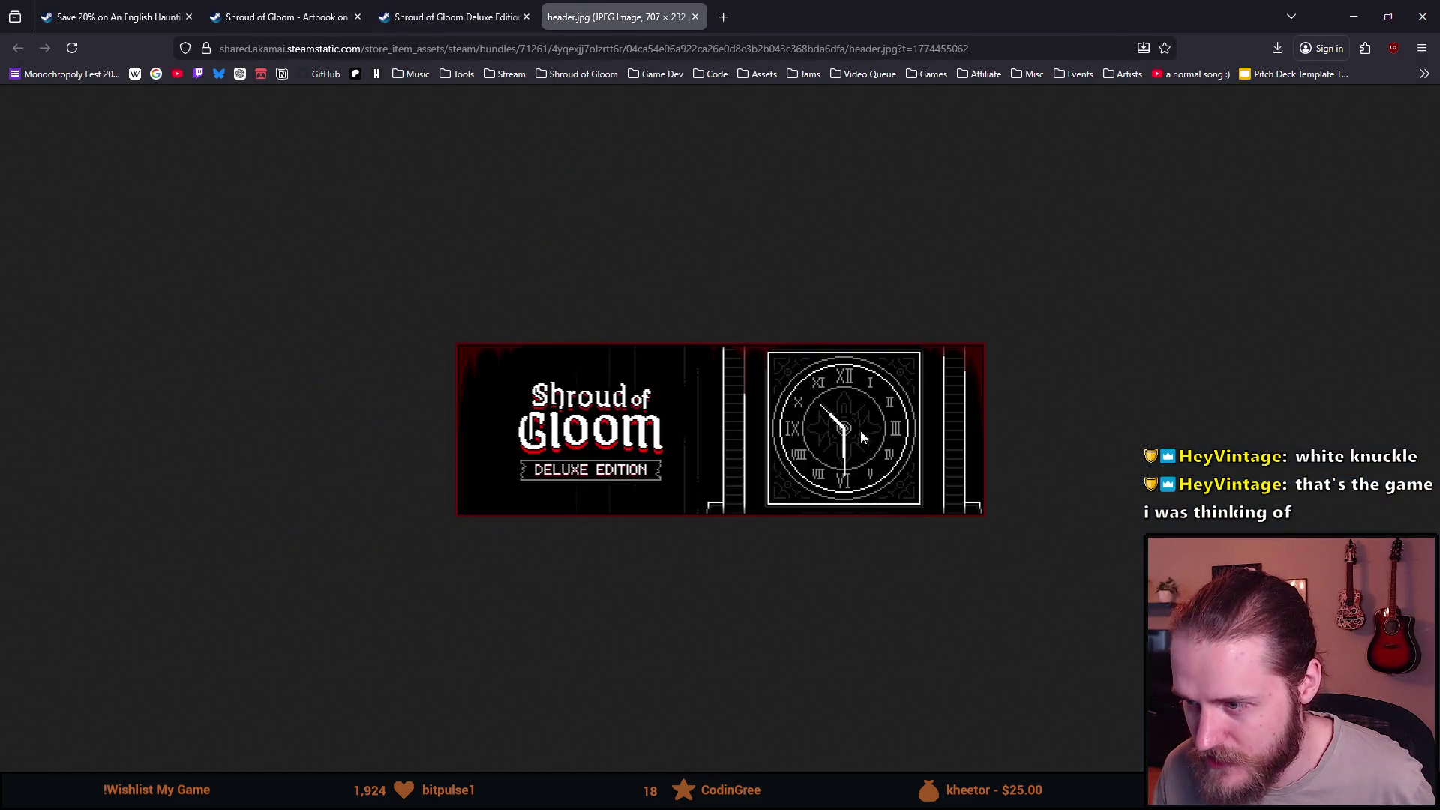
pyautogui.keyDown('ctrl'); pyautogui.scroll(4, 876, 443); pyautogui.keyUp('ctrl')
pyautogui.keyDown('ctrl'); pyautogui.scroll(1, 899, 445); pyautogui.keyUp('ctrl')
pyautogui.keyDown('ctrl'); pyautogui.scroll(-3, 958, 451); pyautogui.keyUp('ctrl')
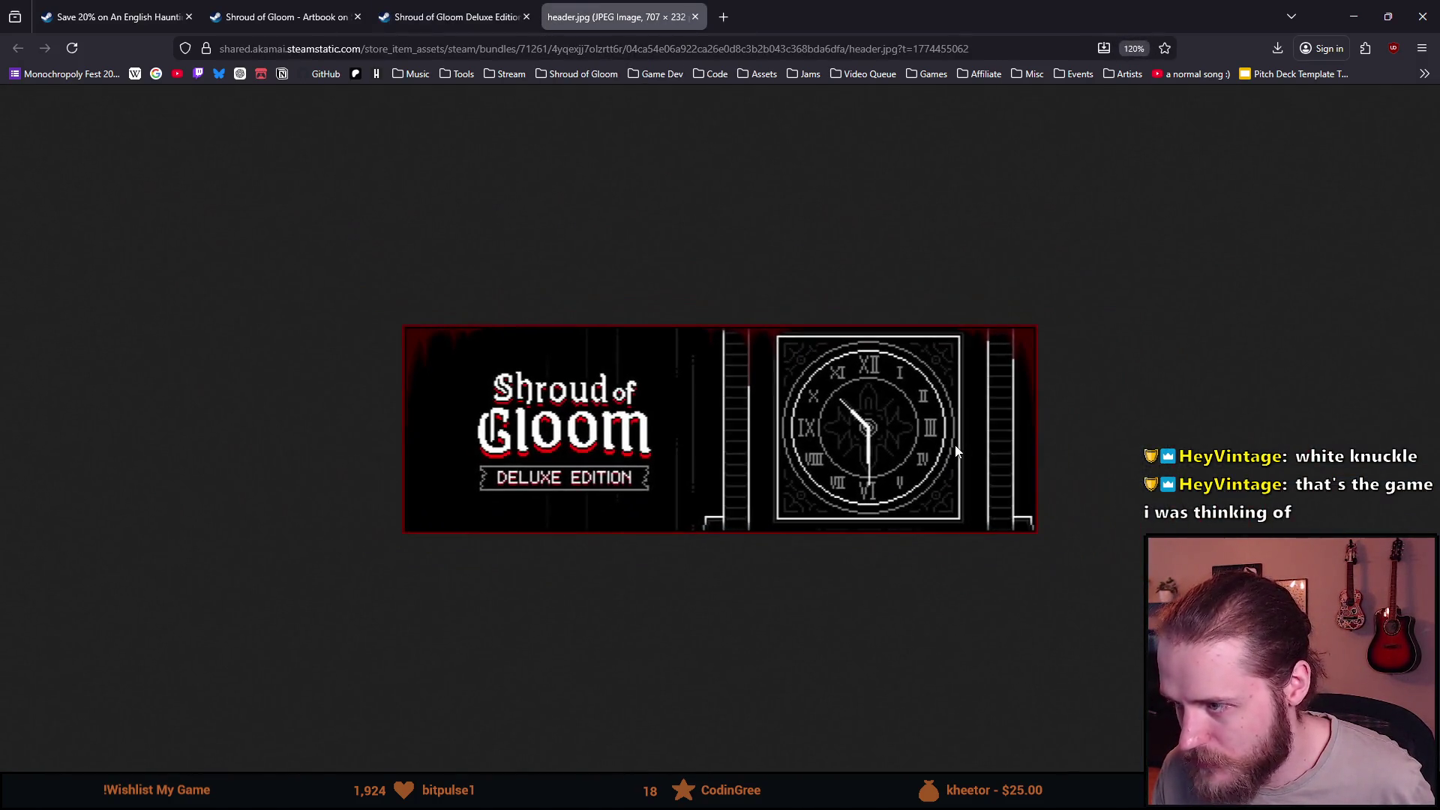
pyautogui.keyDown('ctrl'); pyautogui.scroll(-2, 1129, 141); pyautogui.keyUp('ctrl')
pyautogui.hotkey('ctrl', 'shift', 'Tab')
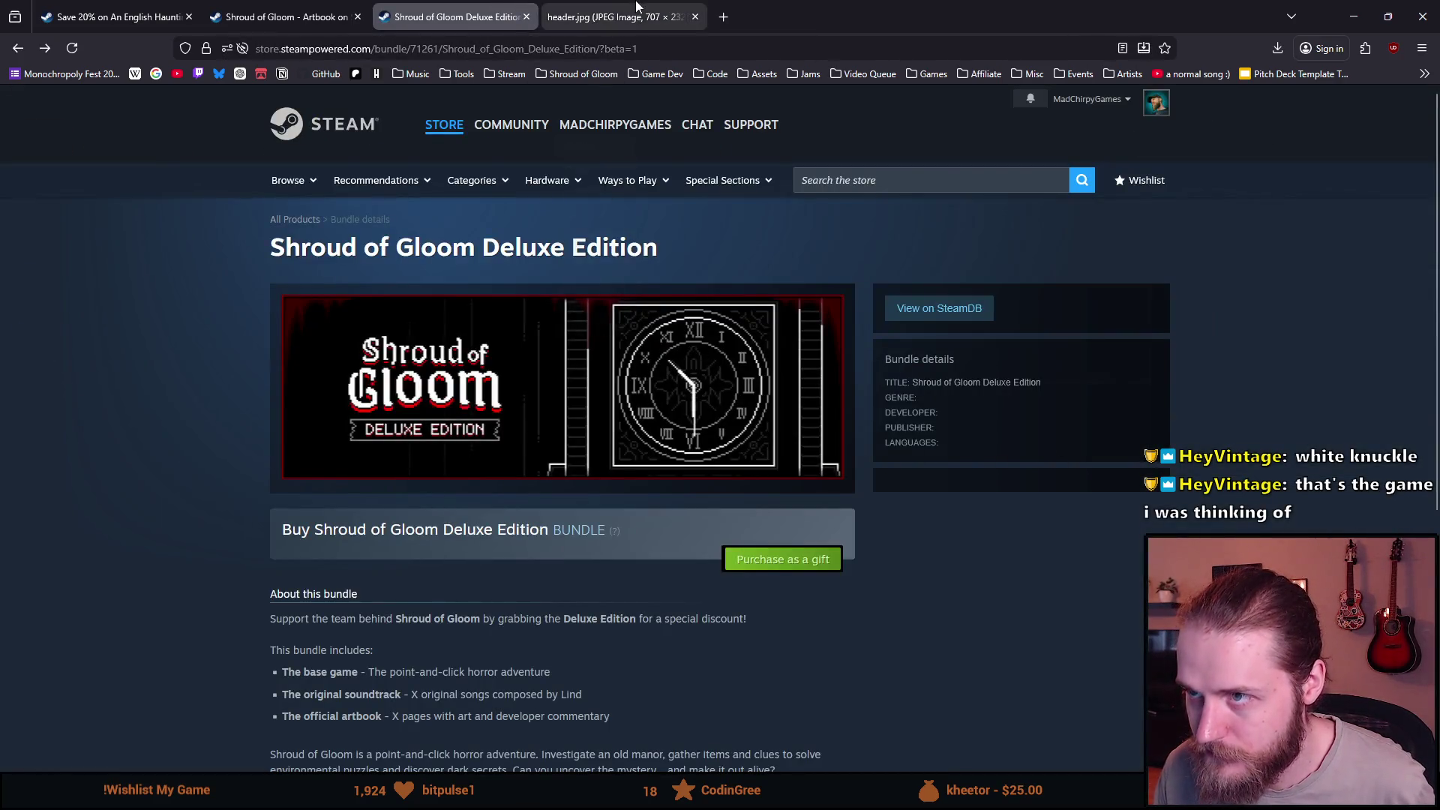
pyautogui.hotkey('ctrl', 'Tab')
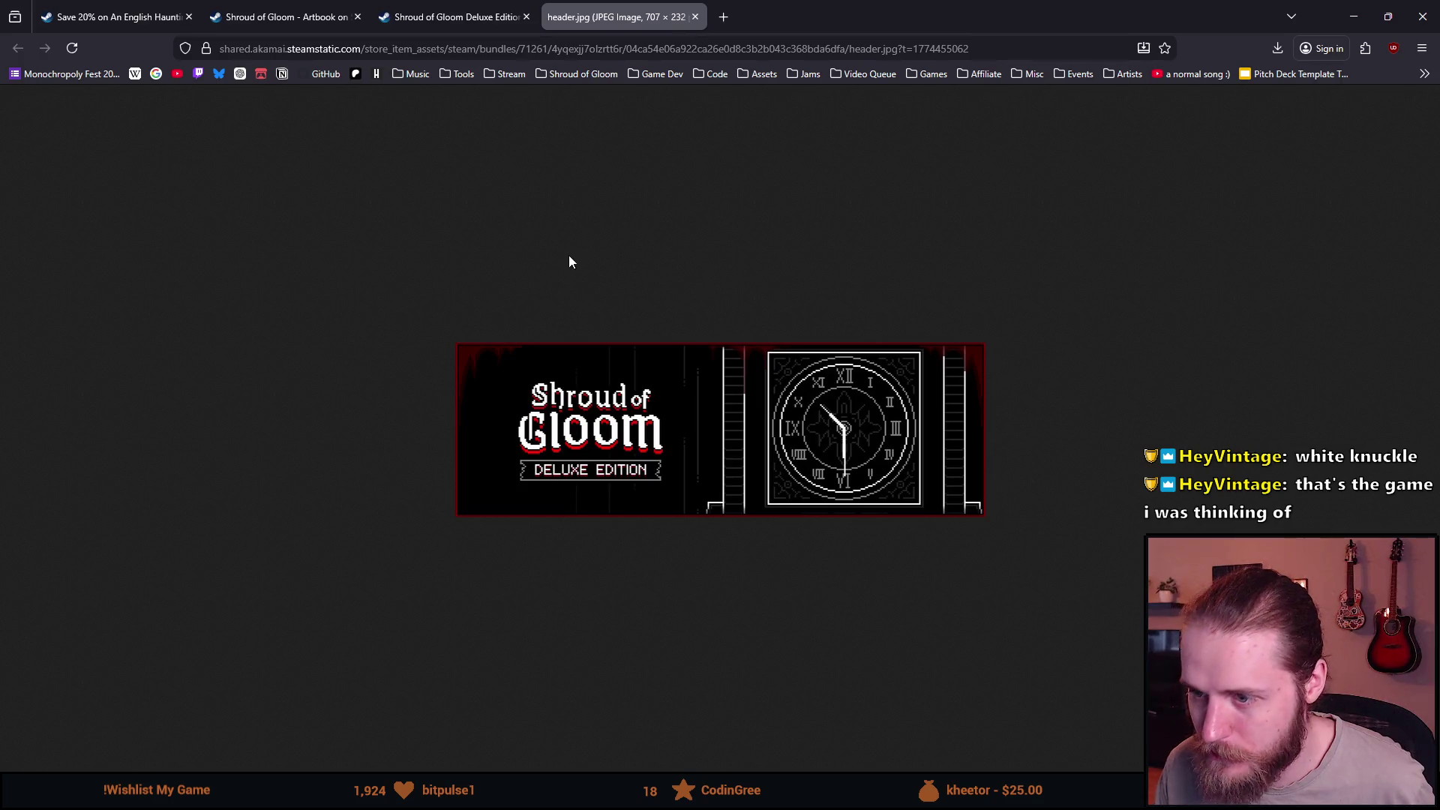
pyautogui.click(480, 22)
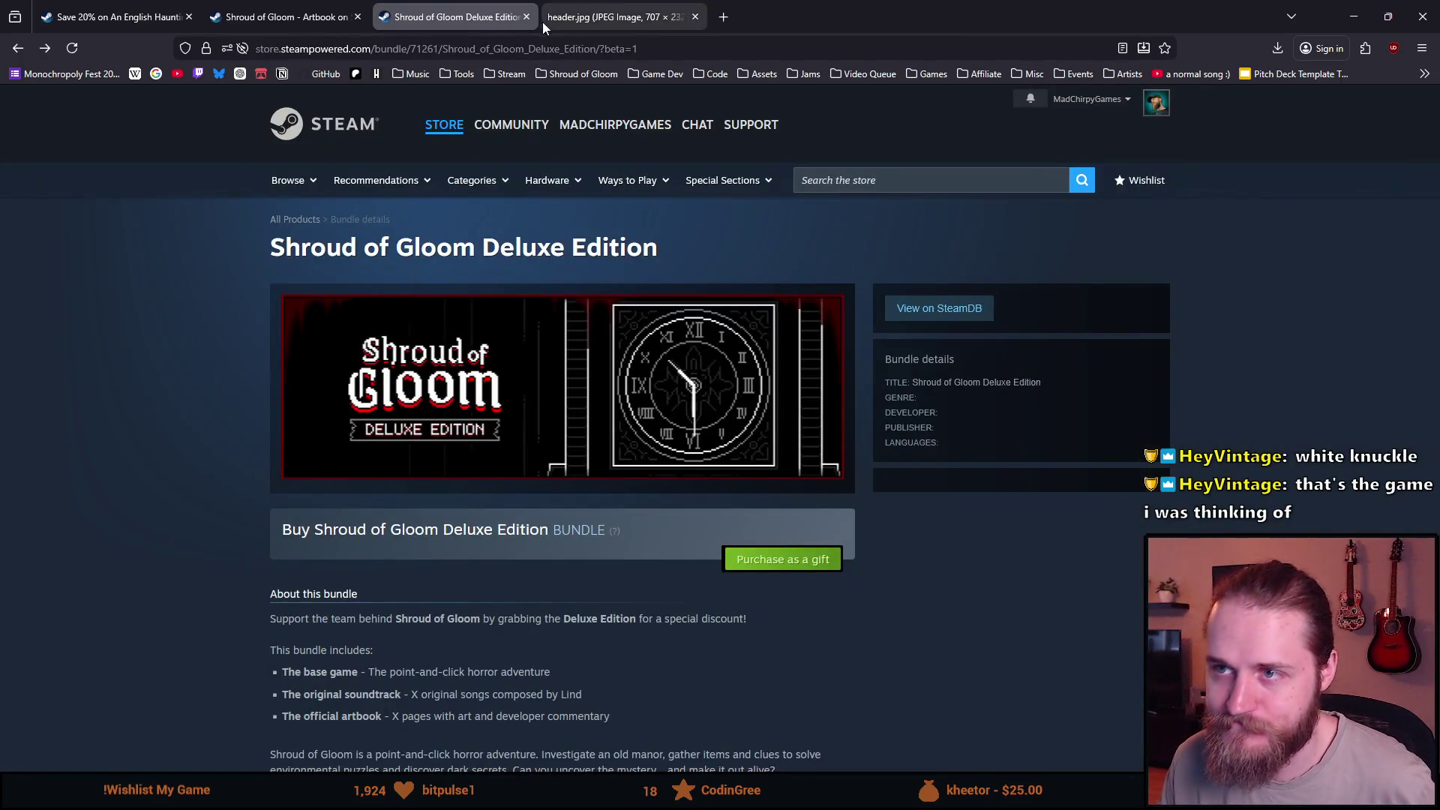
pyautogui.click(694, 17)
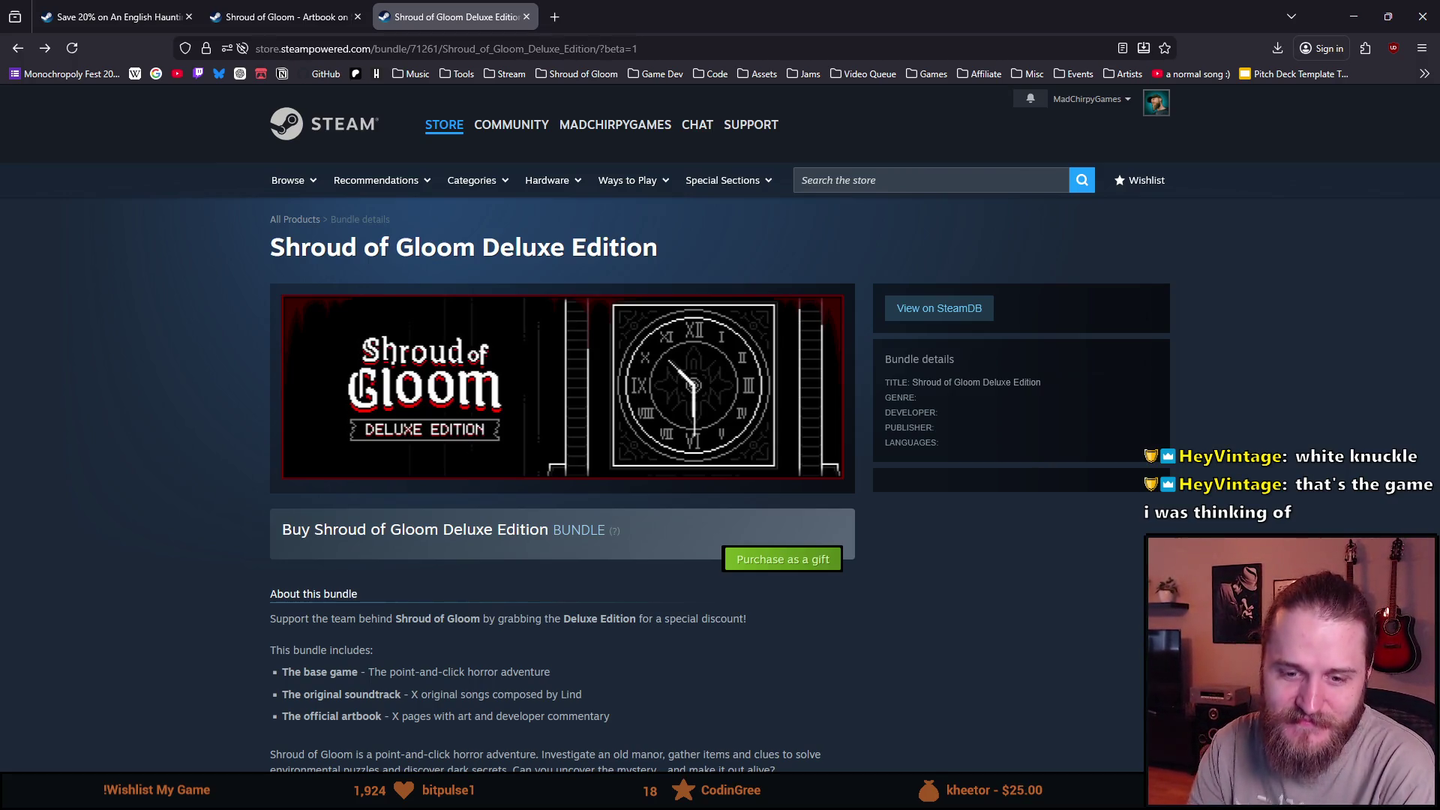
# Search the store for 'white knuckle', open White Knuckle's page and start its trailer.
pyautogui.click(917, 175)
pyautogui.write('white knu')
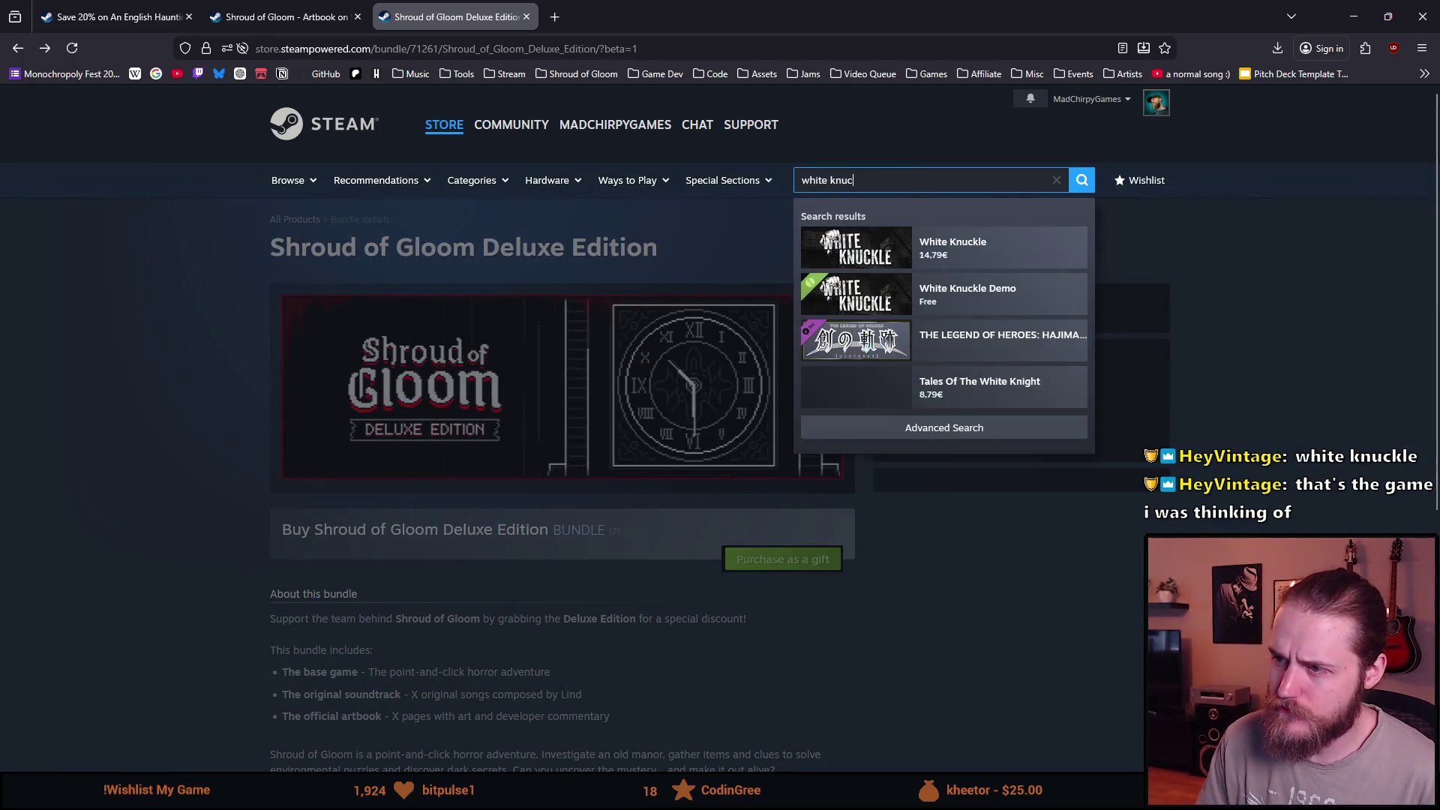
pyautogui.write('c')
pyautogui.press('Down')
pyautogui.press('Return')
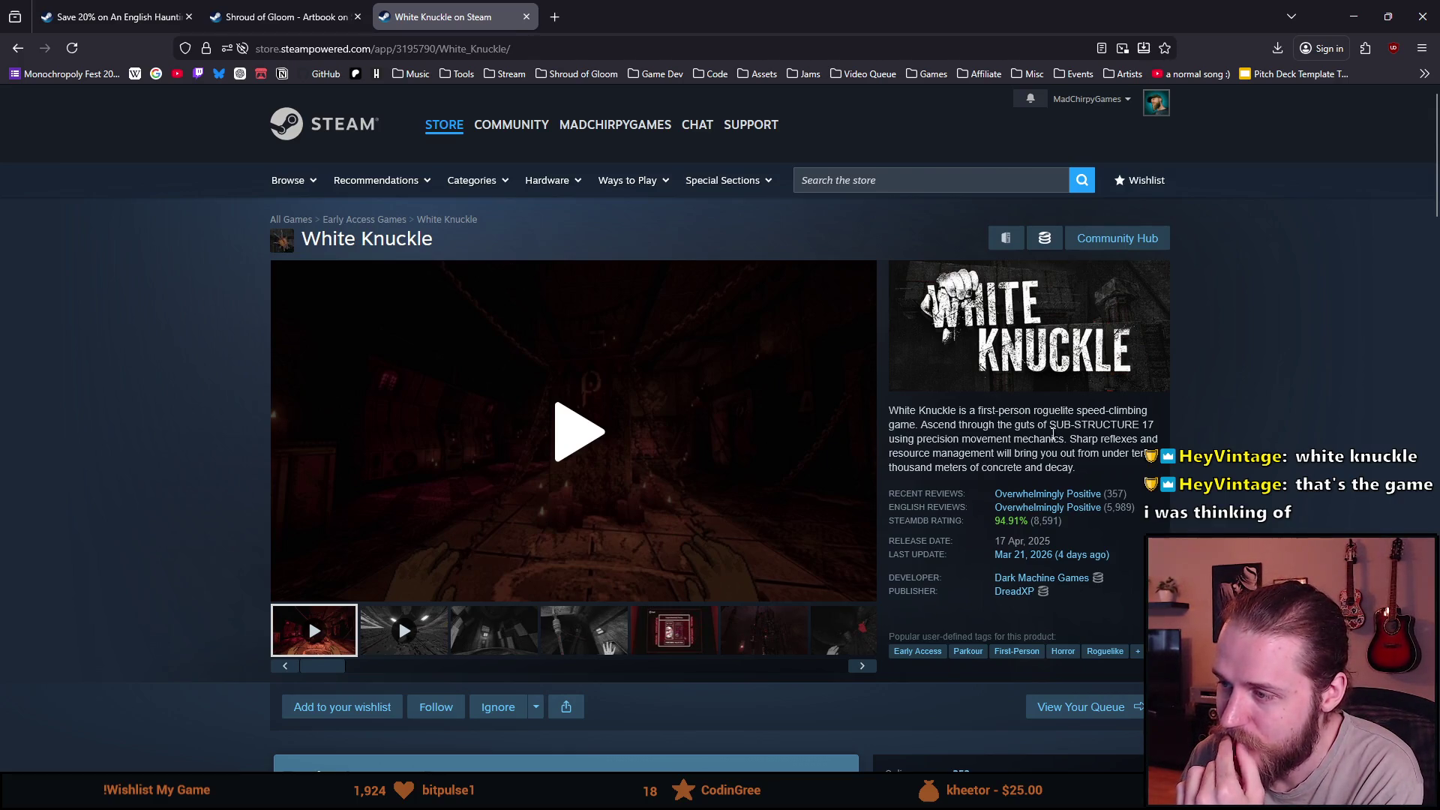
pyautogui.moveTo(483, 649)
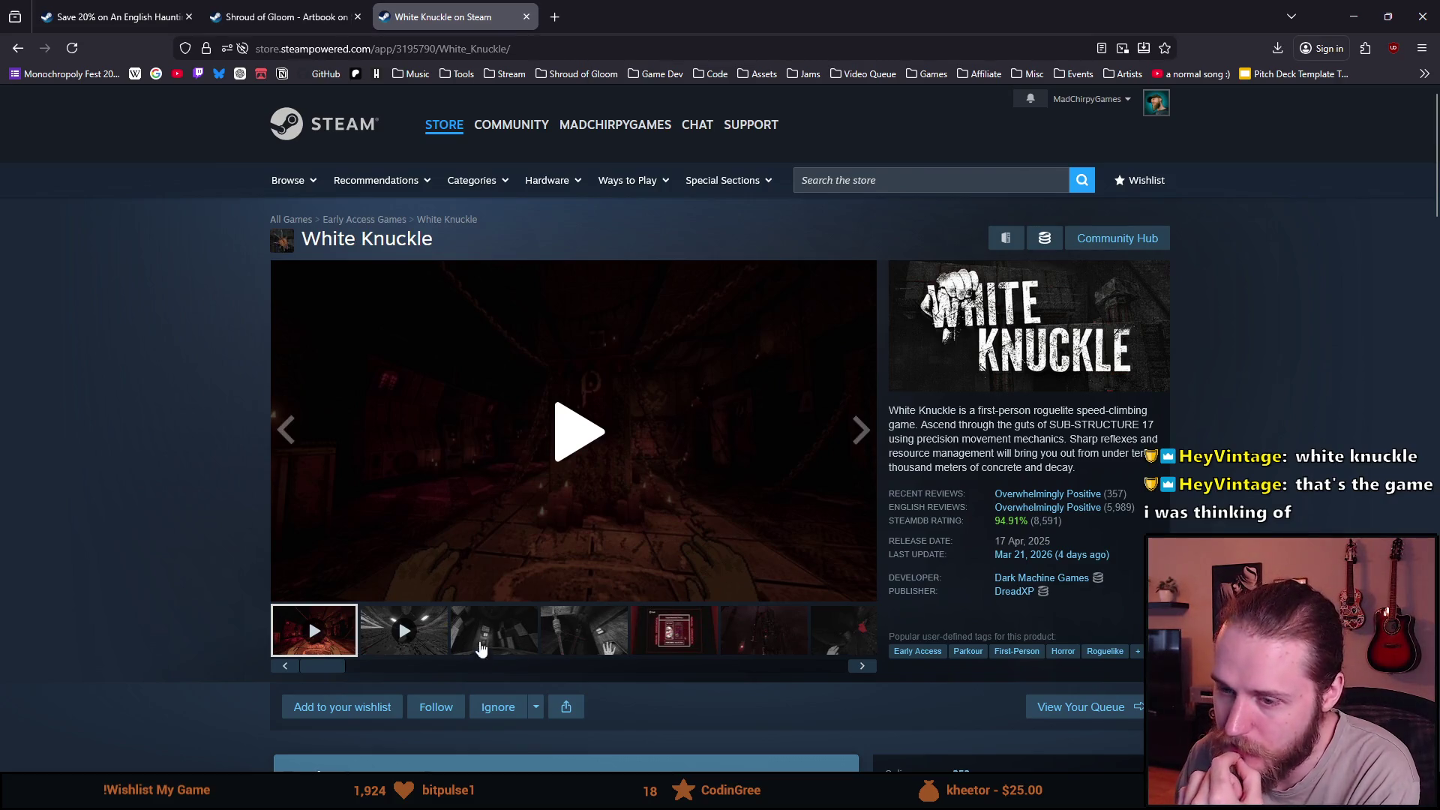
pyautogui.click(335, 628)
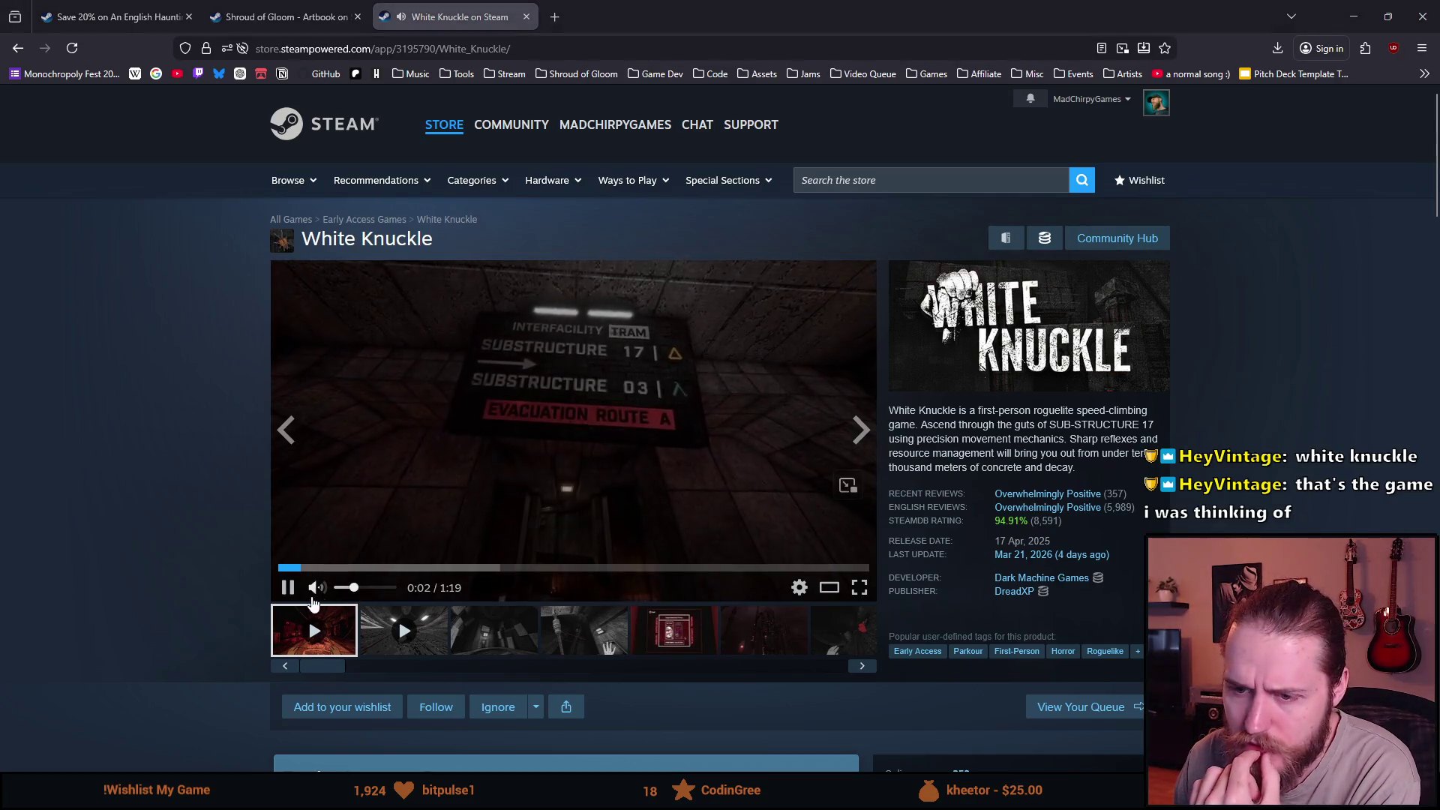
# Lower the White Knuckle trailer volume slightly and pause it at 0:46 of 1:19.
pyautogui.moveTo(352, 593); pyautogui.dragTo(347, 597)
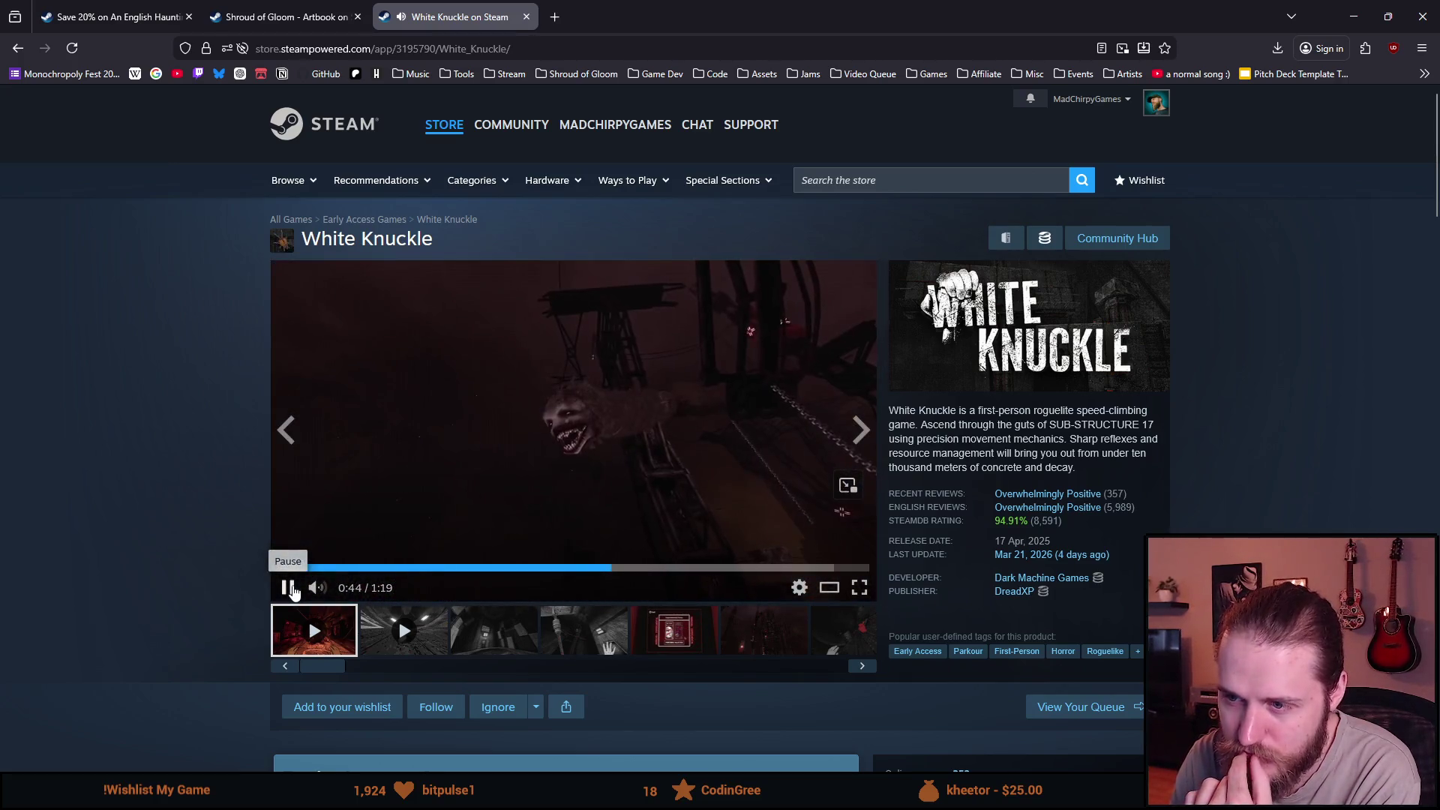
pyautogui.click(289, 589)
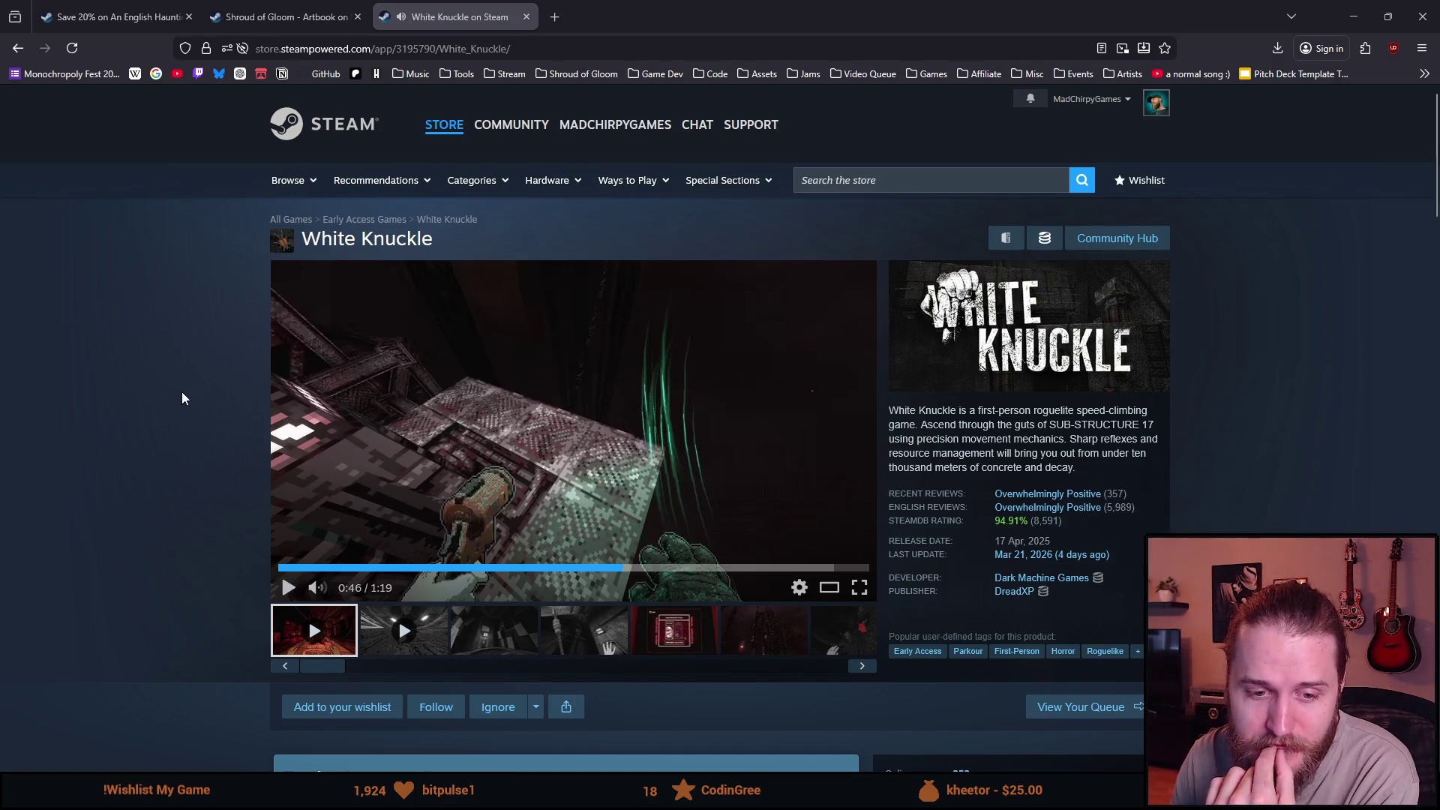
pyautogui.scroll(-3, 182, 398)
pyautogui.scroll(-3, 182, 398)
pyautogui.scroll(-1, 182, 398)
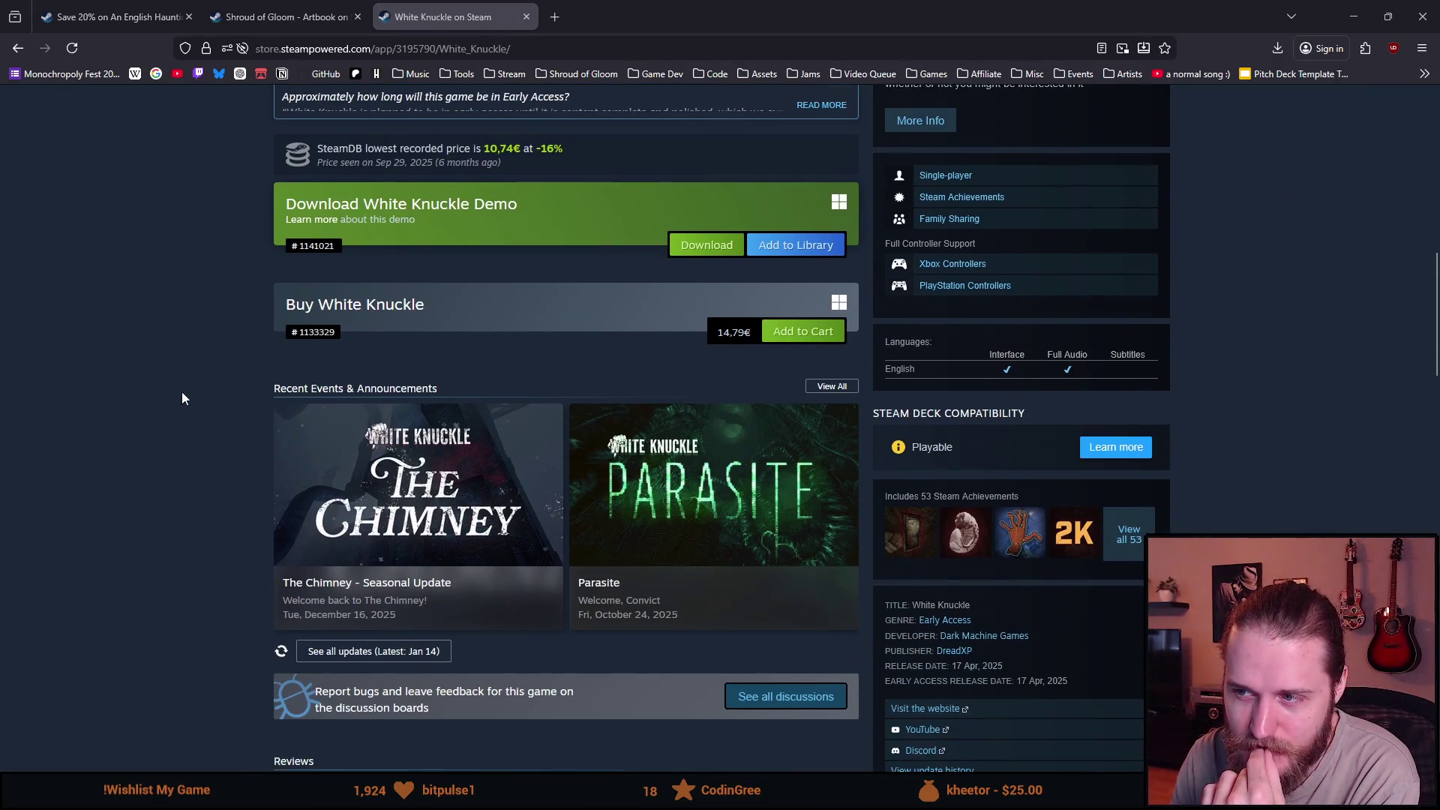
pyautogui.scroll(-2, 182, 393)
pyautogui.scroll(-1, 183, 393)
pyautogui.scroll(-2, 186, 389)
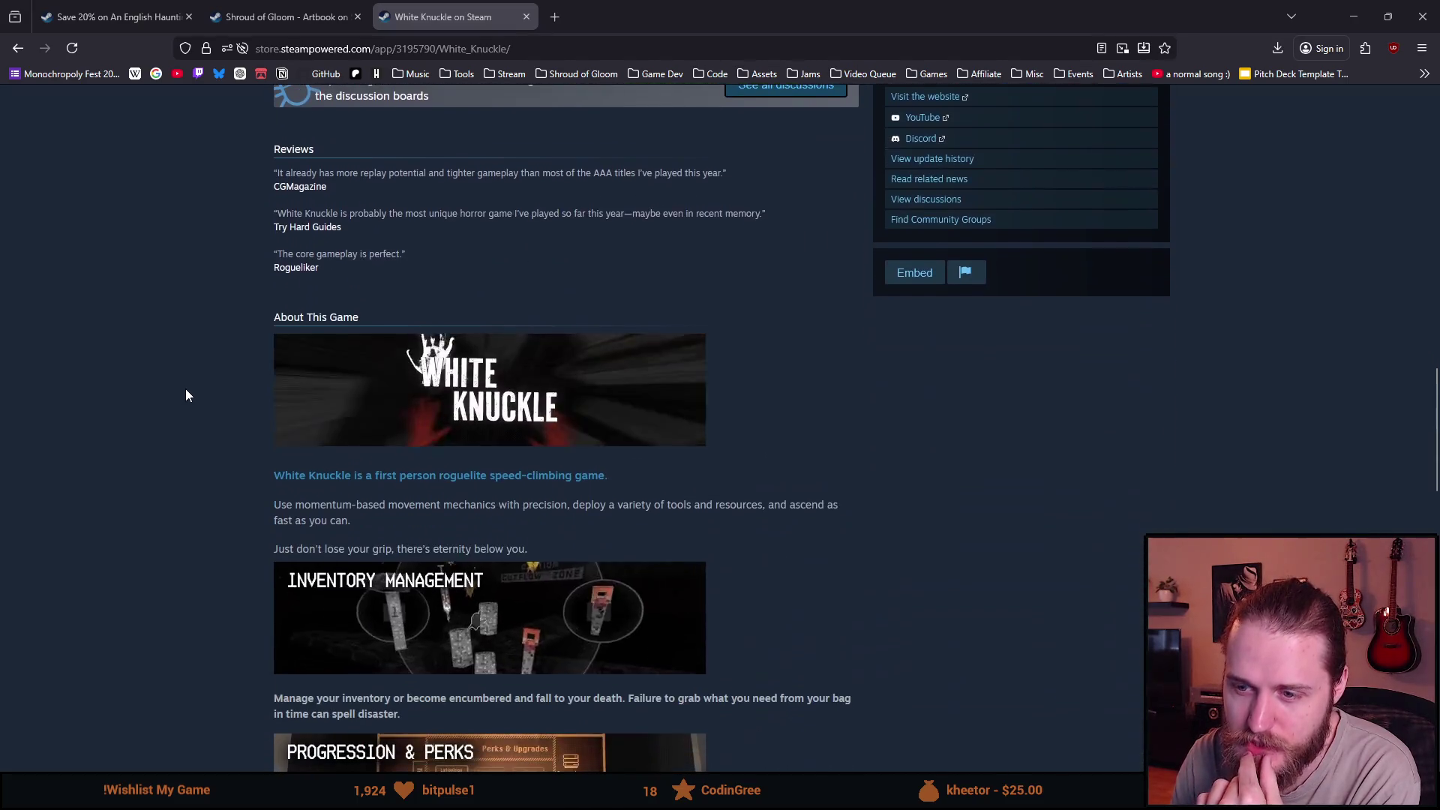
pyautogui.scroll(-1, 187, 394)
pyautogui.scroll(1, 187, 393)
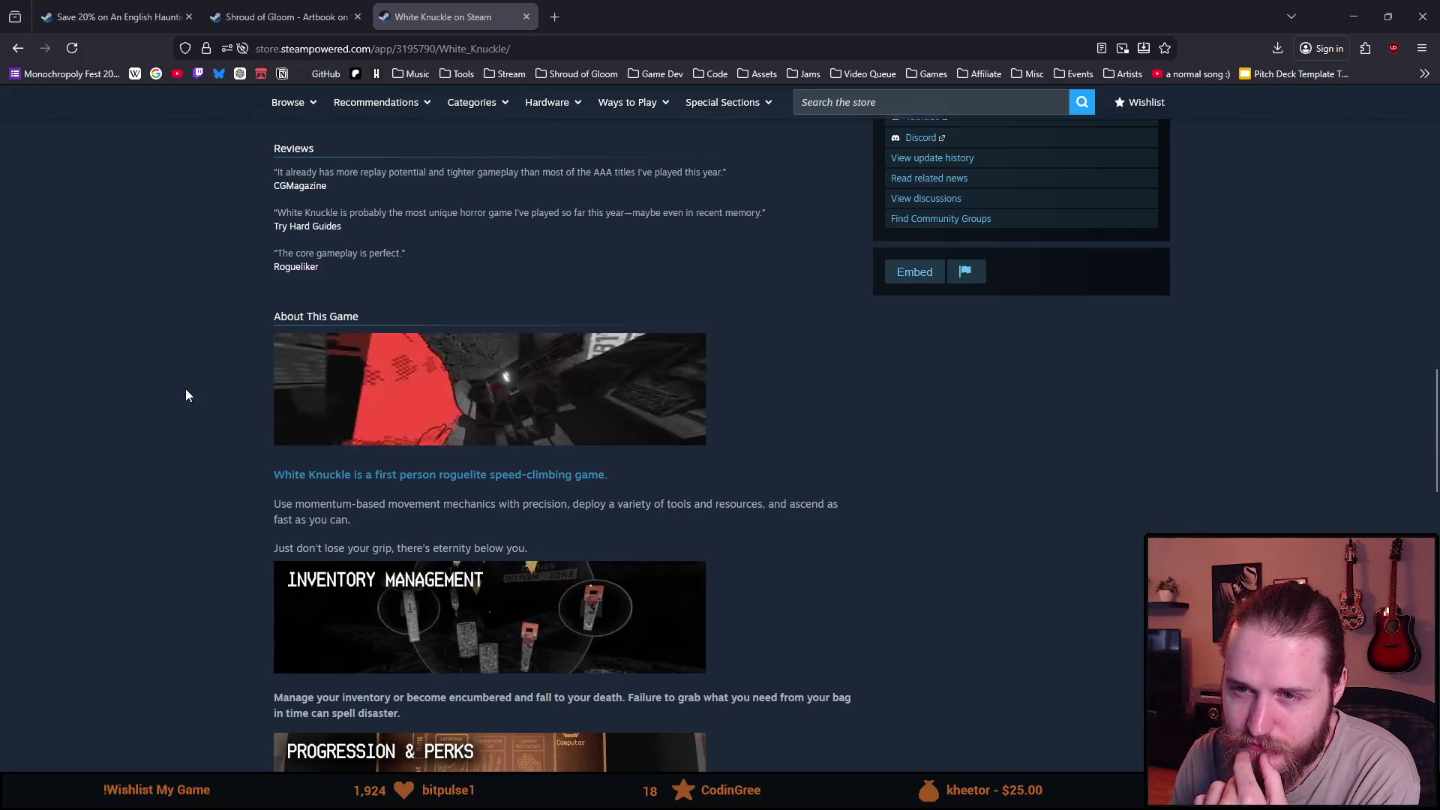
pyautogui.scroll(-1, 188, 394)
pyautogui.scroll(-2, 186, 395)
pyautogui.scroll(-1, 376, 409)
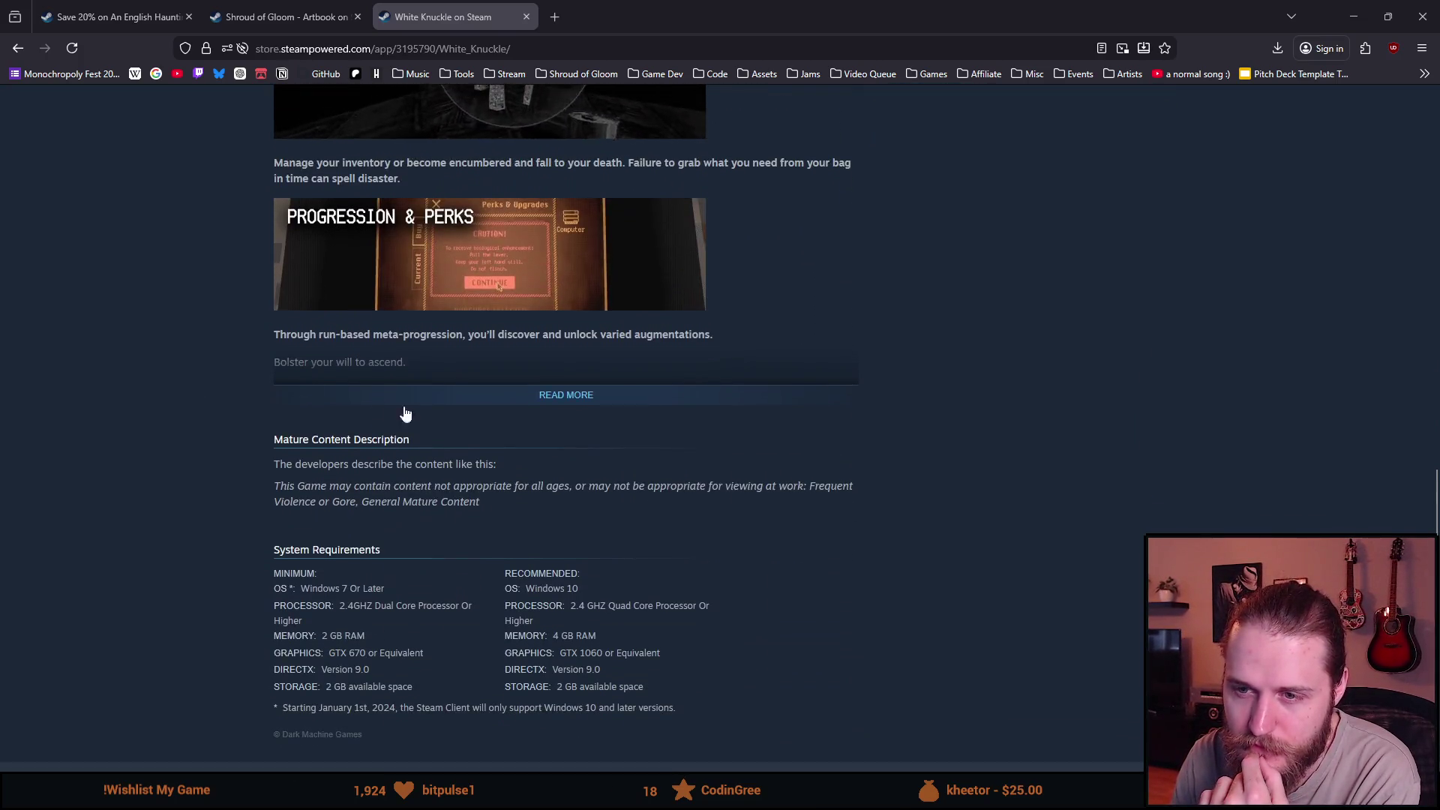
# Expand the full About This Game description via READ MORE on the White Knuckle page.
pyautogui.click(508, 404)
pyautogui.scroll(-2, 186, 437)
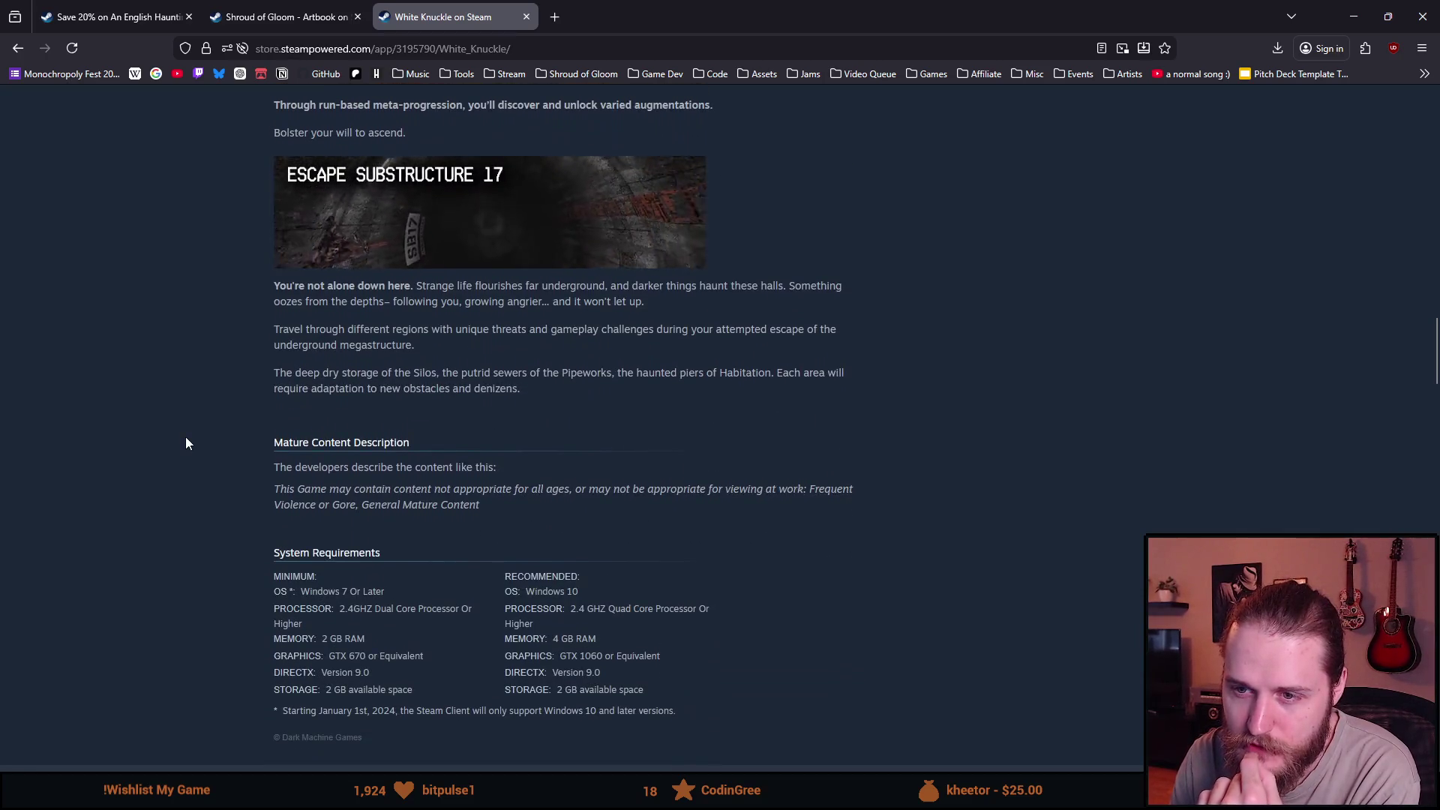
pyautogui.scroll(-5, 187, 443)
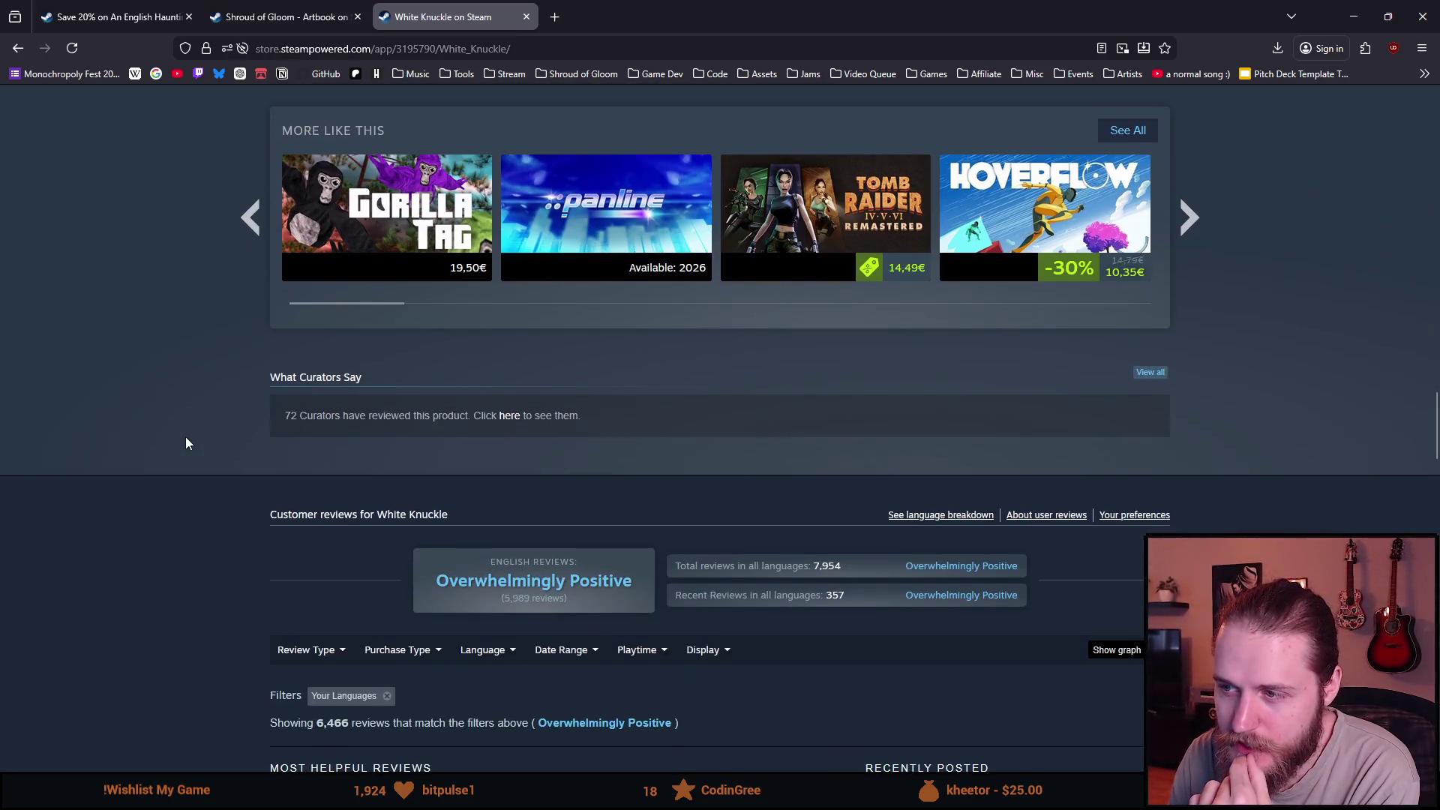
pyautogui.scroll(5, 188, 442)
pyautogui.scroll(5, 187, 441)
pyautogui.scroll(5, 188, 441)
pyautogui.scroll(3, 187, 442)
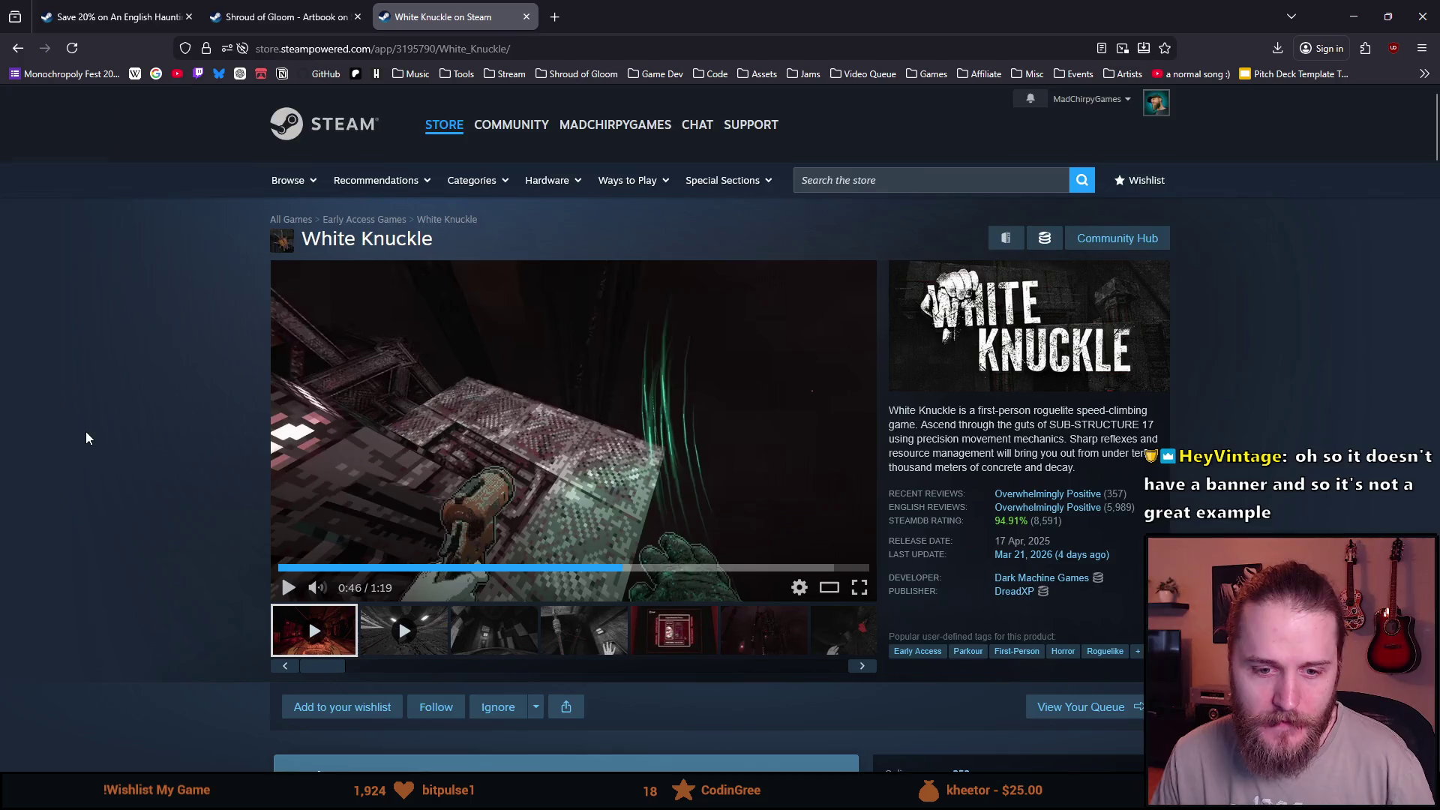
pyautogui.scroll(-2, 86, 431)
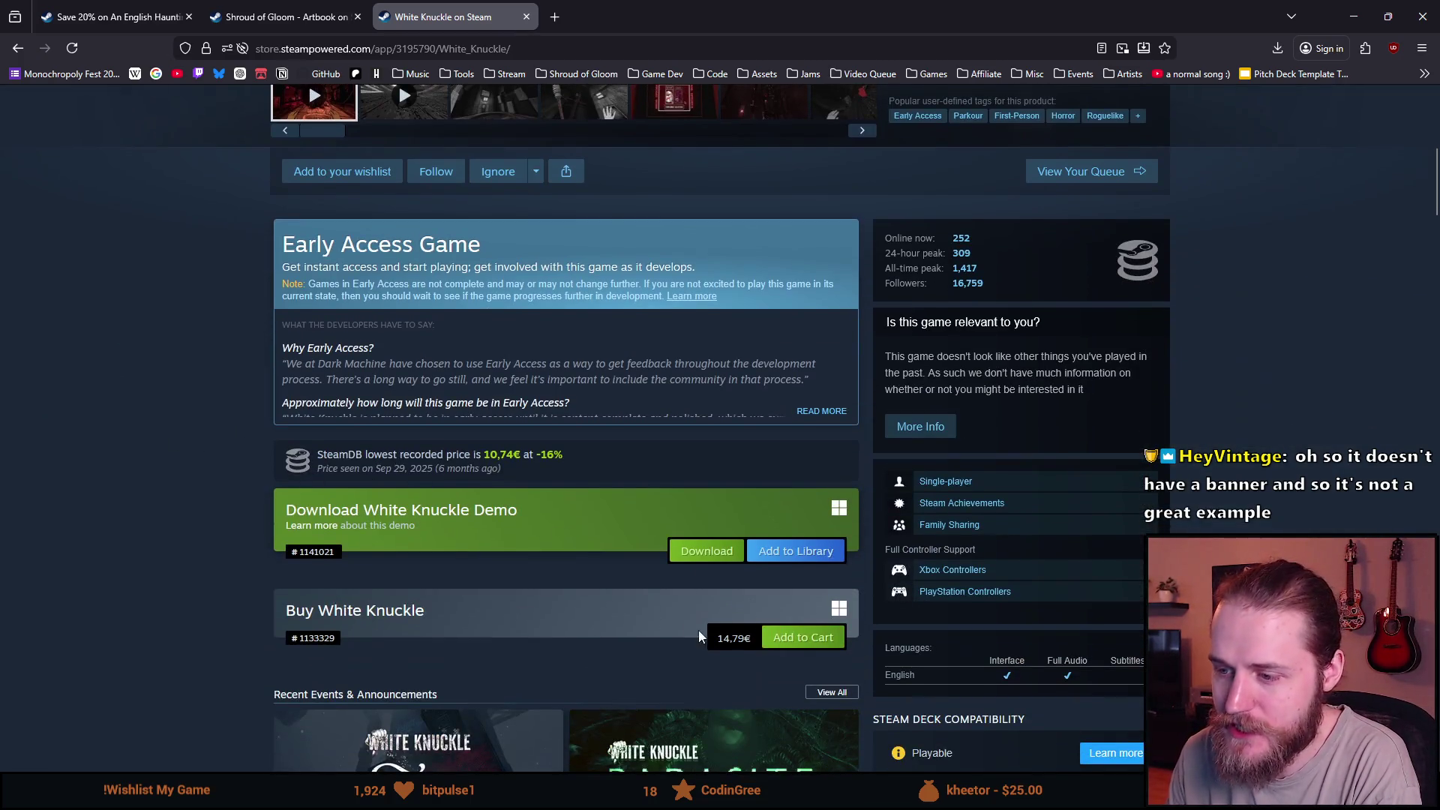
pyautogui.scroll(2, 394, 585)
pyautogui.scroll(-5, 395, 584)
pyautogui.scroll(-1, 394, 507)
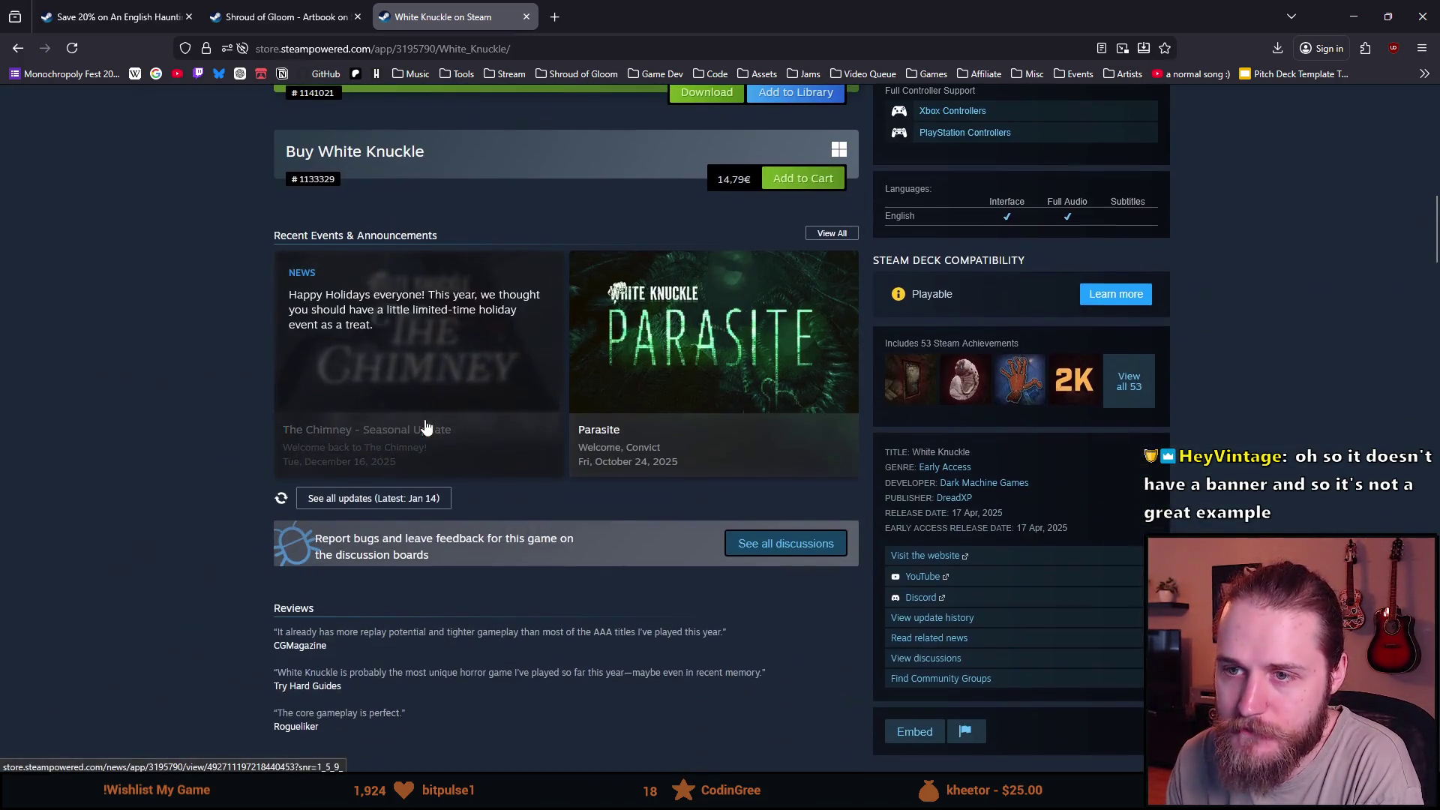
pyautogui.scroll(-3, 132, 543)
pyautogui.scroll(10, 132, 543)
pyautogui.scroll(2, 127, 535)
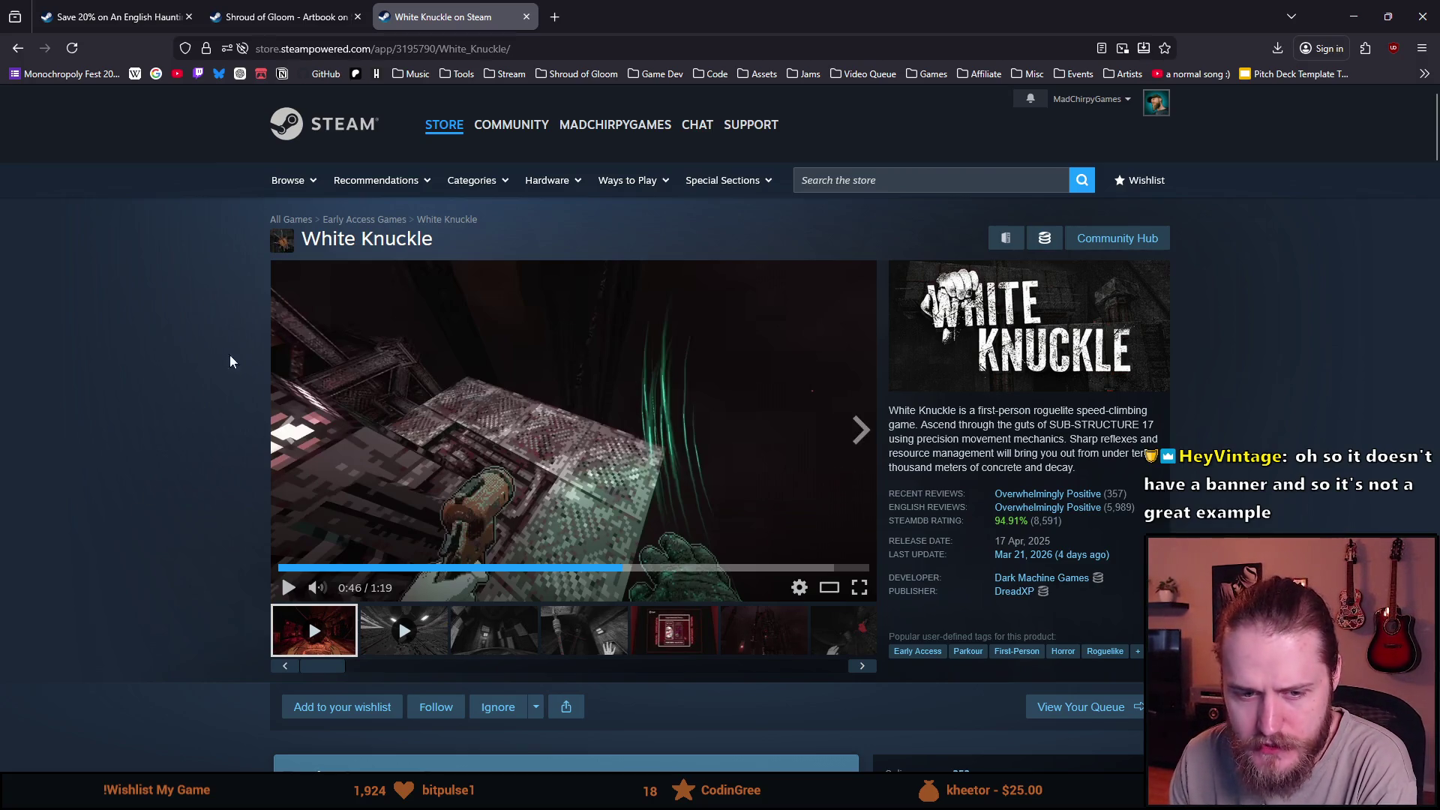
pyautogui.scroll(-4, 143, 433)
pyautogui.scroll(-4, 142, 432)
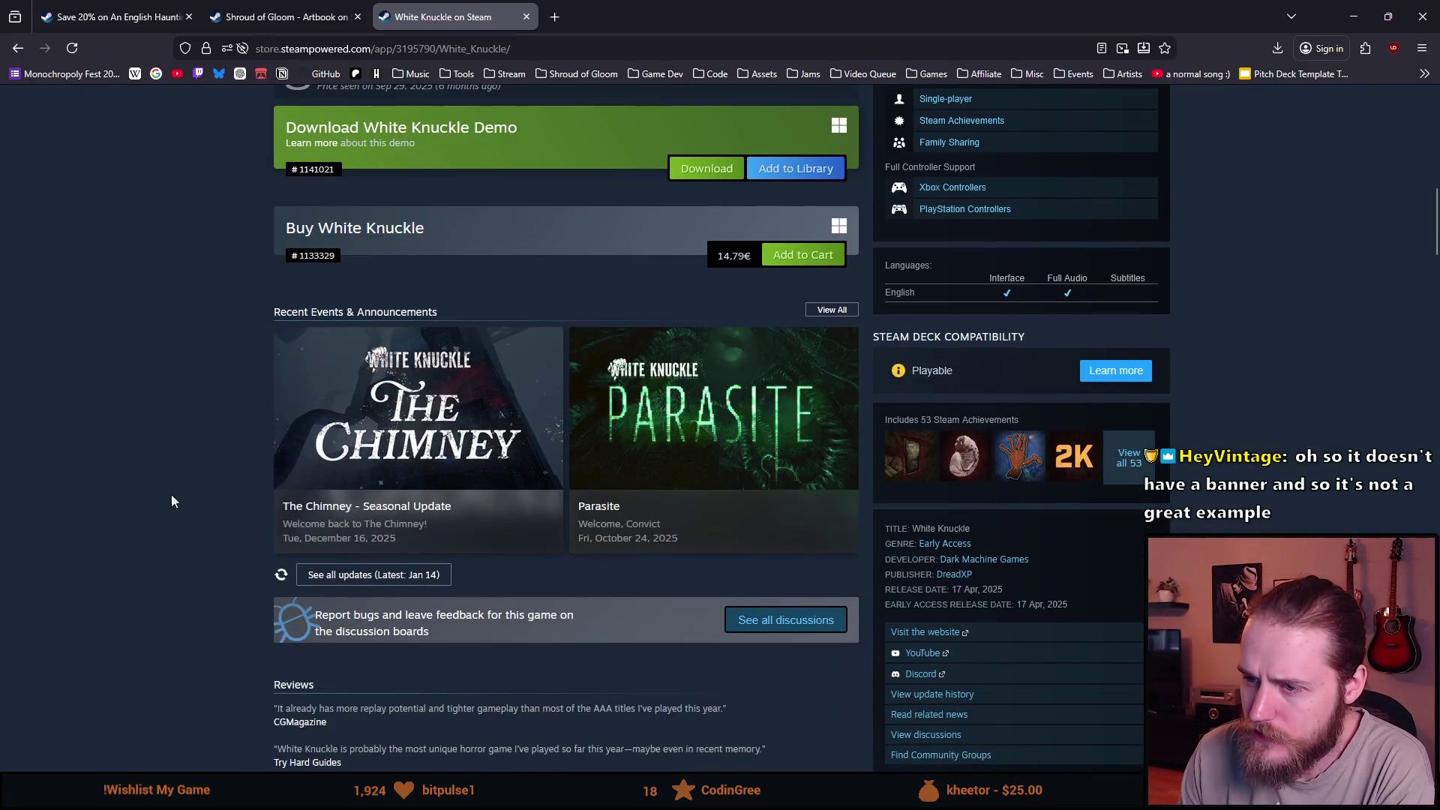
pyautogui.scroll(4, 168, 489)
pyautogui.scroll(1, 182, 585)
pyautogui.scroll(-5, 182, 586)
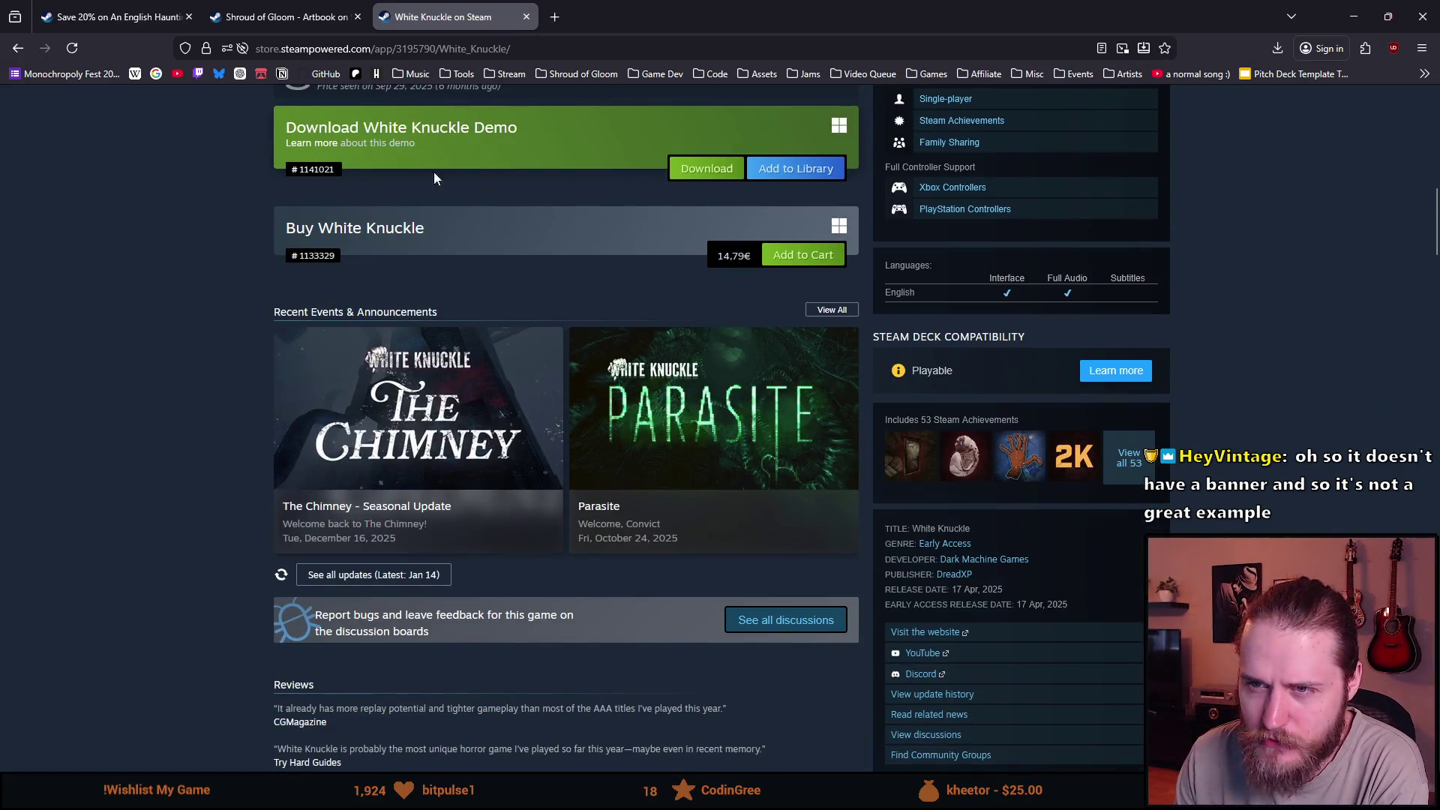
pyautogui.scroll(1, 243, 382)
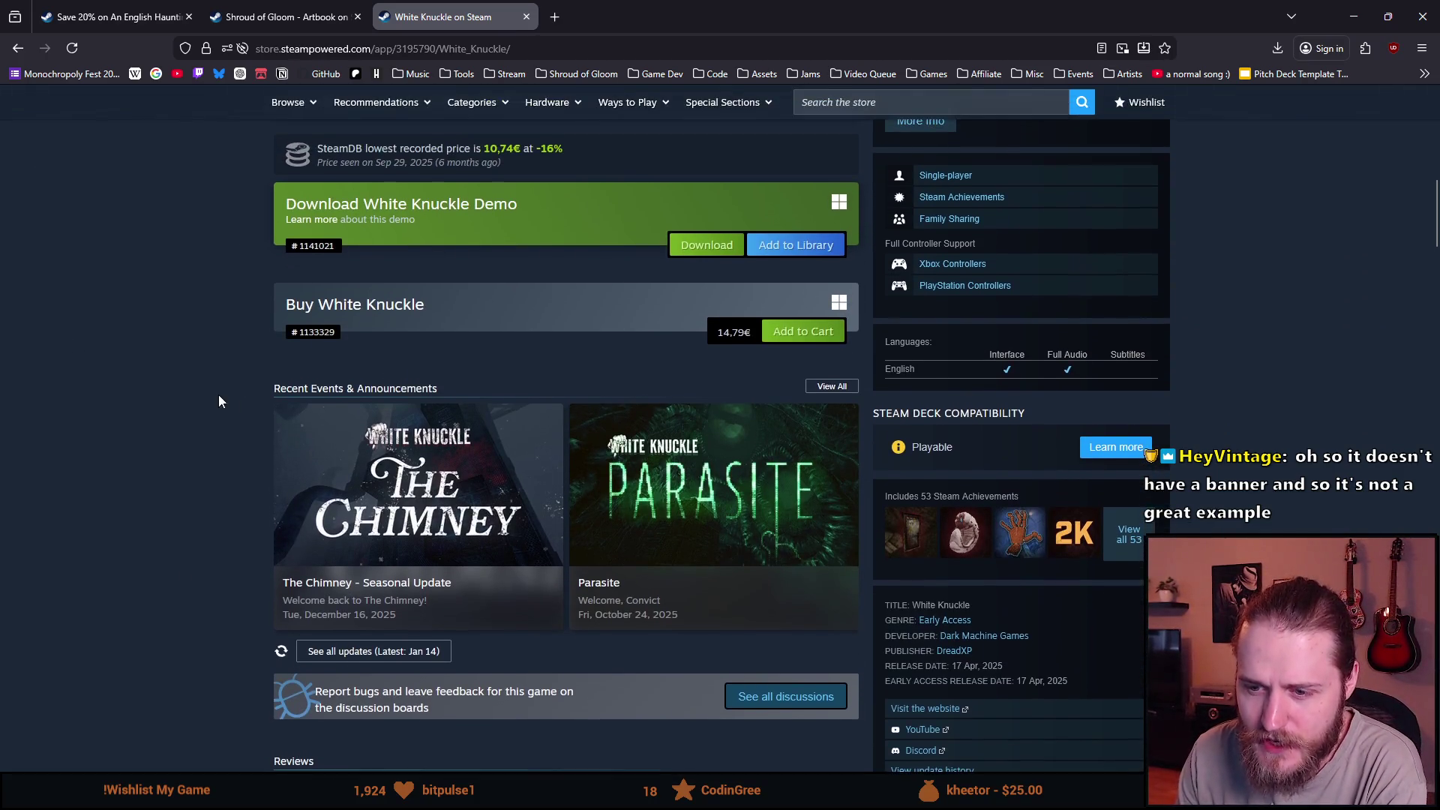
pyautogui.scroll(-3, 221, 393)
pyautogui.scroll(-3, 212, 401)
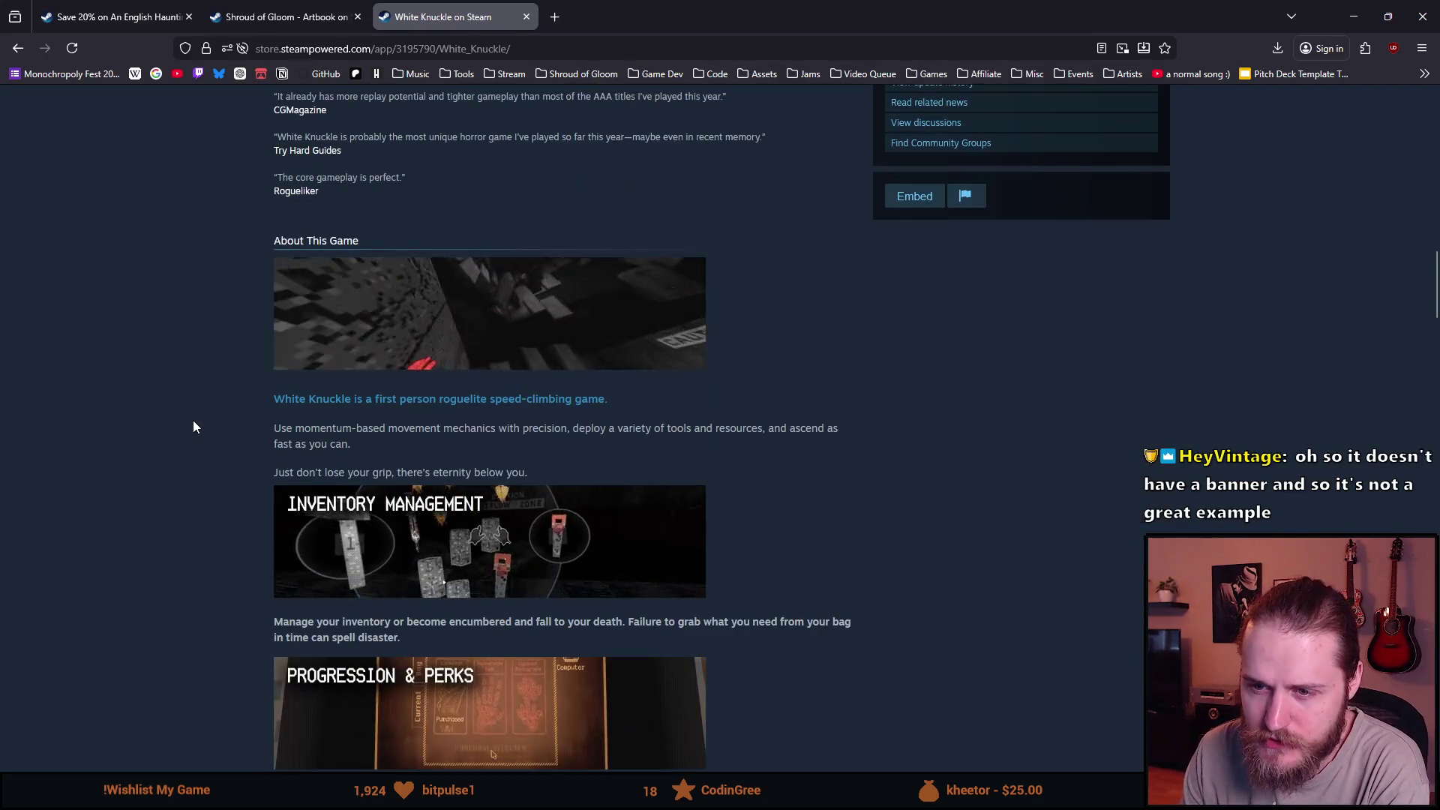
pyautogui.scroll(-3, 192, 420)
pyautogui.scroll(5, 186, 425)
pyautogui.scroll(5, 177, 435)
pyautogui.scroll(5, 181, 436)
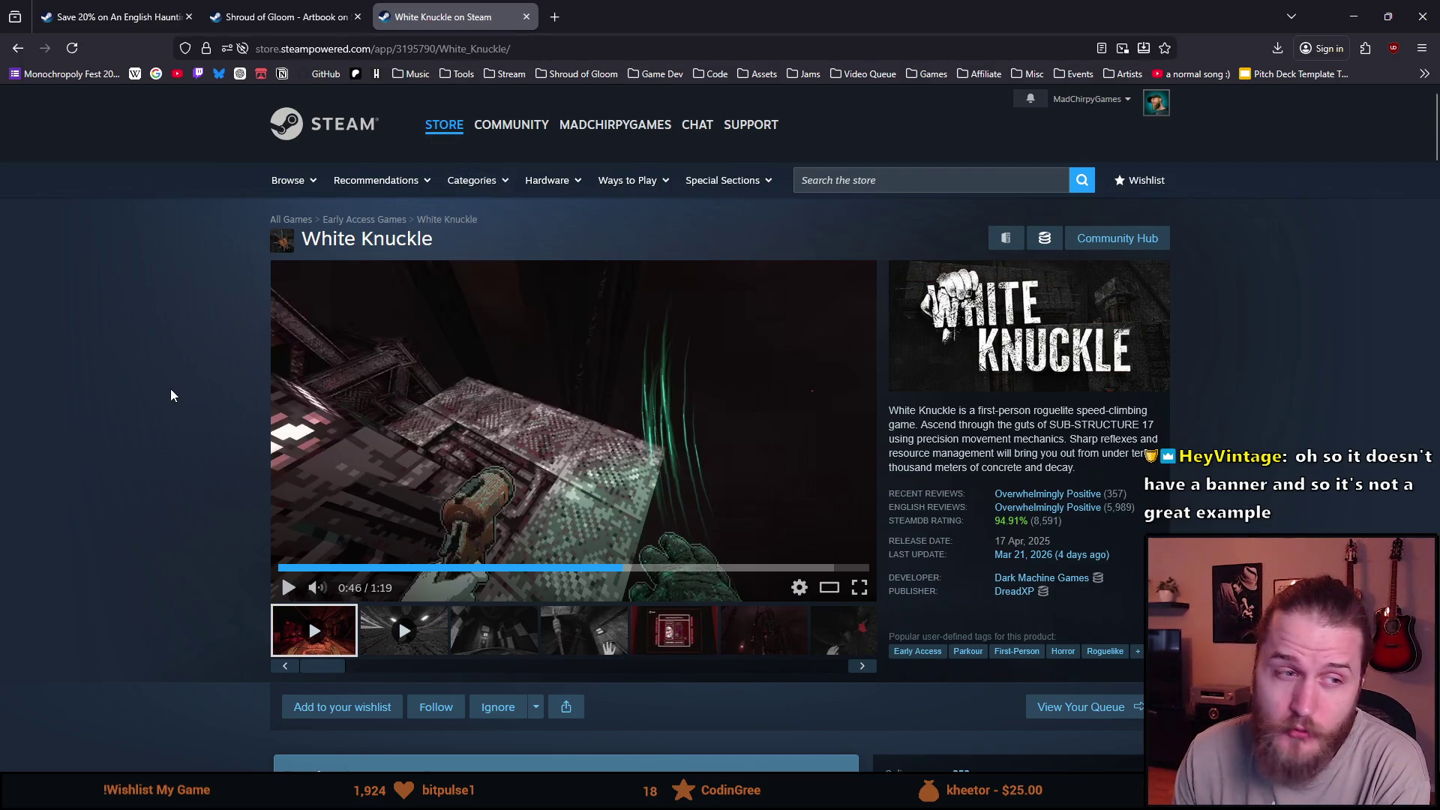
pyautogui.scroll(-3, 173, 393)
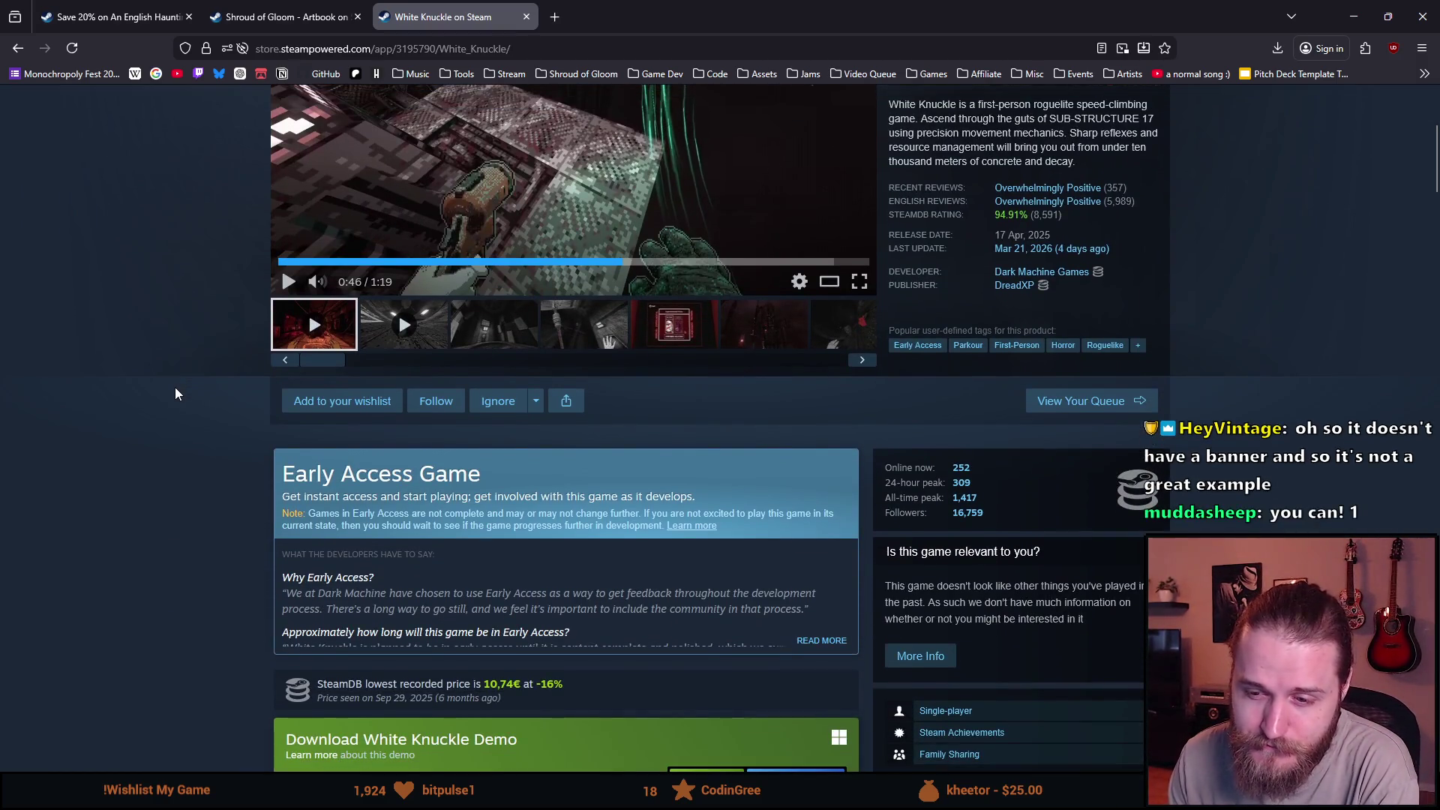
pyautogui.scroll(-2, 174, 393)
pyautogui.scroll(5, 174, 393)
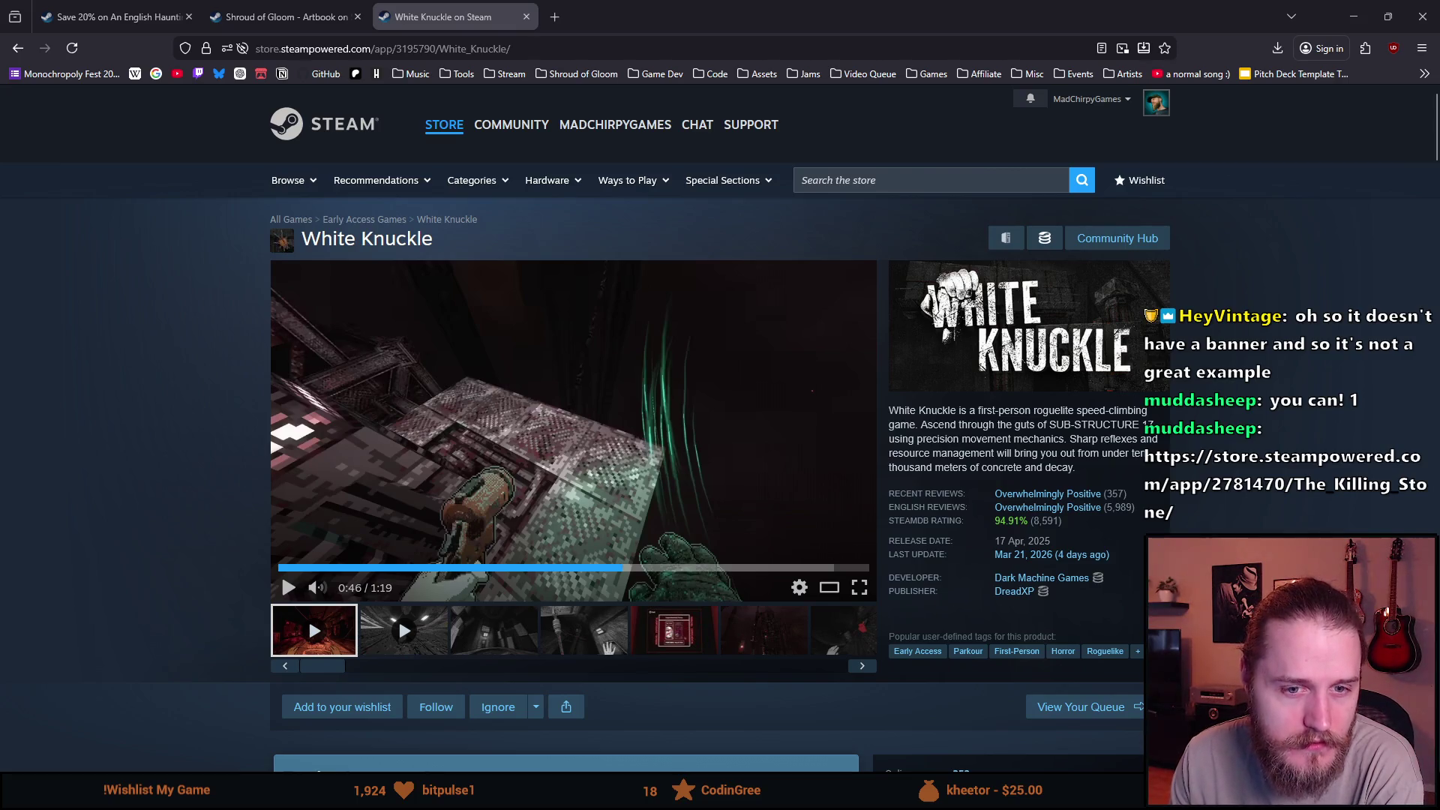
pyautogui.moveTo(788, 45); pyautogui.dragTo(788, 18)
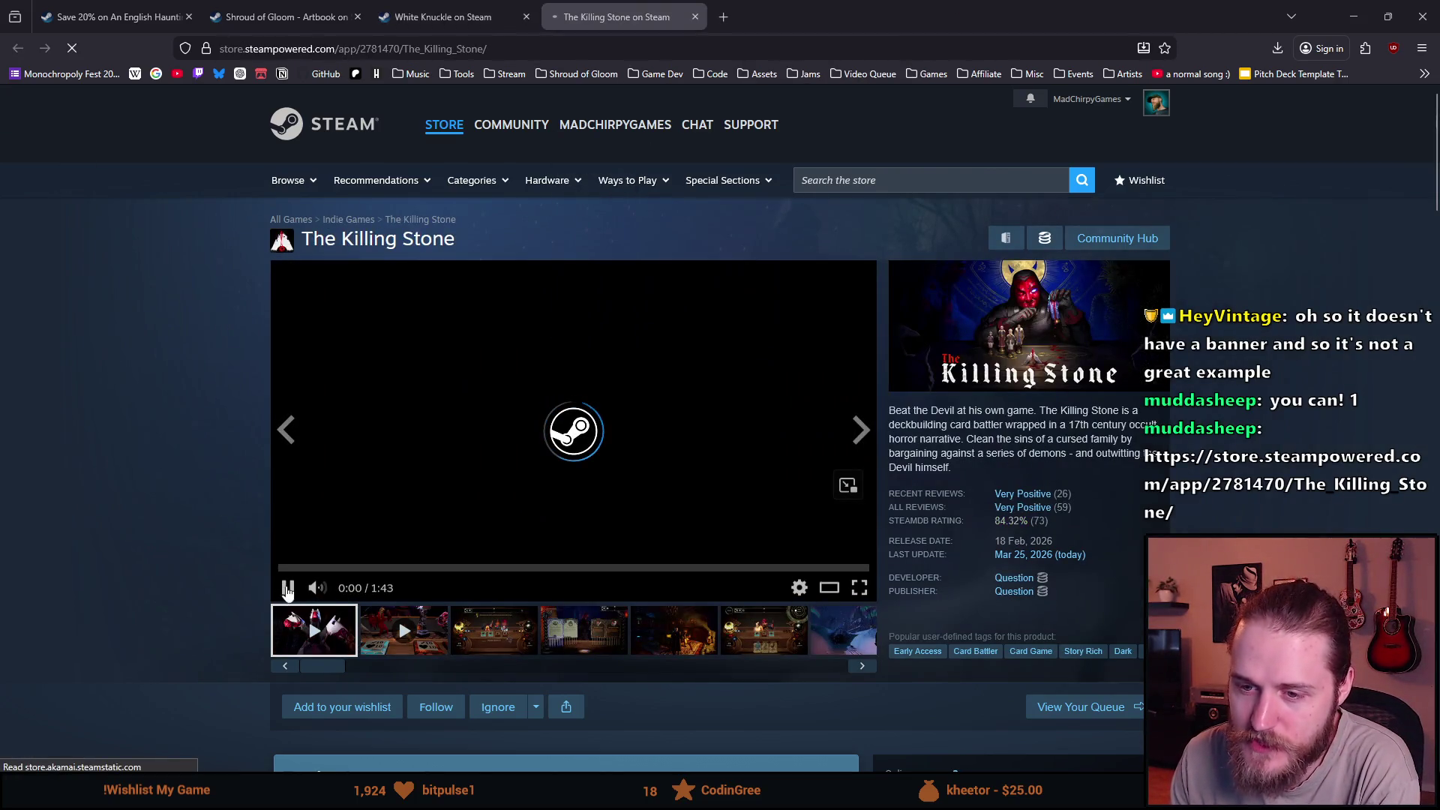
pyautogui.scroll(-3, 195, 564)
pyautogui.scroll(-2, 192, 550)
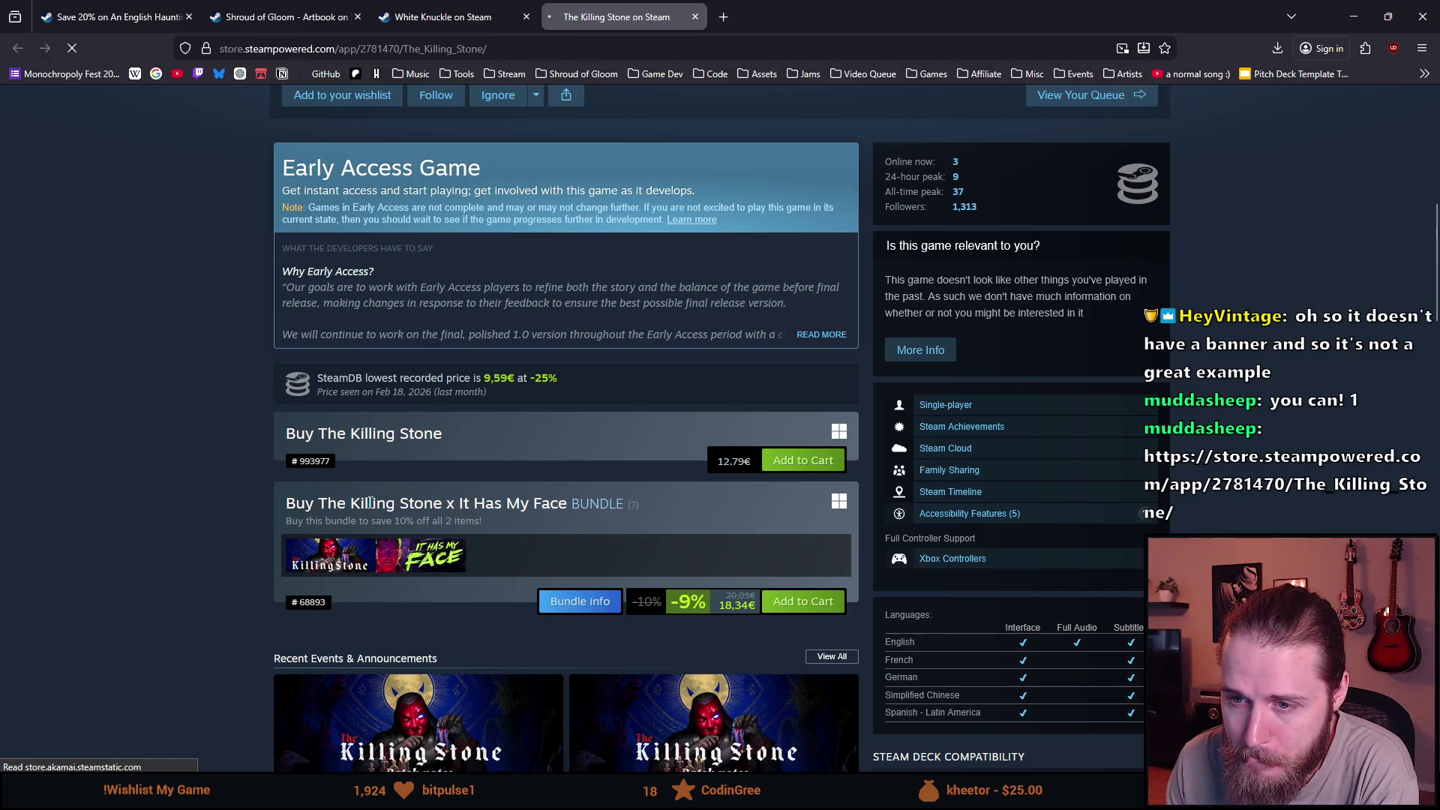
# Clear the text selection on The Killing Stone store page.
pyautogui.click(125, 494)
pyautogui.scroll(-2, 151, 477)
pyautogui.scroll(-3, 159, 480)
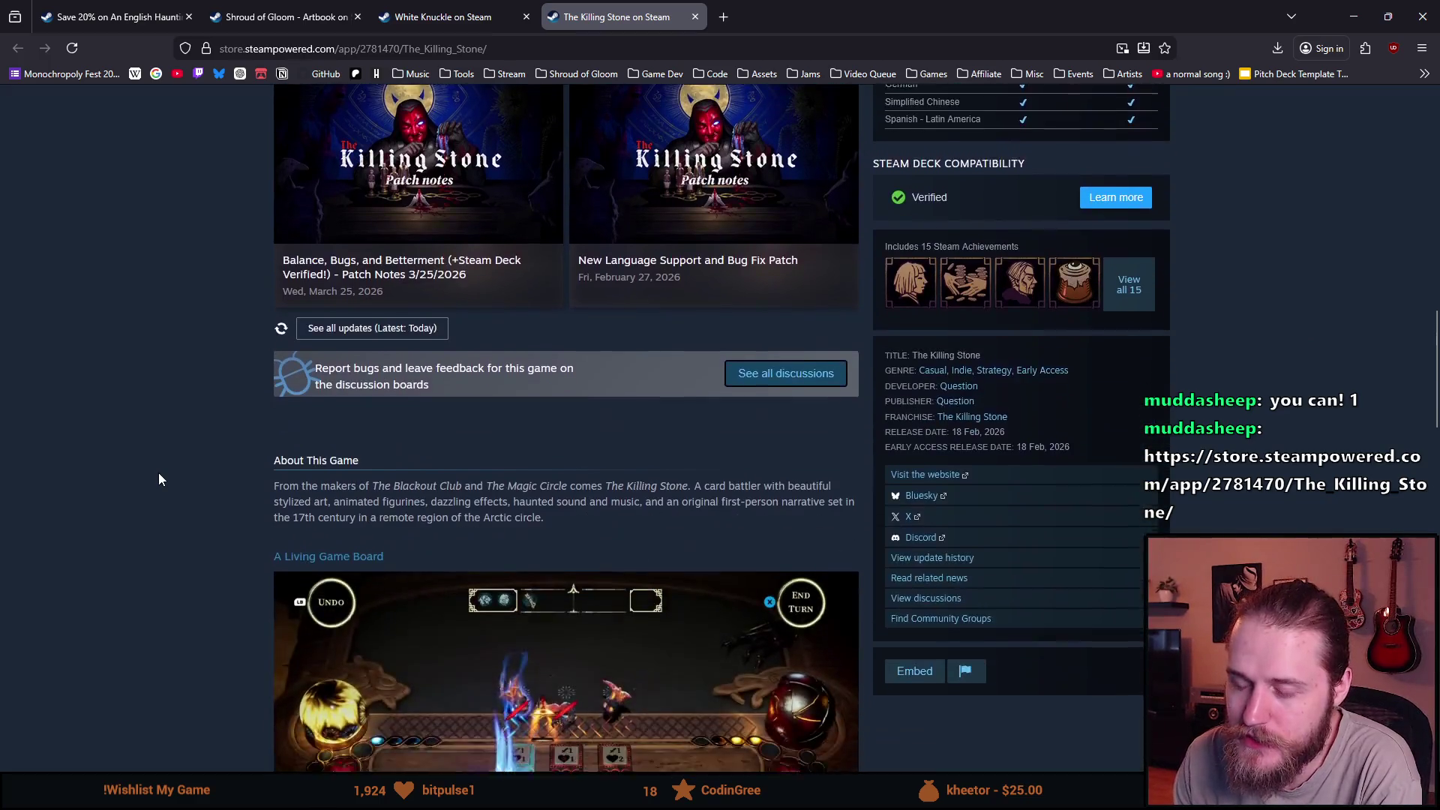
pyautogui.scroll(-2, 135, 485)
pyautogui.scroll(-4, 125, 481)
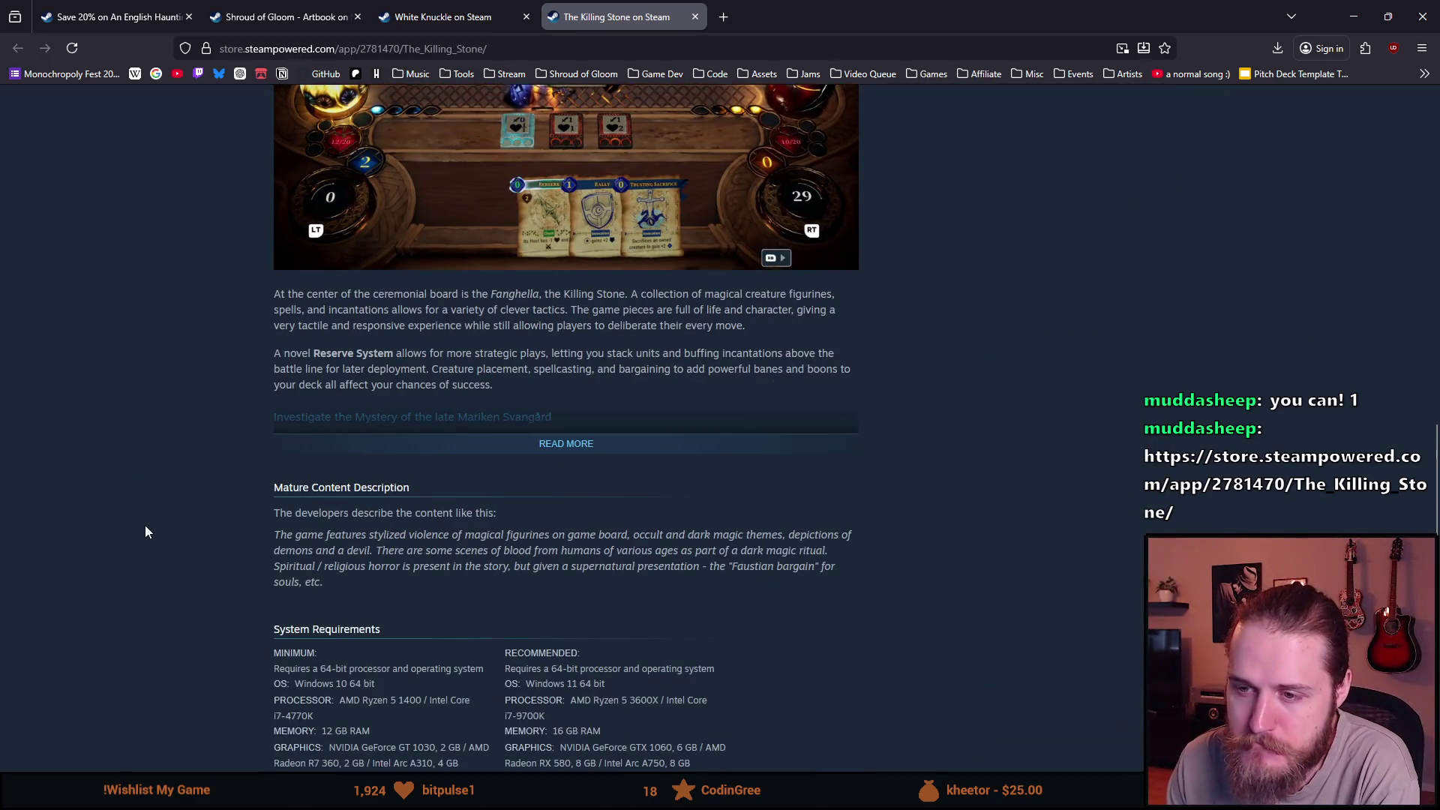
pyautogui.scroll(7, 146, 528)
pyautogui.scroll(3, 145, 528)
pyautogui.scroll(5, 145, 525)
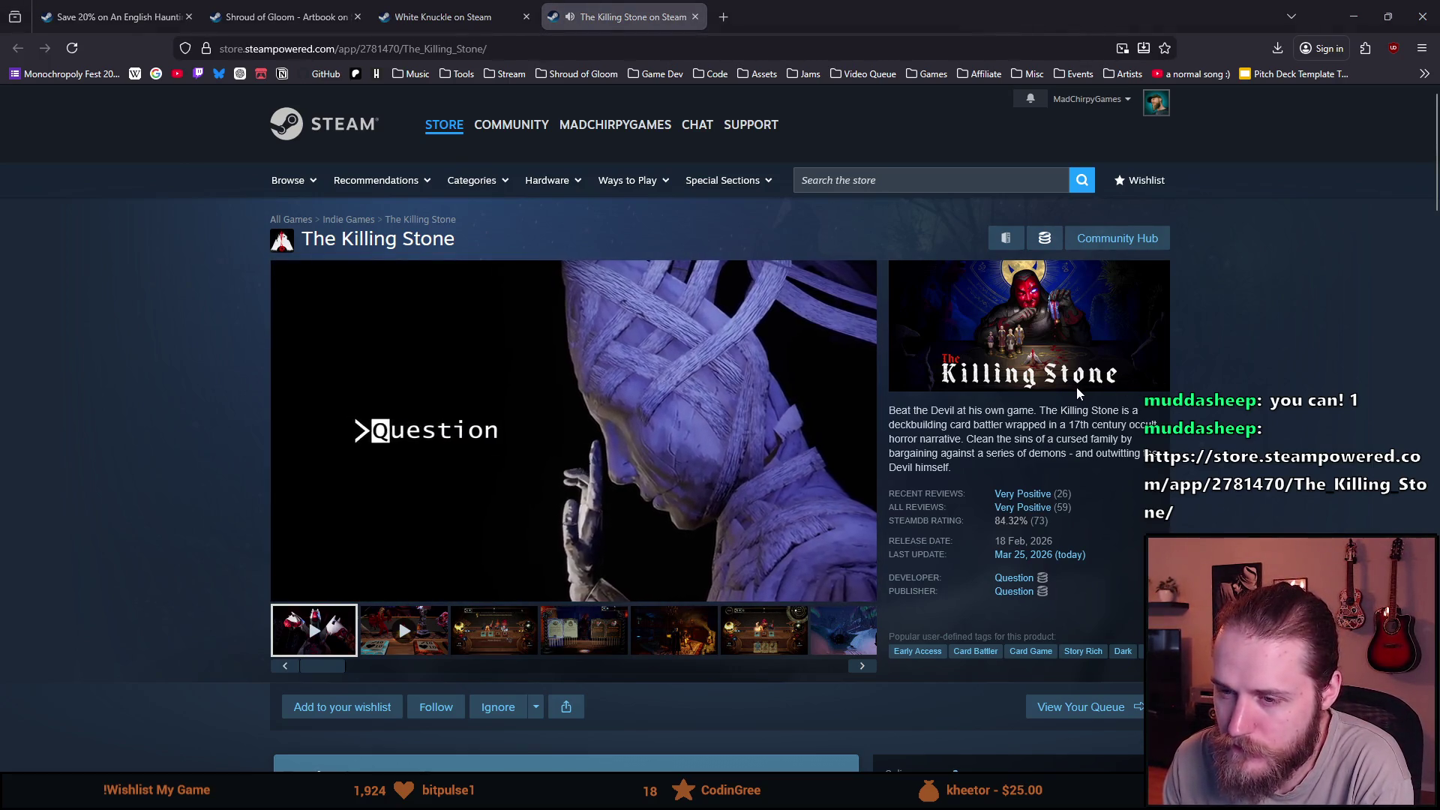
pyautogui.scroll(-5, 1077, 388)
pyautogui.scroll(-2, 1067, 384)
pyautogui.scroll(5, 1066, 375)
pyautogui.scroll(2, 1065, 374)
pyautogui.scroll(1, 1064, 378)
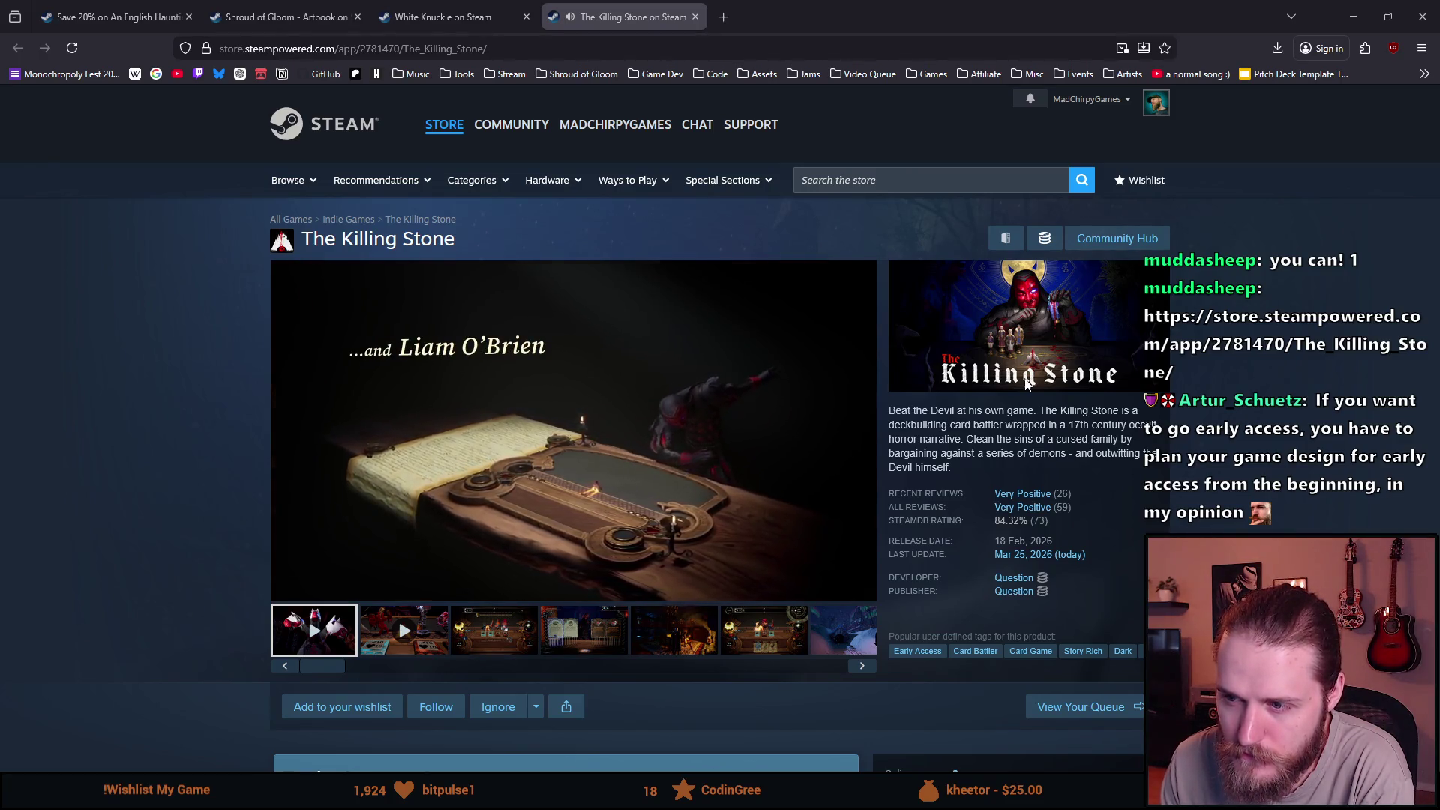
# Switch The Killing Stone trailer to full screen.
pyautogui.click(855, 588)
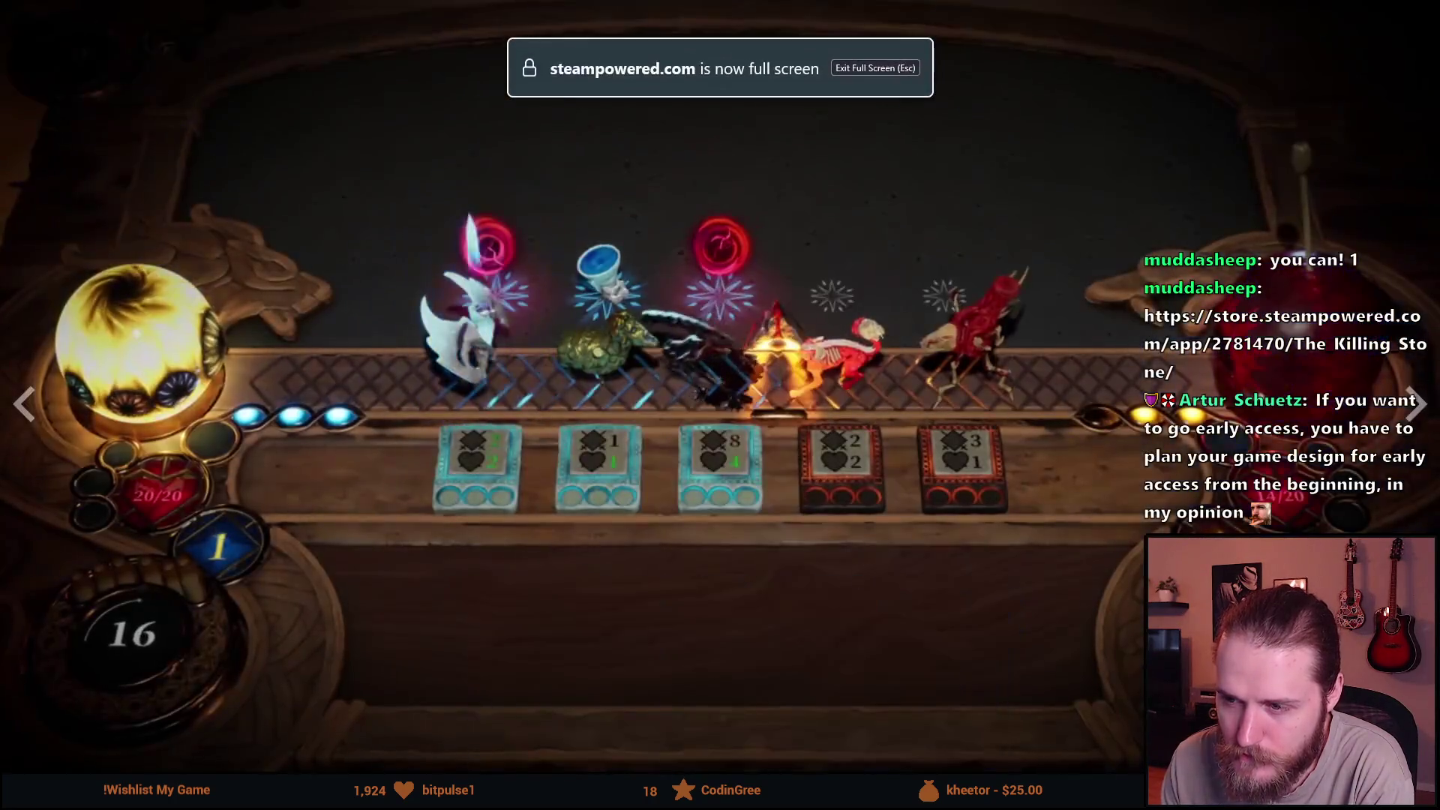
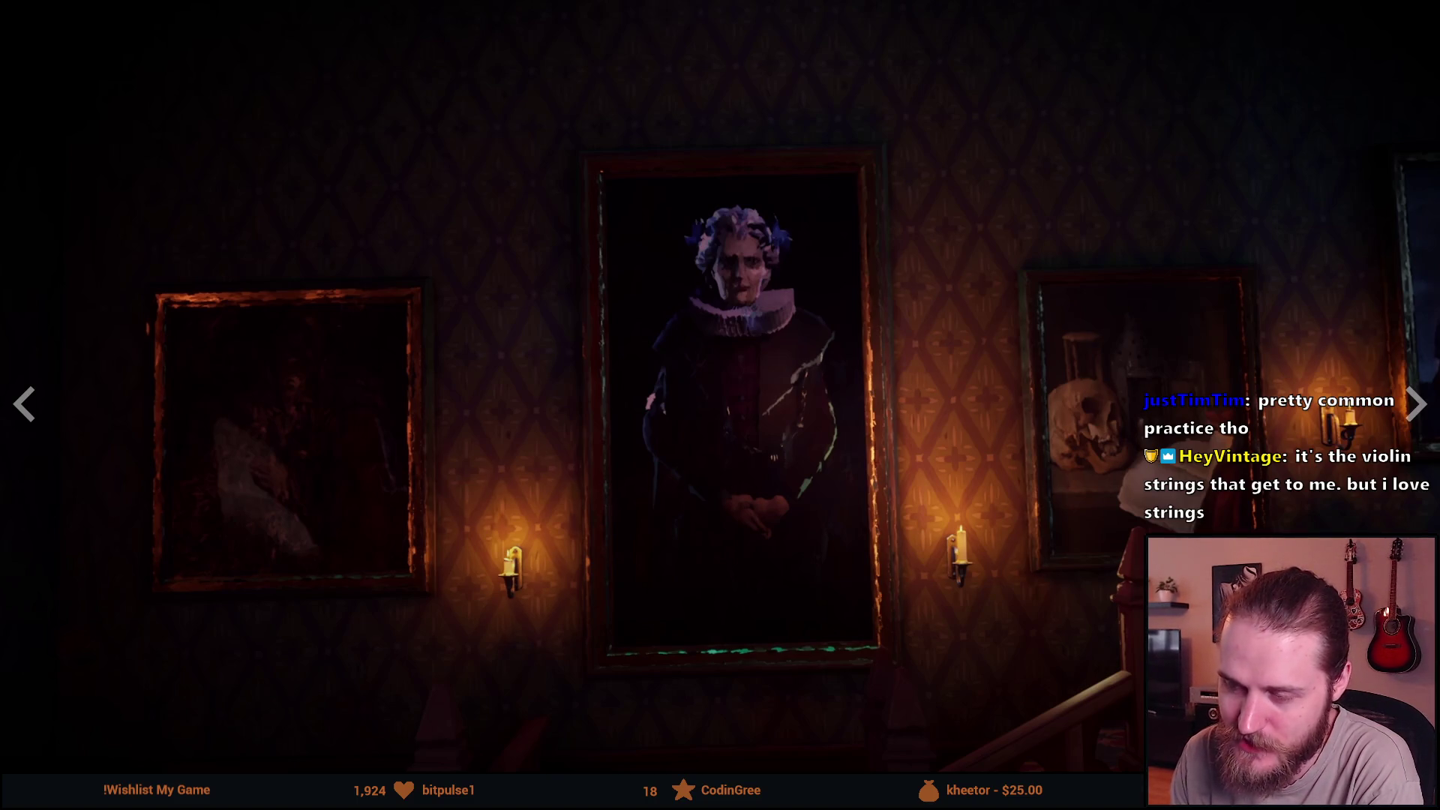
# Exit the fullscreen trailer, glance at the Artbook tab and return to The Killing Stone page.
pyautogui.press('Escape')
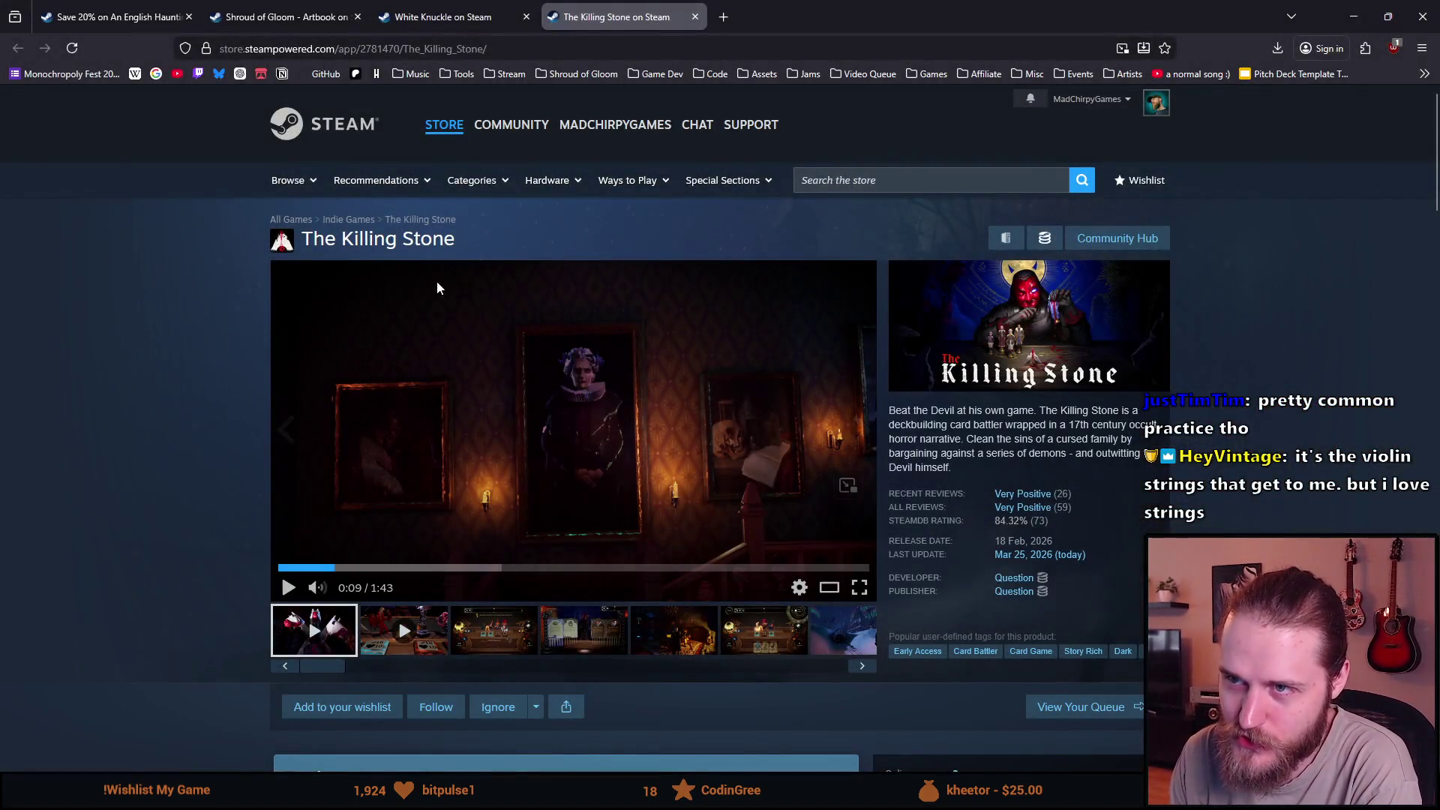
pyautogui.click(278, 15)
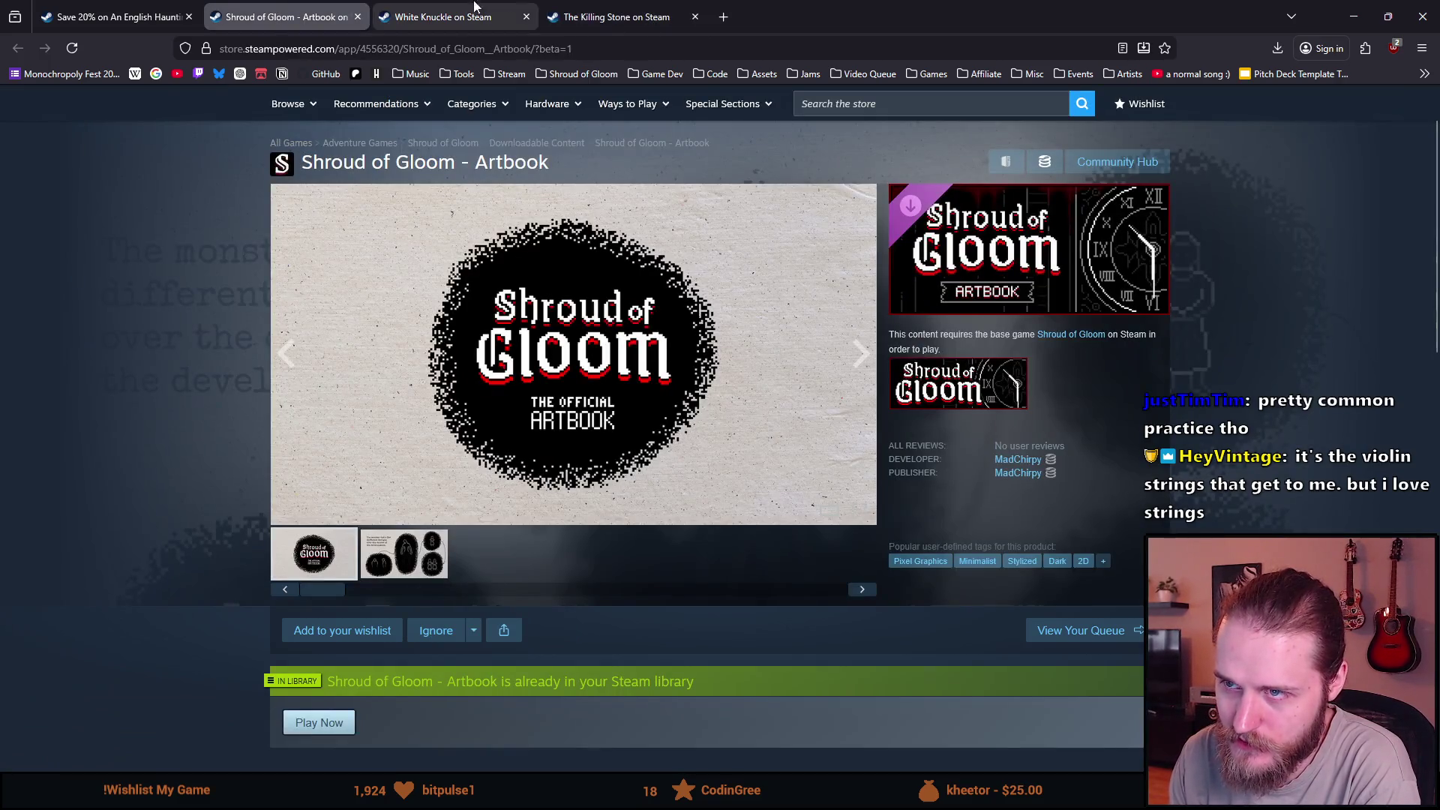
pyautogui.click(618, 16)
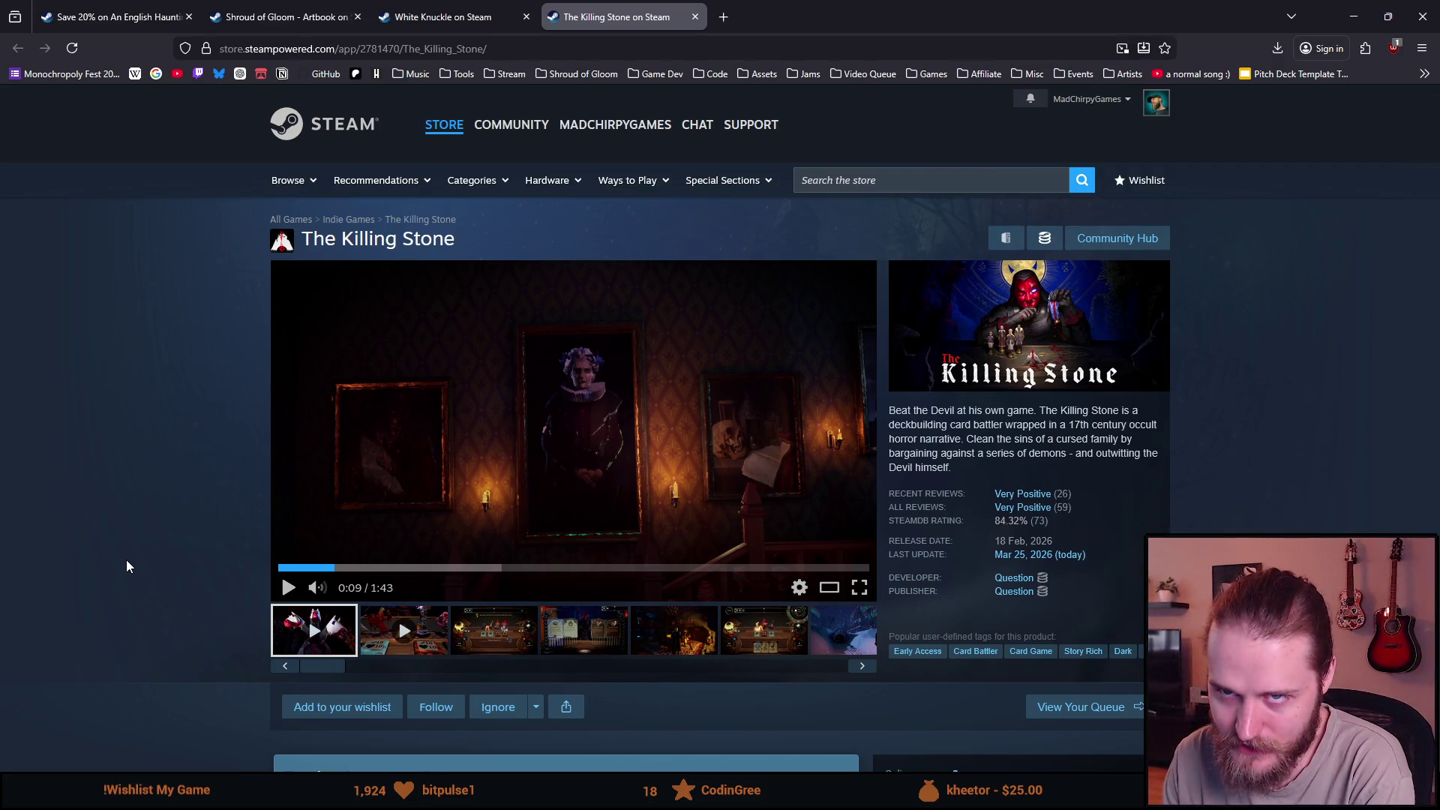
pyautogui.moveTo(438, 288)
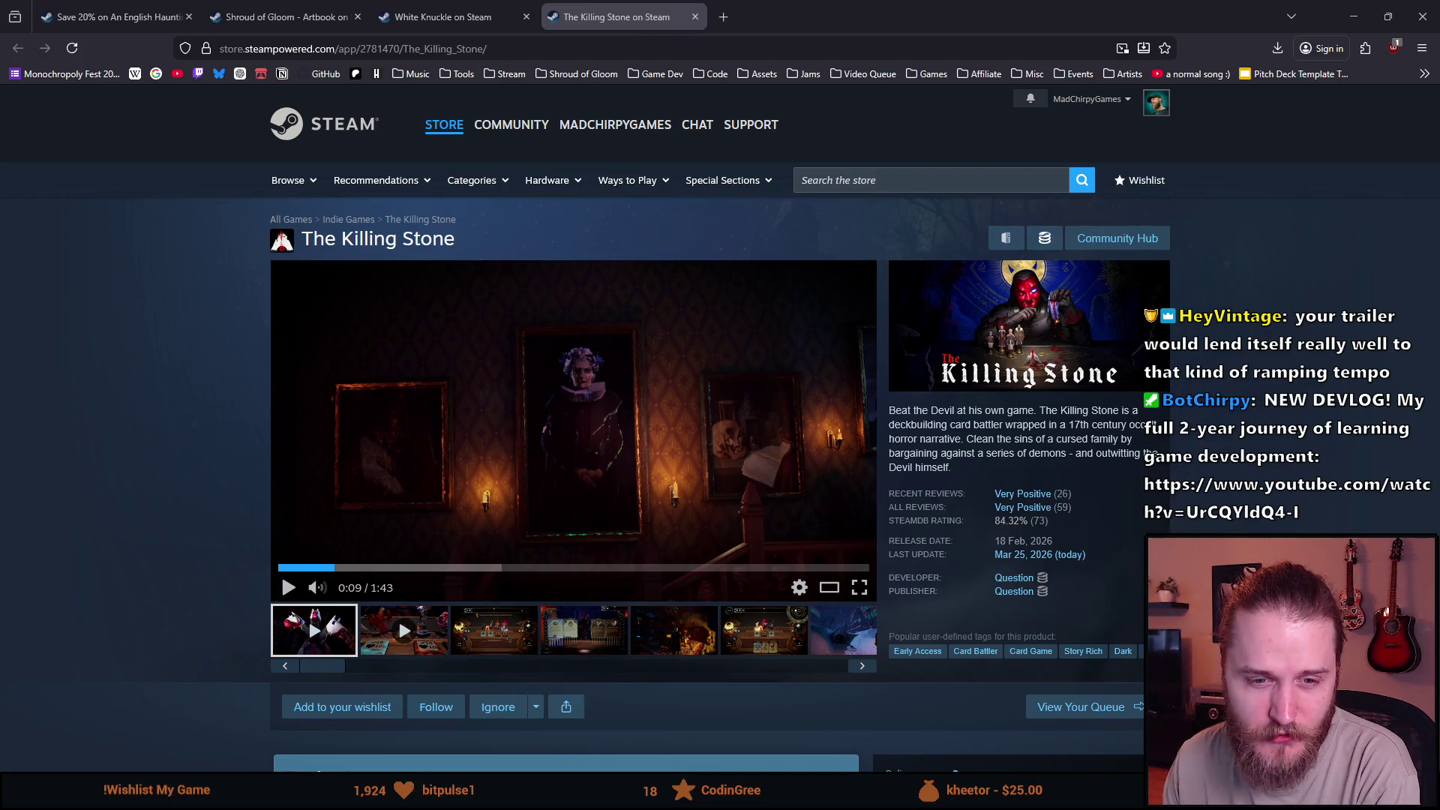
pyautogui.moveTo(573, 405)
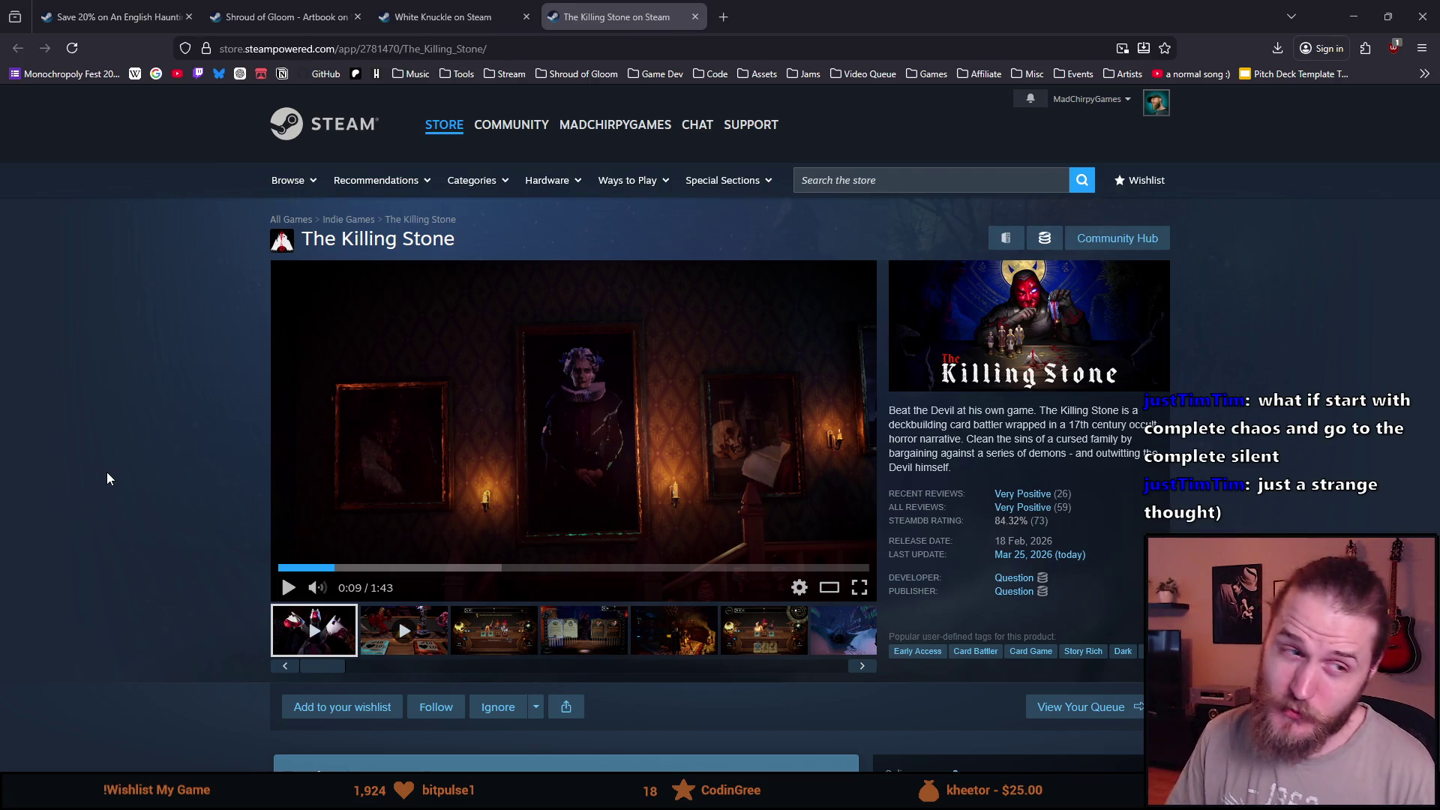
# Select The Killing Stone page's full URL in the address bar.
pyautogui.click(421, 48)
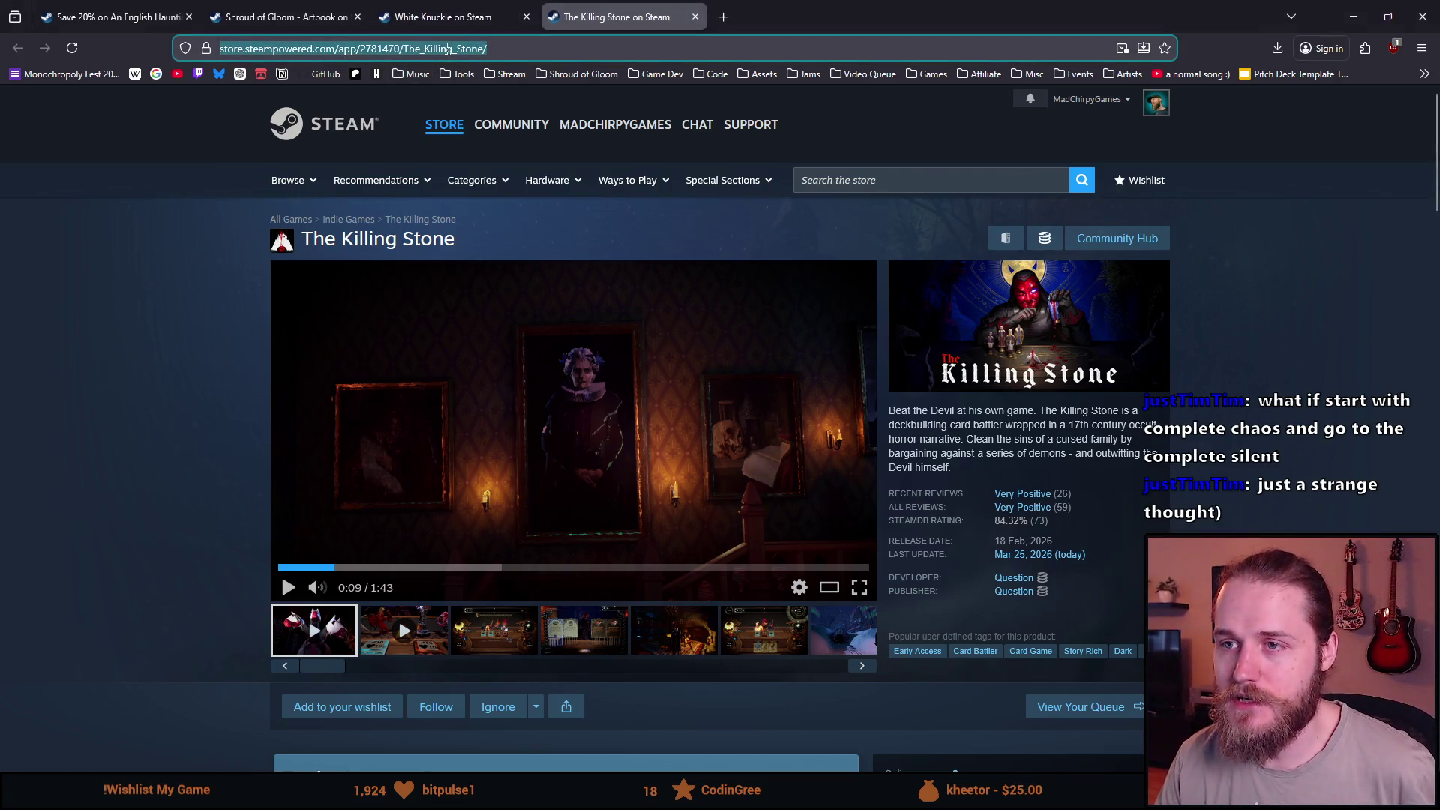
# Switch from the store page over to the Notion New Trailer Ideas window.
pyautogui.hotkey('alt', 'Tab')
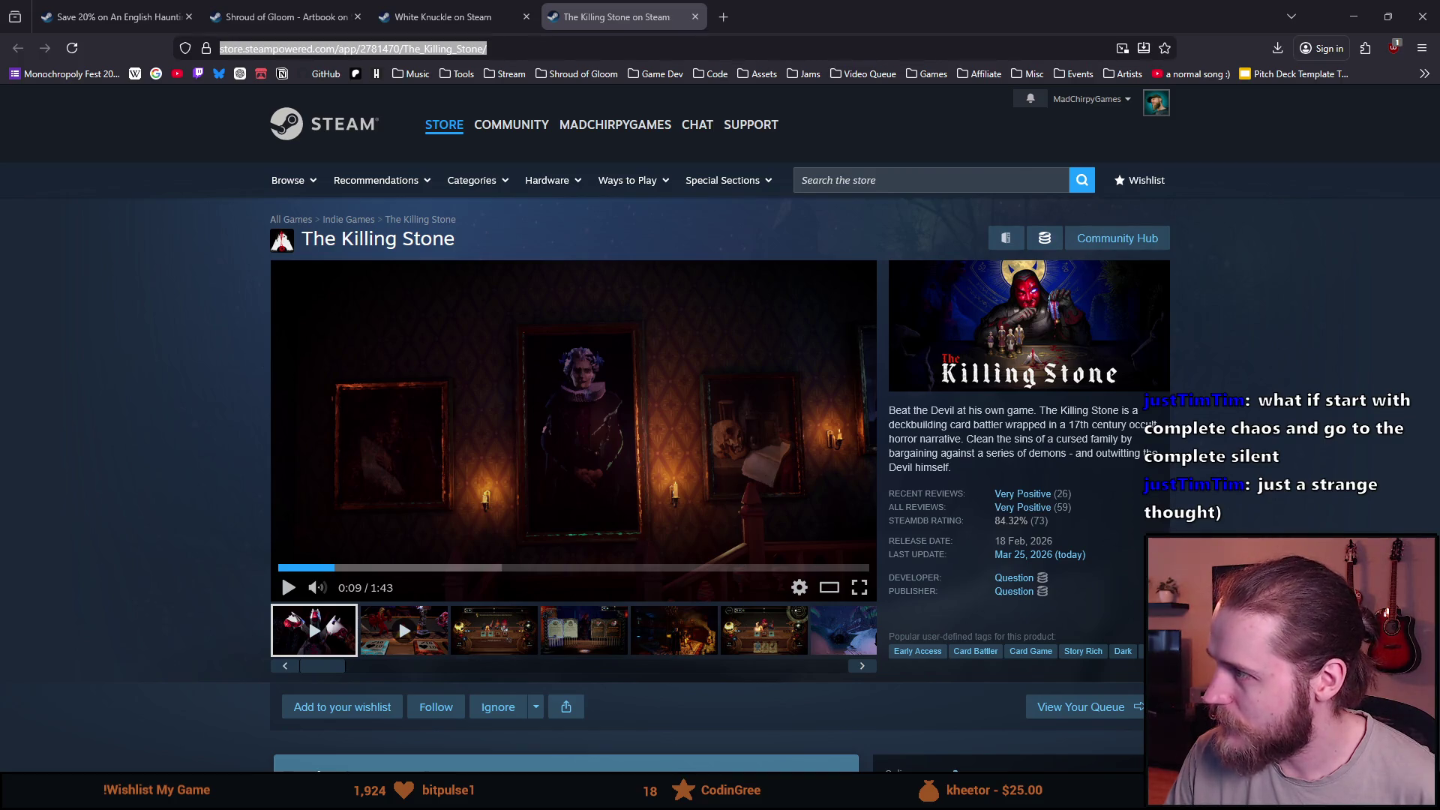
pyautogui.scroll(-3, 741, 231)
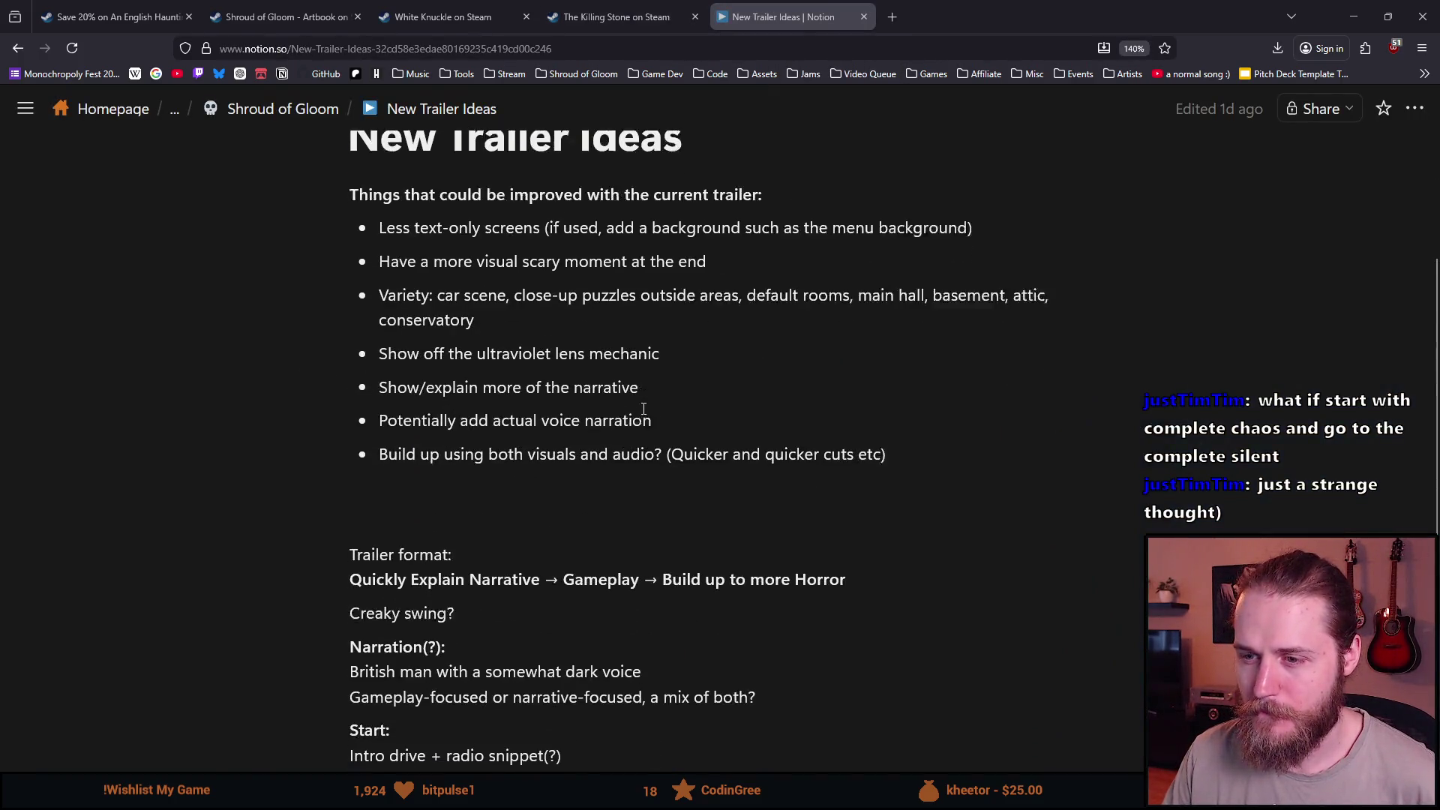
pyautogui.scroll(-2, 755, 271)
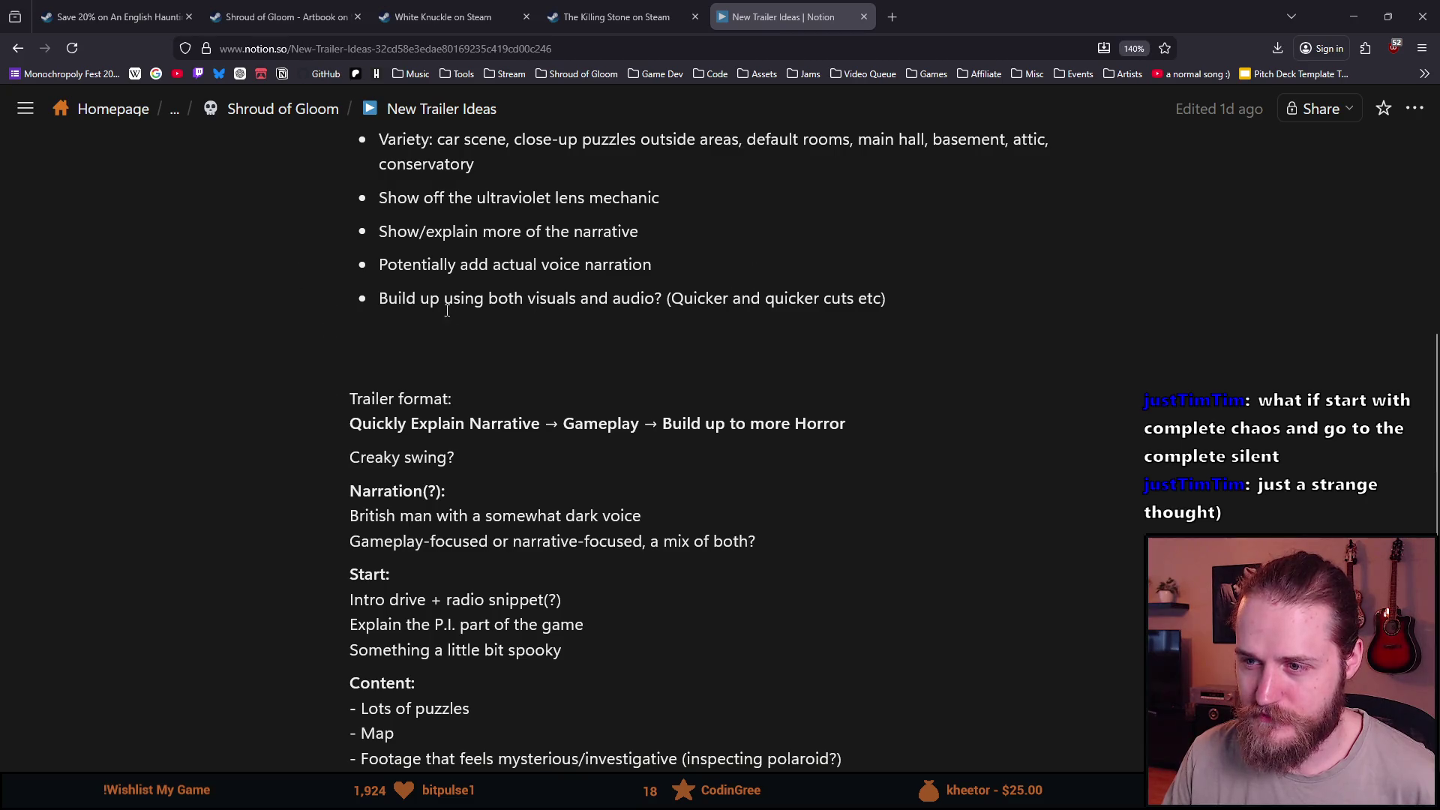
# Append "maybe ticking clock?" to the end of the last trailer idea bullet.
pyautogui.moveTo(379, 297); pyautogui.dragTo(621, 299)
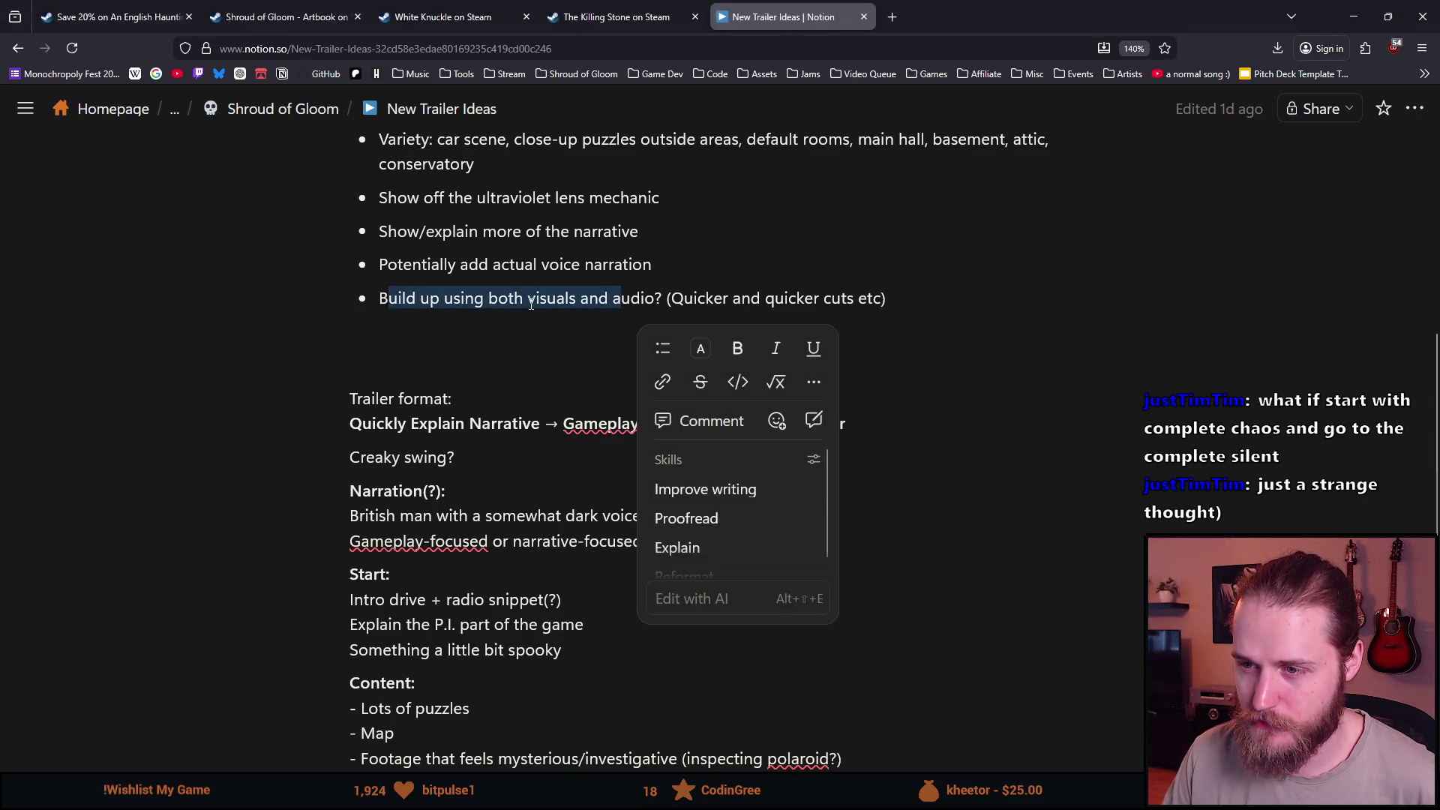
pyautogui.click(635, 298)
pyautogui.doubleClick(636, 298)
pyautogui.click(895, 304)
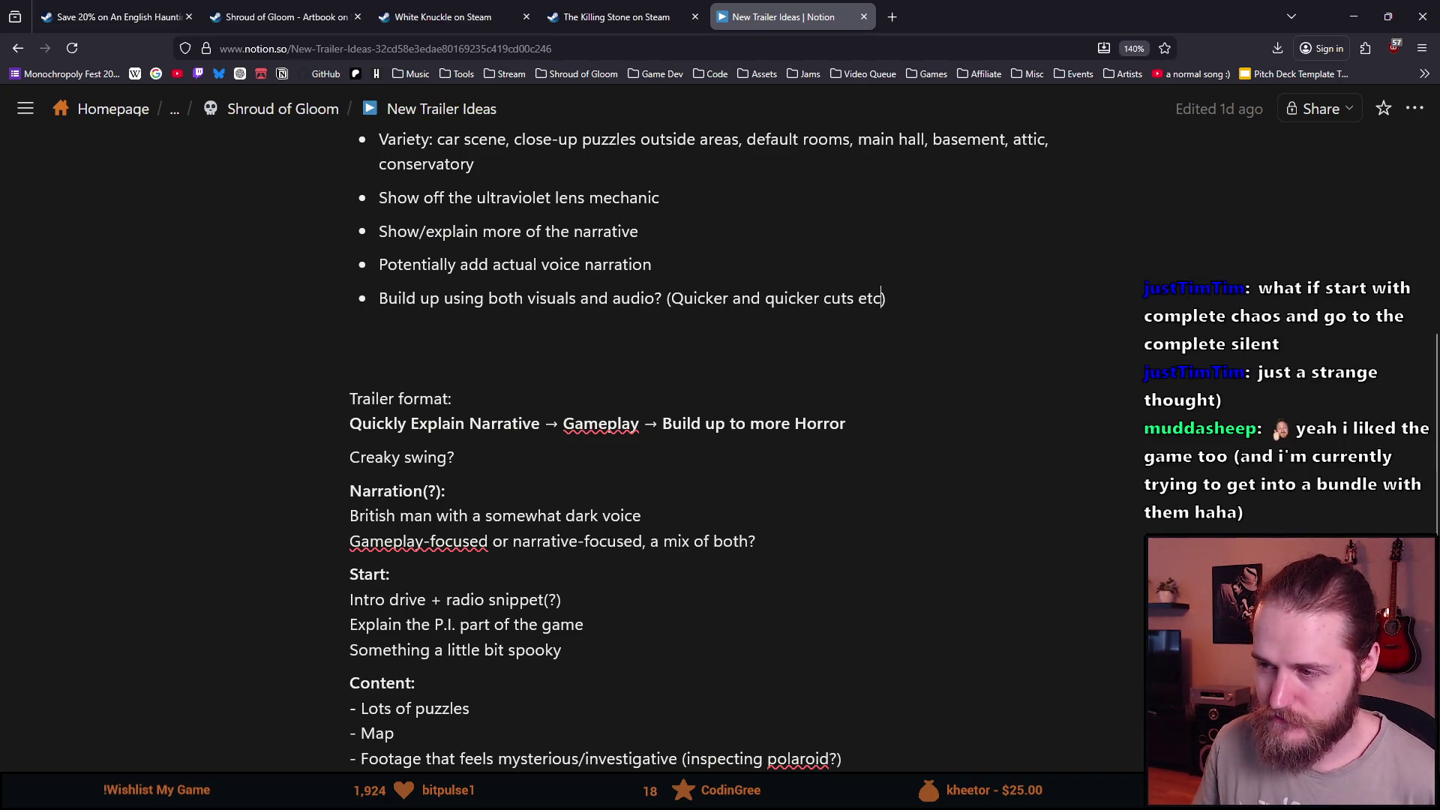
pyautogui.write(', maygbe')
pyautogui.press('BackSpace')
pyautogui.press('BackSpace')
pyautogui.press('BackSpace')
pyautogui.write('be ticking clock?')
# Add a line with The Killing Stone's name and pasted store link, then a plain paragraph below.
pyautogui.press('Return')
pyautogui.press('Return')
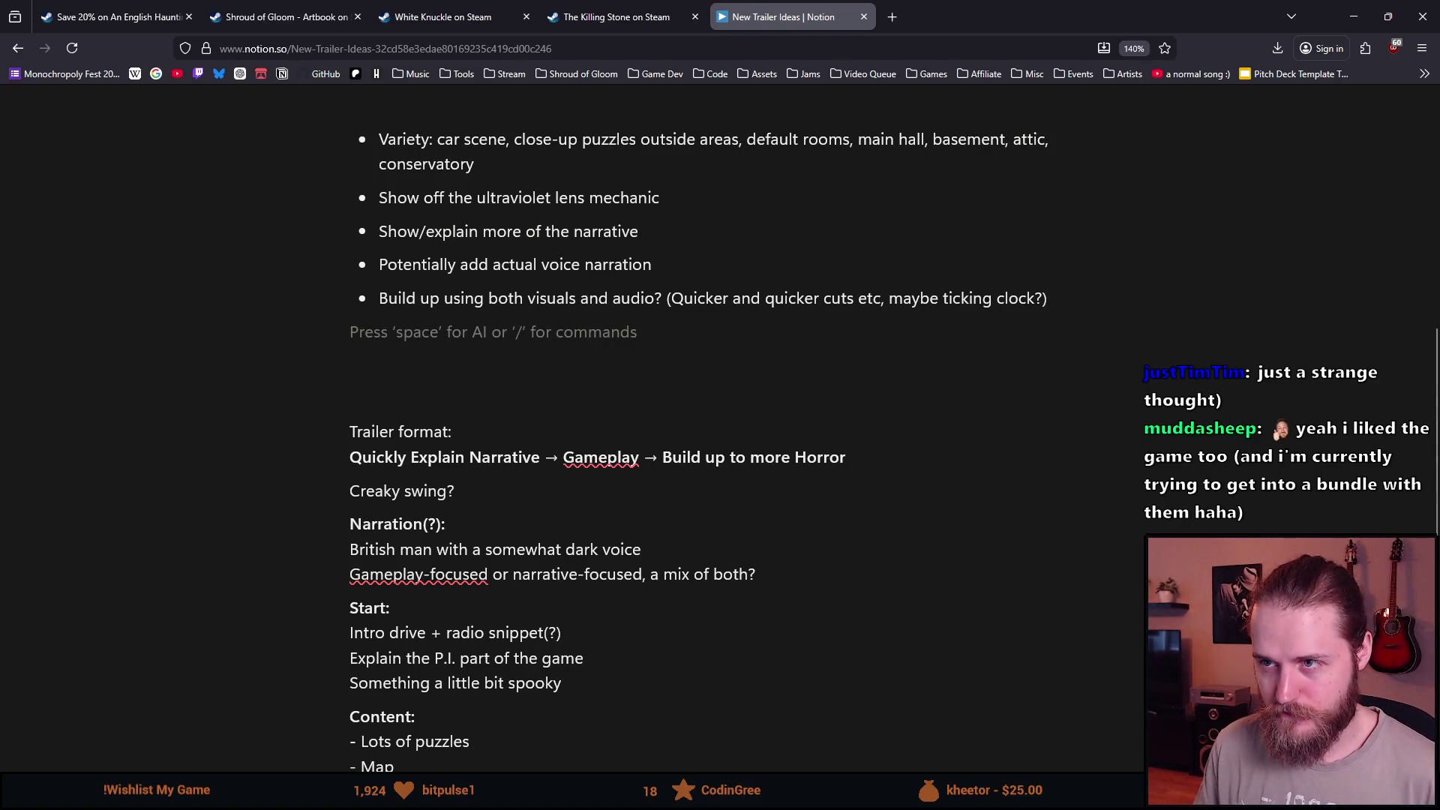
pyautogui.write('The killi')
pyautogui.press('BackSpace')
pyautogui.press('BackSpace')
pyautogui.press('BackSpace')
pyautogui.write('Killing Stone:')
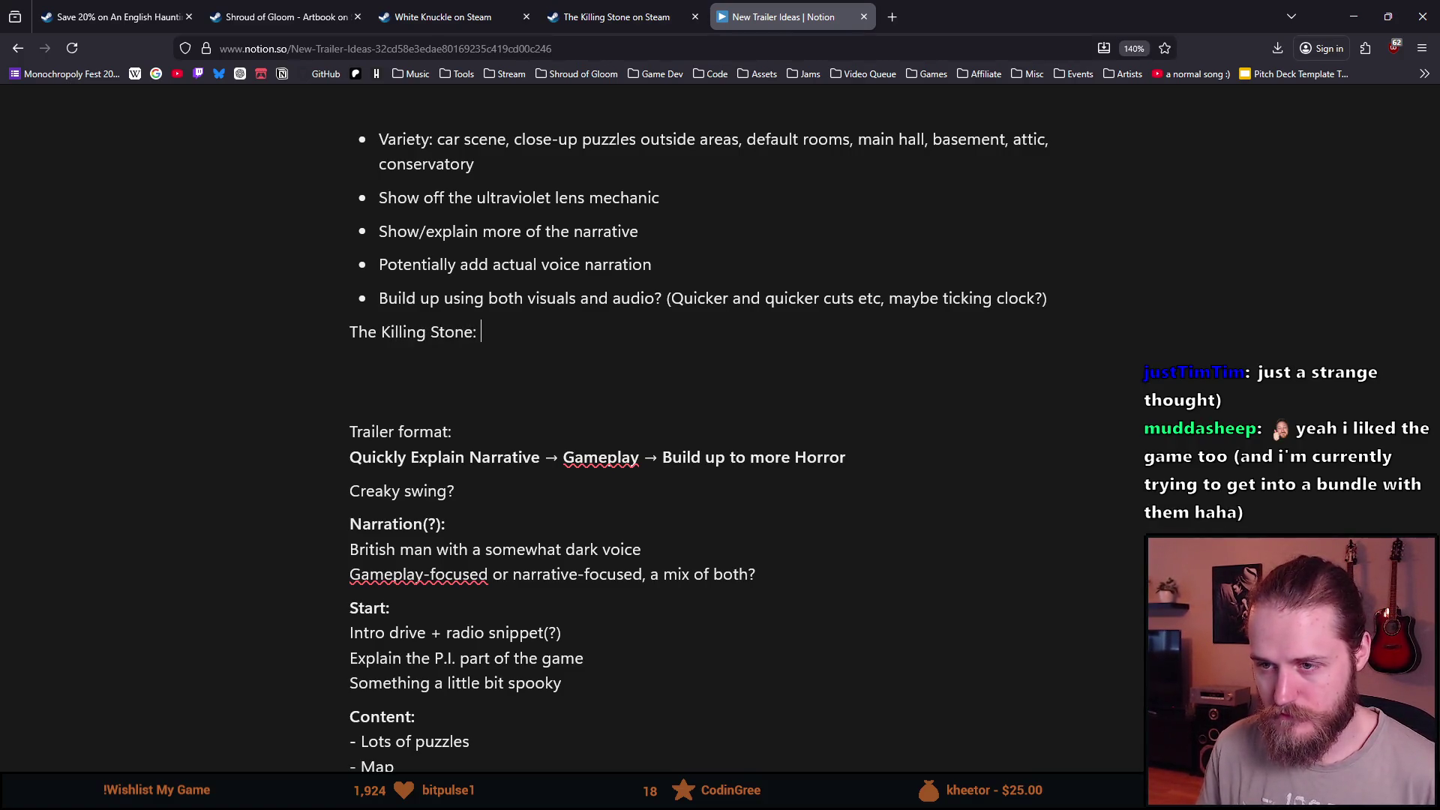
pyautogui.write('https://store.steampowered.com/app/2781470/The_Killing_Stone/')
pyautogui.press('Escape')
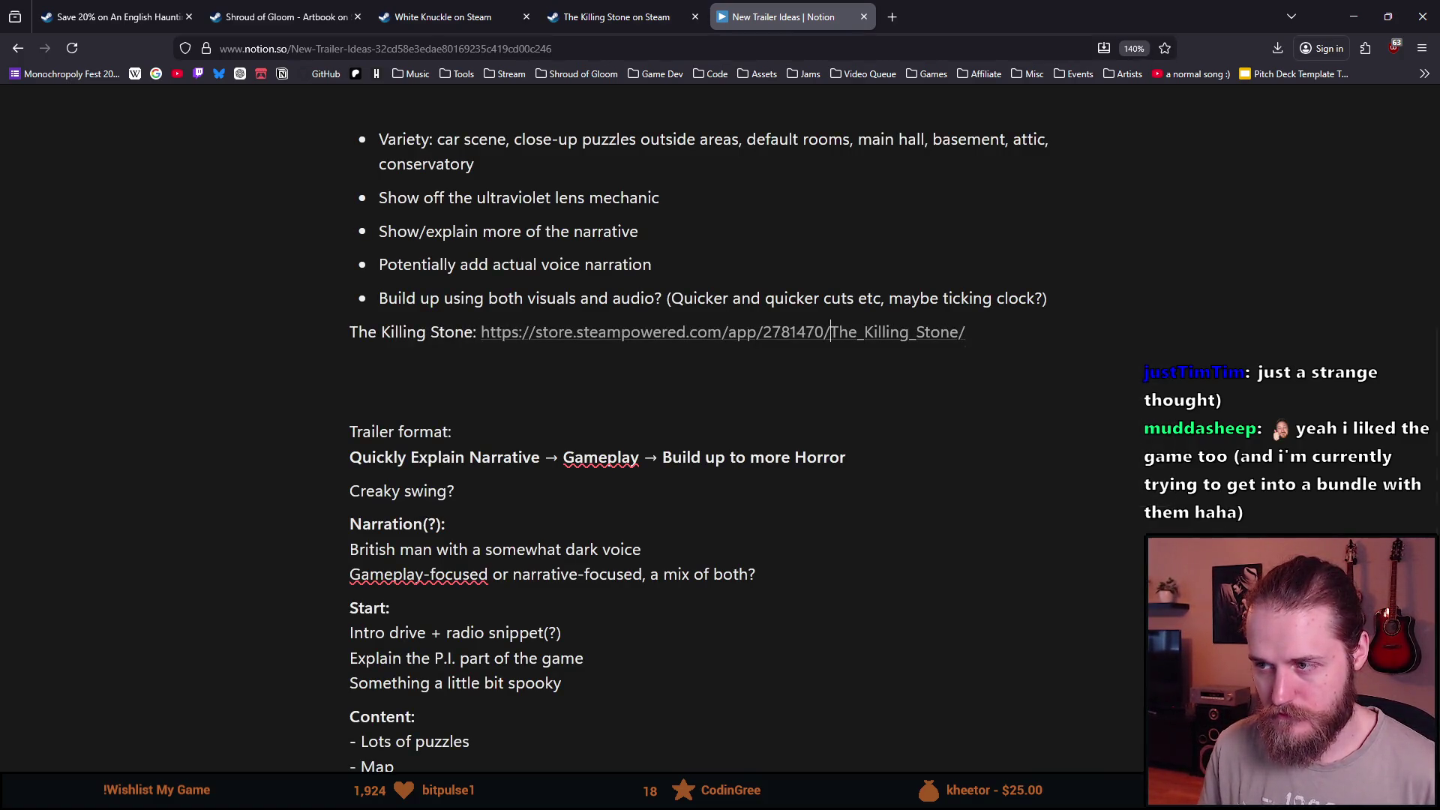
pyautogui.click(1072, 309)
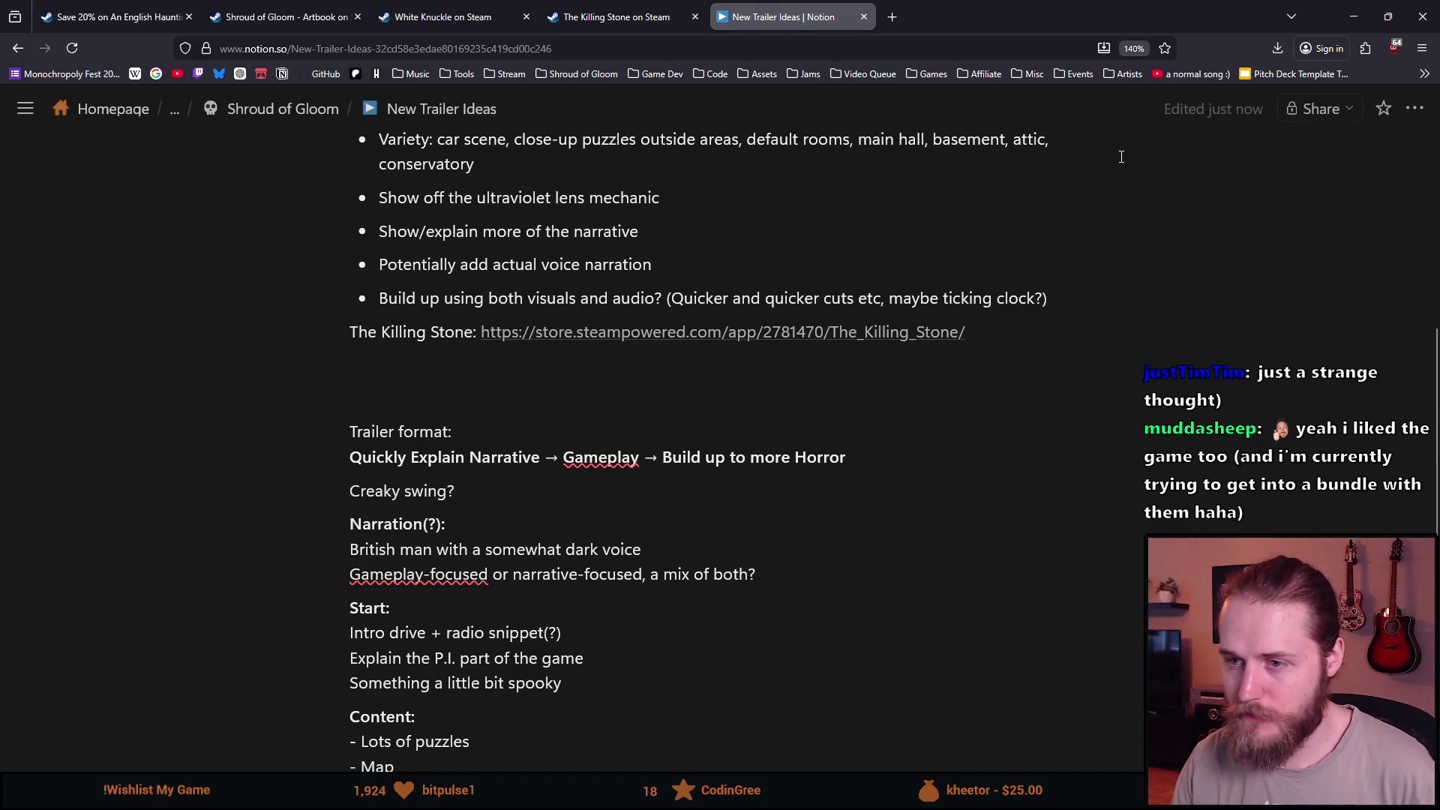
pyautogui.press('Return')
pyautogui.press('BackSpace')
pyautogui.scroll(2, 571, 450)
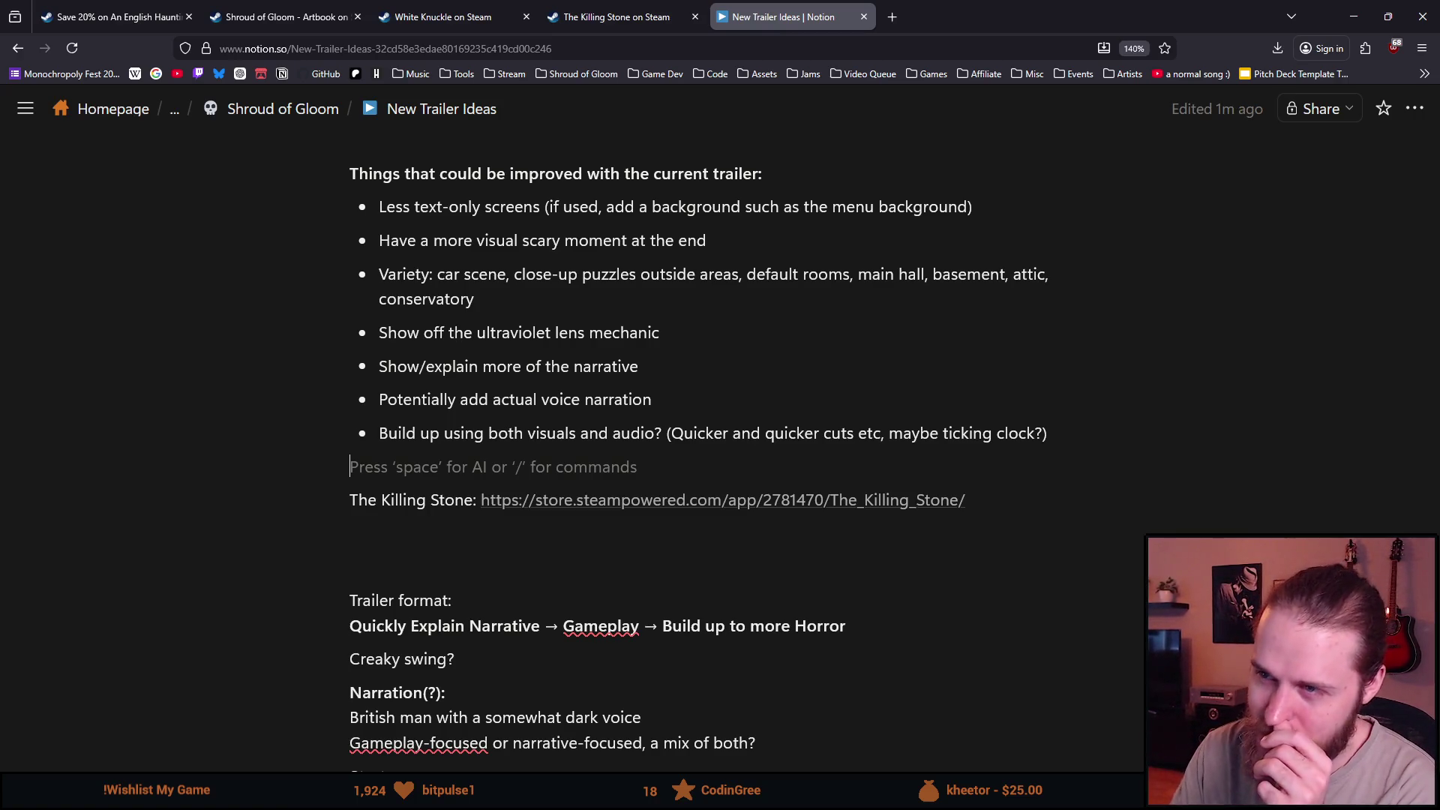
pyautogui.click(617, 17)
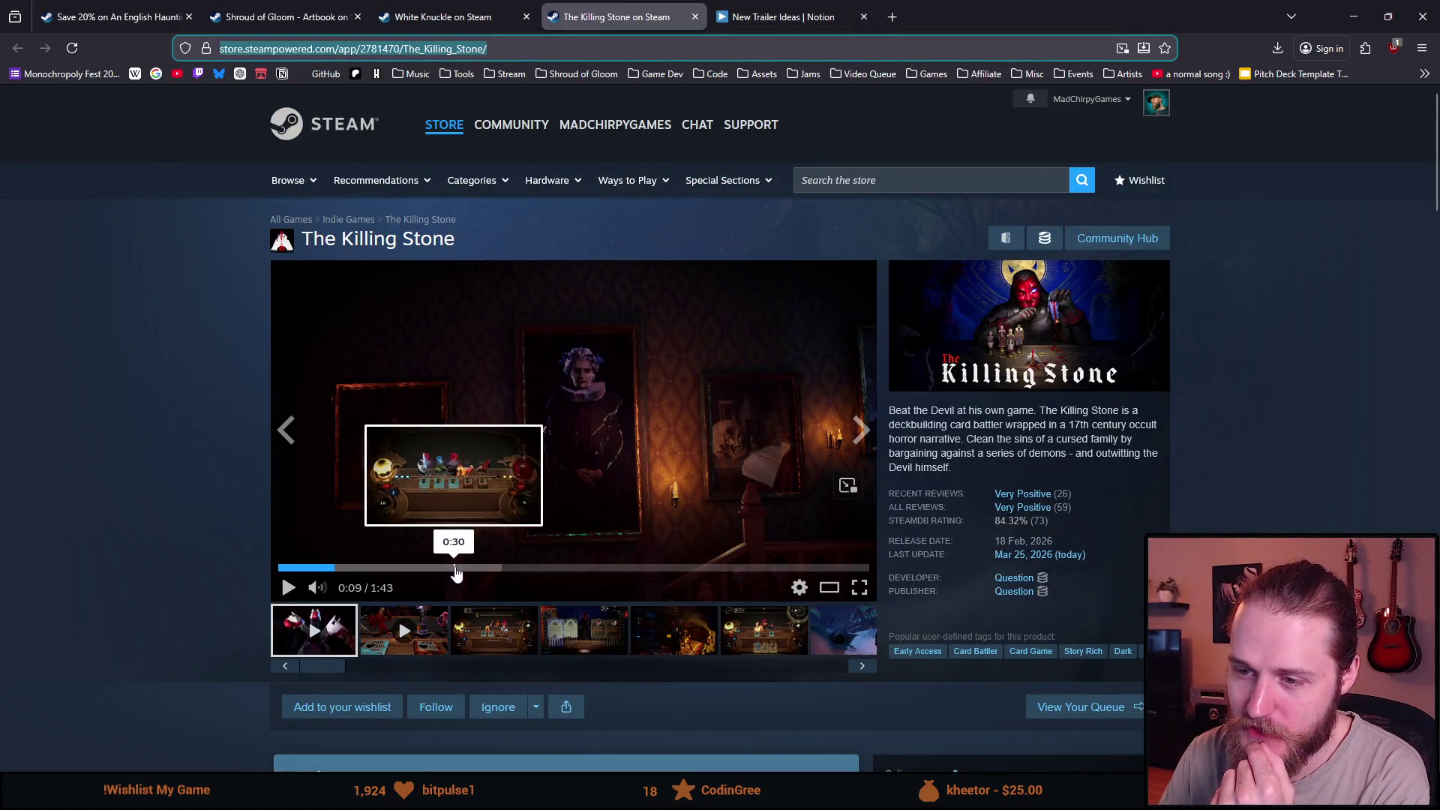
# Play The Killing Stone trailer from about 0:30 to 0:32, then close its tab and the notes tab.
pyautogui.click(450, 568)
pyautogui.click(501, 454)
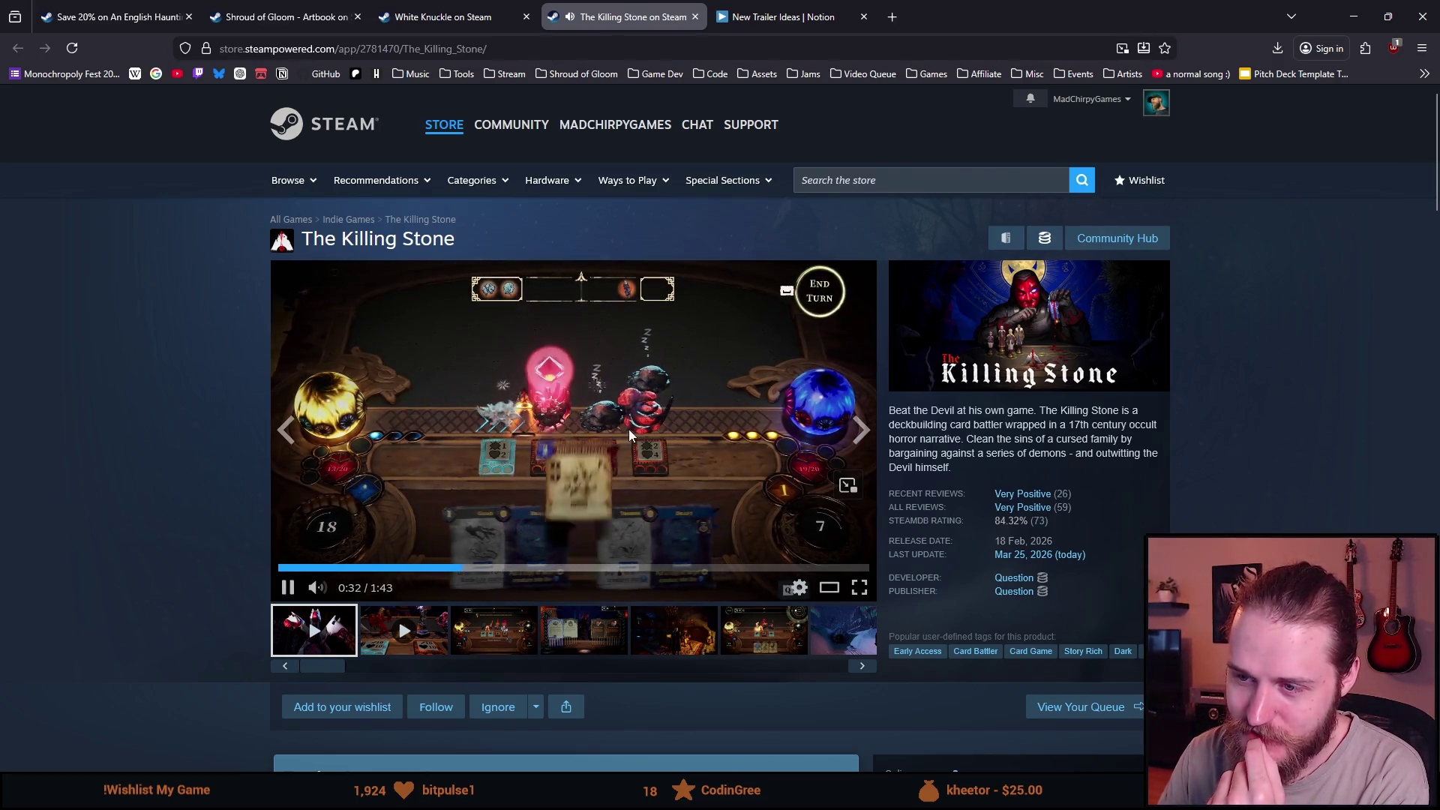
pyautogui.click(516, 457)
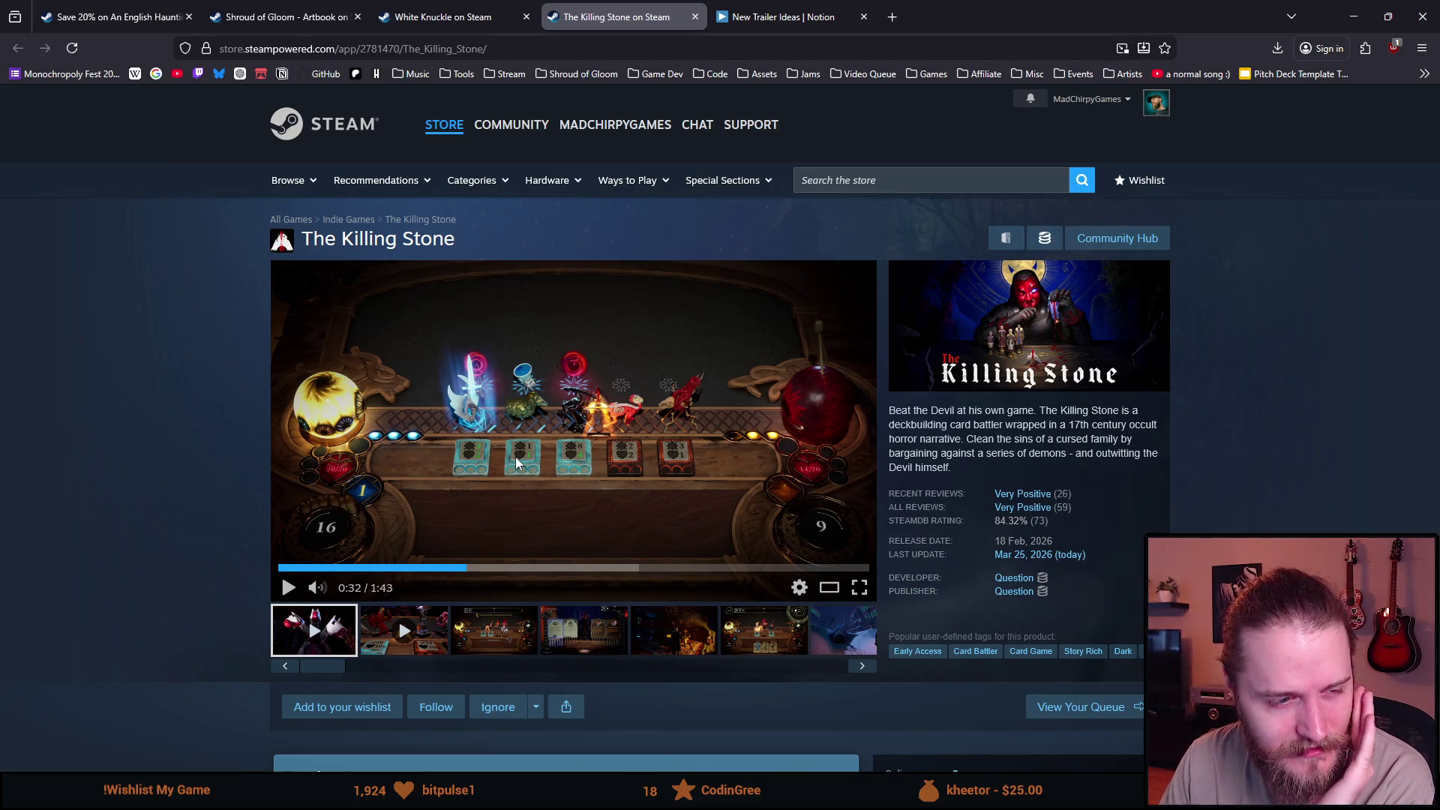
pyautogui.moveTo(556, 568)
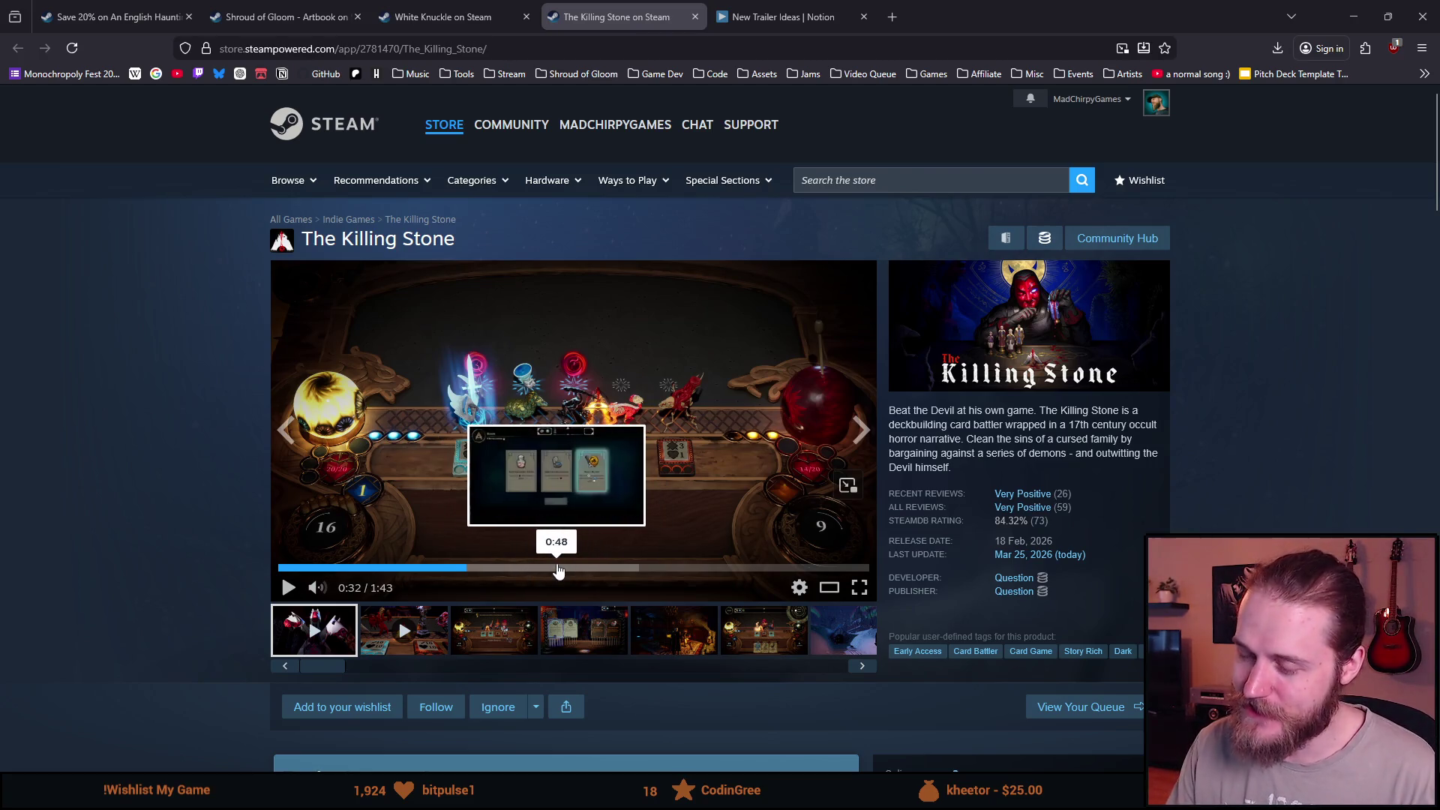
pyautogui.scroll(-2, 284, 546)
pyautogui.scroll(-3, 289, 525)
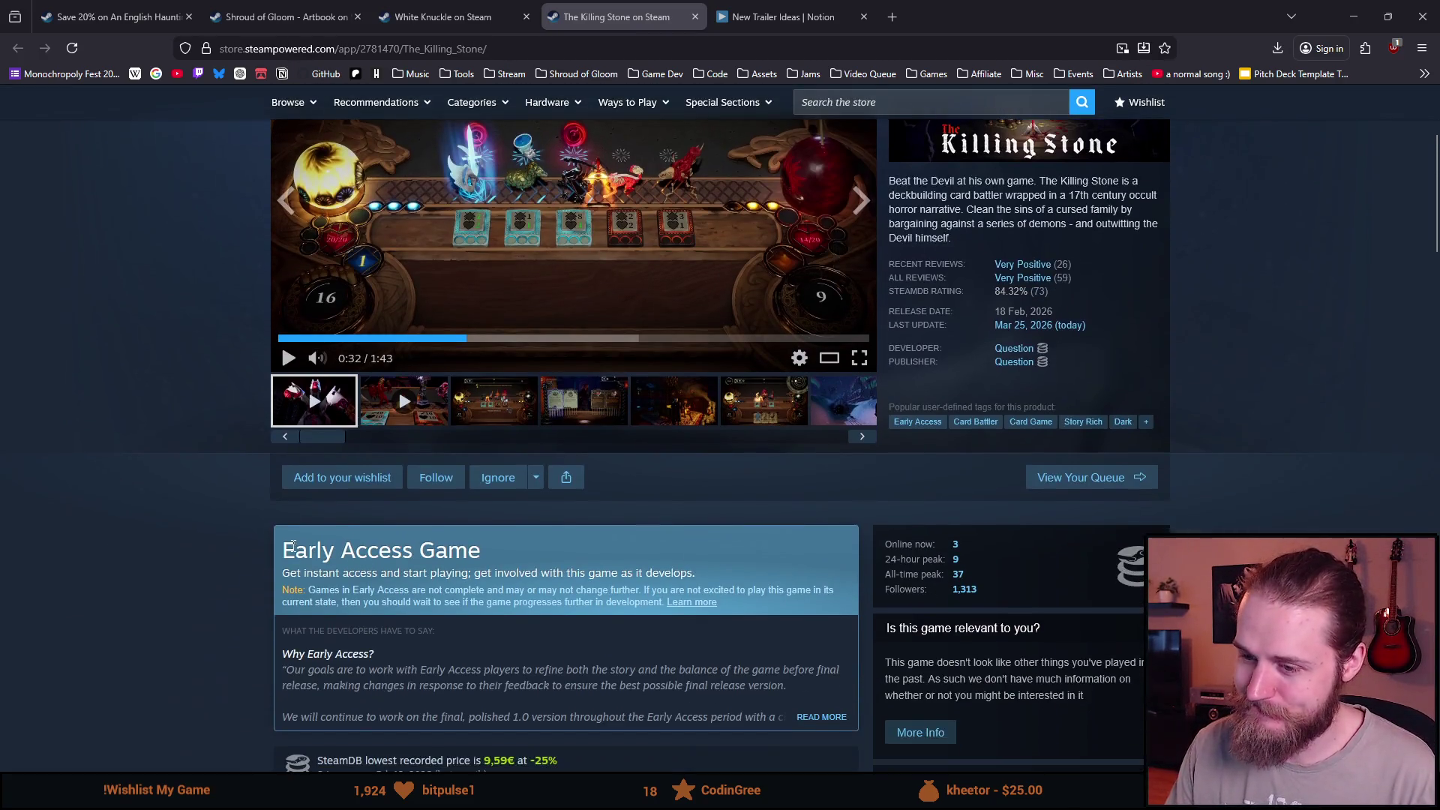
pyautogui.scroll(4, 289, 525)
pyautogui.scroll(1, 289, 524)
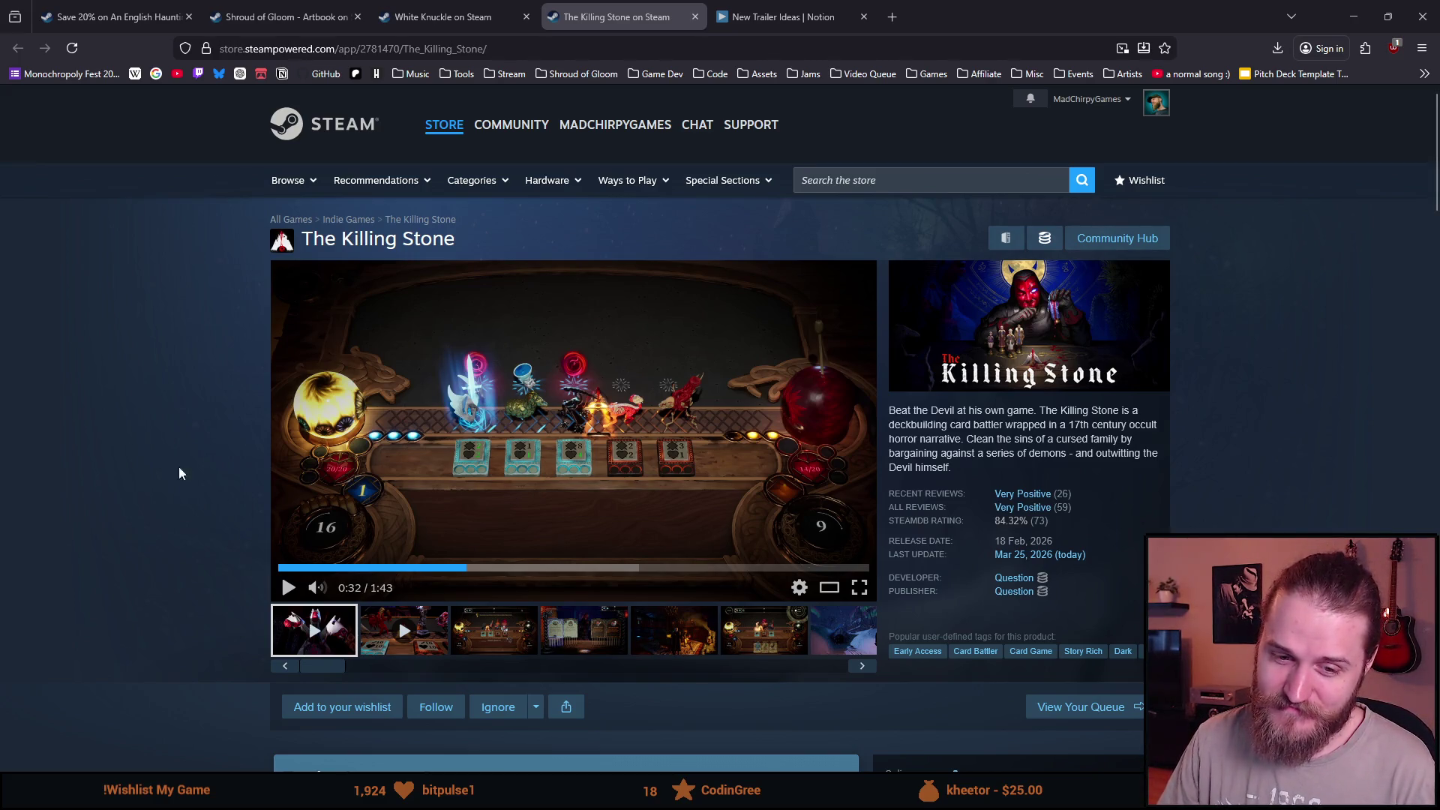
pyautogui.click(694, 16)
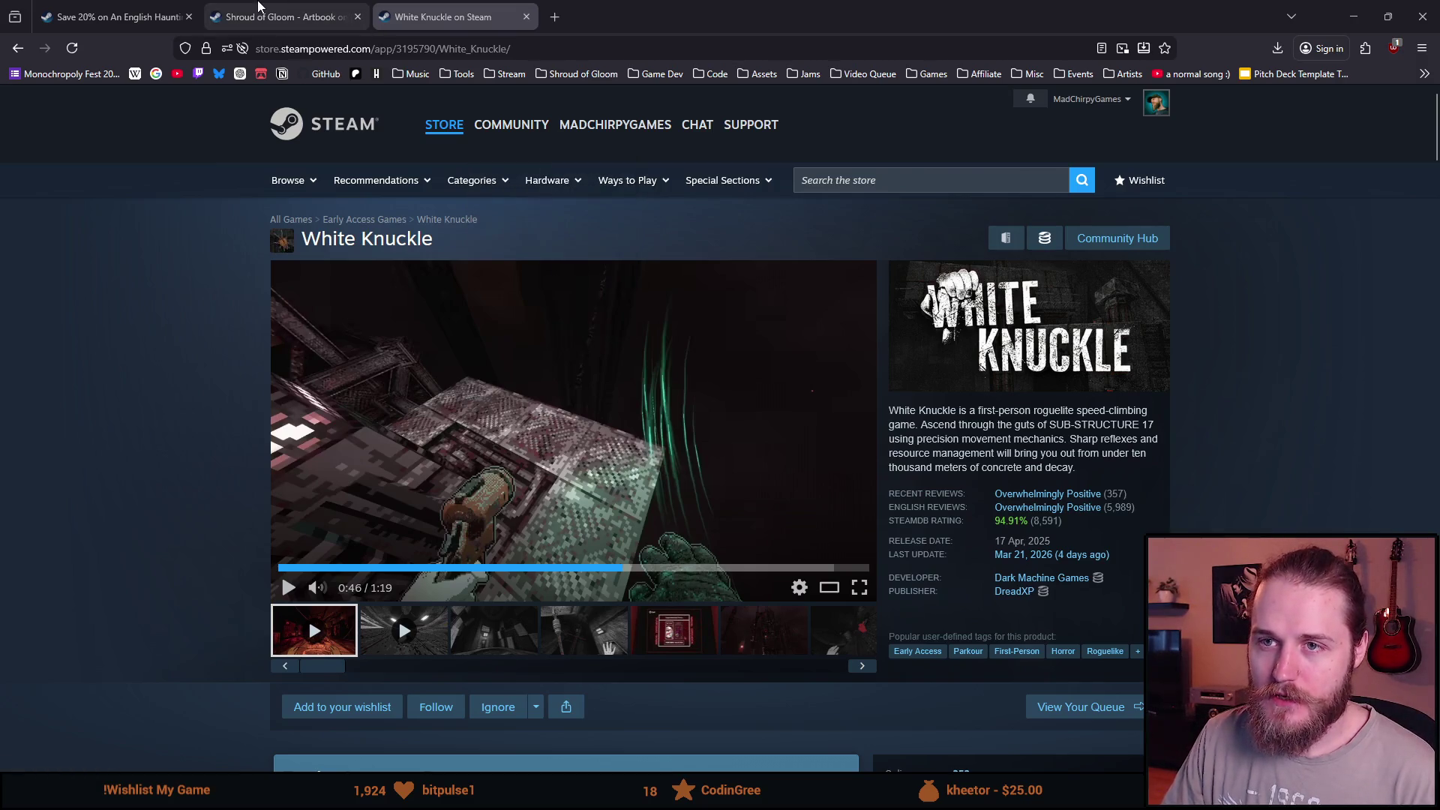
# Close the remaining older store tabs and switch over to the Header_Capsule banner in Aseprite.
pyautogui.click(96, 12)
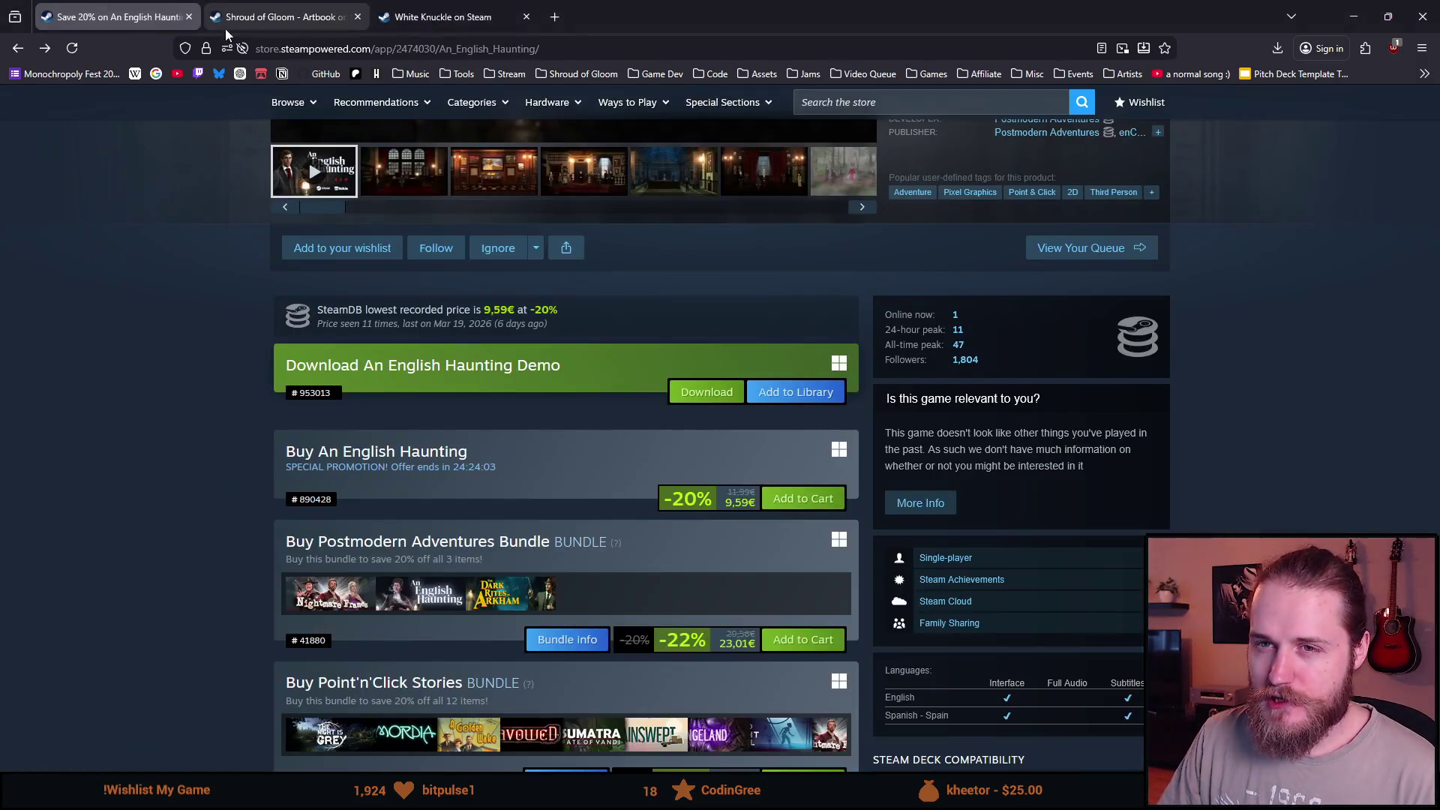
pyautogui.click(186, 17)
pyautogui.click(186, 17)
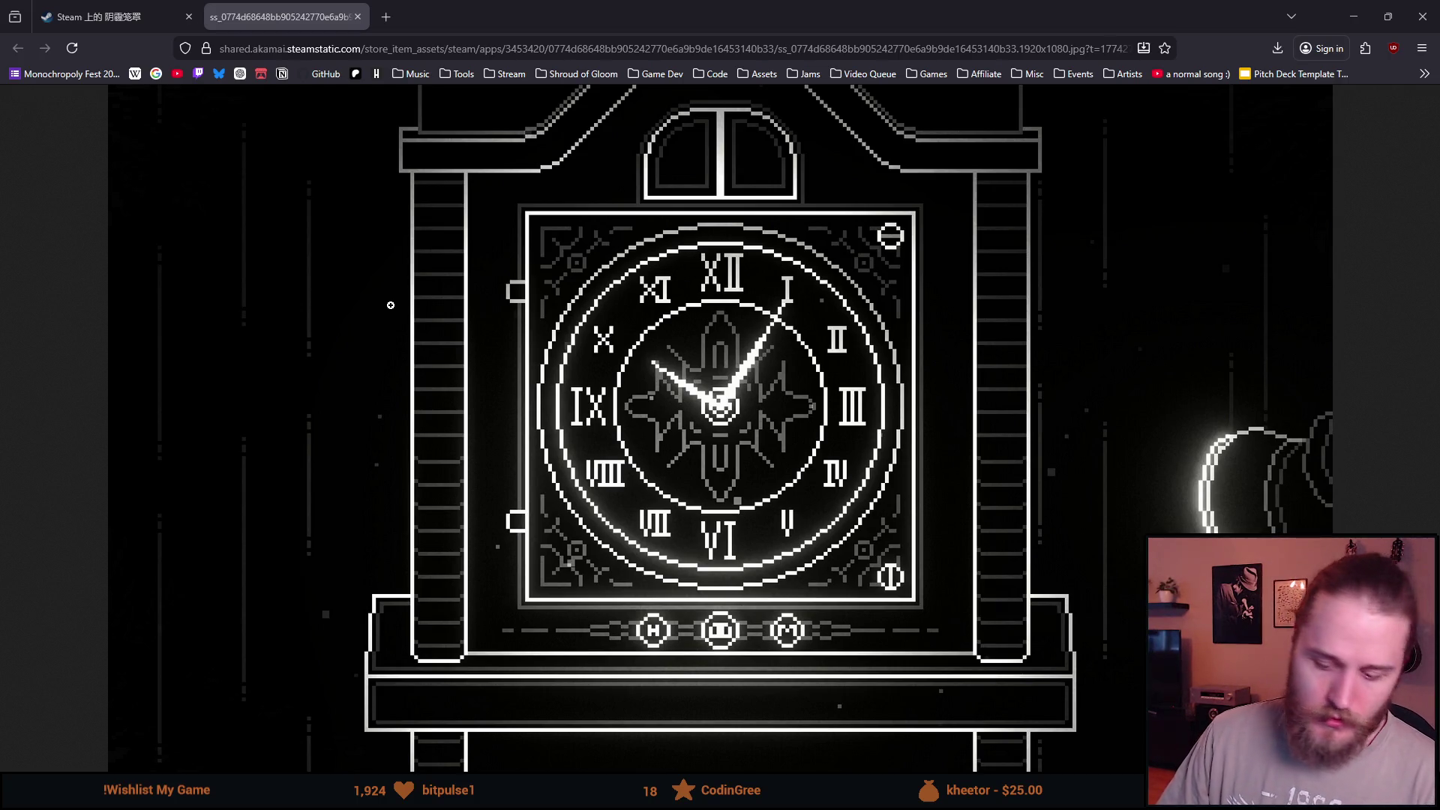
pyautogui.hotkey('alt', 'Tab')
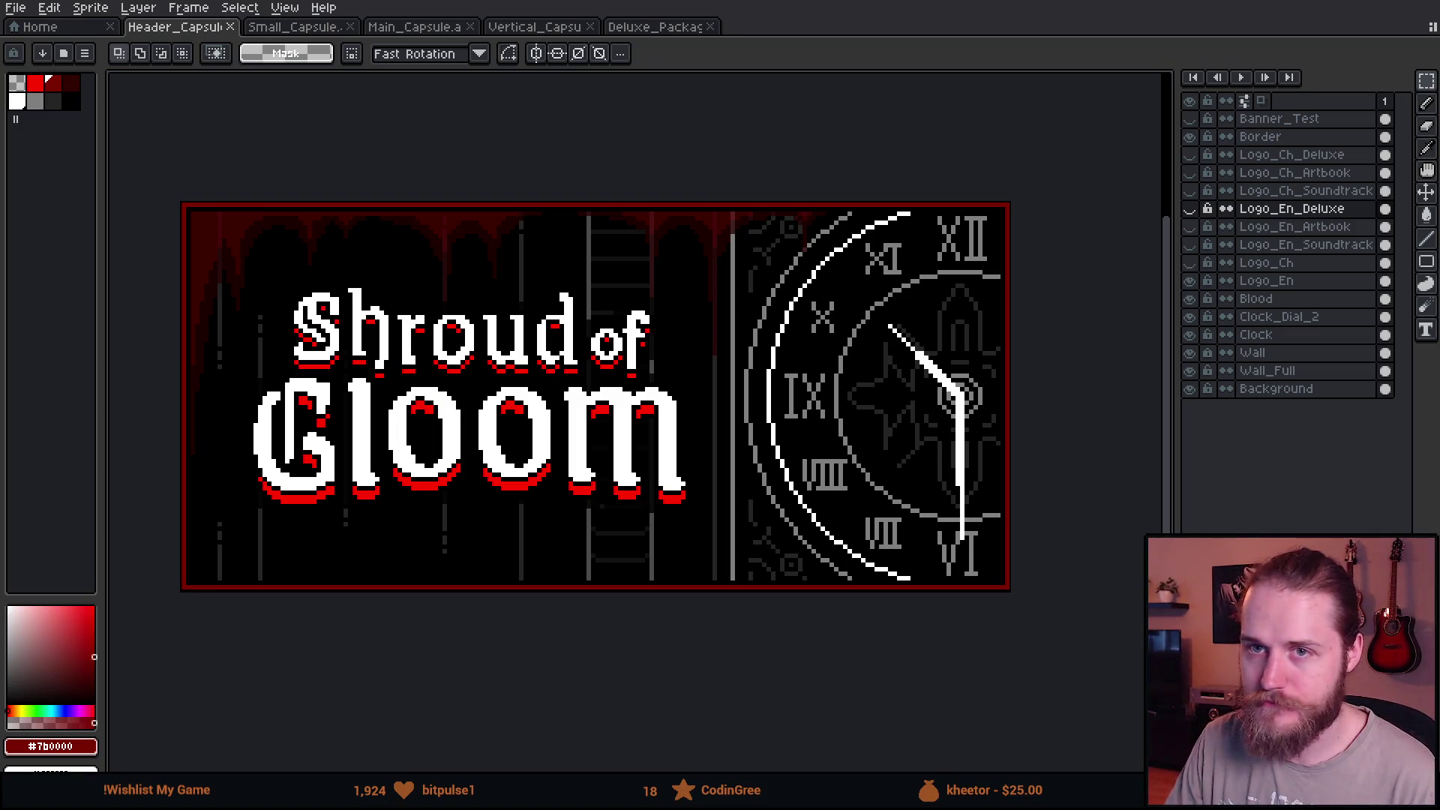
# Compare against the Steam developer page, return to the banner and bring up Open Recent.
pyautogui.hotkey('alt', 'Tab')
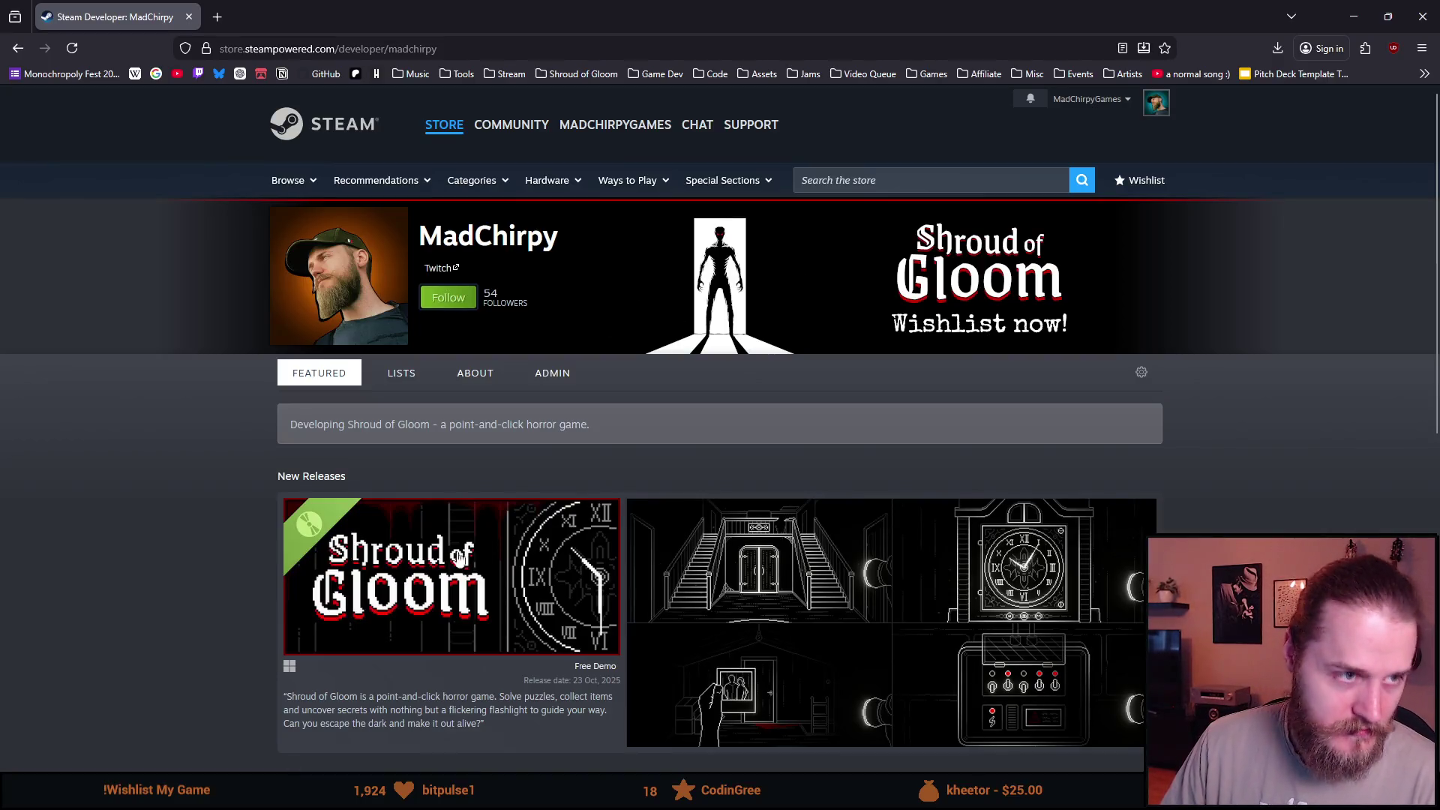
pyautogui.moveTo(450, 576)
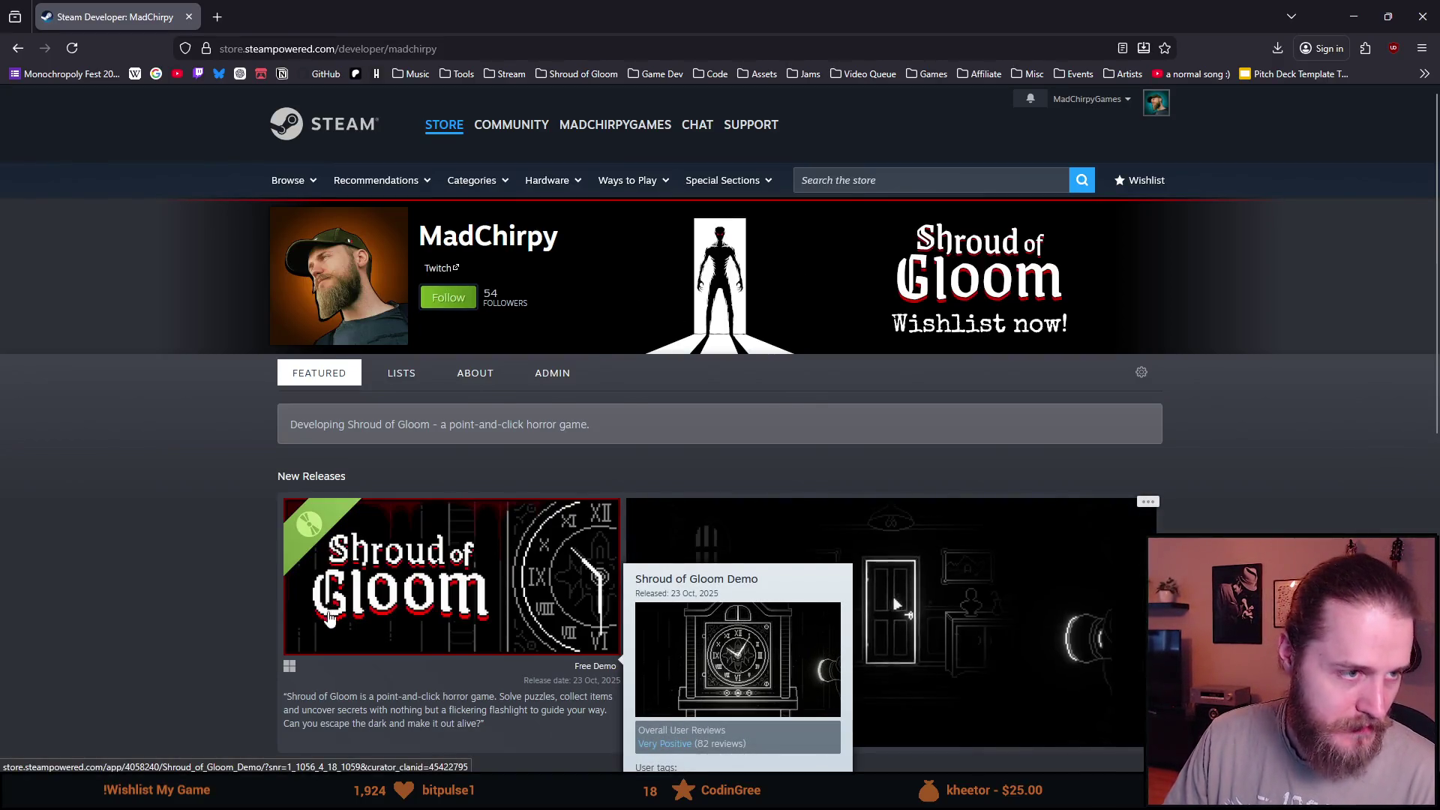
pyautogui.hotkey('alt', 'Tab')
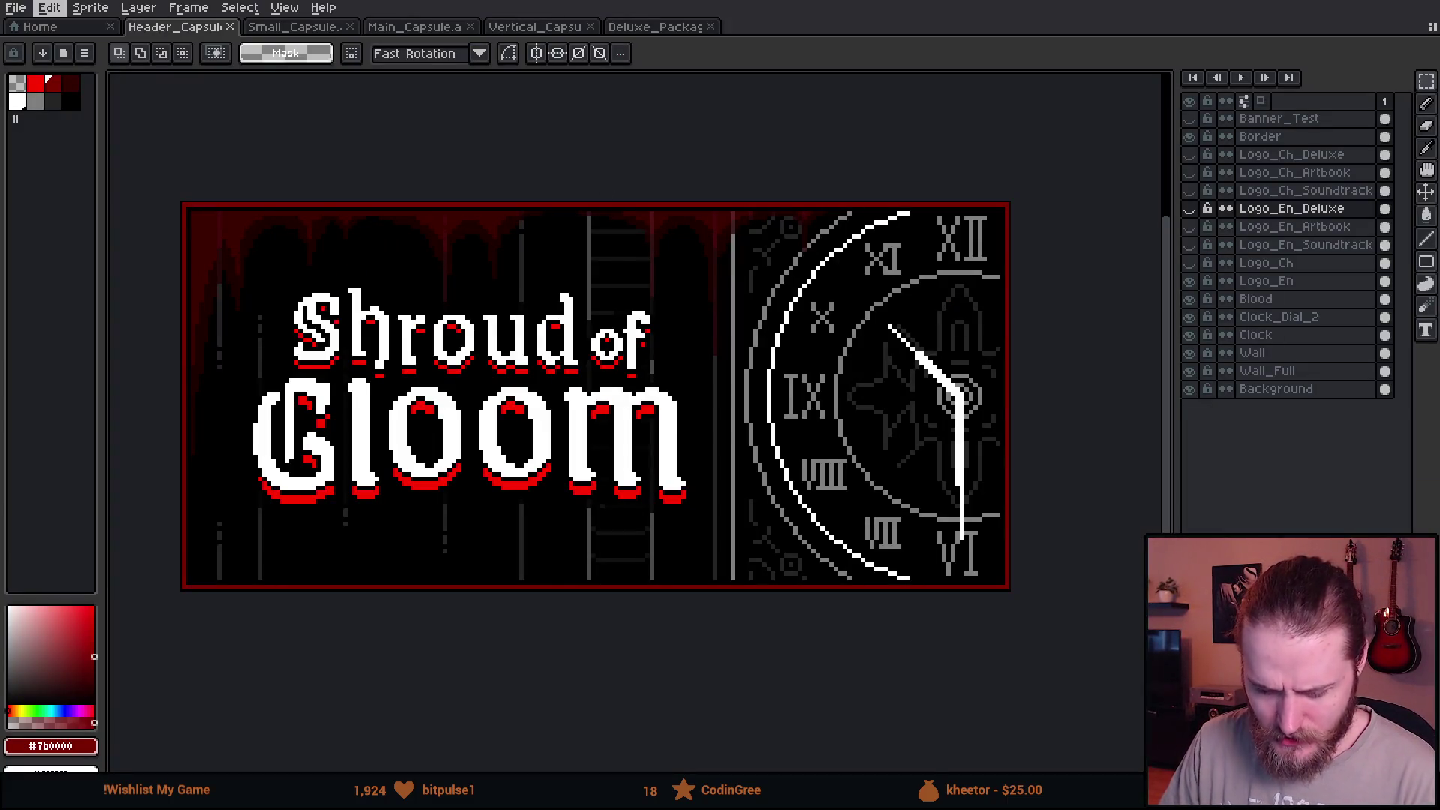
pyautogui.click(16, 8)
pyautogui.moveTo(56, 62)
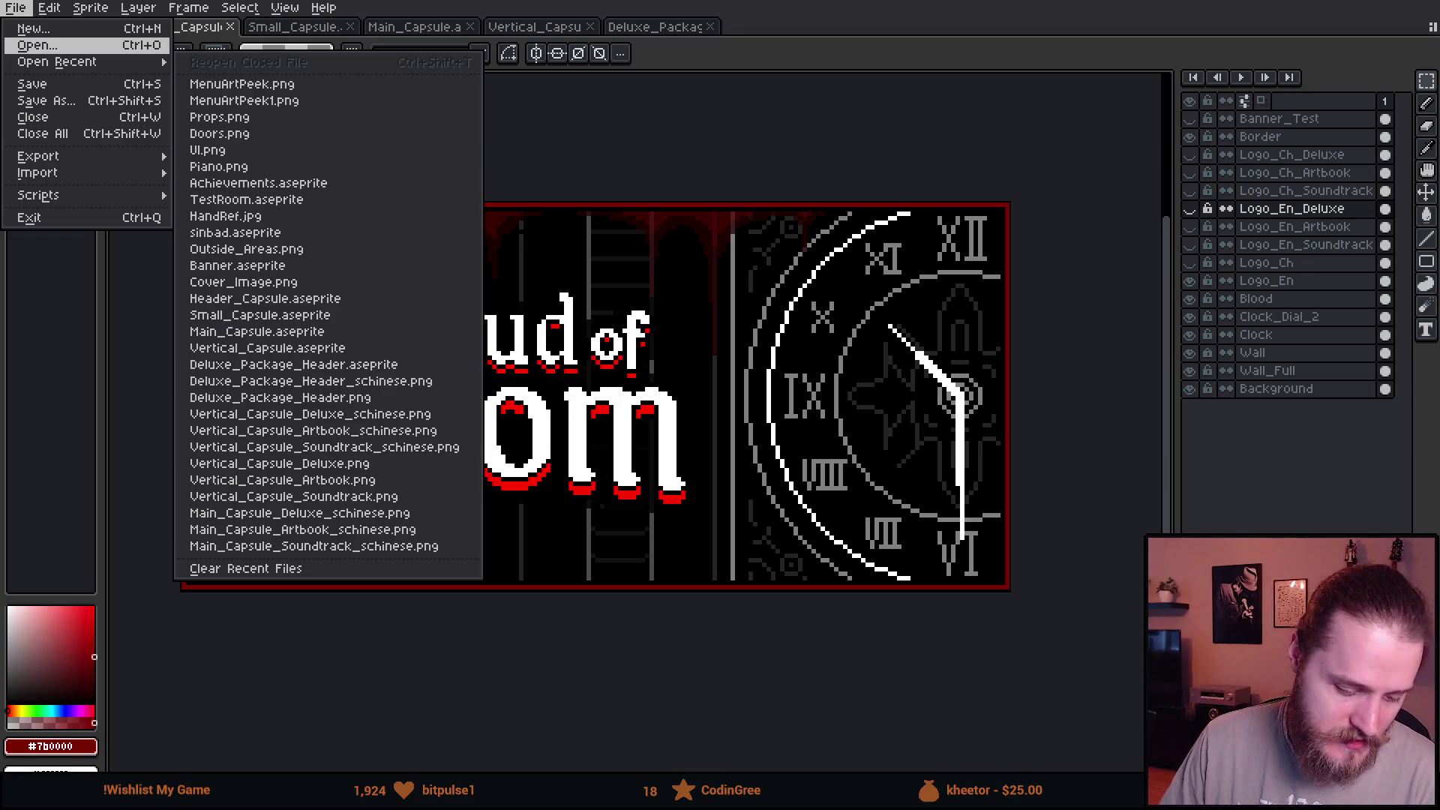
# Switch from Aseprite back to the Steam developer page in the browser.
pyautogui.hotkey('alt', 'Tab')
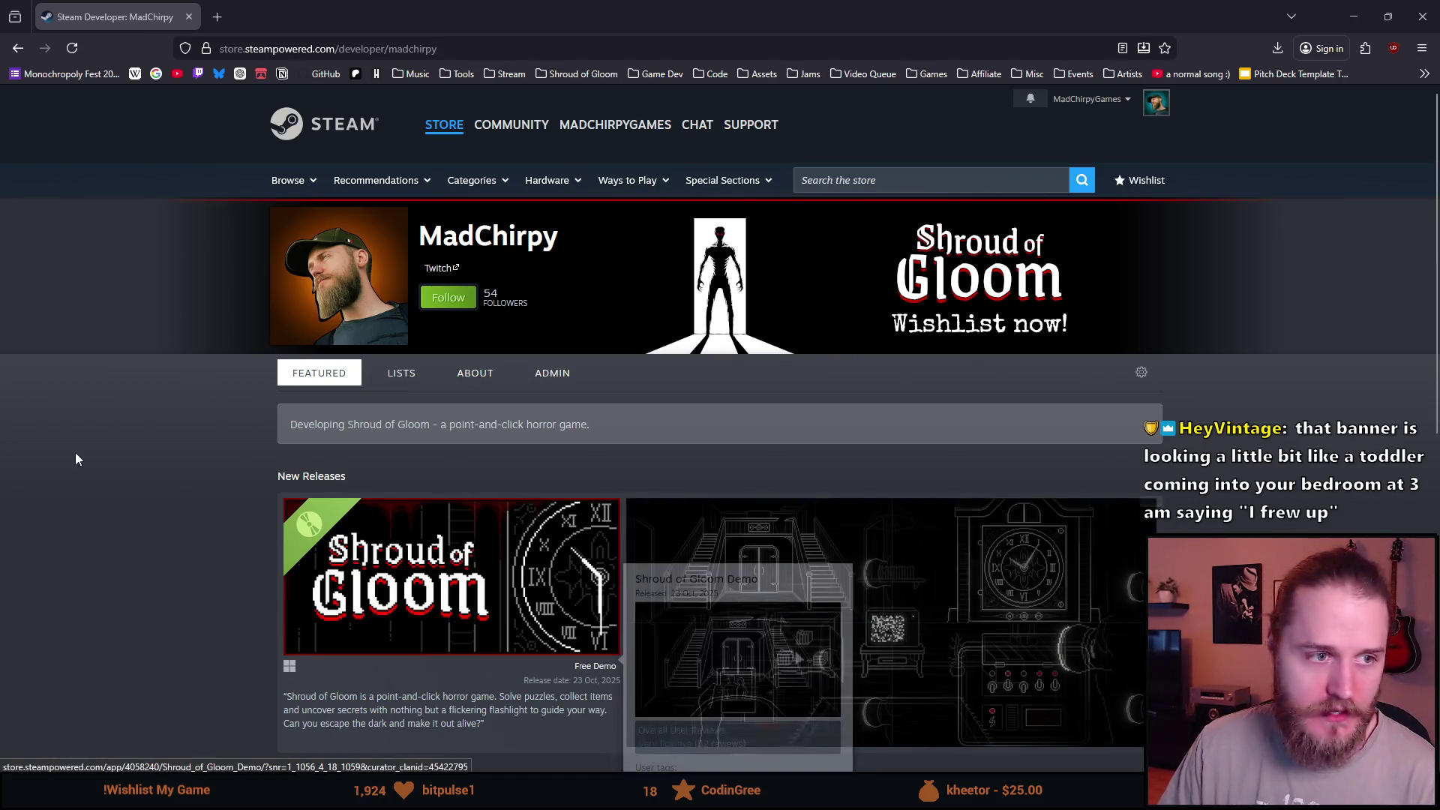
pyautogui.scroll(-1, 784, 351)
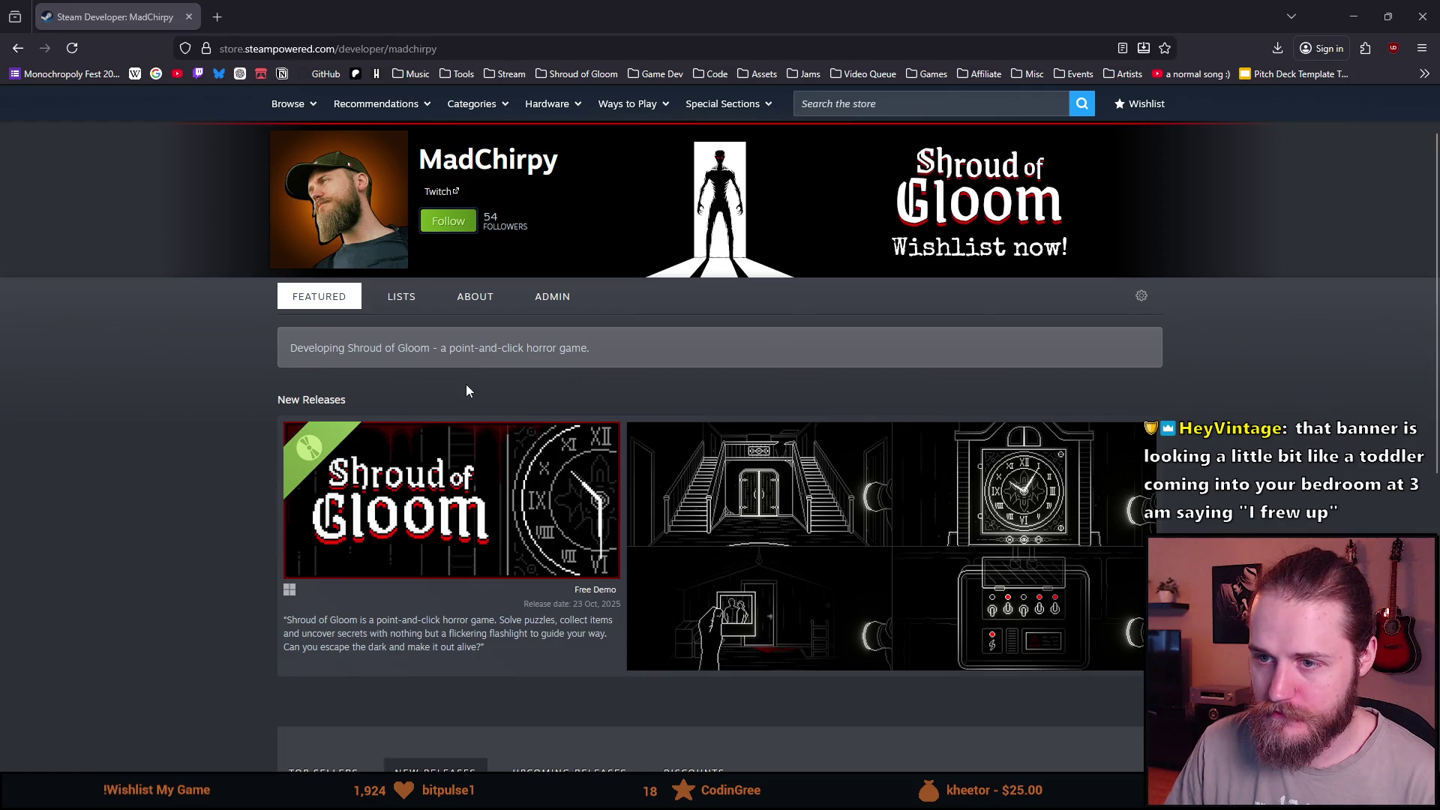
pyautogui.scroll(-1, 466, 387)
pyautogui.scroll(2, 426, 388)
pyautogui.scroll(-3, 166, 510)
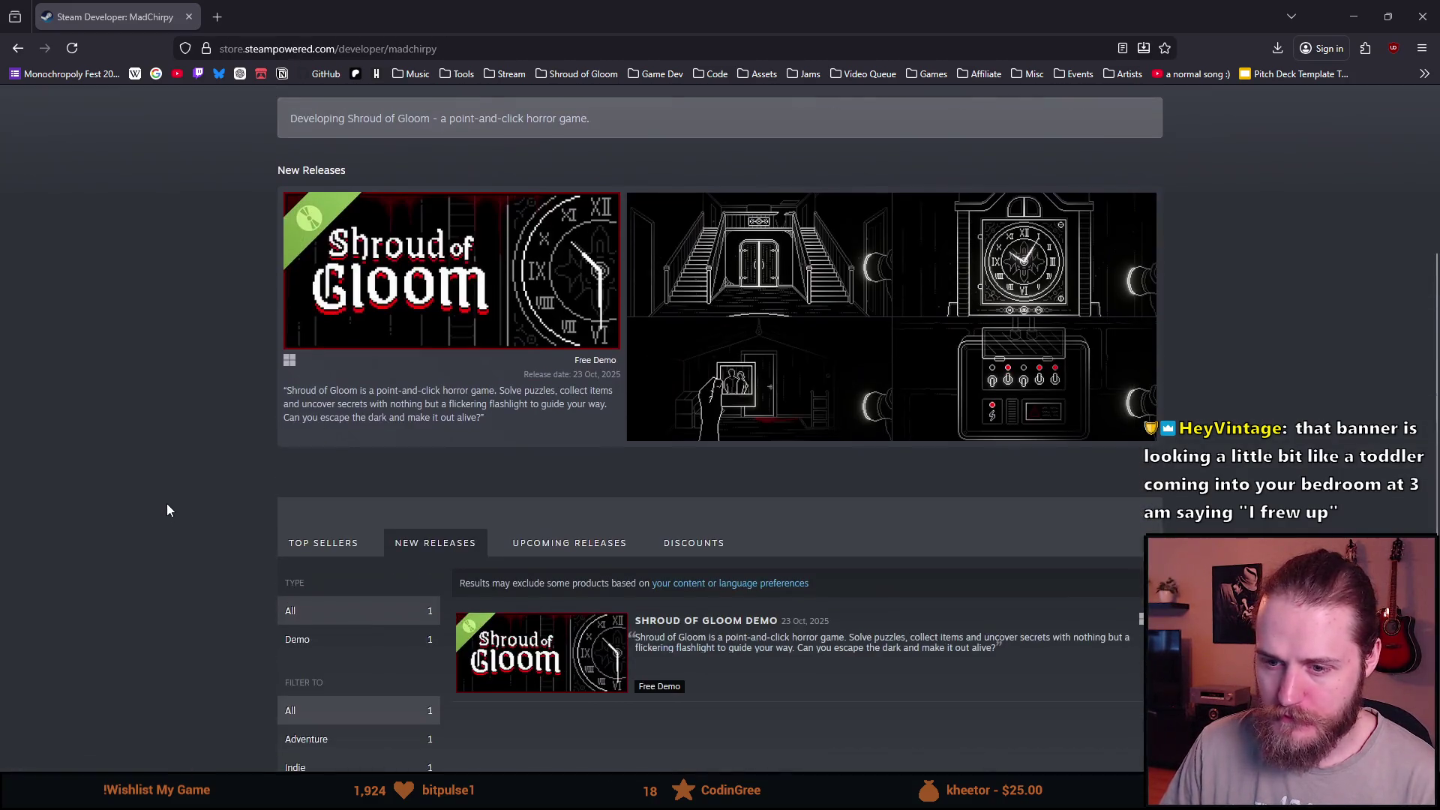
pyautogui.scroll(-2, 166, 509)
pyautogui.scroll(2, 167, 510)
pyautogui.scroll(3, 167, 509)
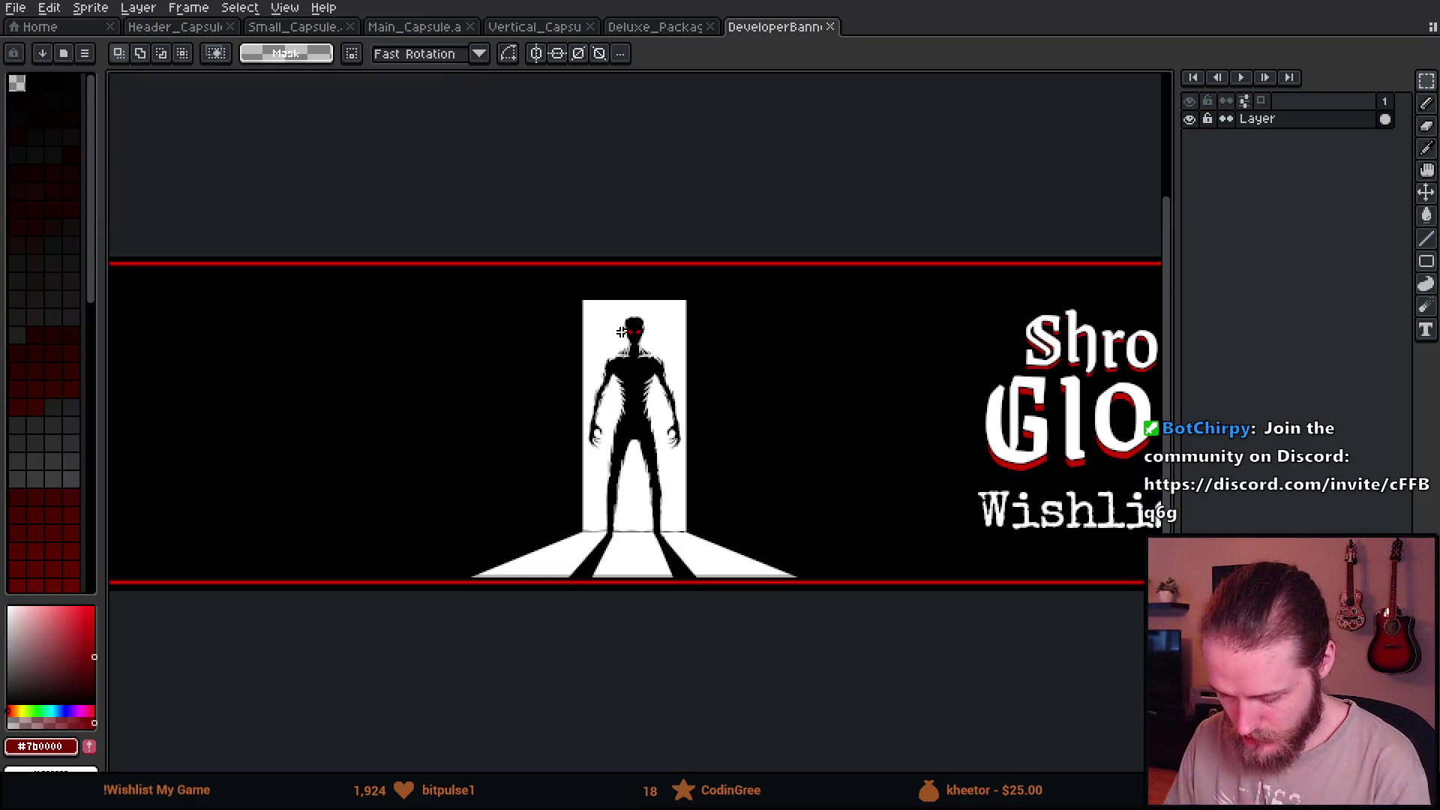
pyautogui.scroll(-1, 623, 332)
pyautogui.scroll(-1, 622, 331)
pyautogui.scroll(1, 554, 303)
pyautogui.scroll(3, 675, 360)
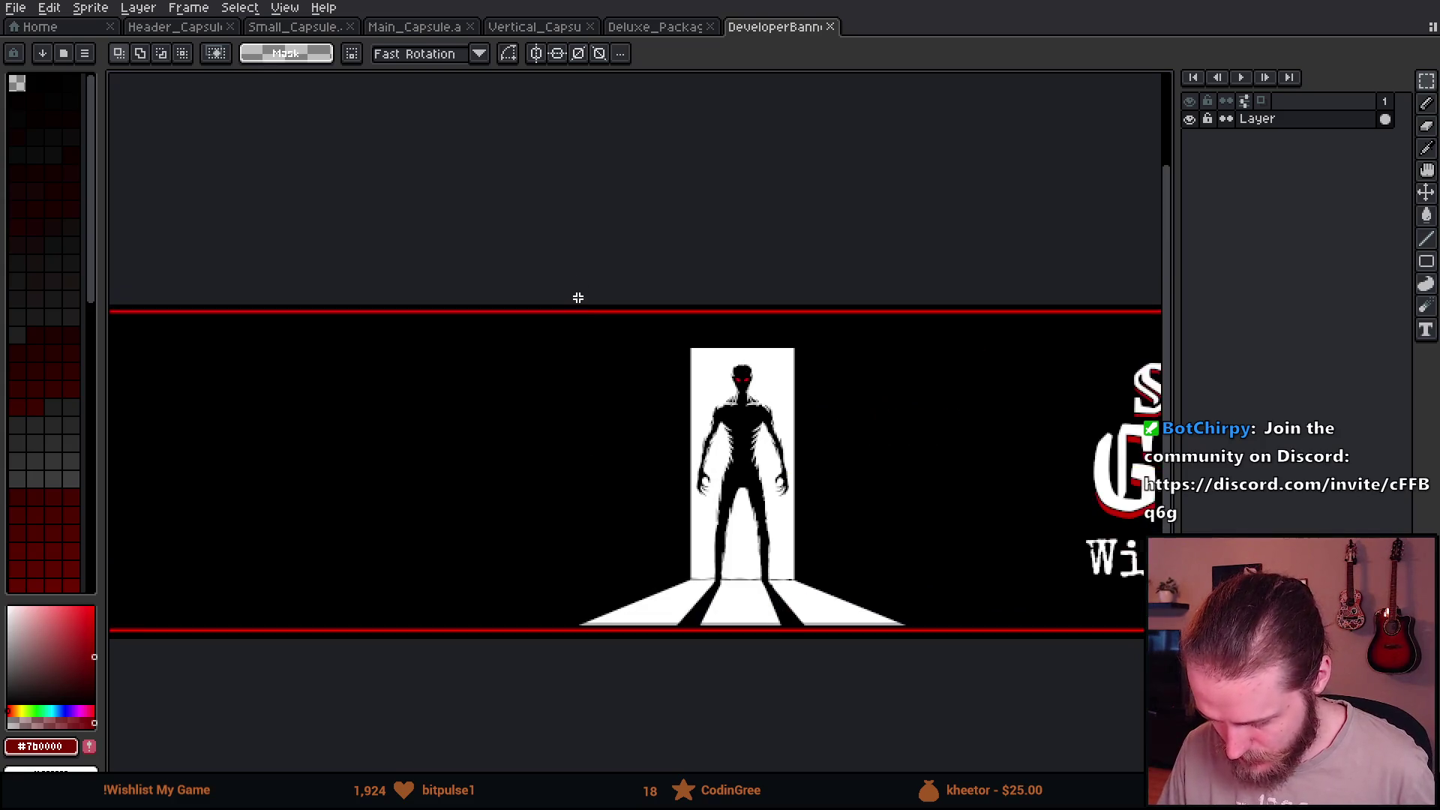
pyautogui.scroll(-2, 731, 394)
pyautogui.scroll(-1, 822, 427)
pyautogui.scroll(1, 823, 428)
pyautogui.scroll(-1, 660, 405)
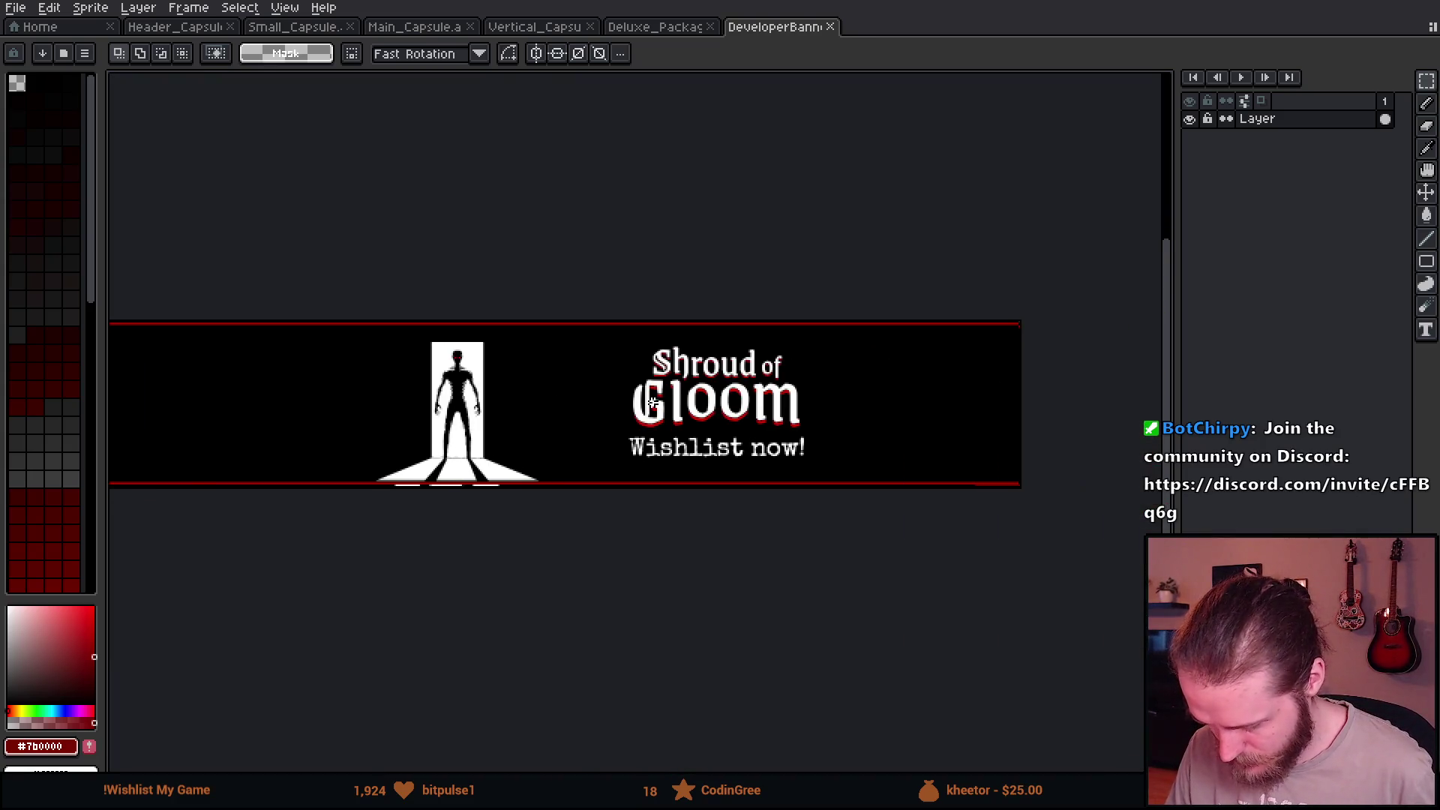
pyautogui.hscroll(-2, 655, 406)
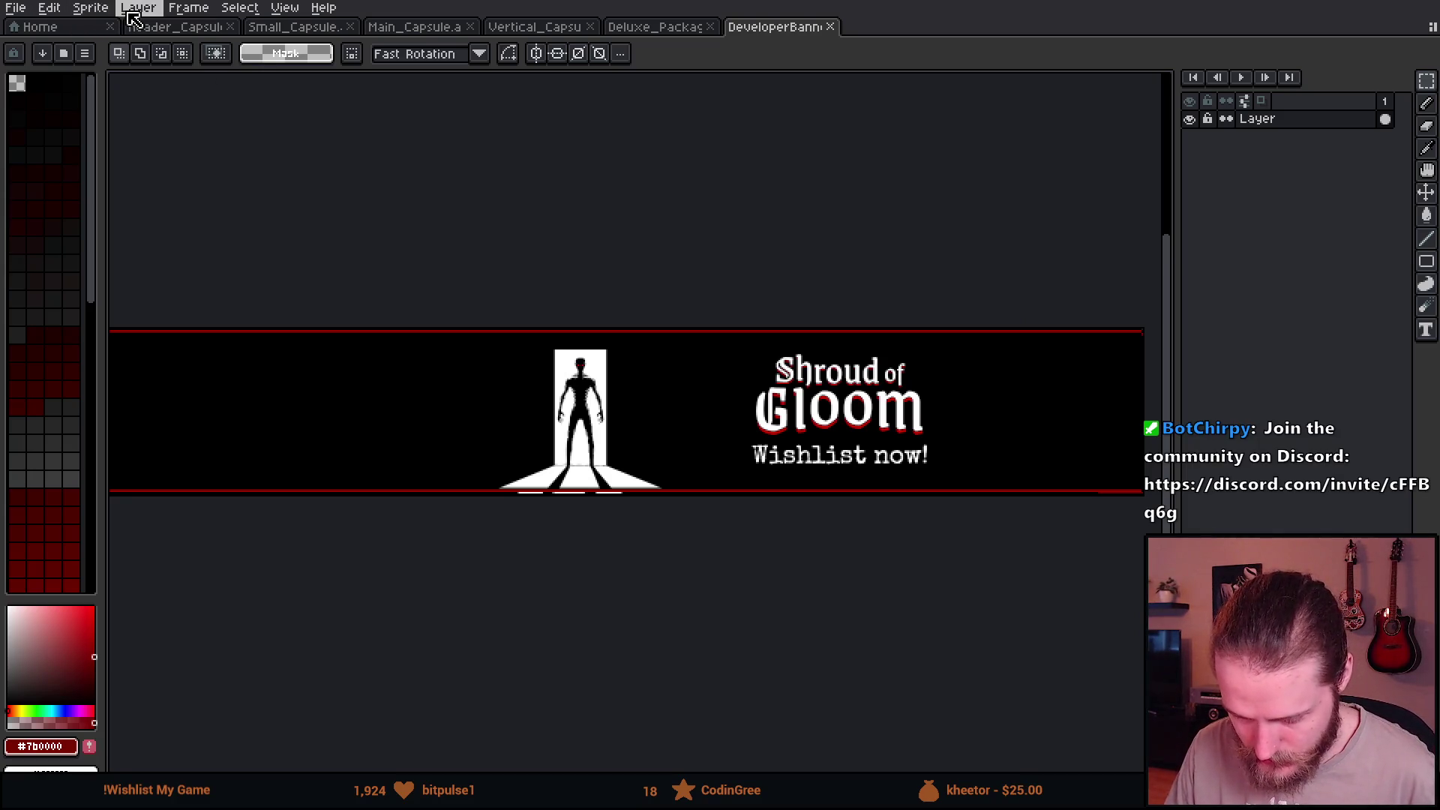
# Switch via Main_Capsule to Deluxe_Package and marquee-select the clock and wall area on the Clock layer.
pyautogui.click(397, 29)
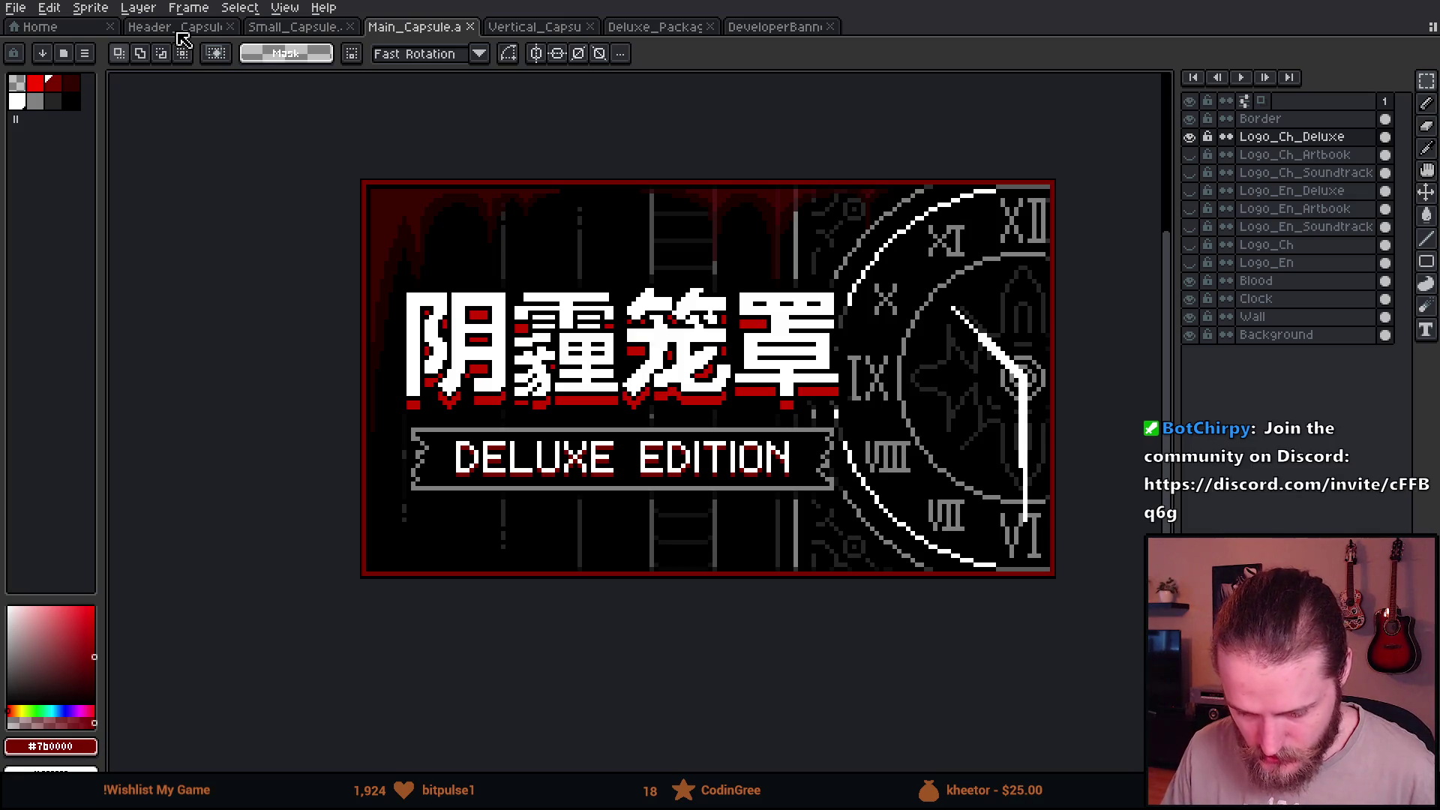
pyautogui.click(657, 27)
pyautogui.moveTo(1101, 340)
pyautogui.mouseDown()
pyautogui.moveTo(729, 324)
pyautogui.moveTo(842, 318)
pyautogui.mouseUp()
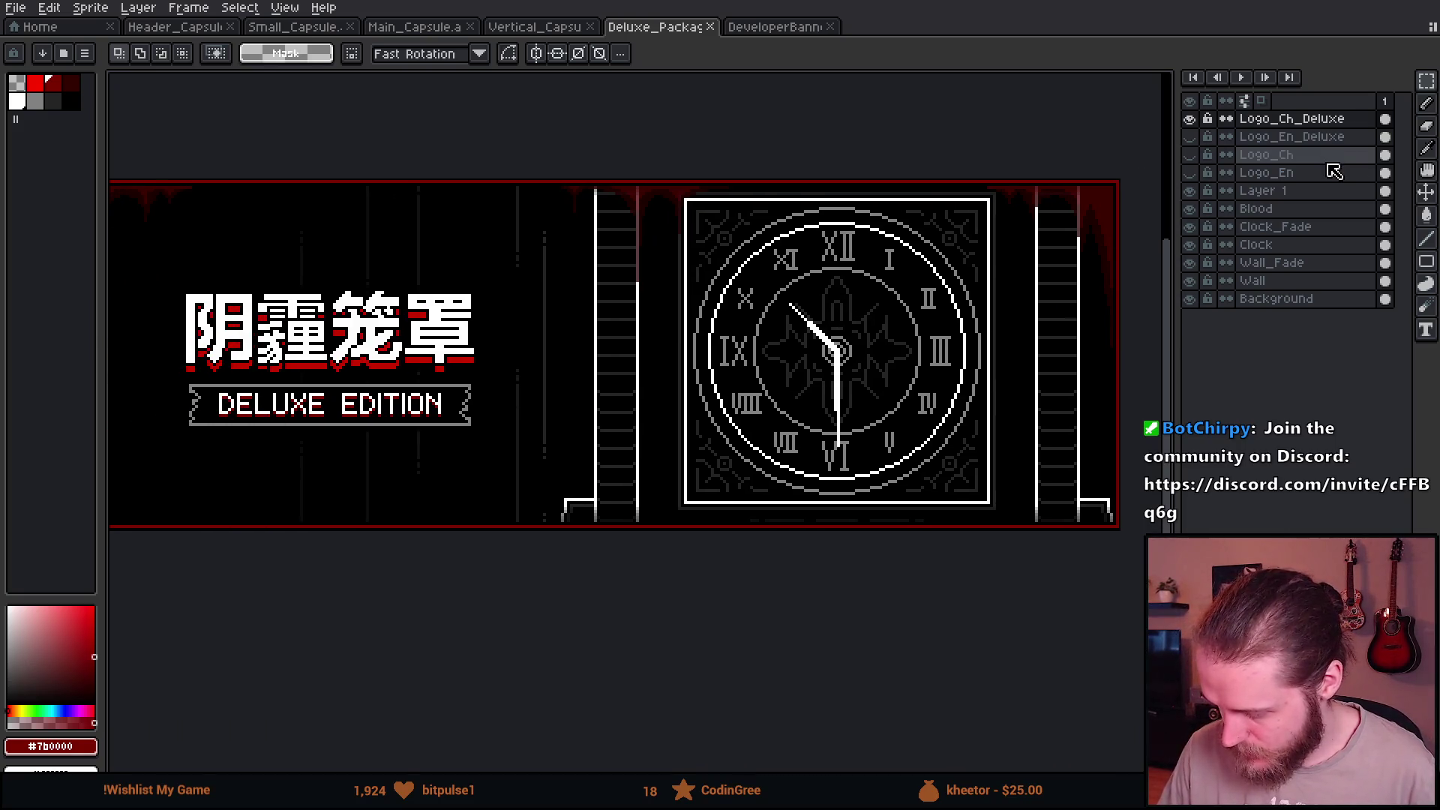
pyautogui.click(1310, 247)
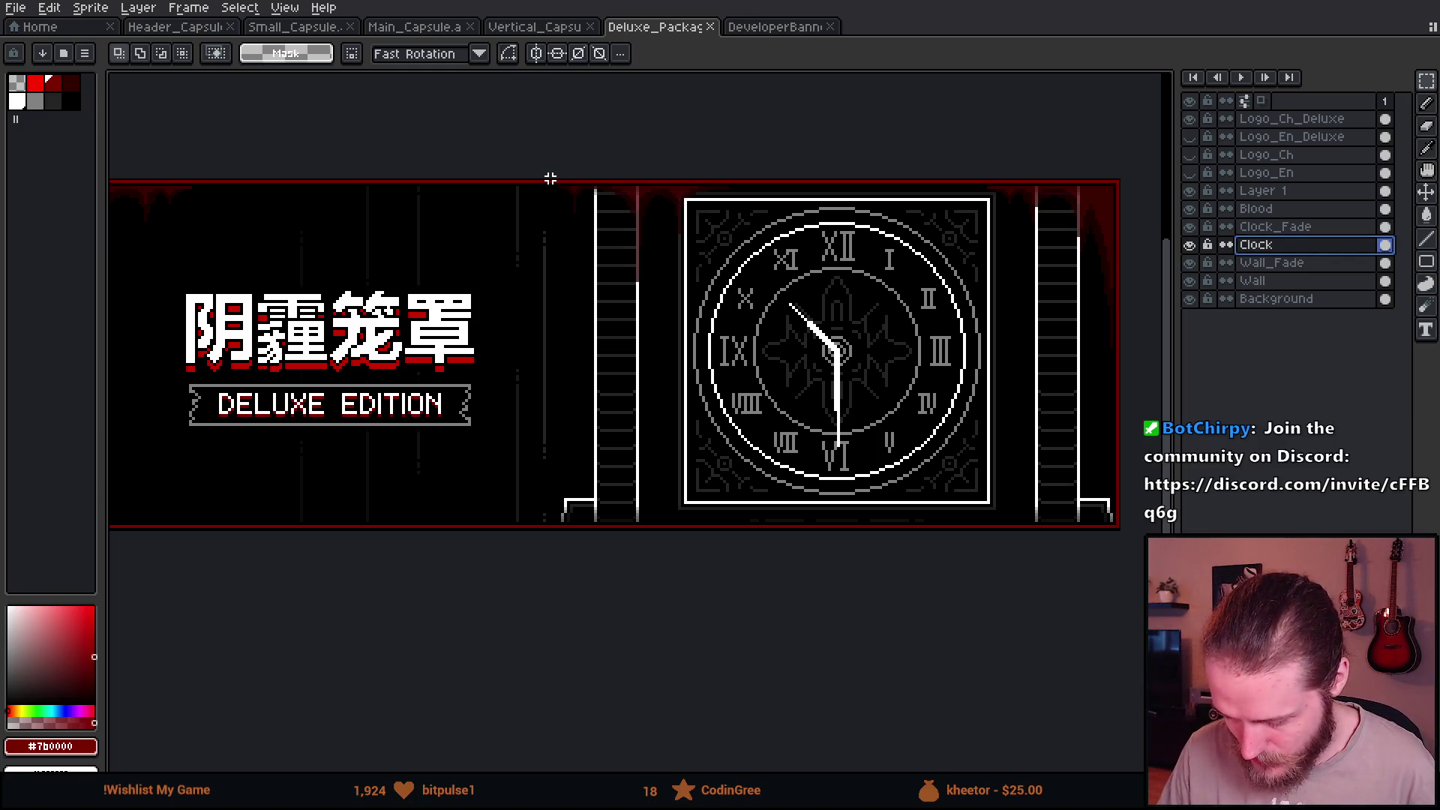
pyautogui.moveTo(551, 177); pyautogui.dragTo(1102, 532)
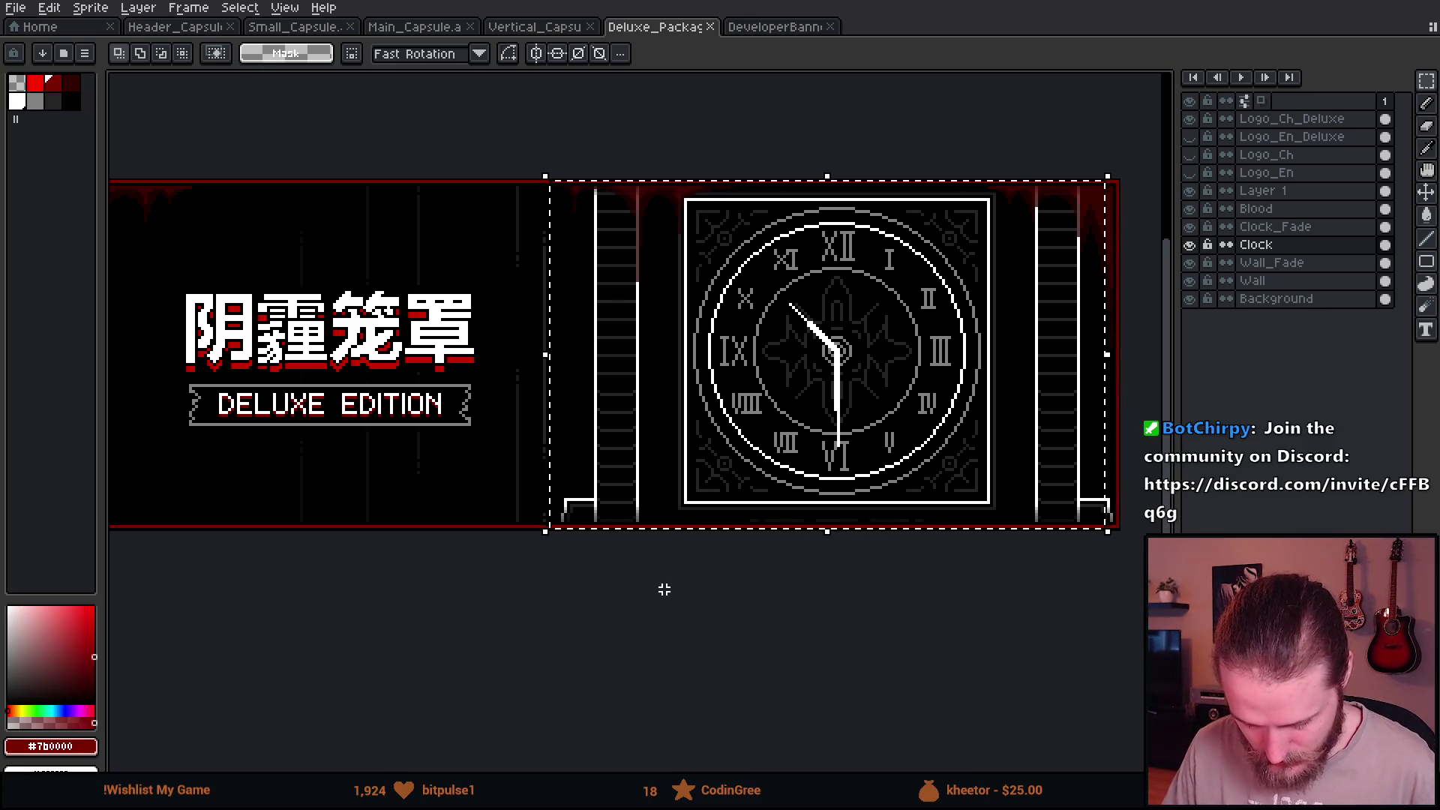
# Deselect, try and discard two other marquee selections, then return to the DeveloperBanner artwork.
pyautogui.hotkey('ctrl', 'd')
pyautogui.moveTo(436, 192); pyautogui.dragTo(720, 732)
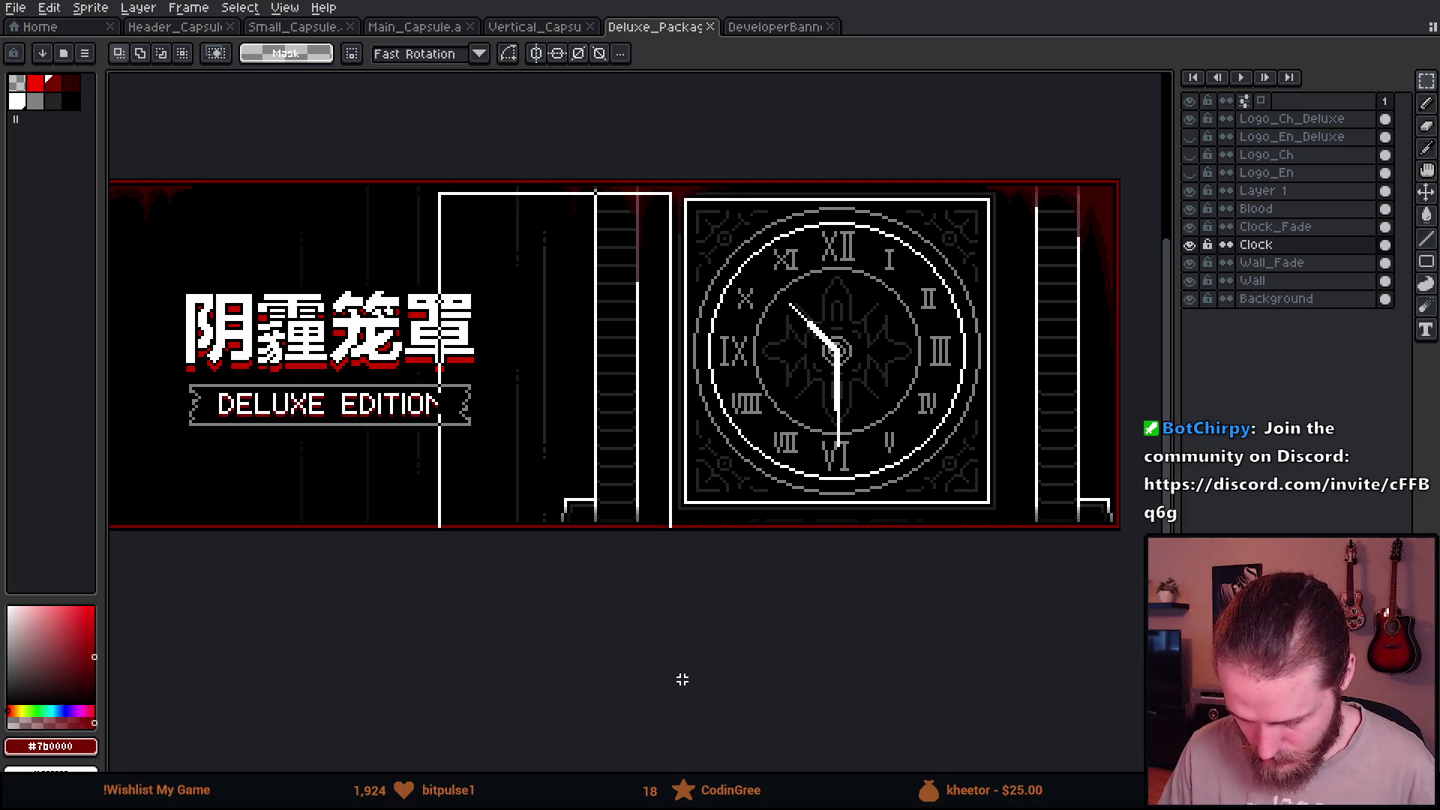
pyautogui.hotkey('ctrl', 'd')
pyautogui.moveTo(397, 180); pyautogui.dragTo(402, 671)
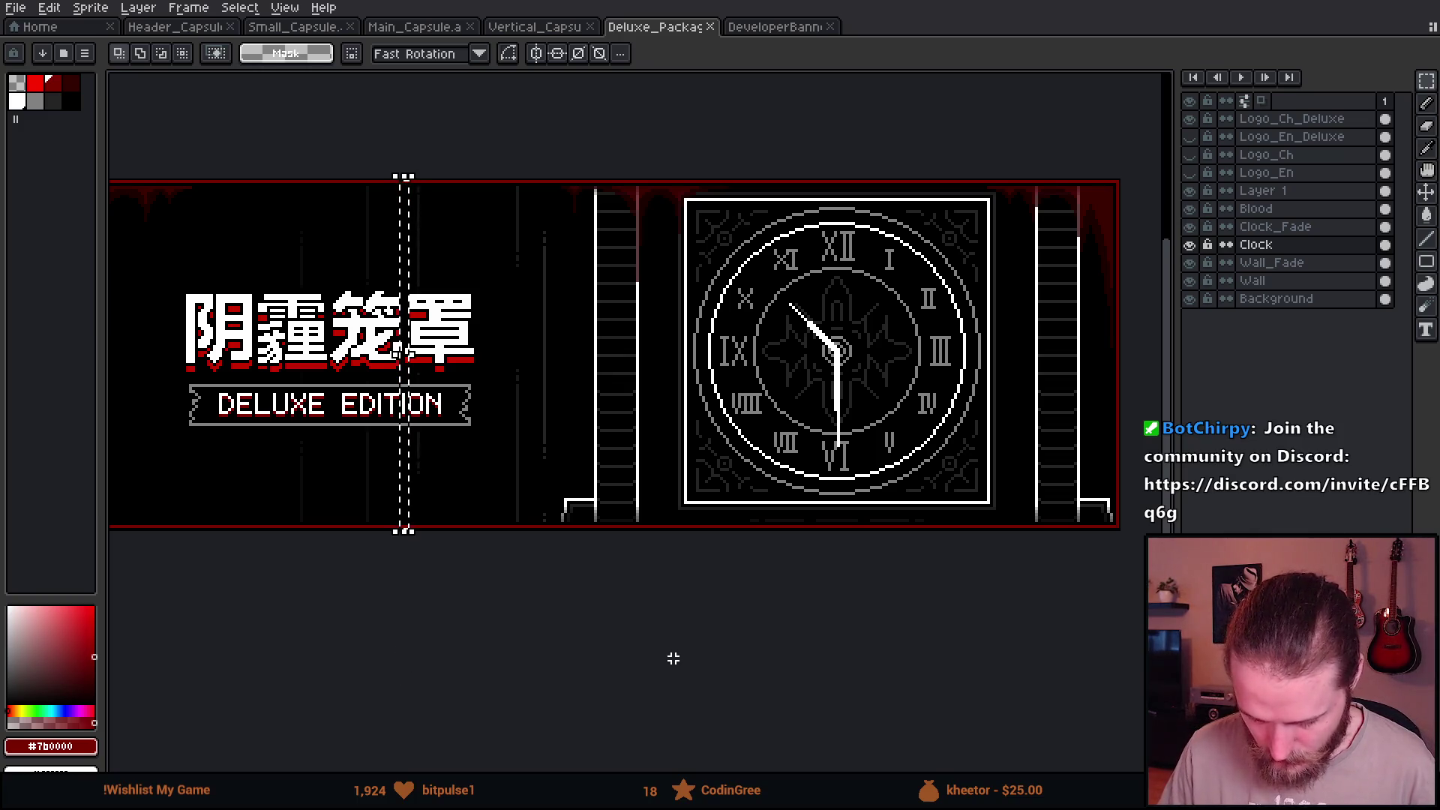
pyautogui.hotkey('ctrl', 'd')
pyautogui.scroll(-2, 517, 346)
pyautogui.scroll(2, 517, 346)
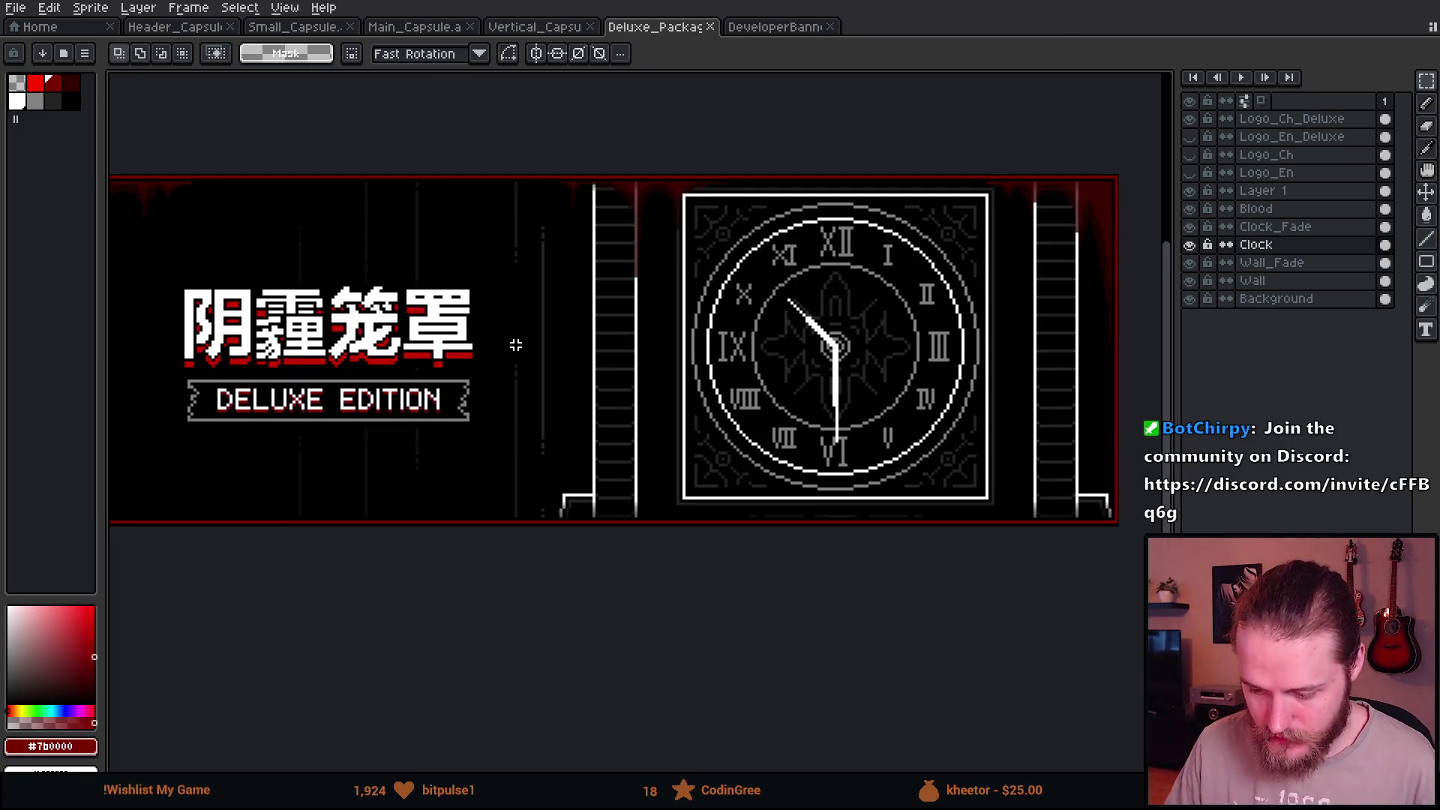
pyautogui.click(788, 28)
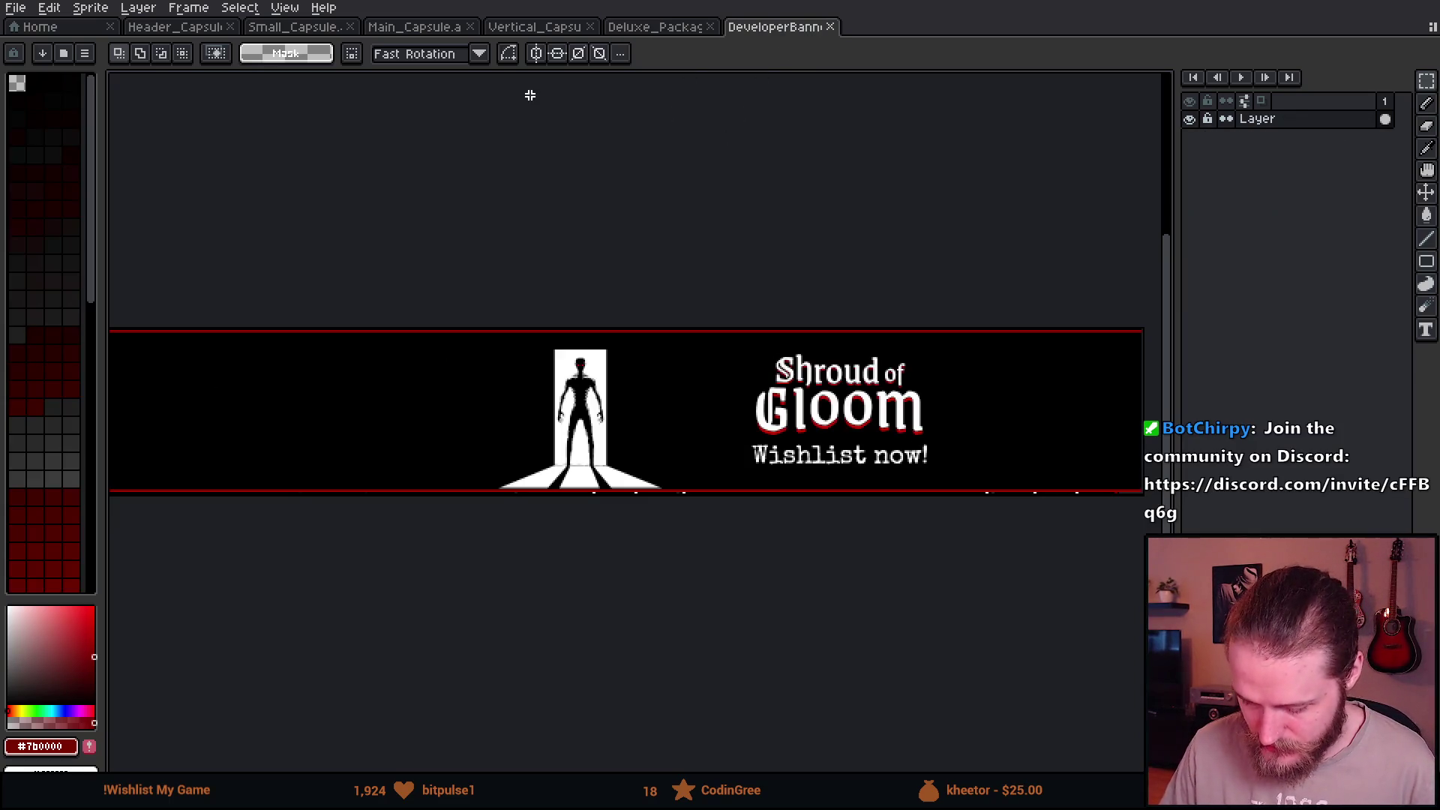
# Resize the sprite to 50% width with Lock Ratio on, giving 750 by 110 pixels.
pyautogui.click(138, 8)
pyautogui.moveTo(91, 8)
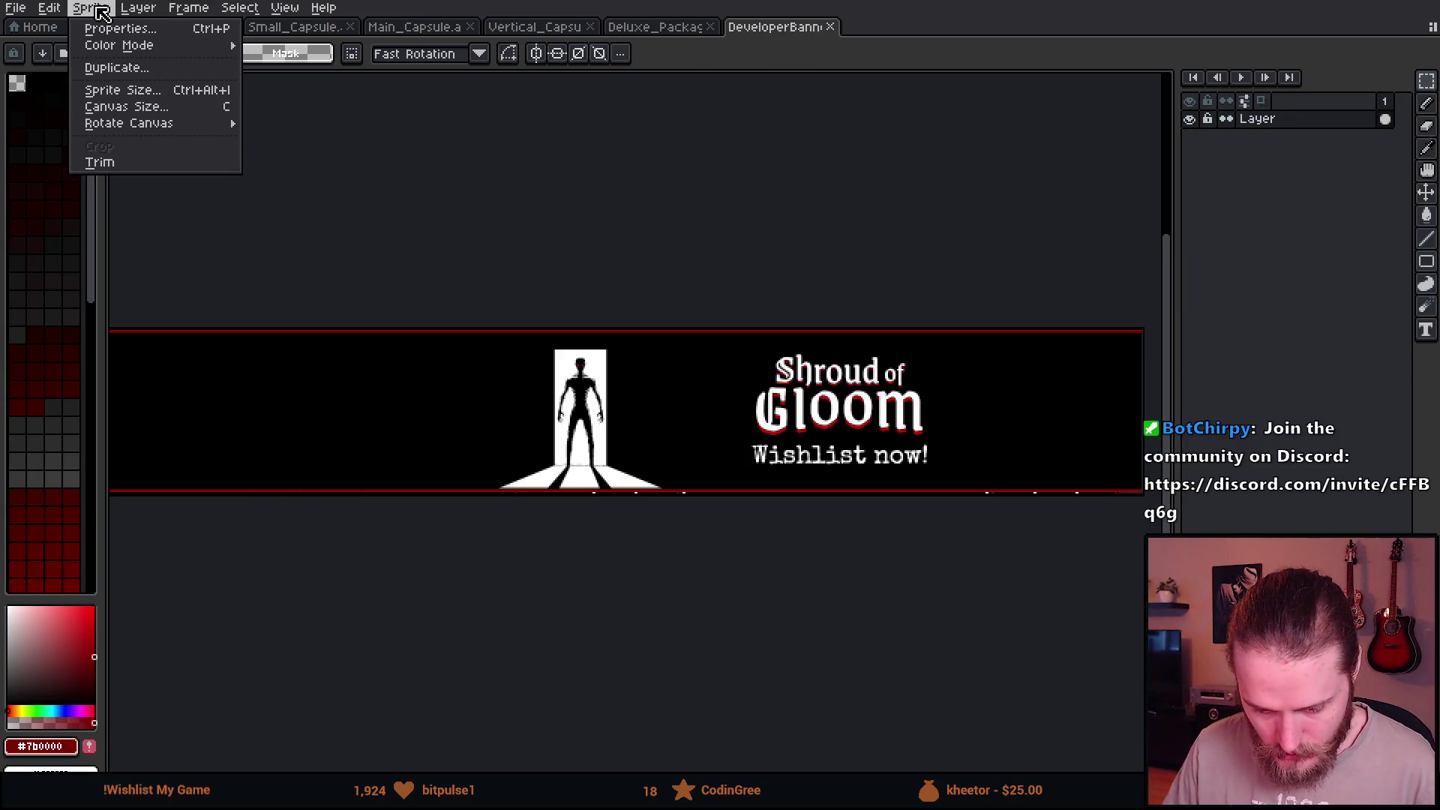
pyautogui.click(107, 90)
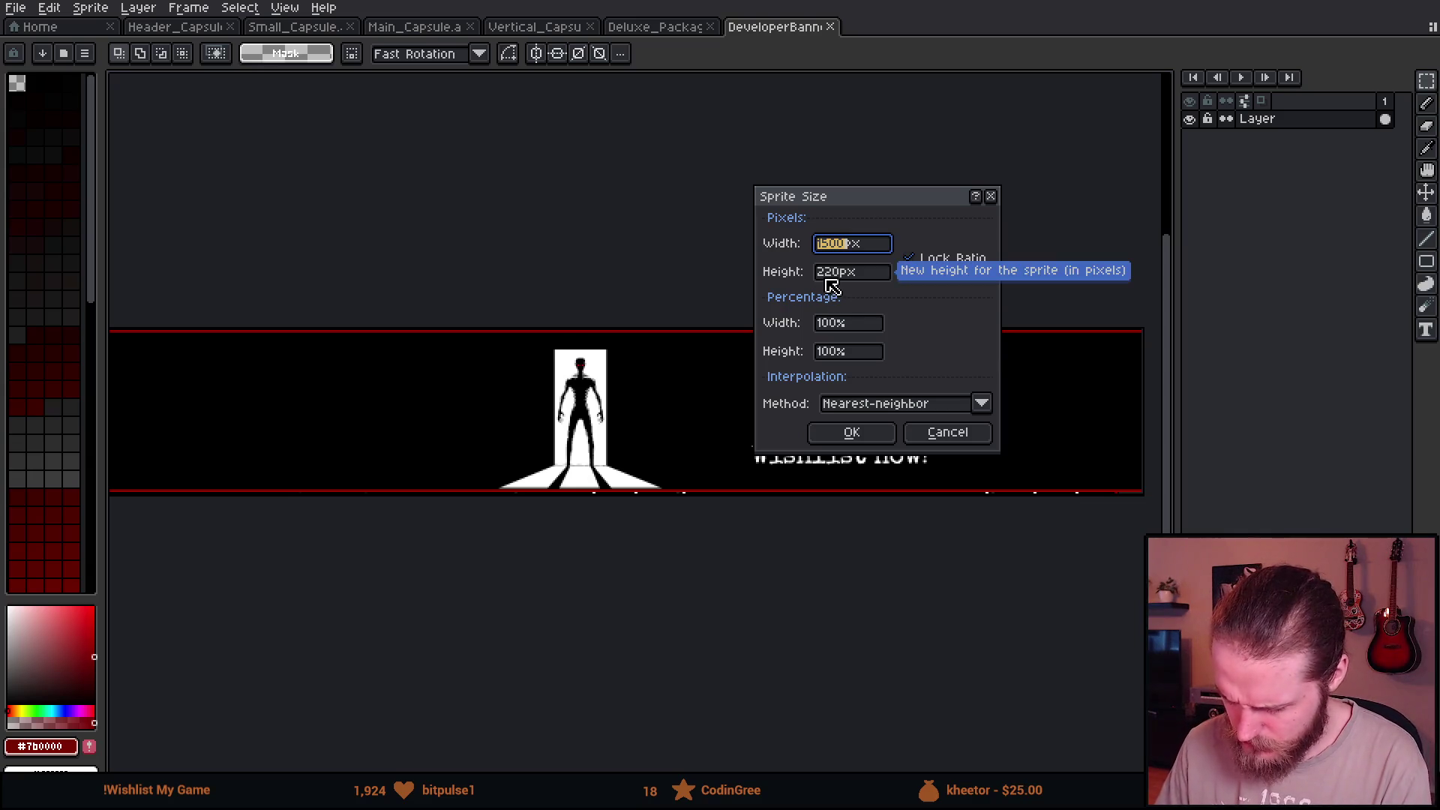
pyautogui.click(835, 325)
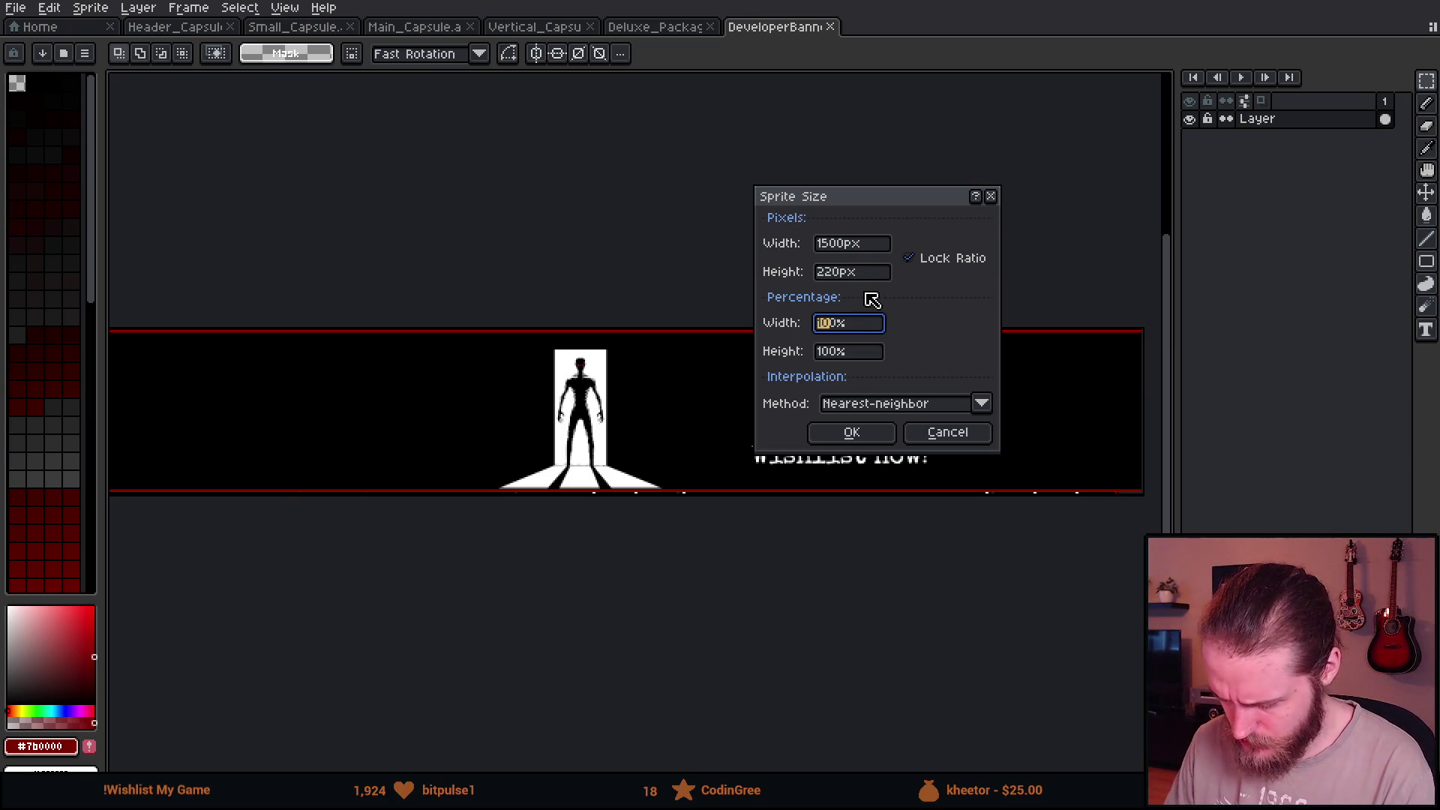
pyautogui.write('50')
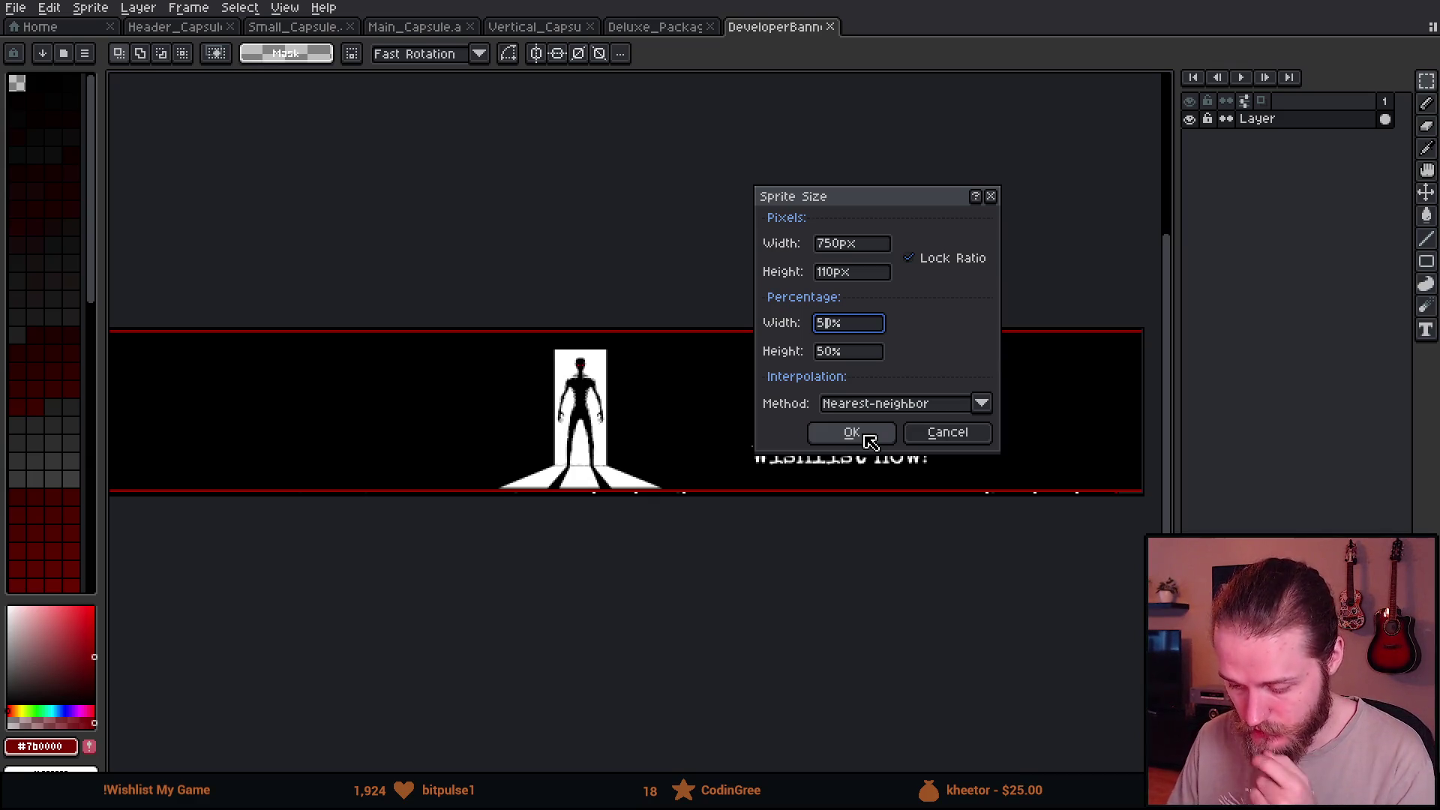
pyautogui.click(870, 441)
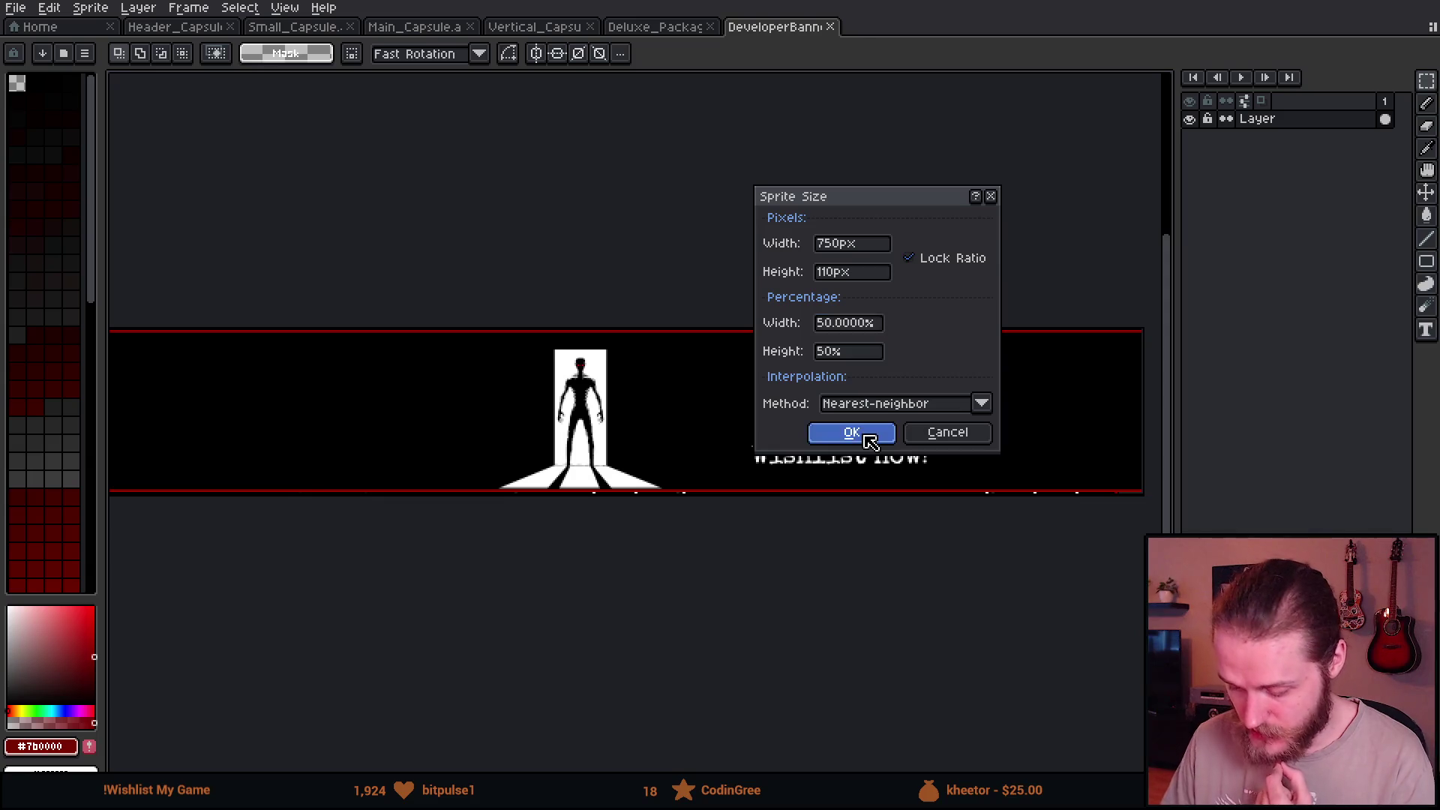
pyautogui.hotkey('ctrl', '0')
pyautogui.scroll(-2, 742, 414)
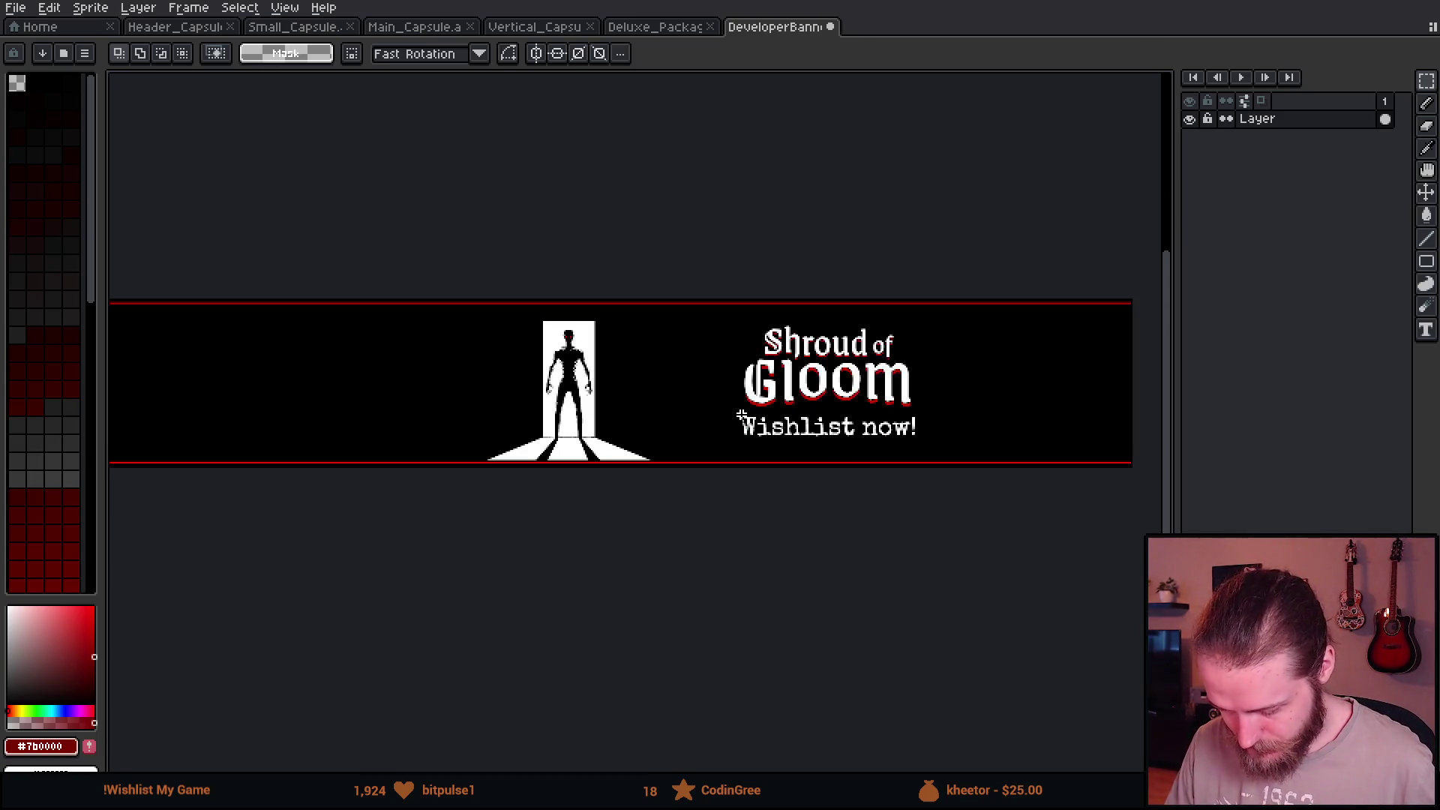
pyautogui.scroll(-2, 649, 415)
# Select the whole sprite and erase the banner contents to transparent.
pyautogui.press('b')
pyautogui.press('+')
pyautogui.press('+')
pyautogui.press('+')
pyautogui.press('+')
pyautogui.press('+')
pyautogui.press('+')
pyautogui.press('+')
pyautogui.press('+')
pyautogui.press('+')
pyautogui.press('+')
pyautogui.press('+')
pyautogui.press('+')
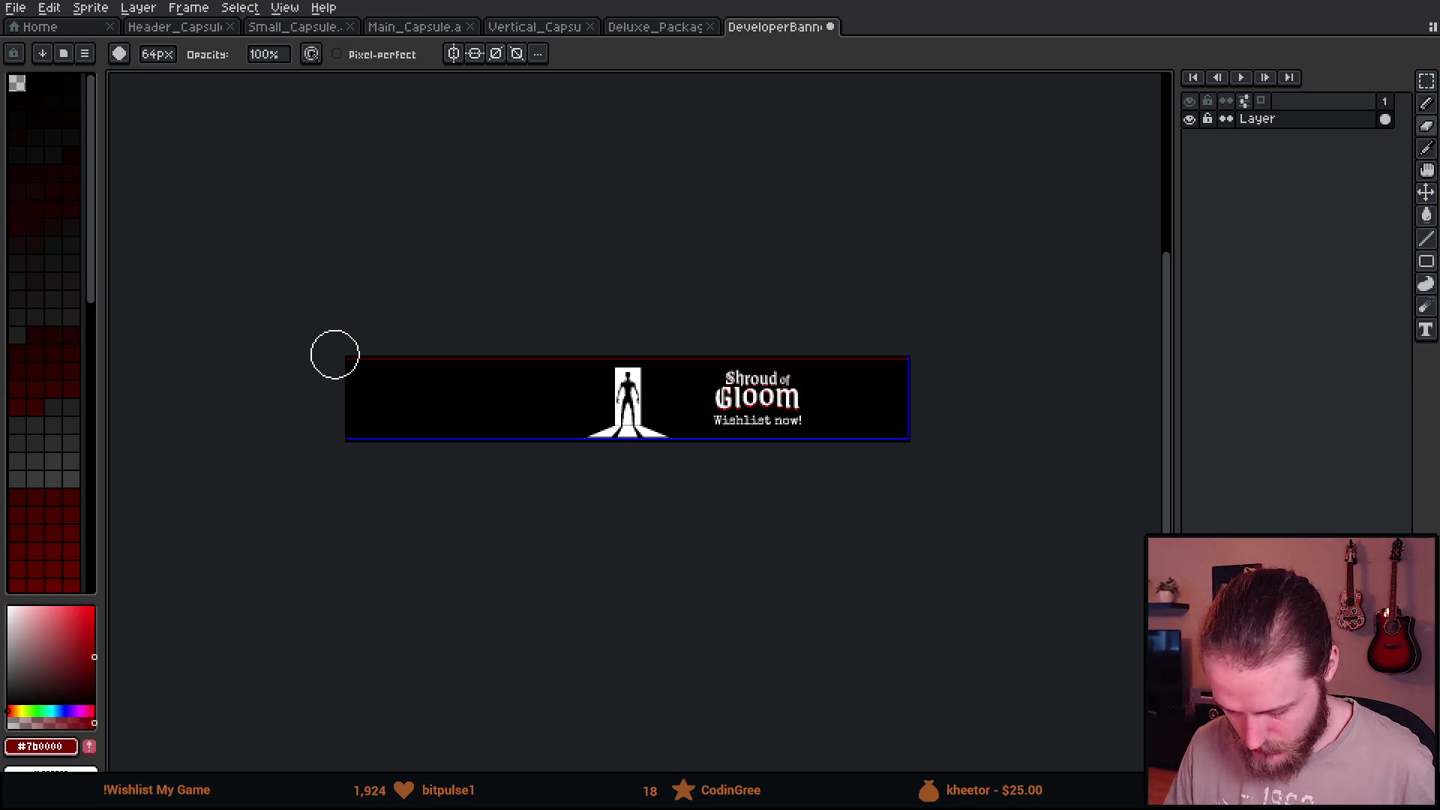
pyautogui.press('m')
pyautogui.hotkey('ctrl', 'a')
pyautogui.press('Delete')
pyautogui.scroll(2, 457, 379)
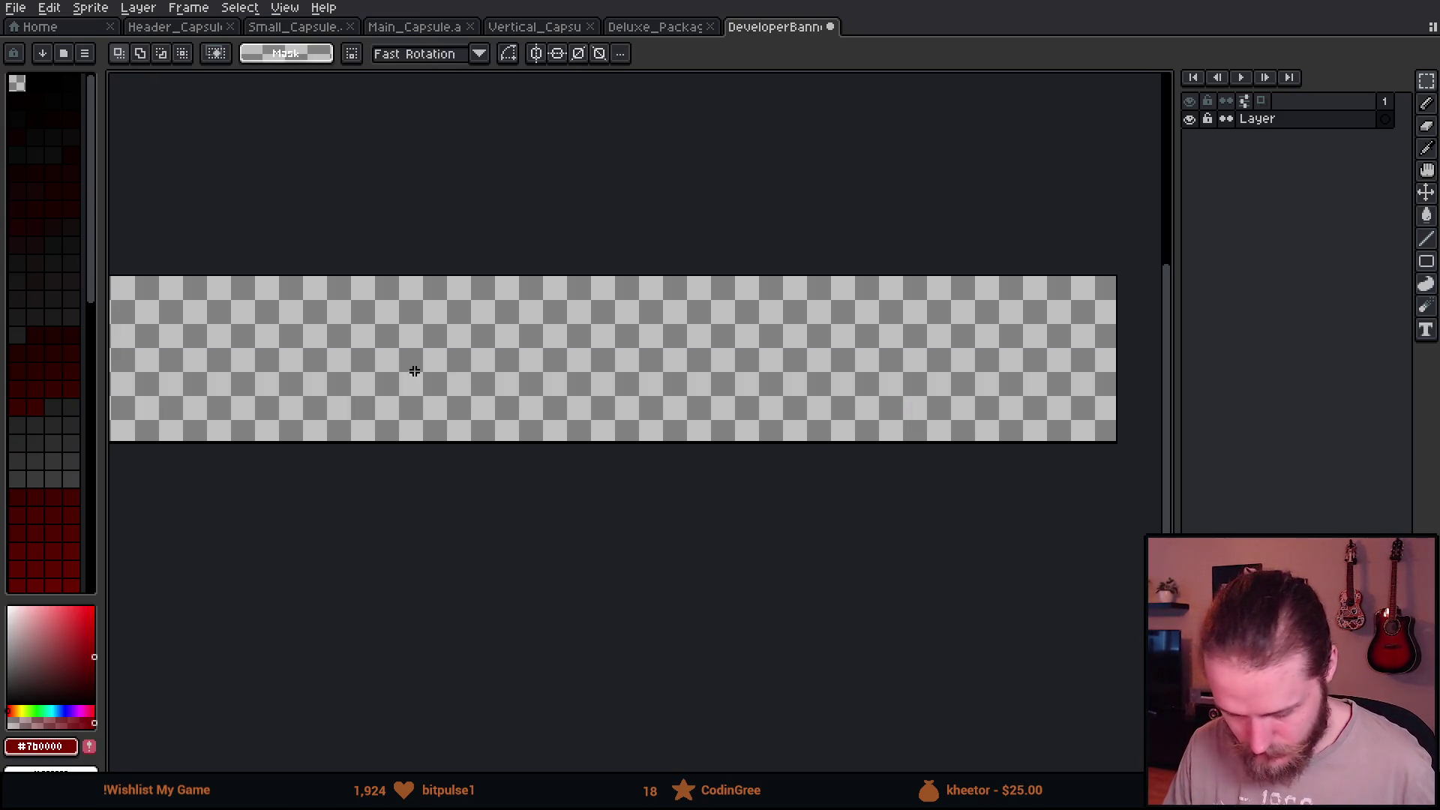
# Load the shroud palette, flood-fill the sprite black and add a new empty layer above it.
pyautogui.click(41, 81)
pyautogui.write('sh')
pyautogui.click(118, 127)
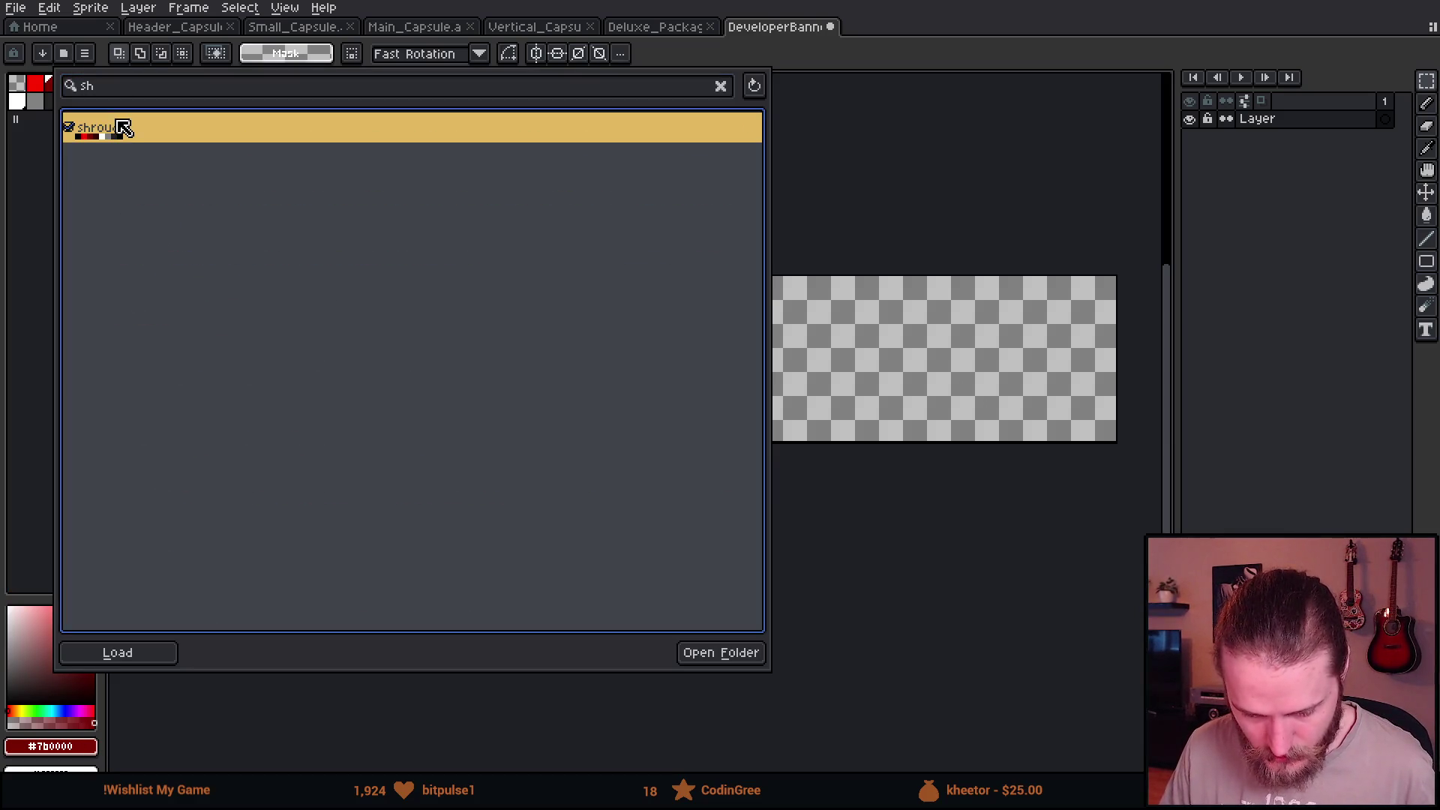
pyautogui.press('Escape')
pyautogui.press('g')
pyautogui.click(353, 412)
pyautogui.scroll(-1, 353, 412)
pyautogui.scroll(1, 354, 412)
pyautogui.hotkey('shift', 'n')
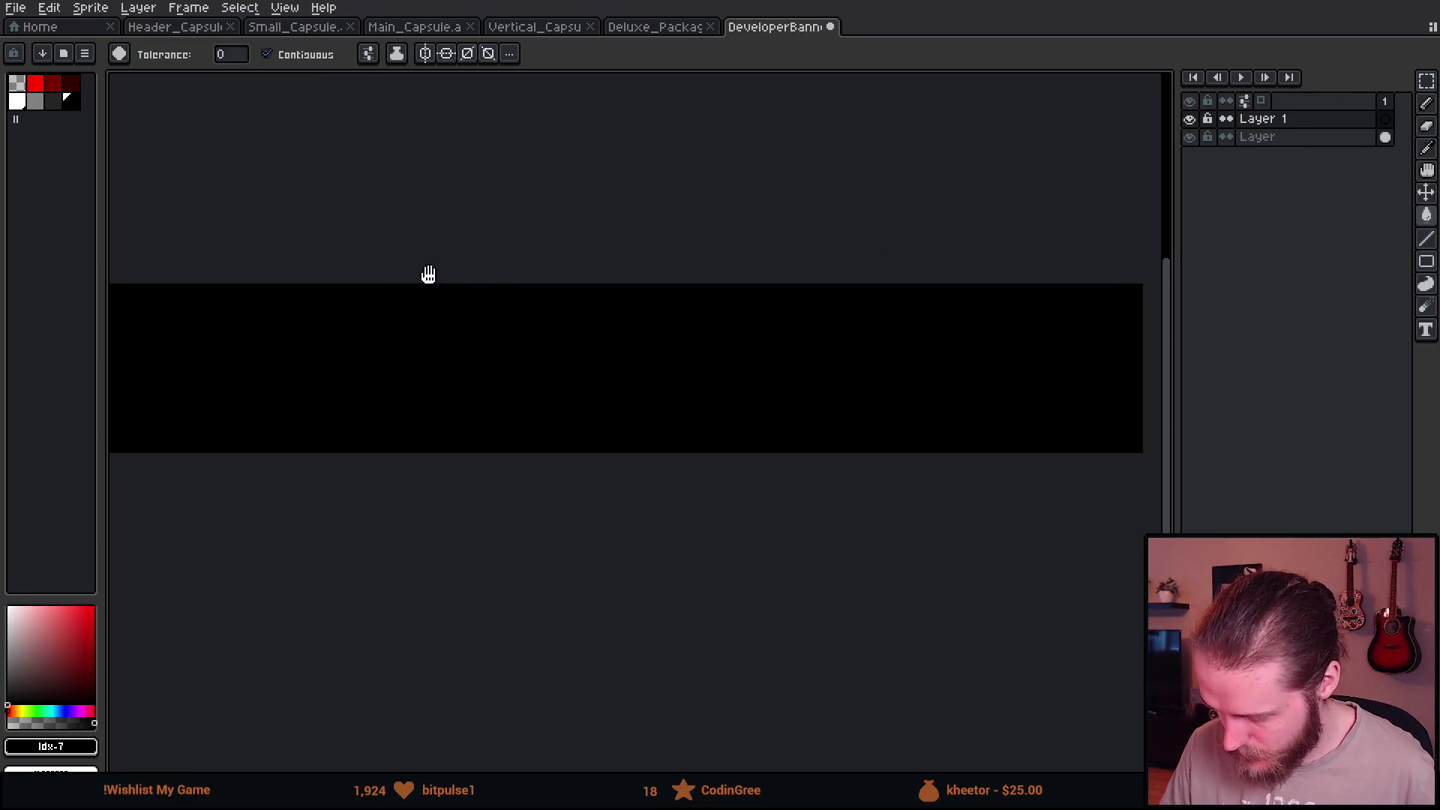
pyautogui.hscroll(-2, 409, 270)
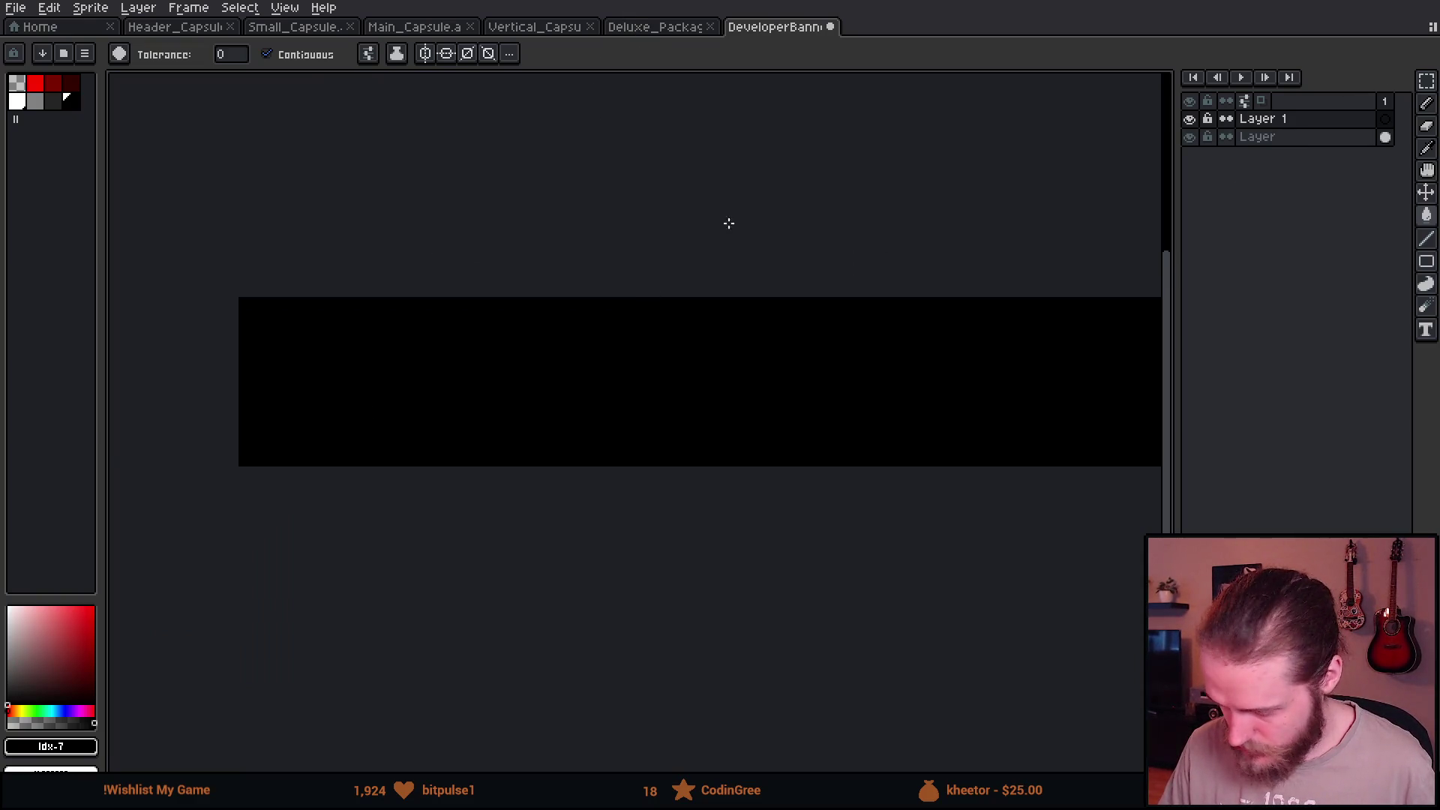
pyautogui.hscroll(2, 716, 202)
pyautogui.click(638, 34)
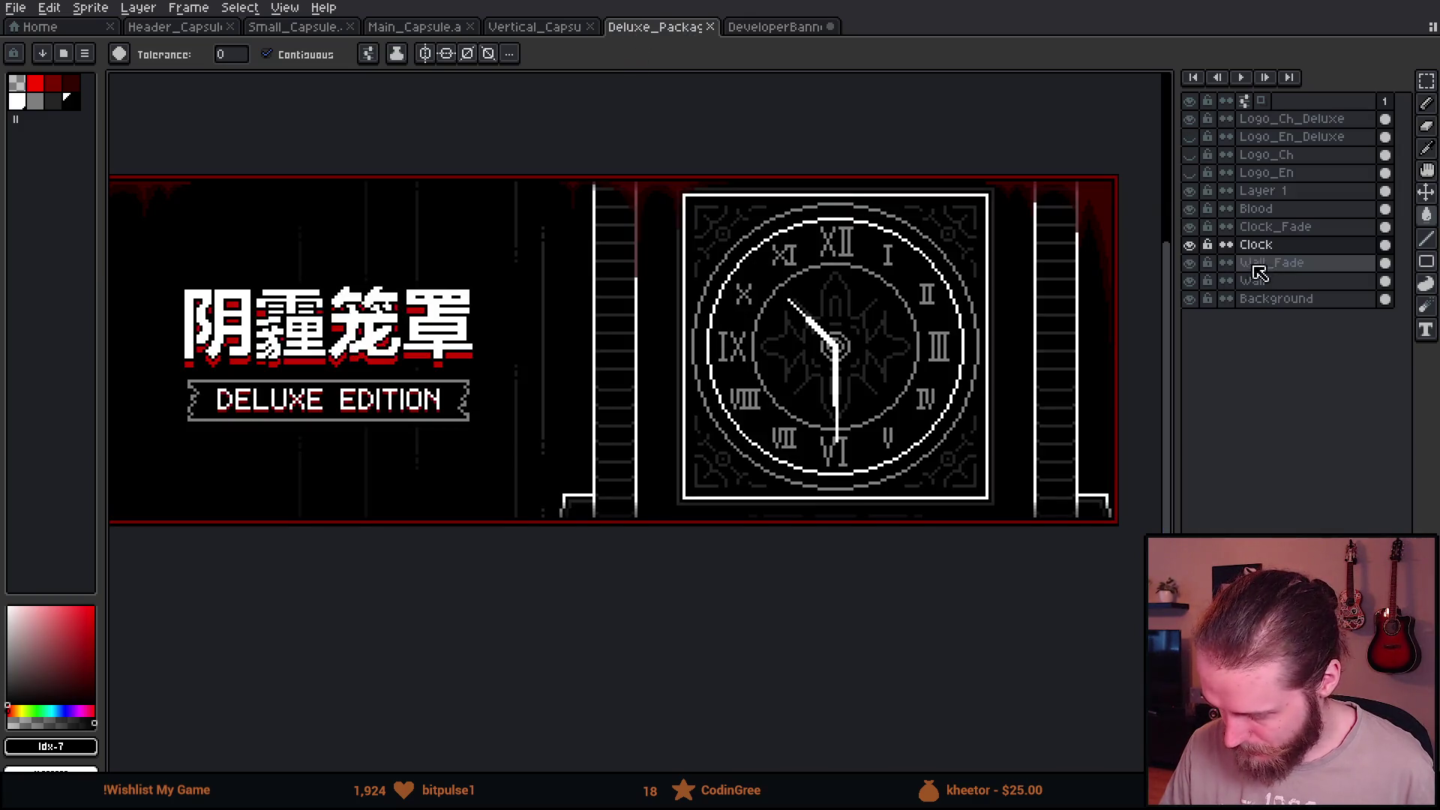
# Make the Wall layer visible and select the Clock, Wall and fade layers together in Deluxe_Package.
pyautogui.click(1194, 245)
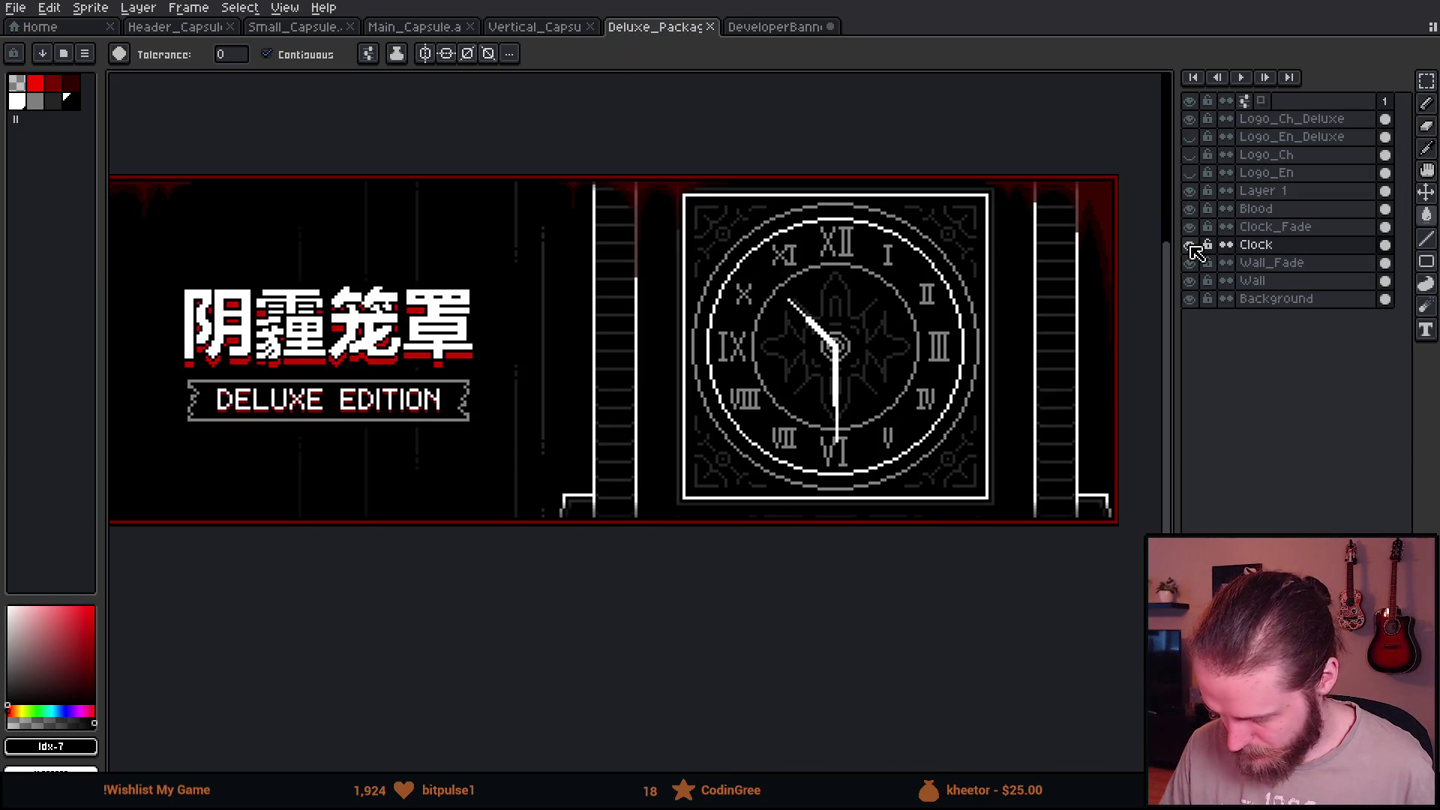
pyautogui.click(1285, 264)
pyautogui.keyDown('shift'); pyautogui.click(1285, 230); pyautogui.keyUp('shift')
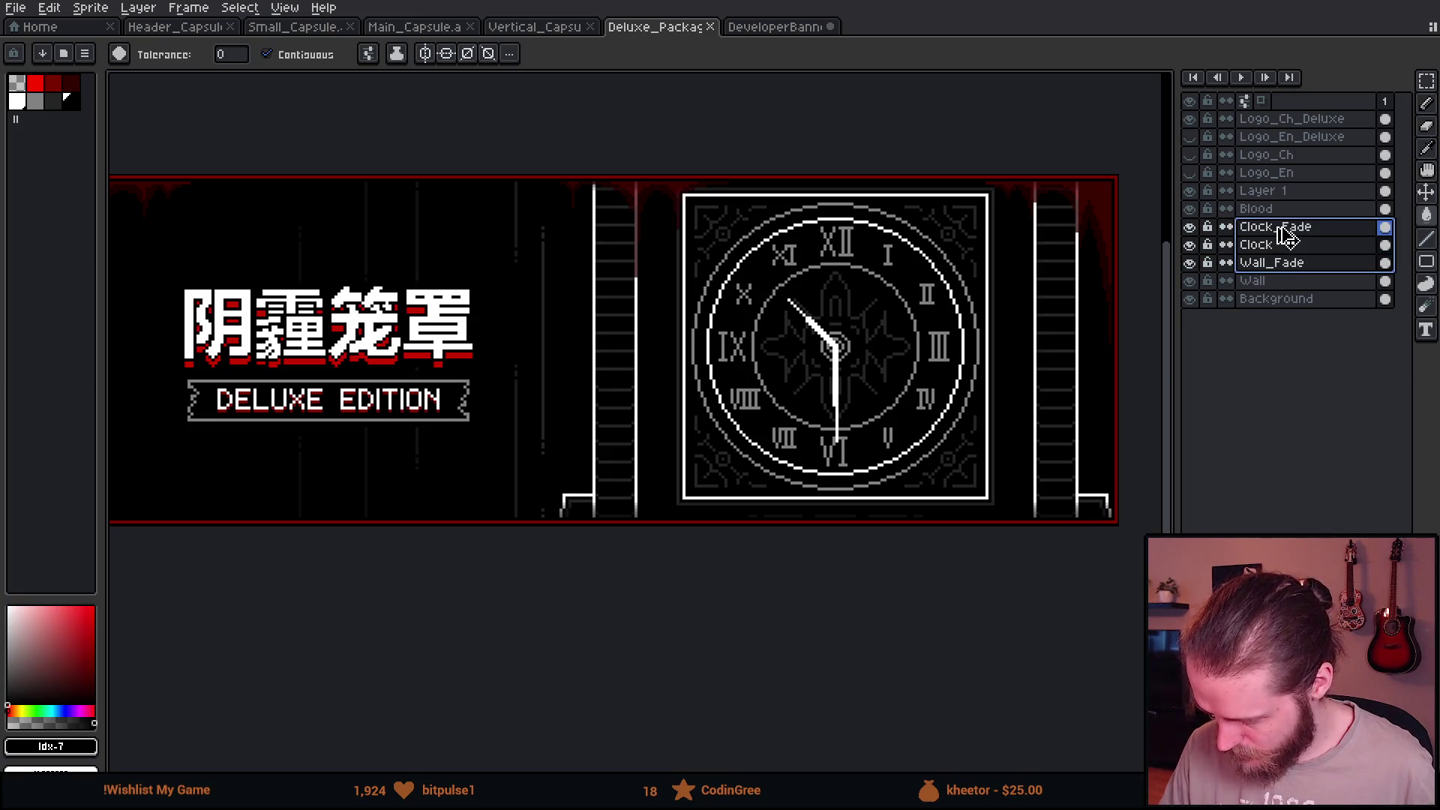
pyautogui.click(1189, 280)
pyautogui.click(1271, 298)
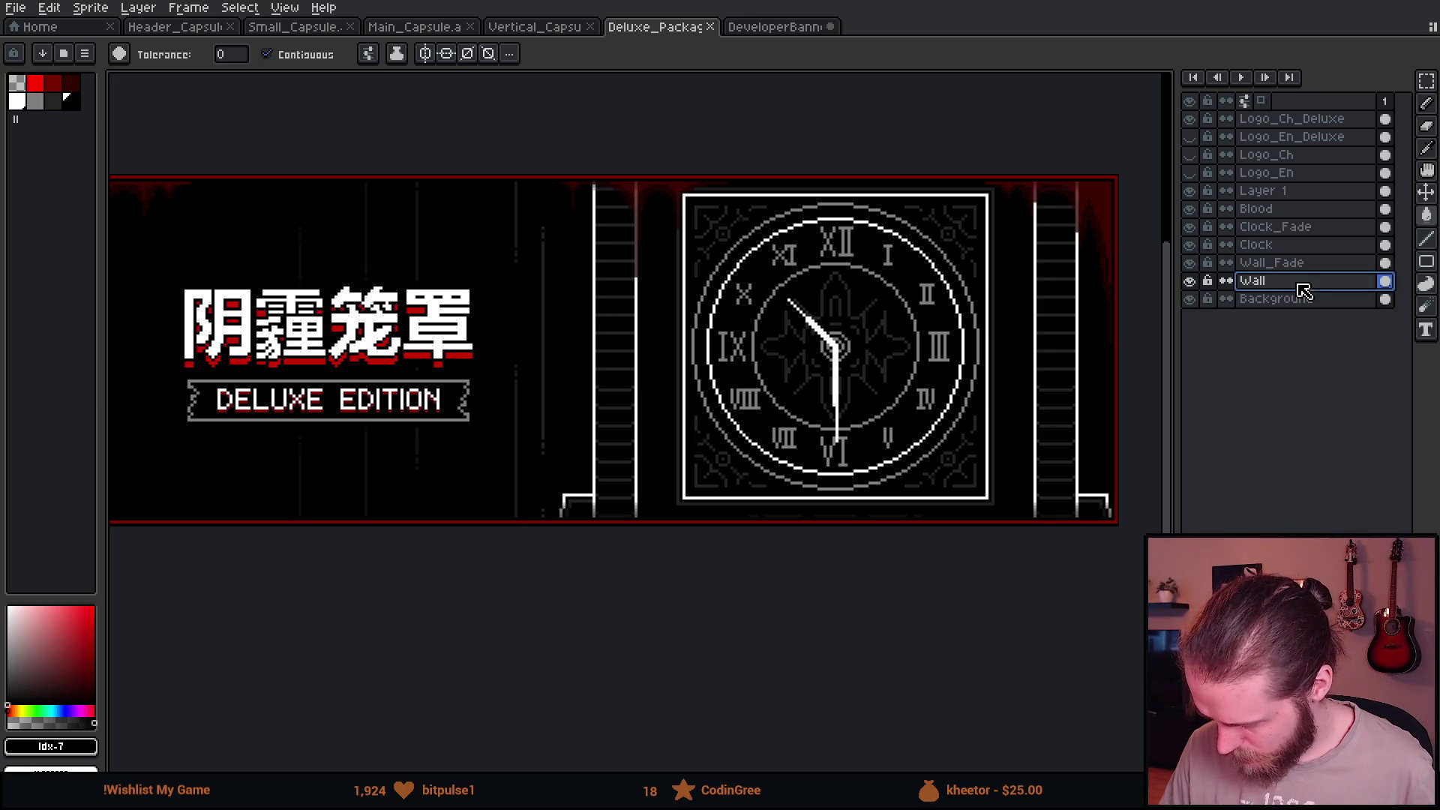
pyautogui.moveTo(1285, 287); pyautogui.dragTo(1279, 226)
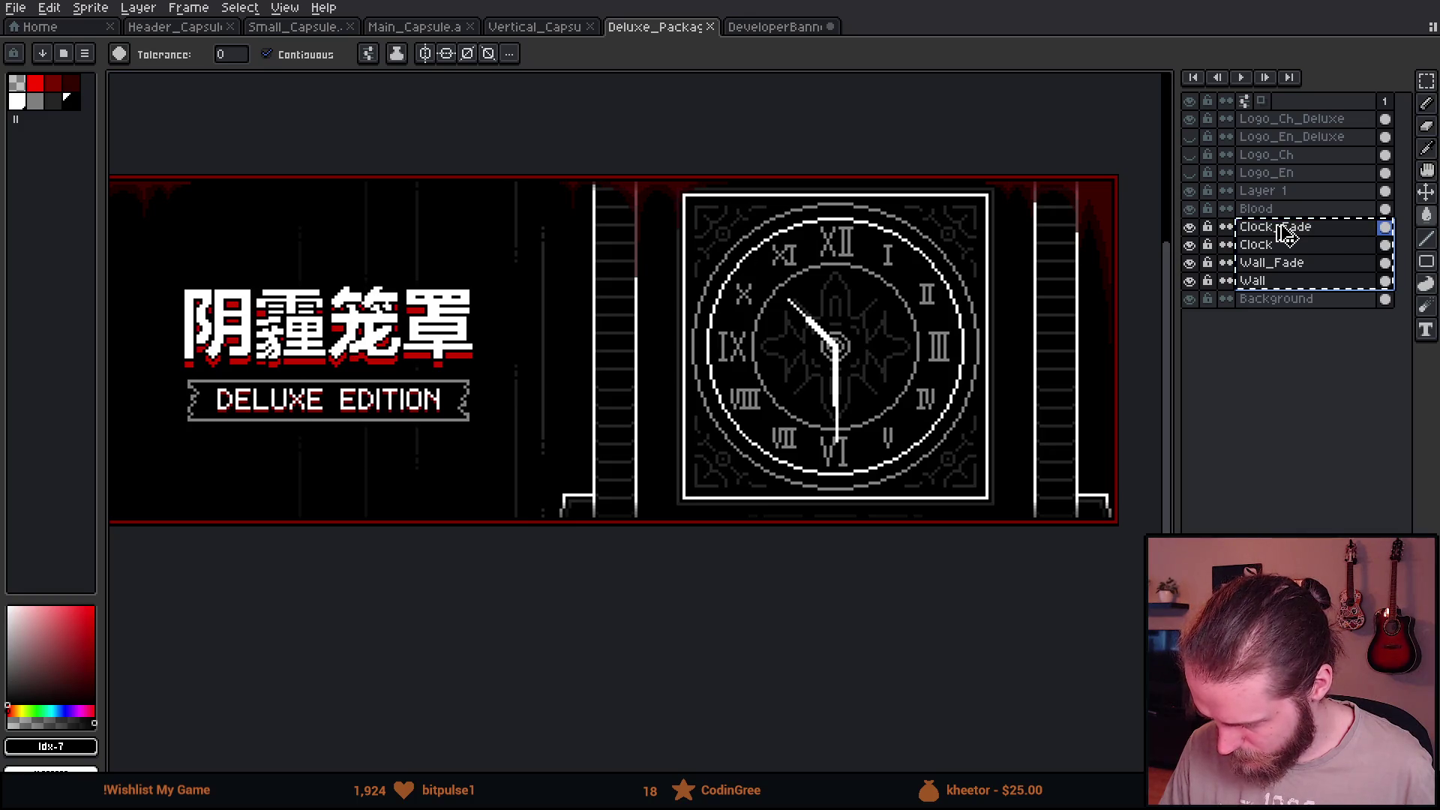
pyautogui.click(772, 26)
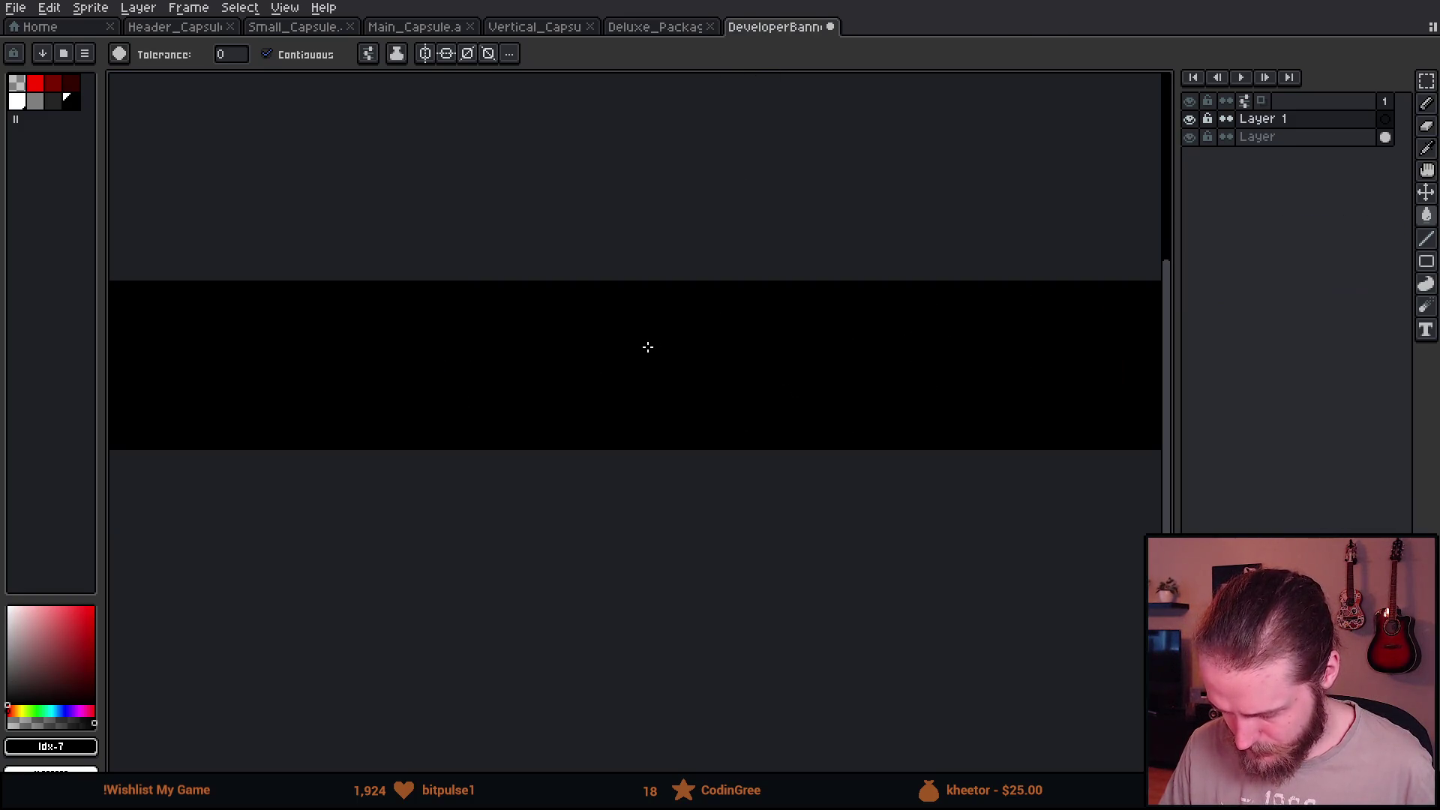
# Paste the clock and wall layers into the banner and select all four with the Move tool.
pyautogui.hotkey('ctrl', 'v')
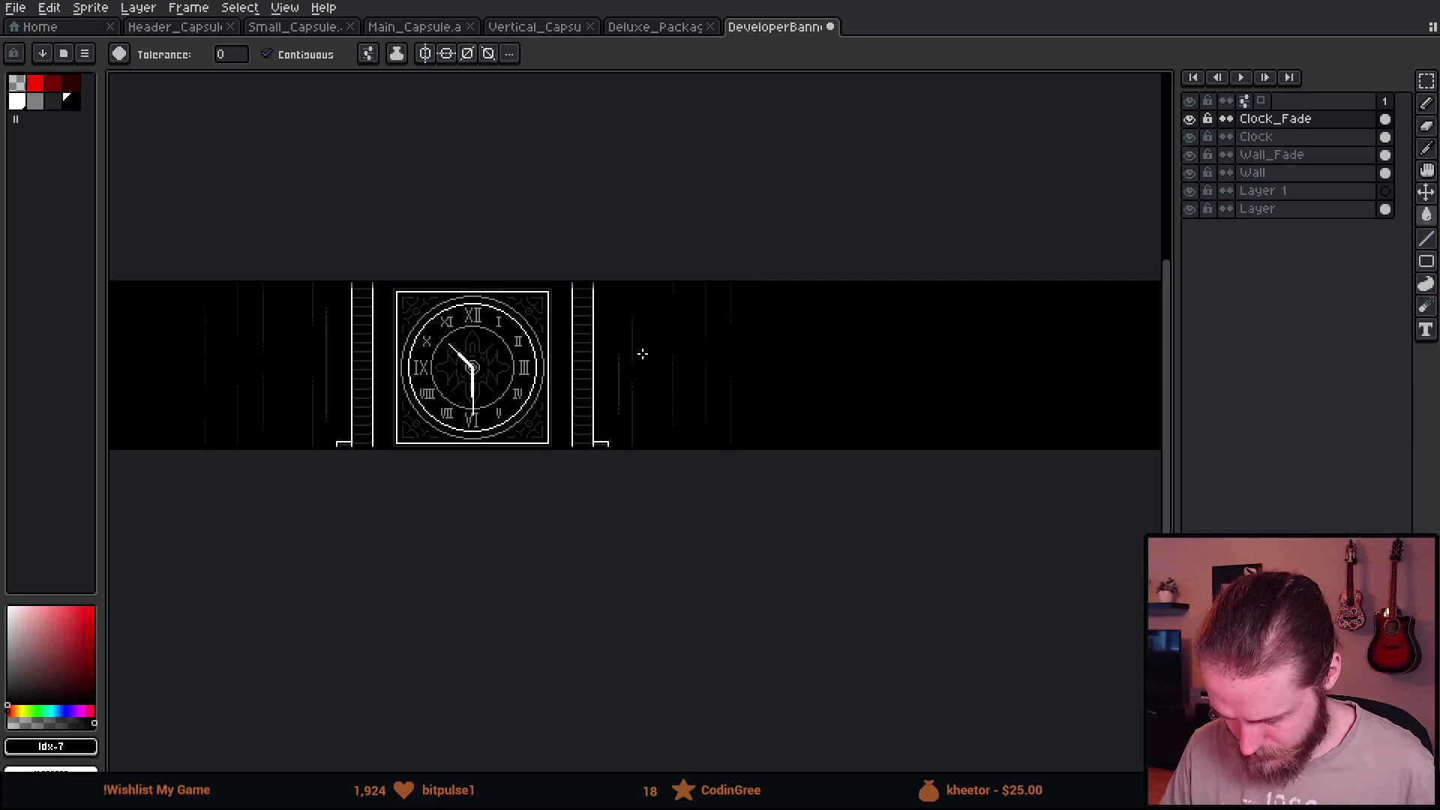
pyautogui.scroll(-2, 534, 410)
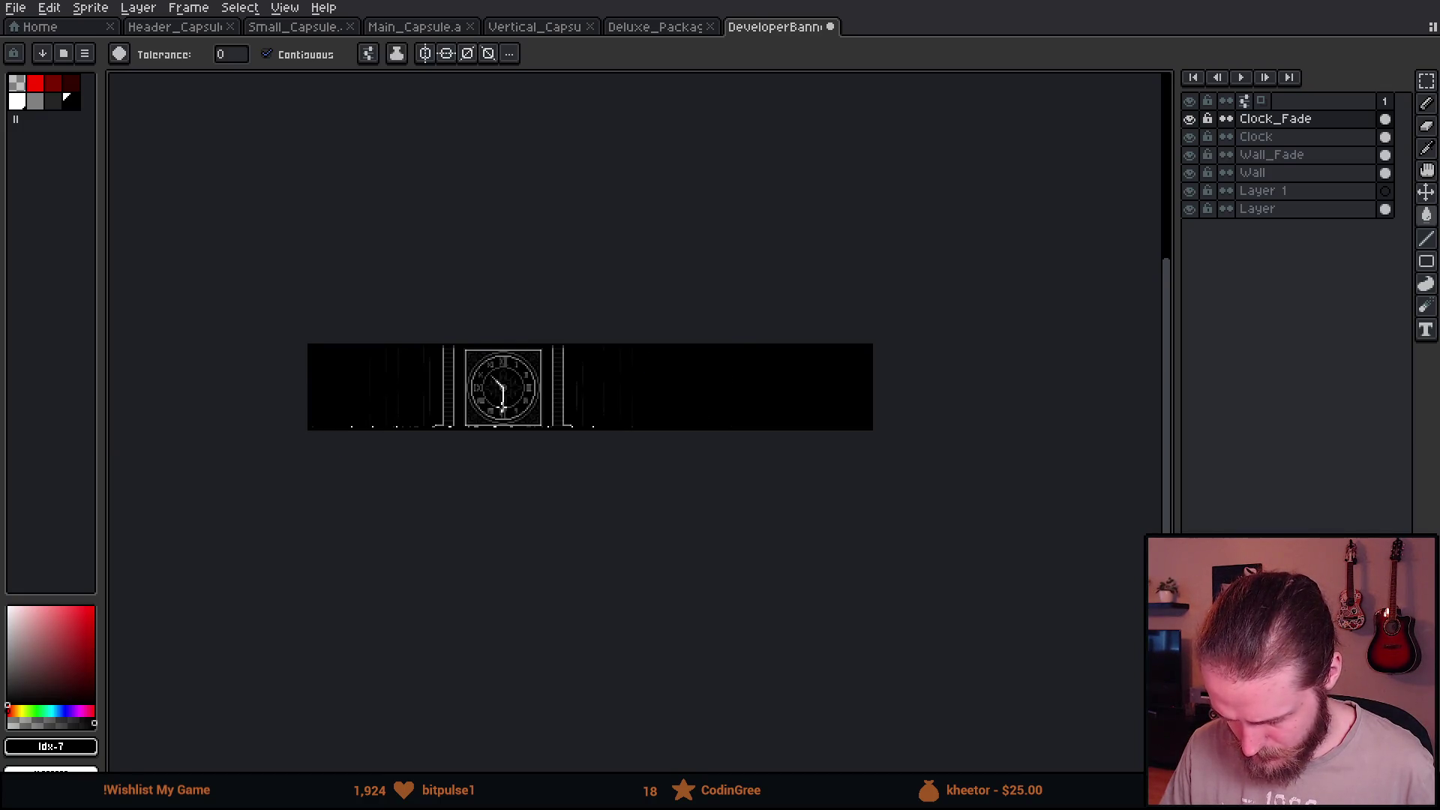
pyautogui.scroll(2, 505, 408)
pyautogui.click(1286, 124)
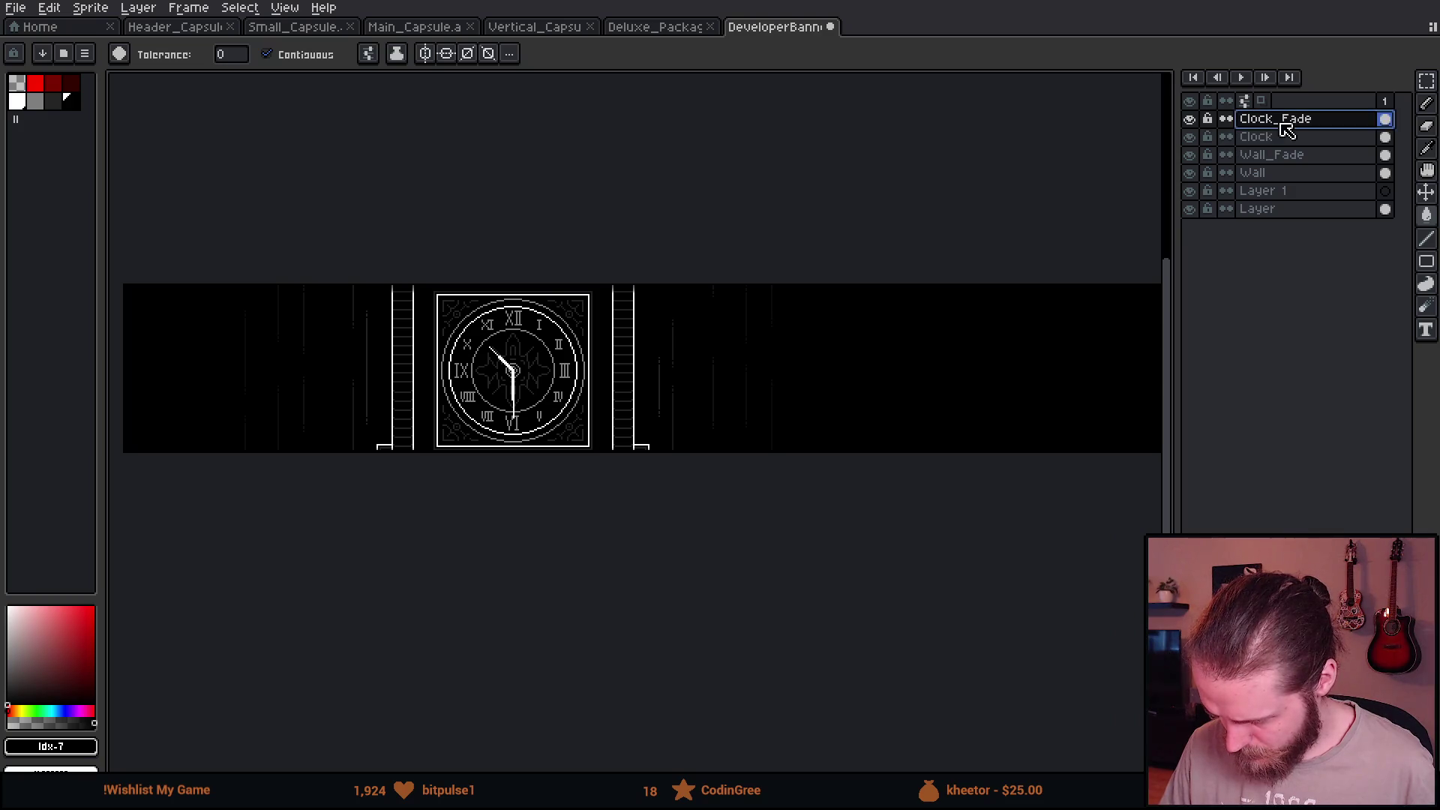
pyautogui.keyDown('shift'); pyautogui.click(1292, 172); pyautogui.keyUp('shift')
pyautogui.press('v')
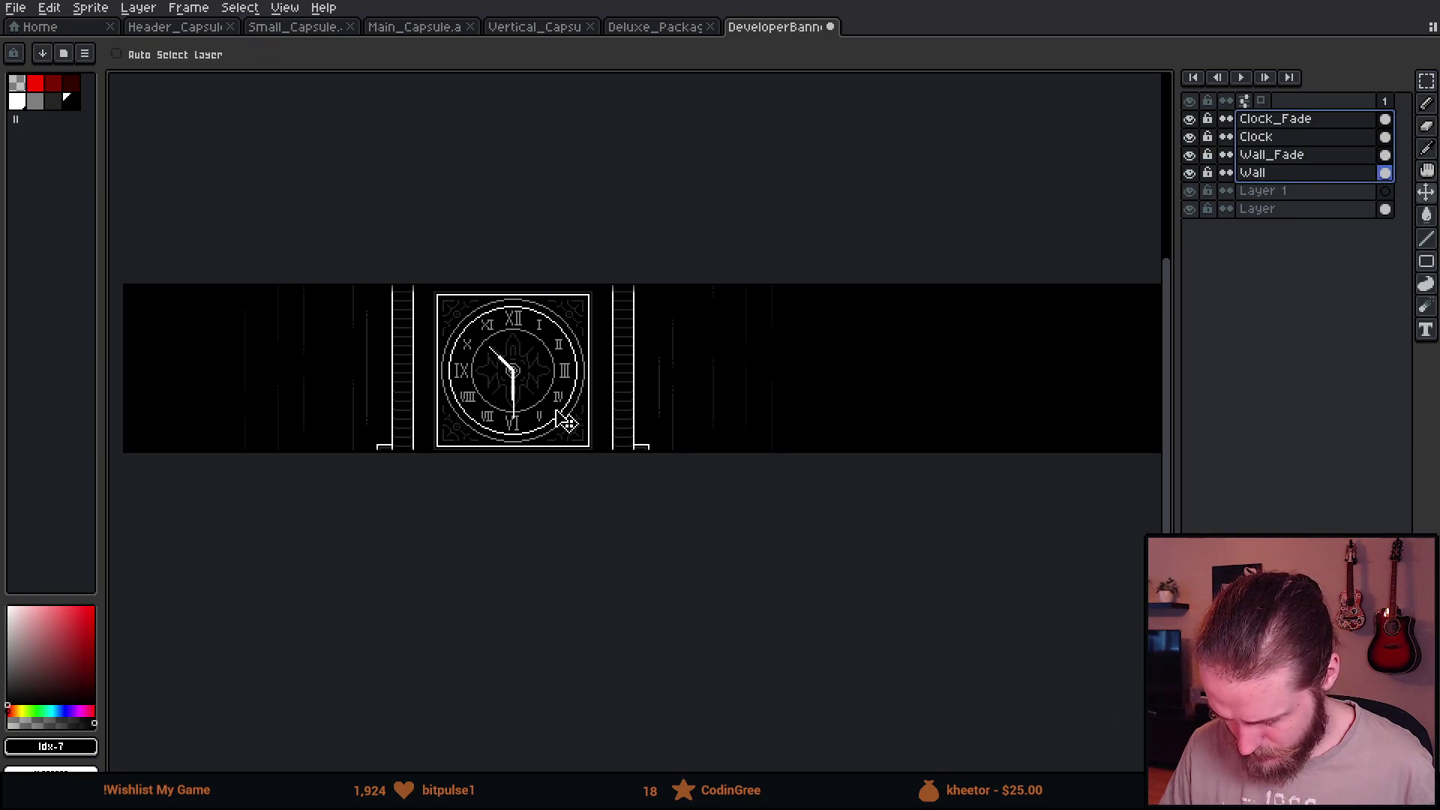
pyautogui.press('ctrl')
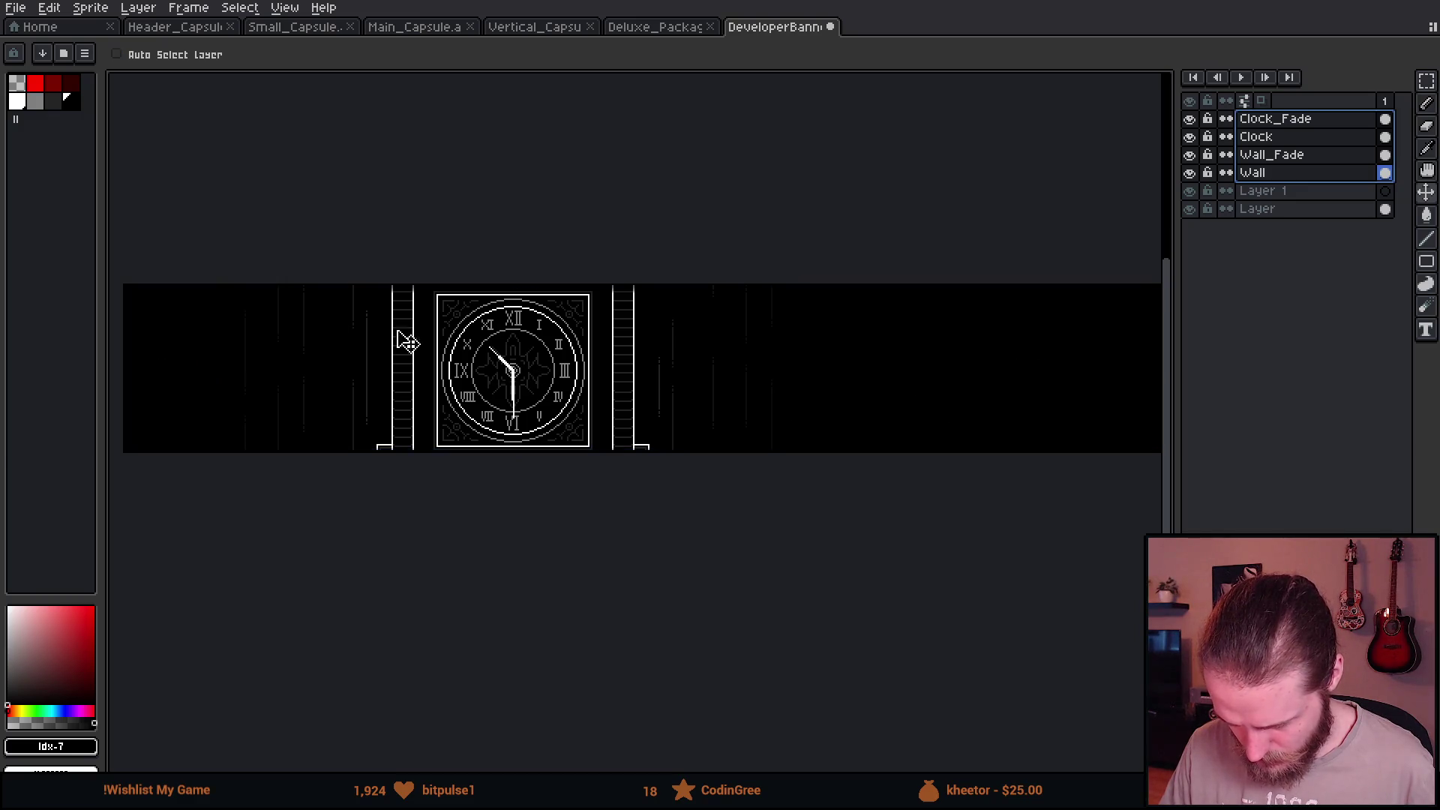
pyautogui.click(1271, 136)
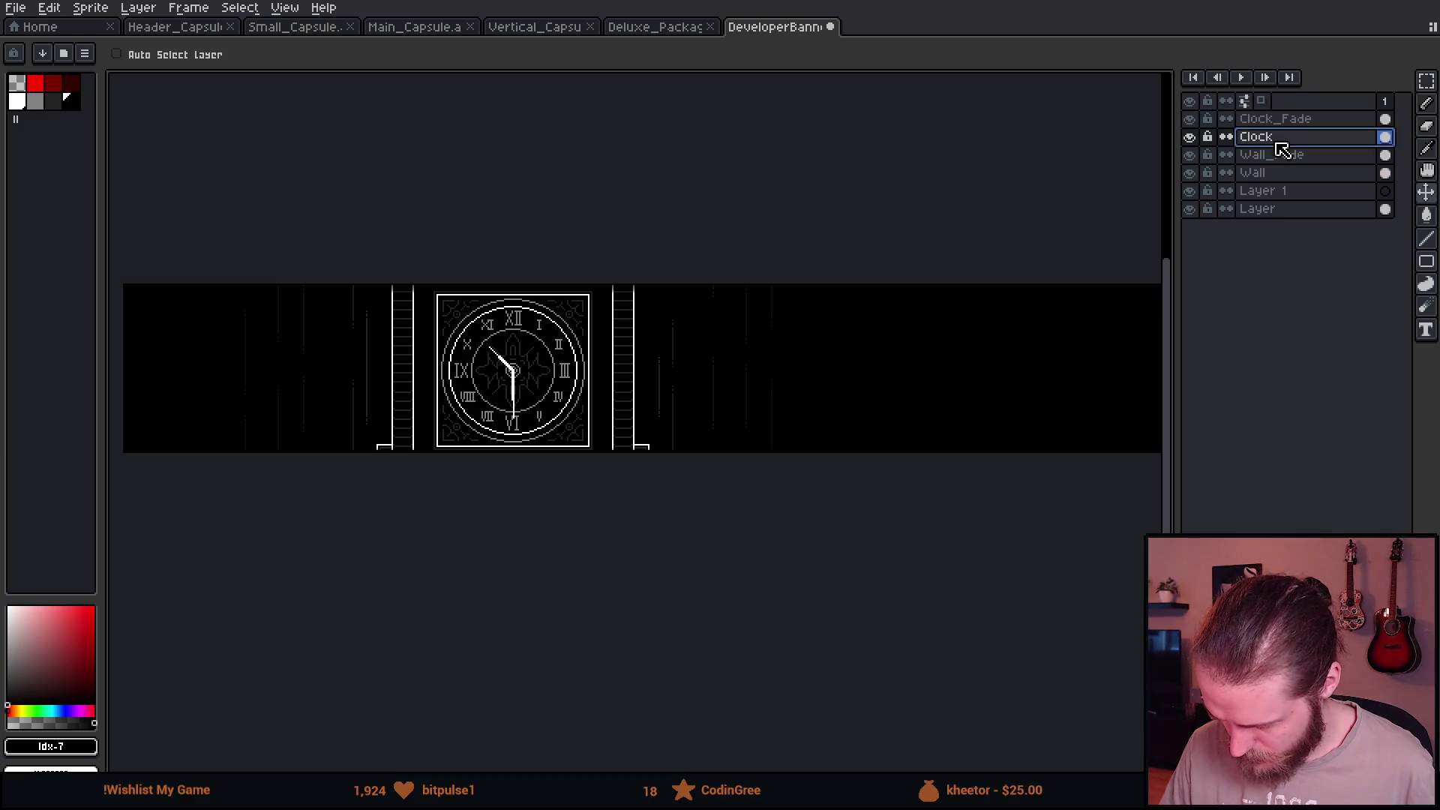
pyautogui.press('ctrl')
pyautogui.moveTo(1305, 120); pyautogui.dragTo(1312, 175)
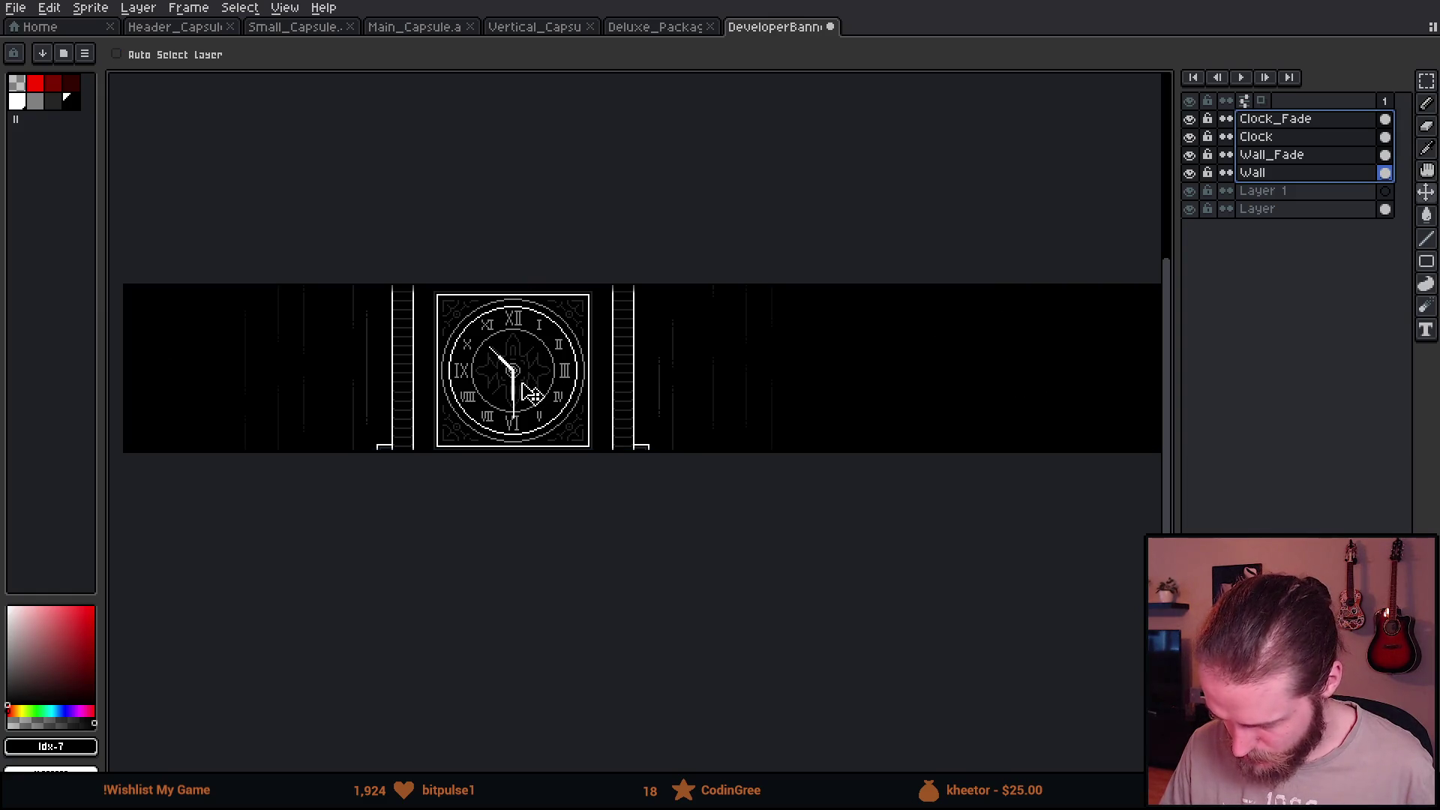
# Move the clock and walls to the banner centre, nudging left and up for 283px on each side.
pyautogui.moveTo(525, 388); pyautogui.dragTo(734, 391)
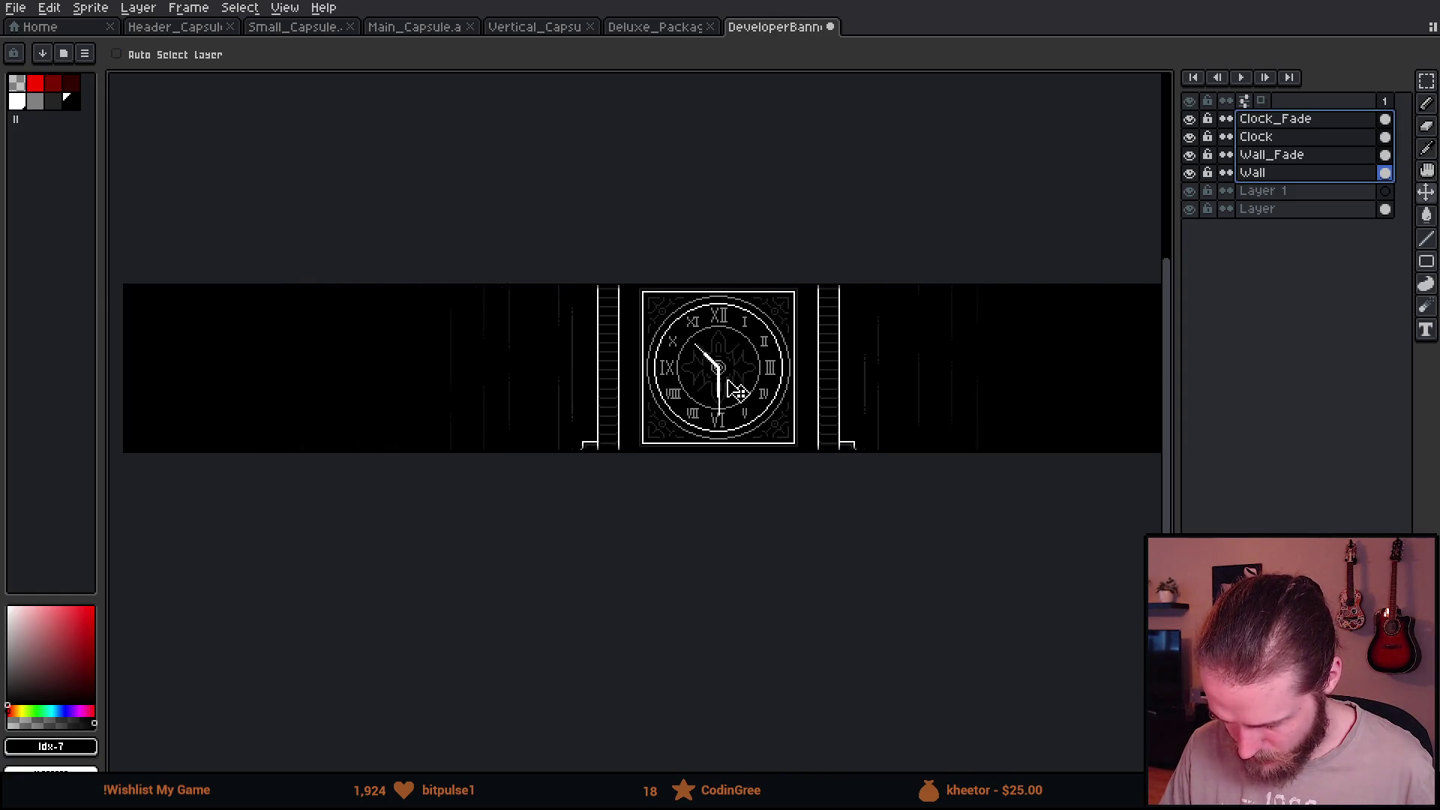
pyautogui.moveTo(763, 514); pyautogui.dragTo(735, 516)
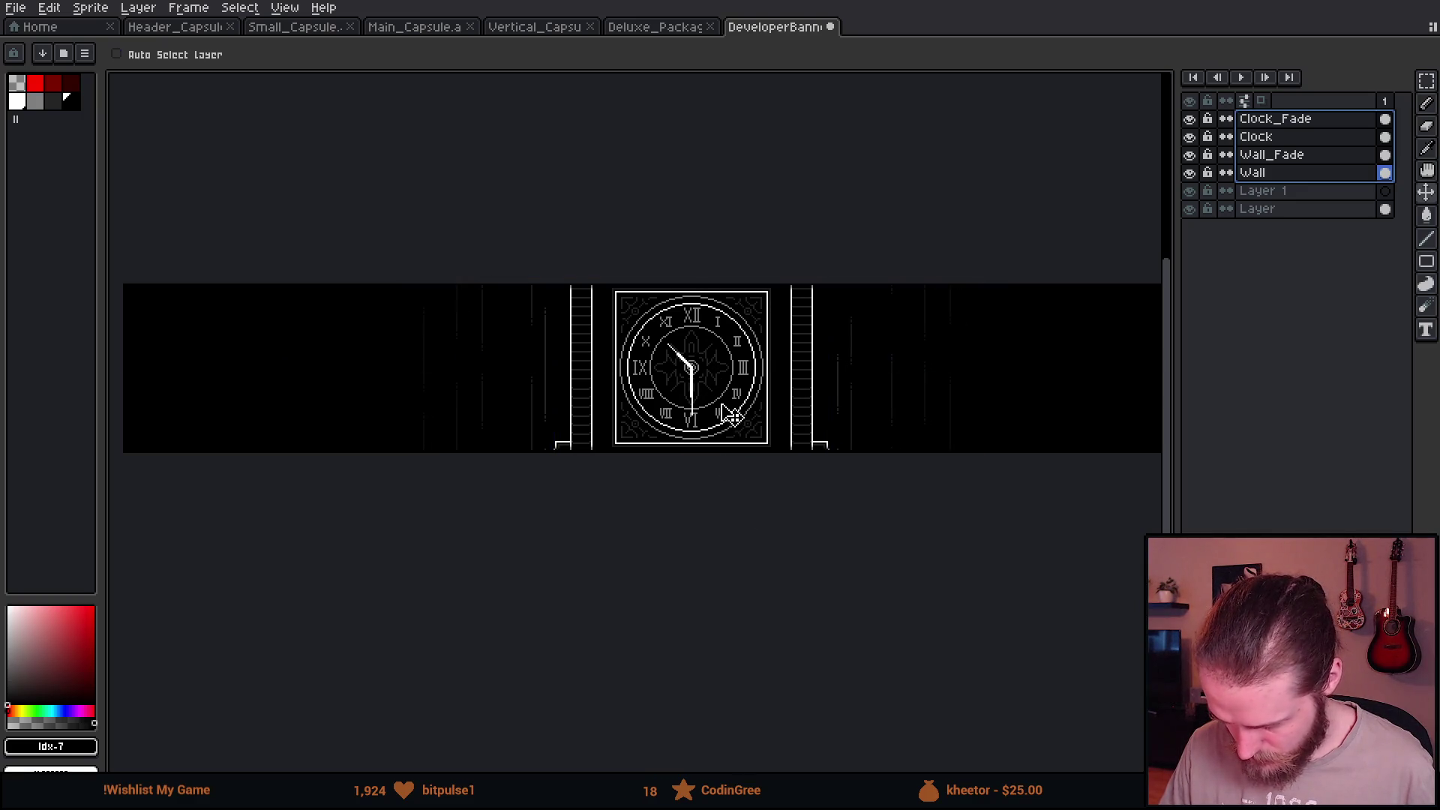
pyautogui.press('Left')
pyautogui.press('Left')
pyautogui.press('Left')
pyautogui.press('Left')
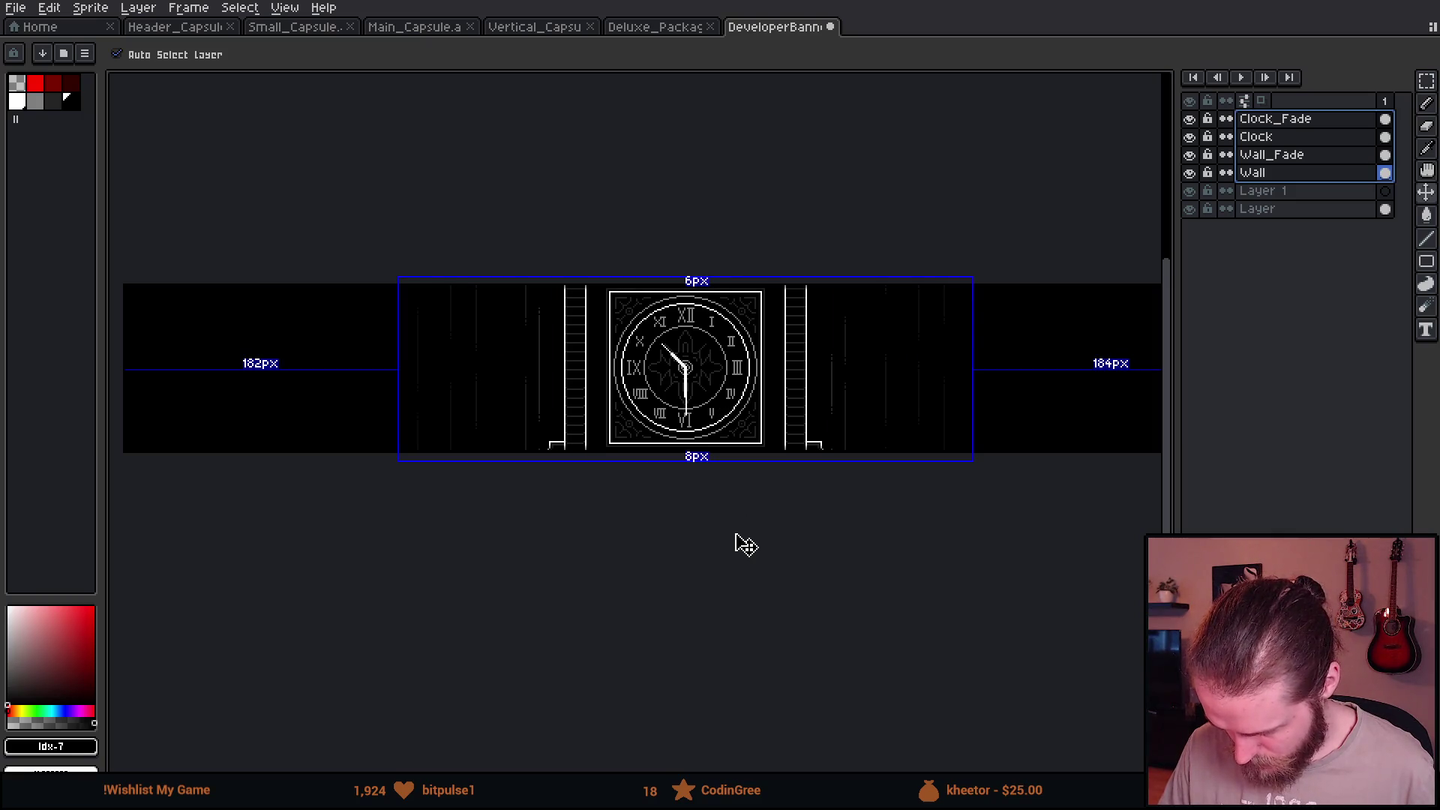
pyautogui.scroll(1, 711, 454)
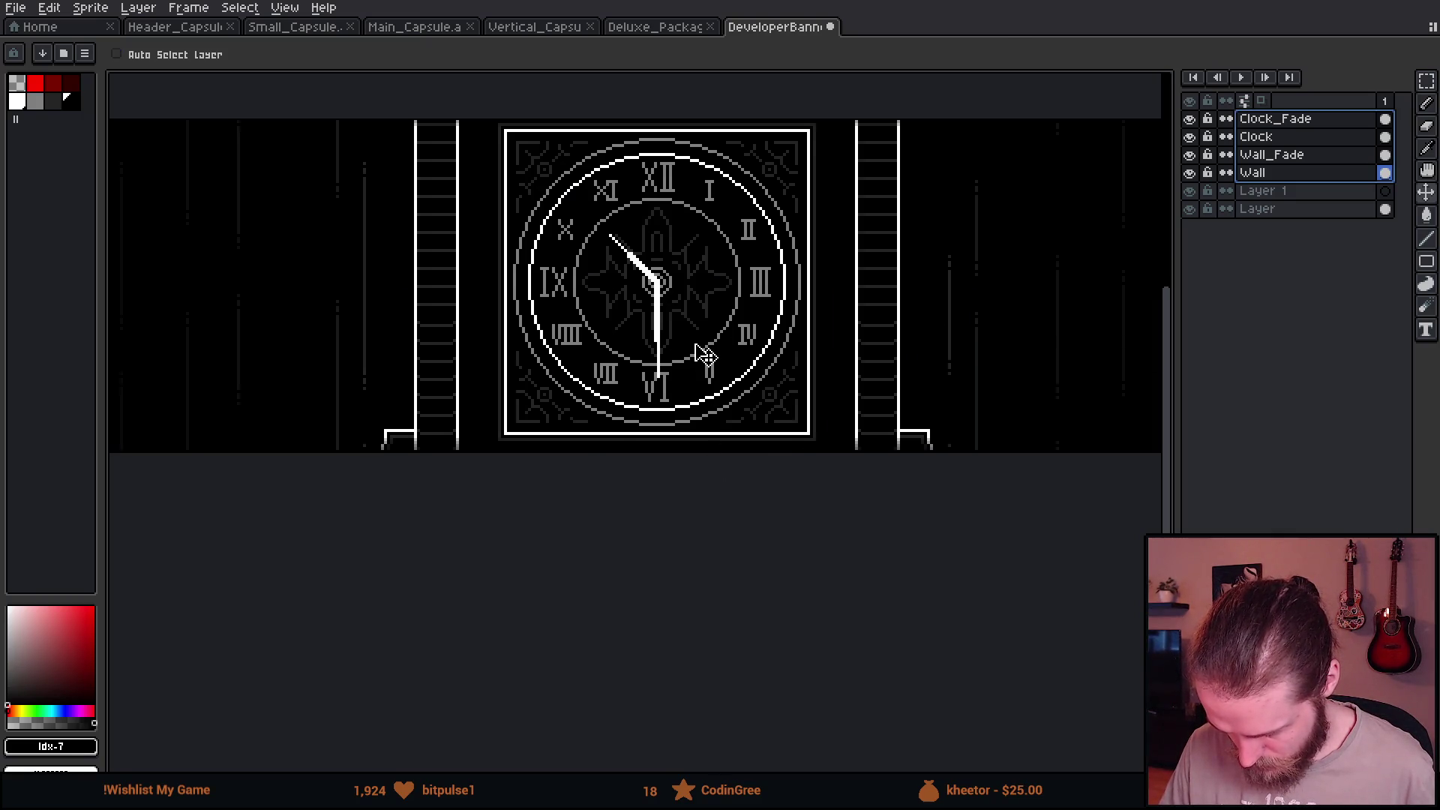
pyautogui.scroll(-2, 708, 560)
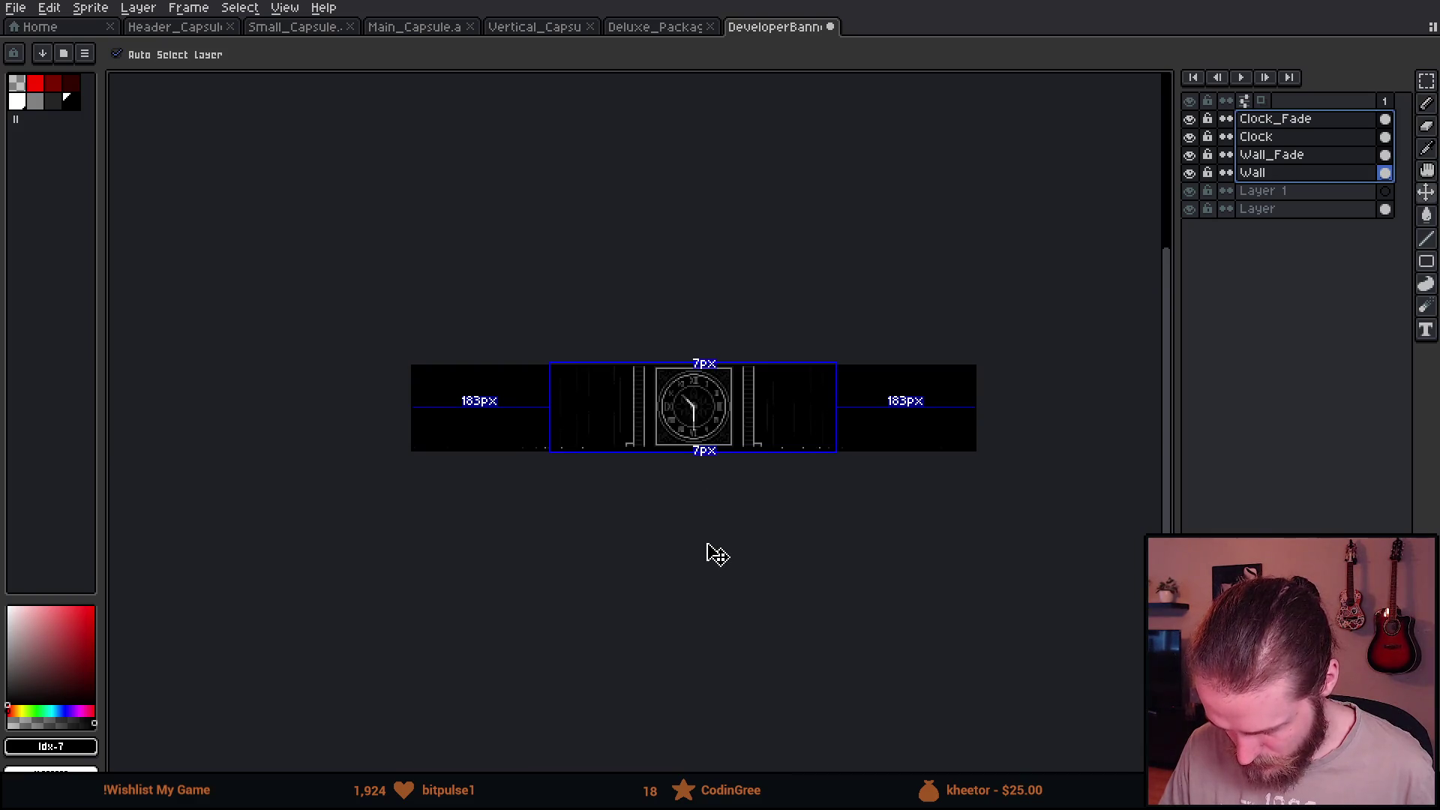
pyautogui.scroll(1, 708, 472)
pyautogui.scroll(1, 691, 456)
pyautogui.scroll(1, 704, 495)
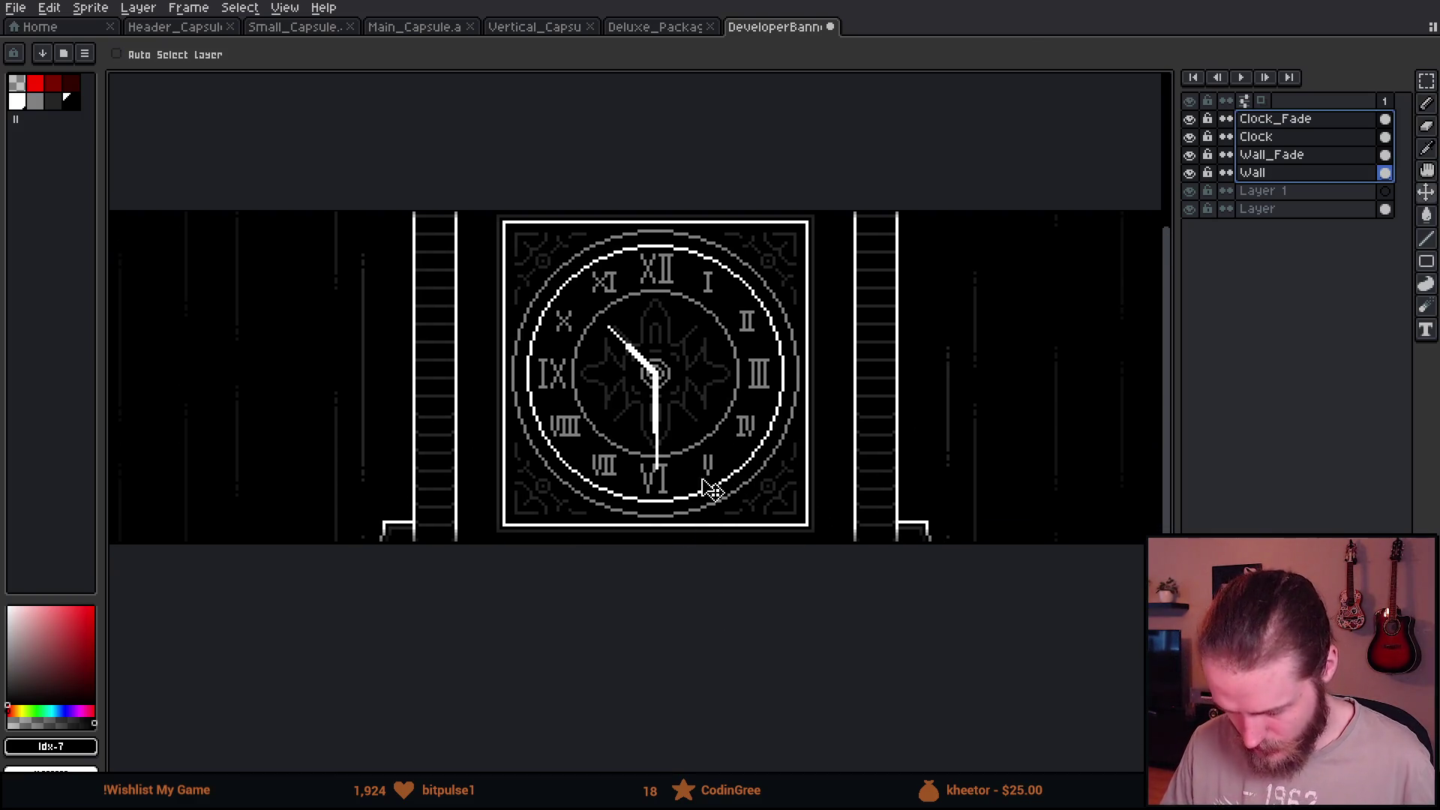
pyautogui.press('Up')
pyautogui.press('Up')
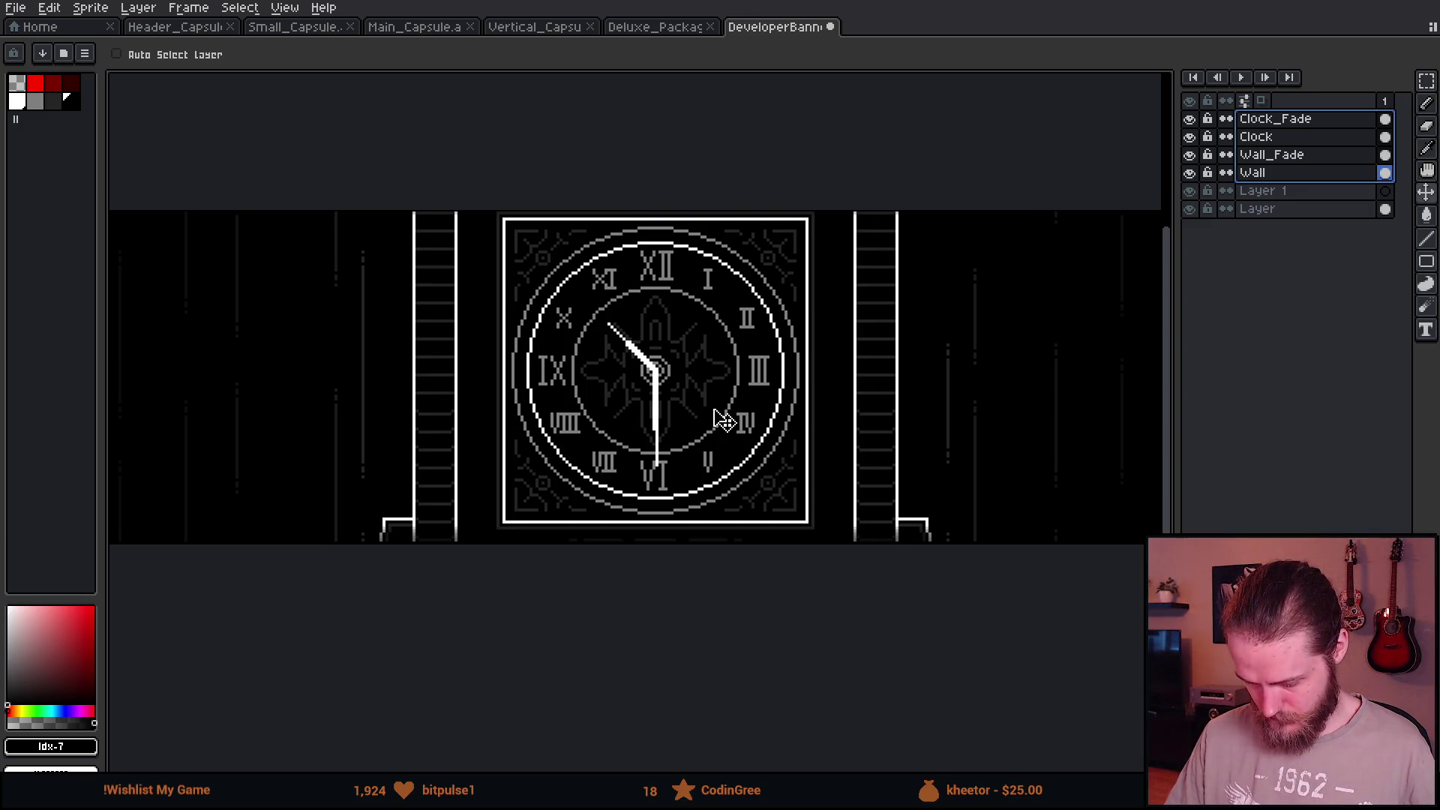
pyautogui.scroll(-1, 722, 420)
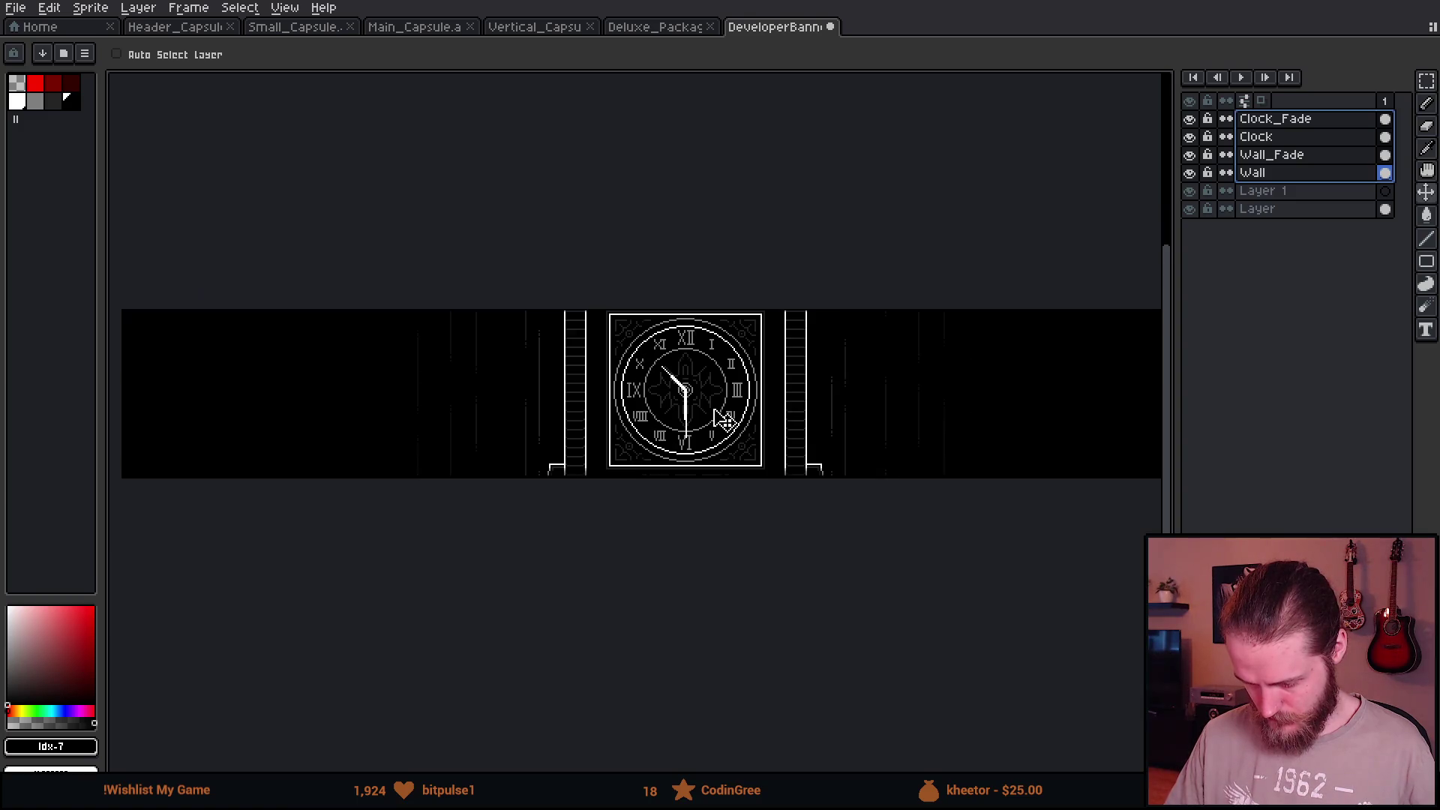
pyautogui.scroll(-1, 732, 457)
pyautogui.scroll(1, 733, 469)
pyautogui.moveTo(733, 469); pyautogui.dragTo(643, 481)
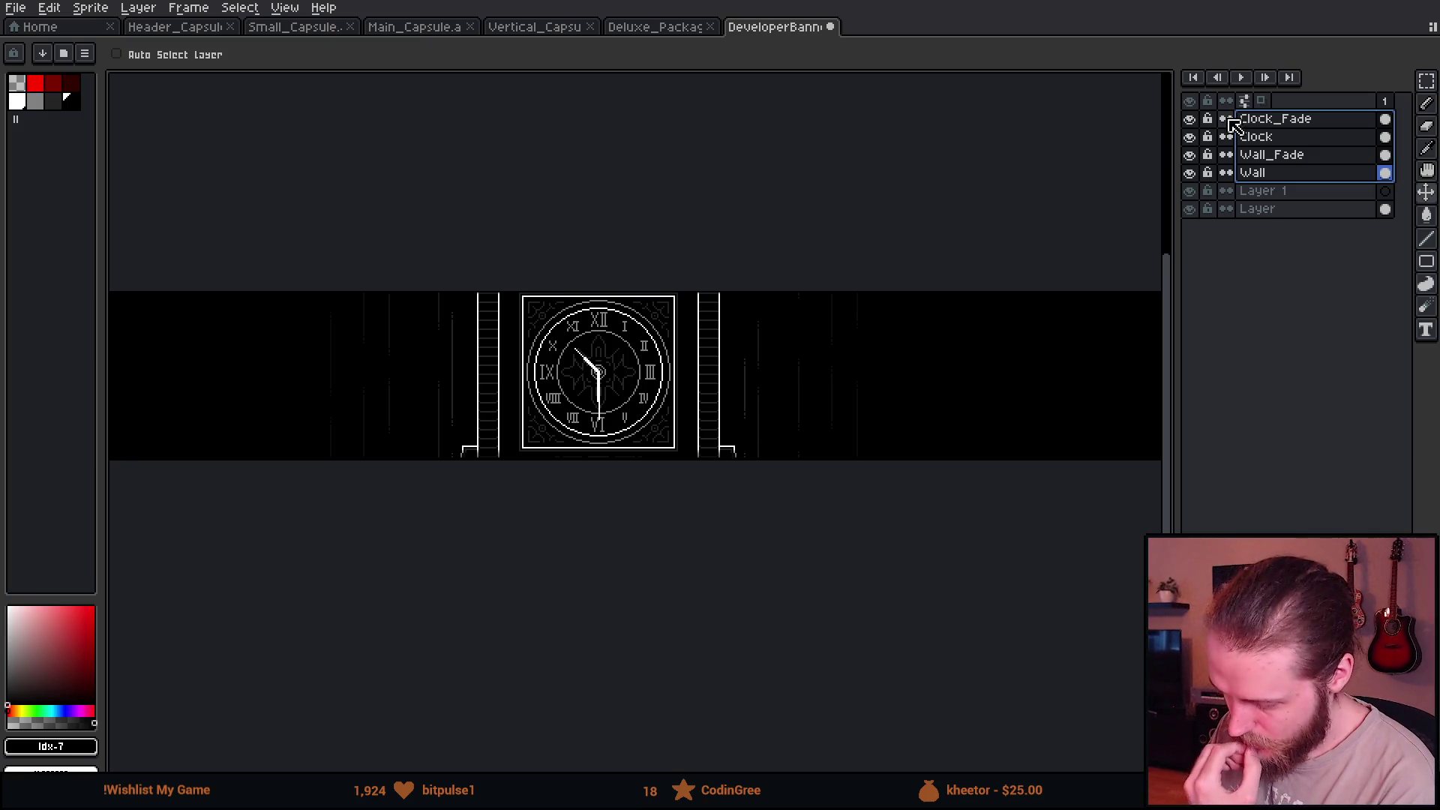
# Check the Clock layer's visibility, layer and cel properties, then recheck the spacing.
pyautogui.click(1271, 137)
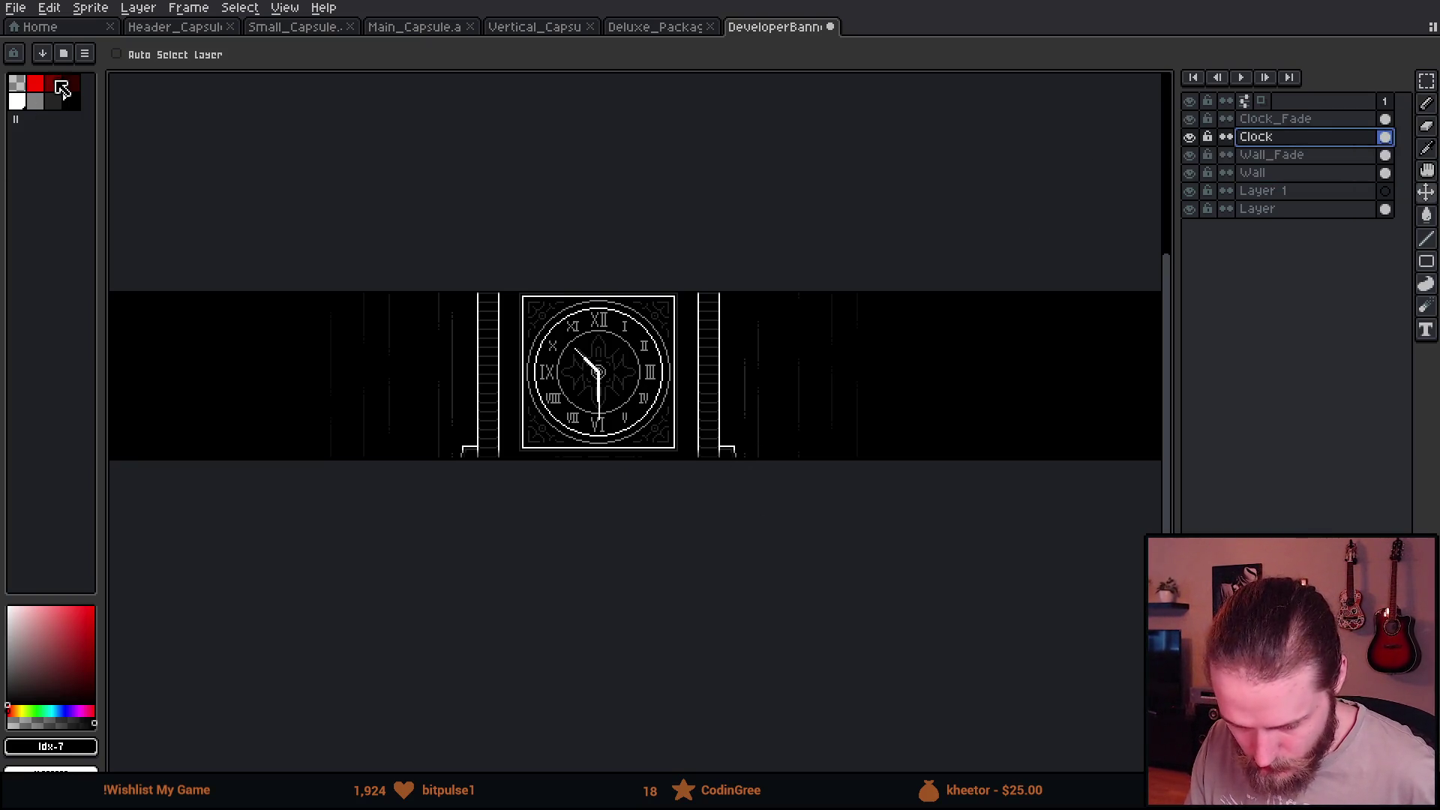
pyautogui.click(1190, 137)
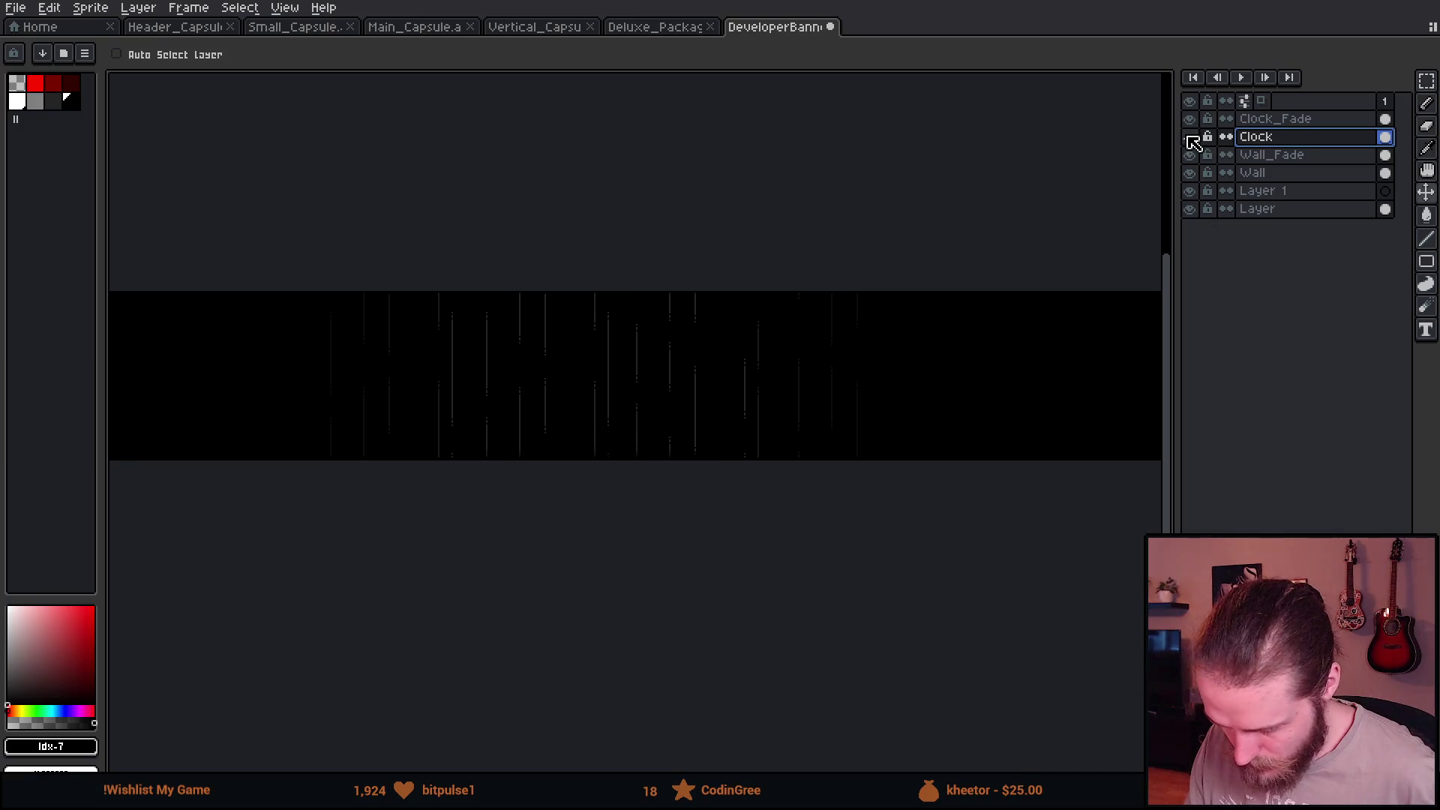
pyautogui.doubleClick(1255, 137)
pyautogui.click(1193, 325)
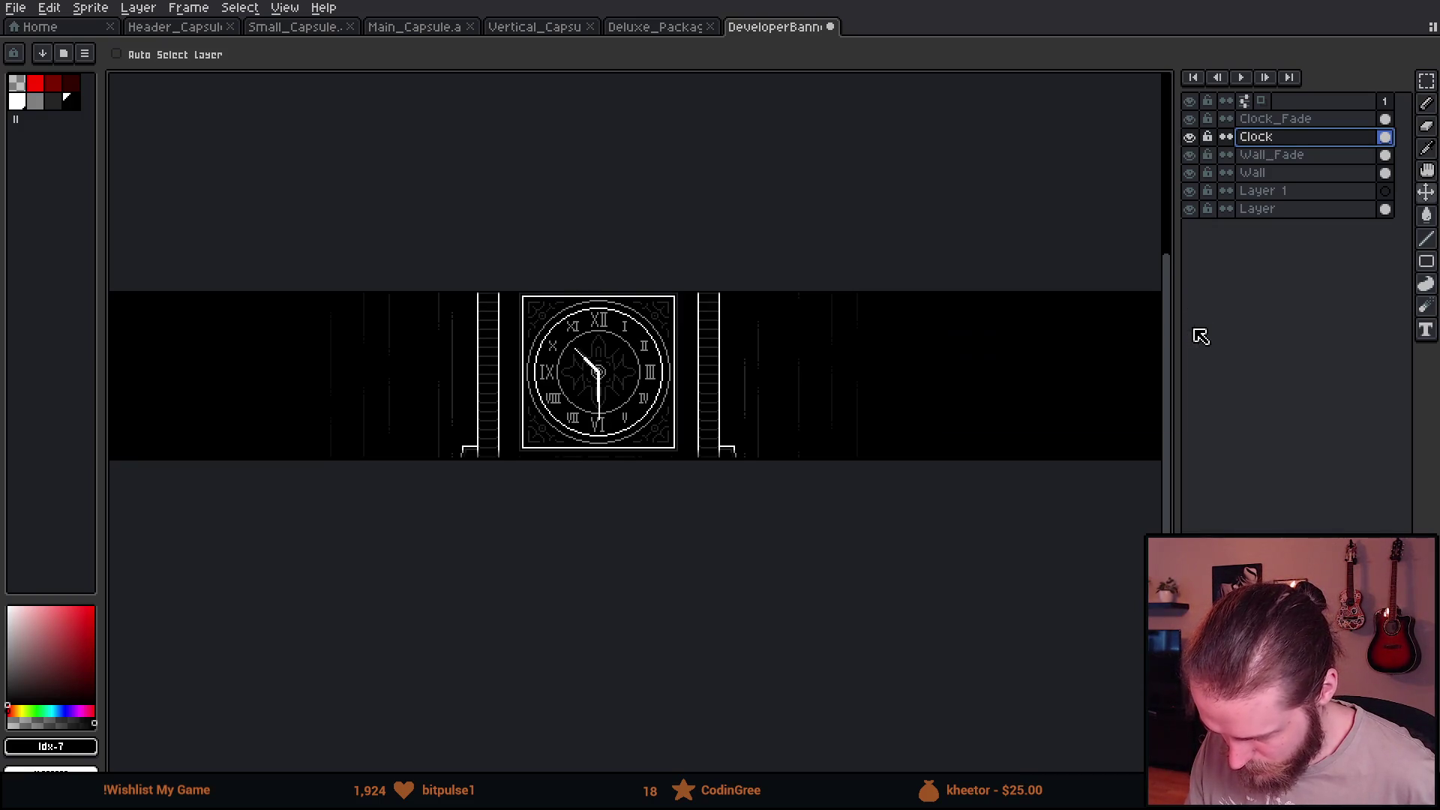
pyautogui.doubleClick(1384, 136)
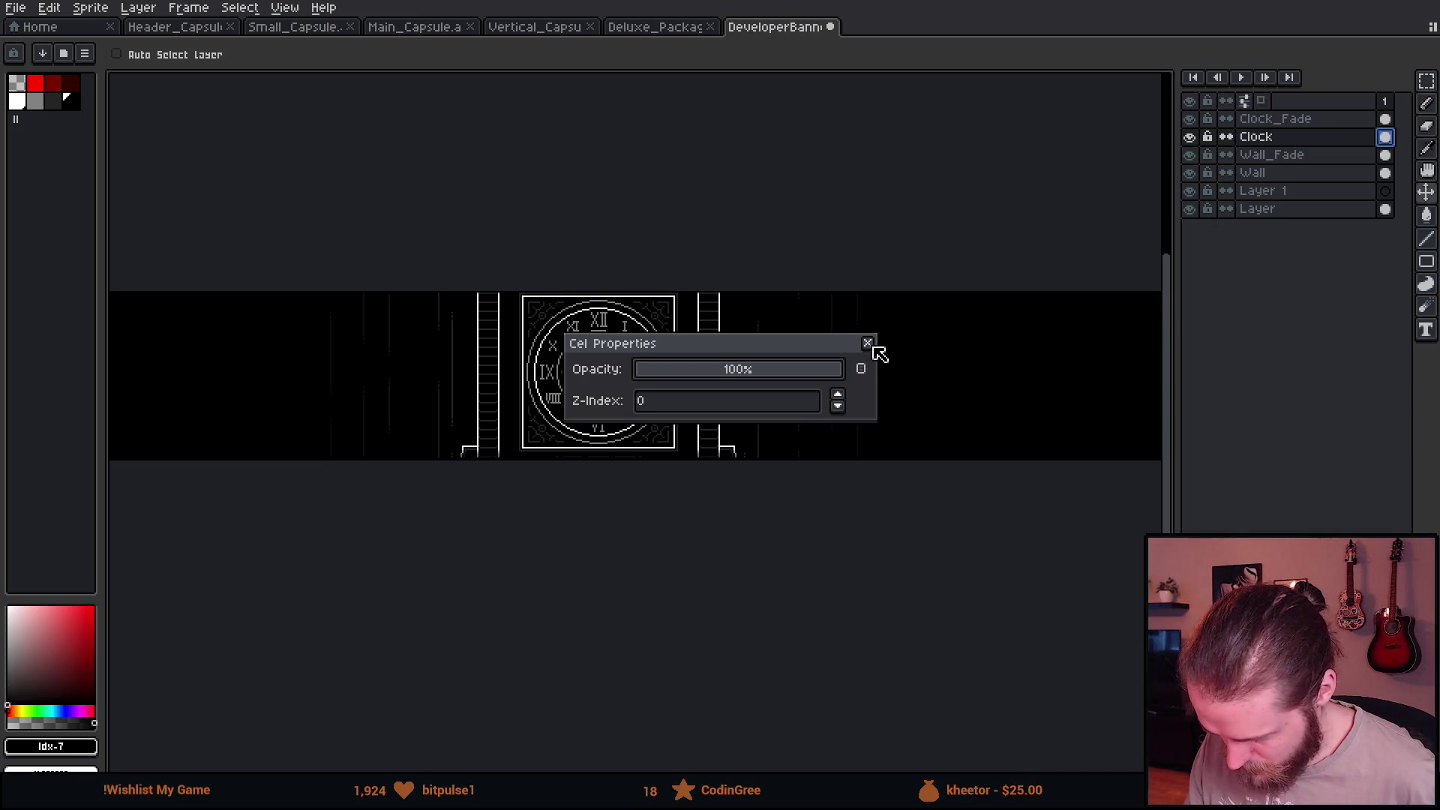
pyautogui.click(867, 344)
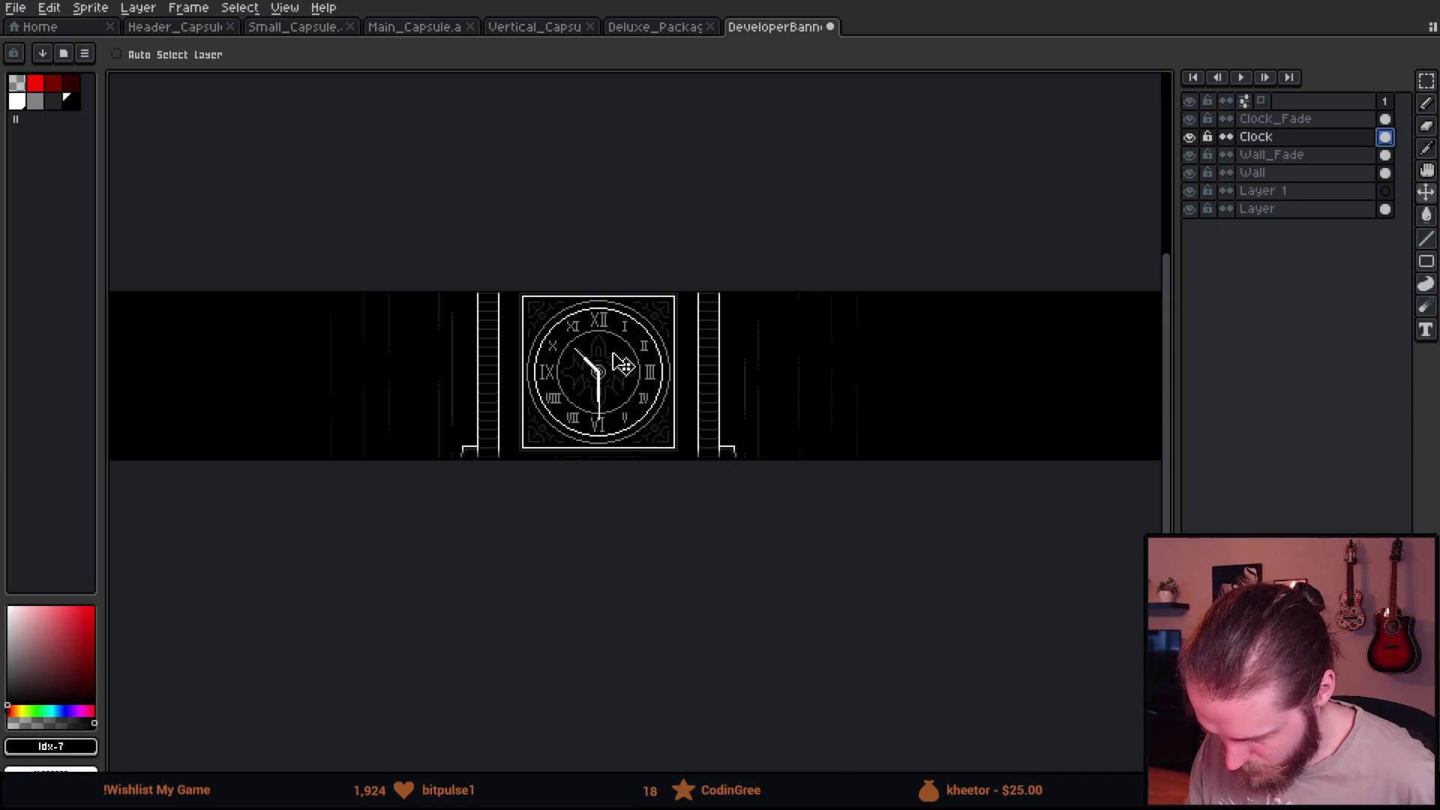
pyautogui.press('m')
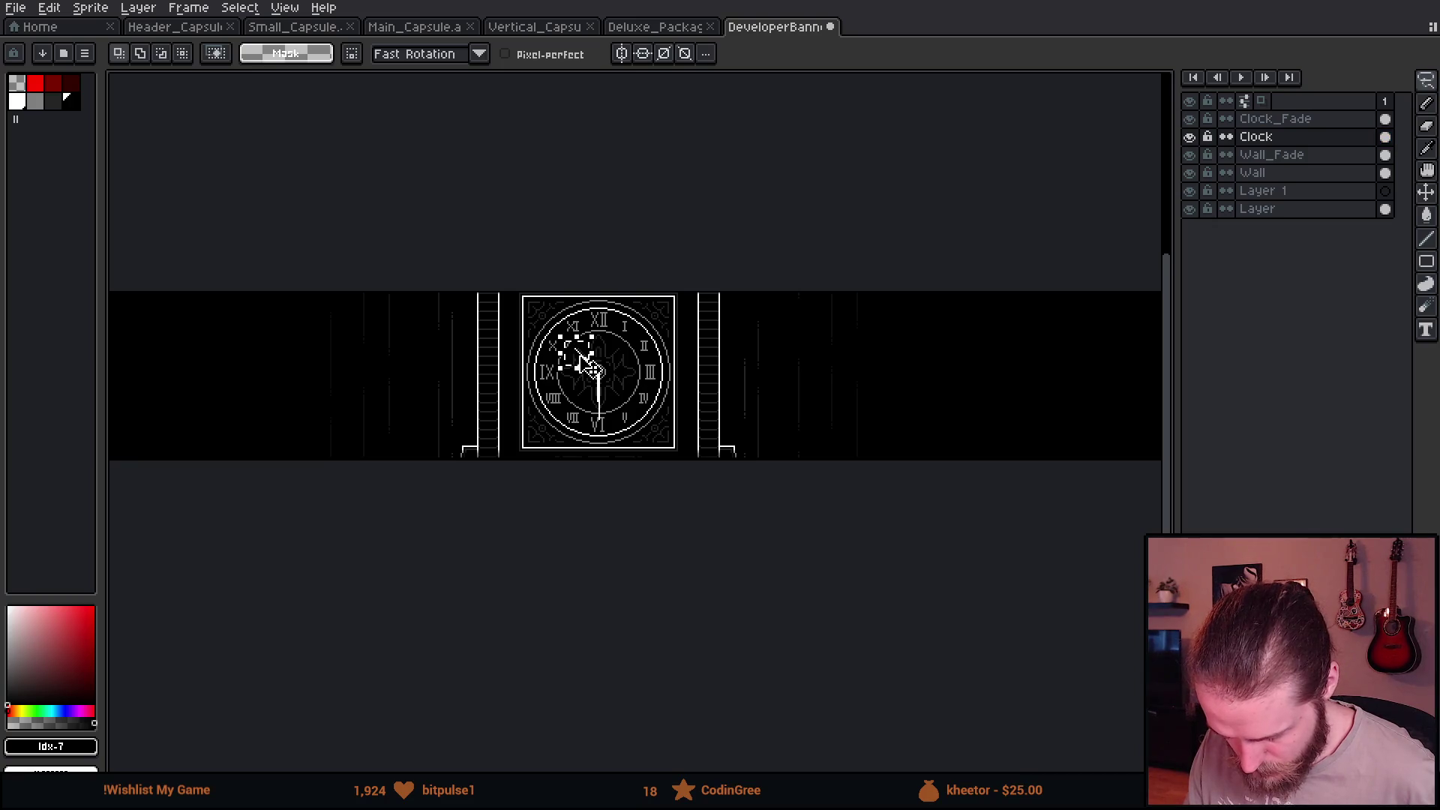
pyautogui.press('v')
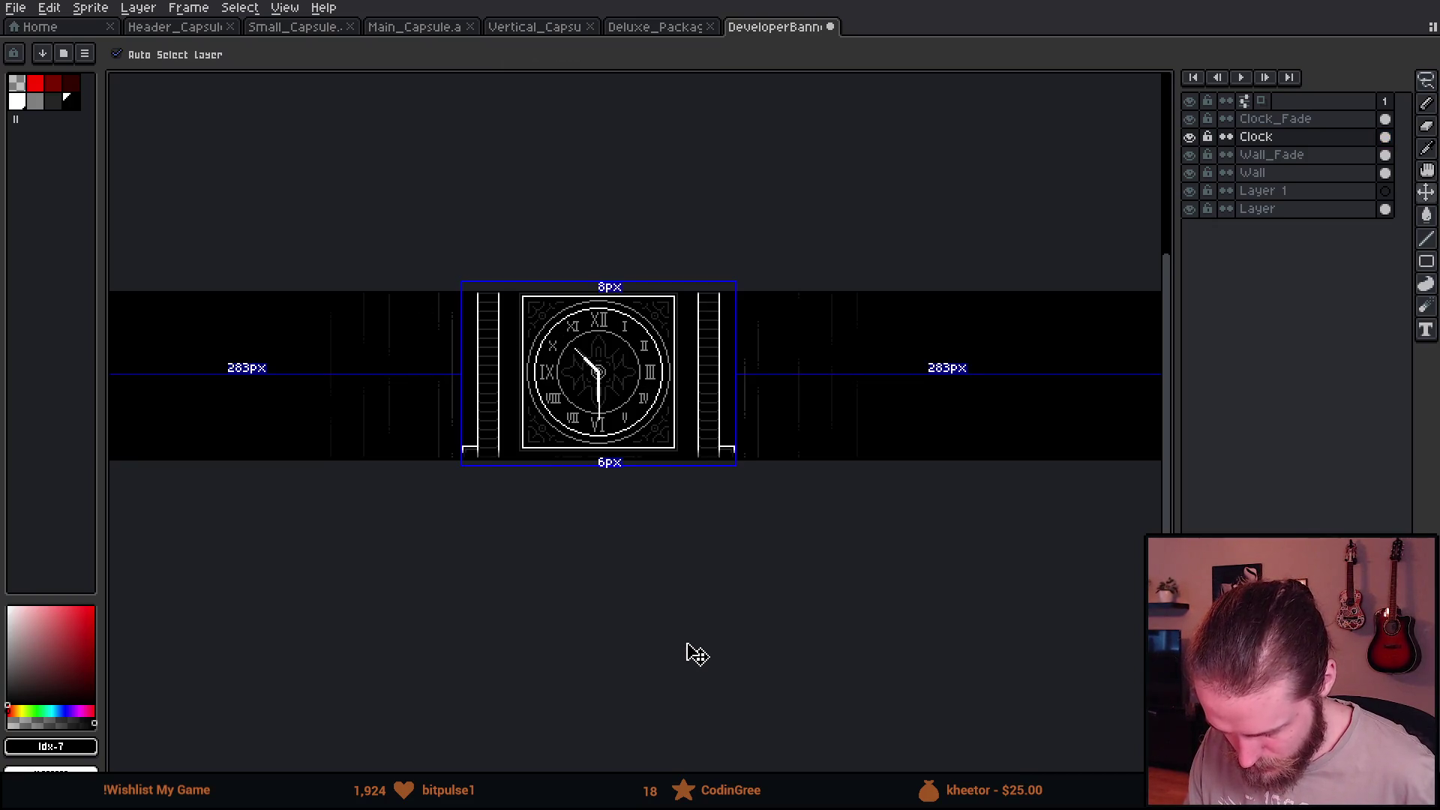
pyautogui.scroll(-1, 659, 550)
pyautogui.scroll(1, 772, 454)
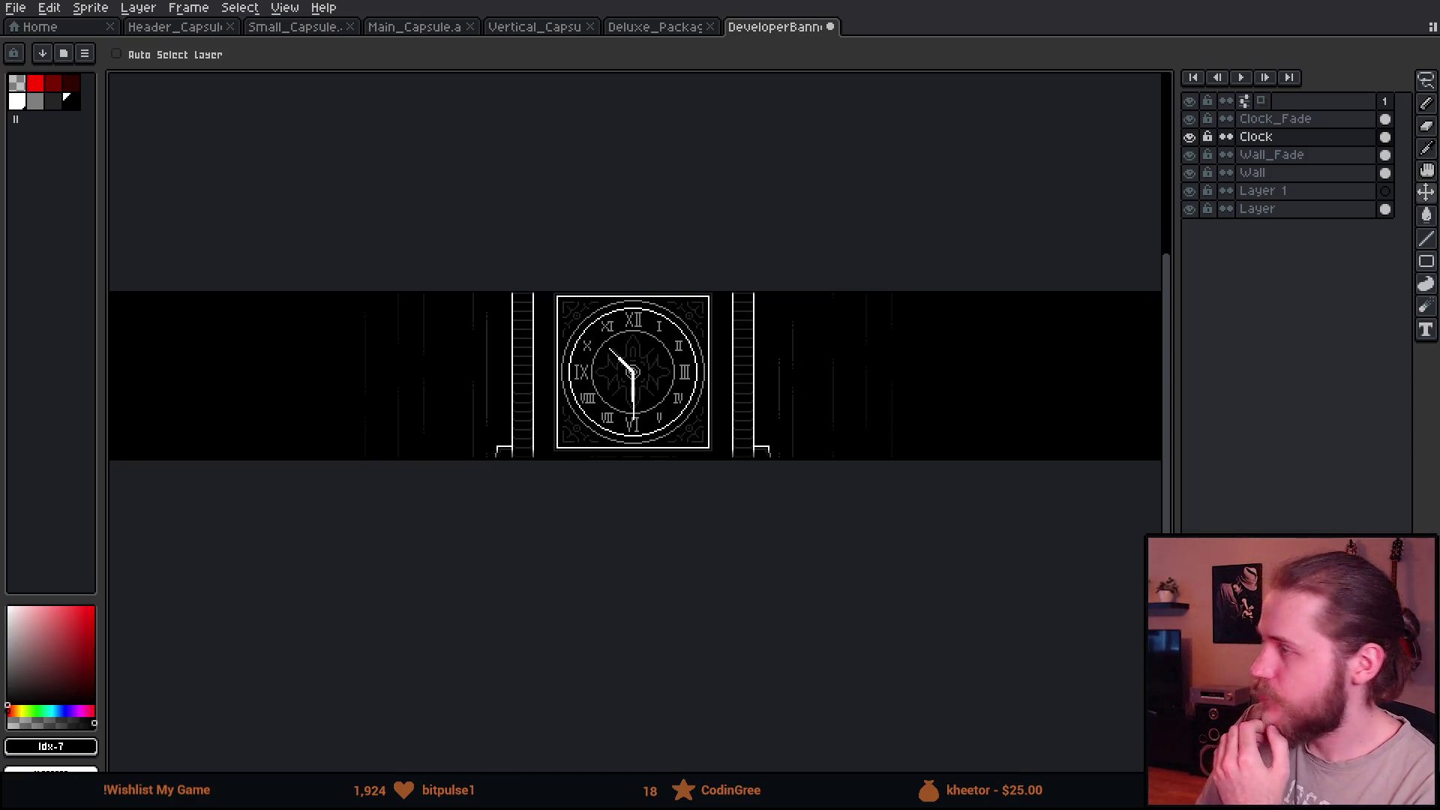
pyautogui.moveTo(672, 368); pyautogui.dragTo(880, 342)
# Draw a red square placeholder and two red bars beside it for the logo and sign.
pyautogui.click(34, 83)
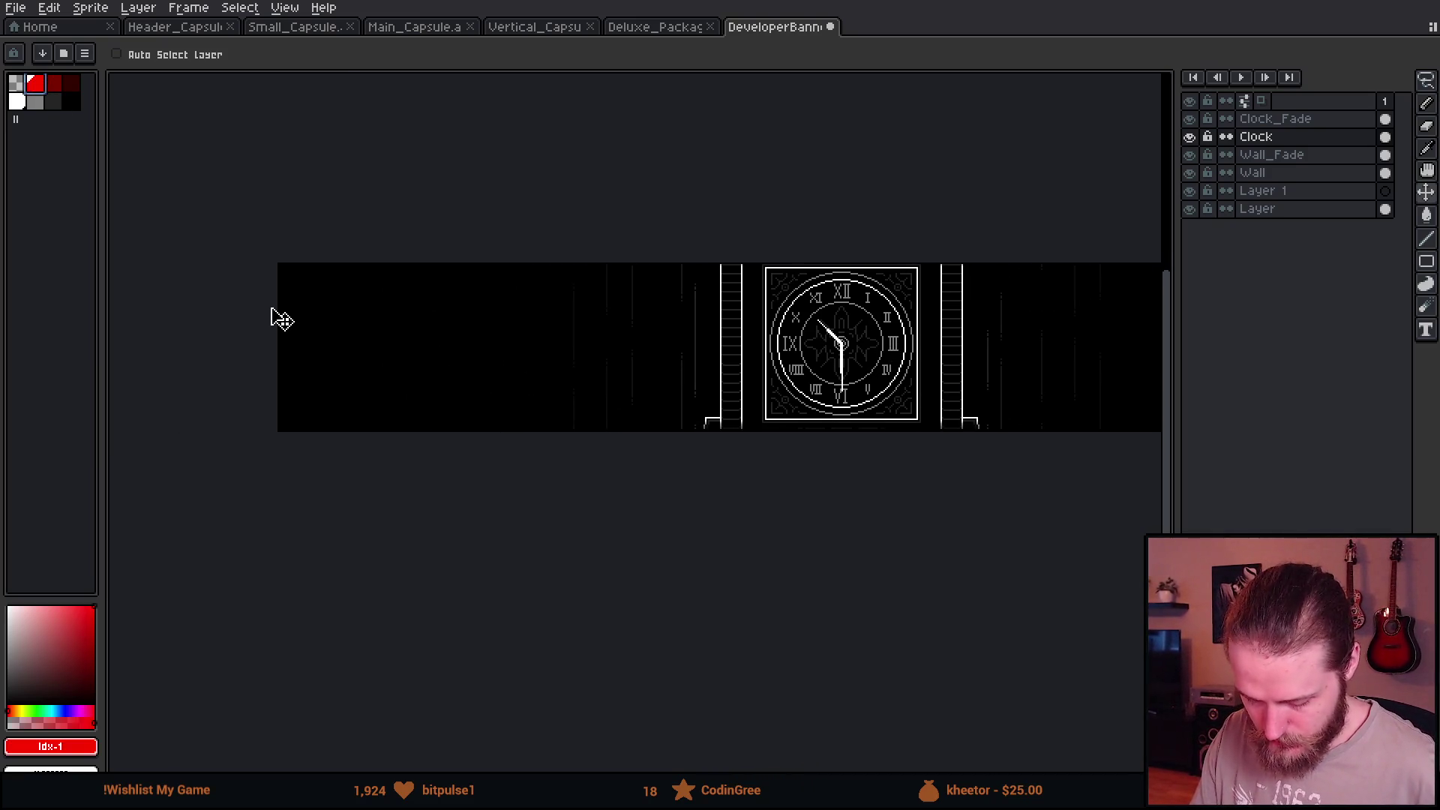
pyautogui.press('b')
pyautogui.moveTo(335, 285); pyautogui.dragTo(483, 423)
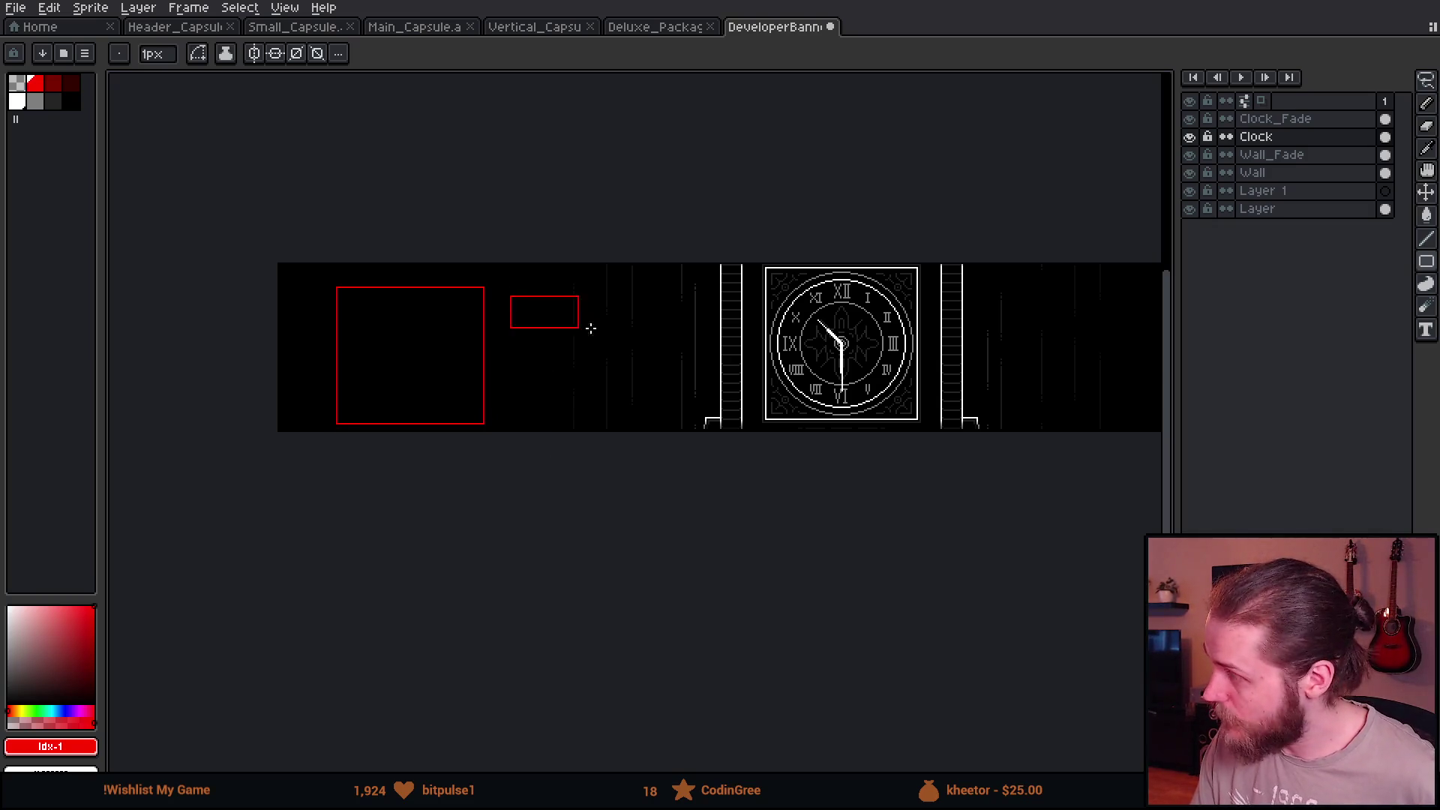
pyautogui.moveTo(511, 296); pyautogui.dragTo(669, 346)
pyautogui.moveTo(510, 360); pyautogui.dragTo(633, 410)
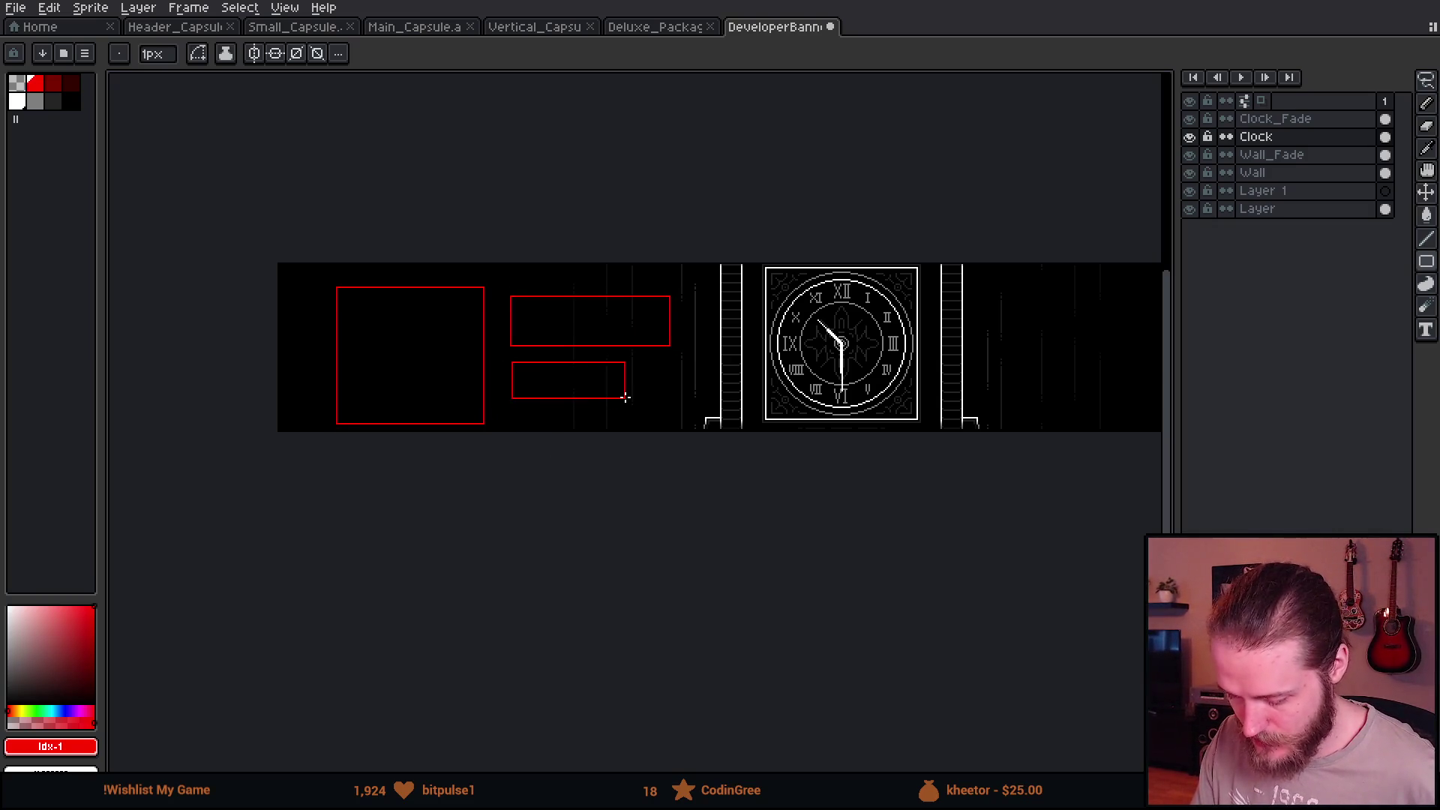
pyautogui.hscroll(3, 714, 476)
pyautogui.scroll(-2, 686, 477)
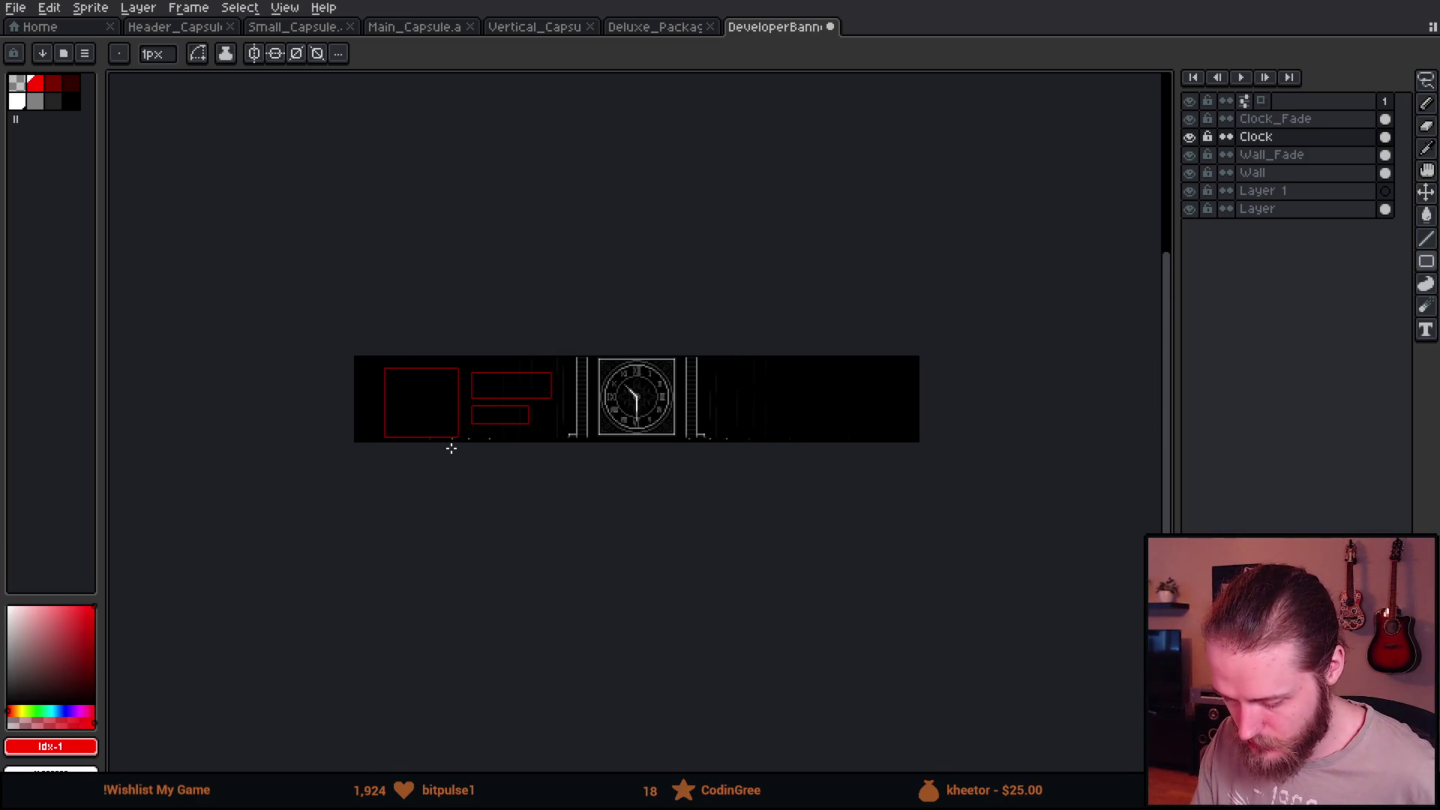
pyautogui.scroll(2, 683, 466)
# Draw tall red vertical guide lines around the clock and check their spacing.
pyautogui.moveTo(435, 226); pyautogui.dragTo(434, 517)
pyautogui.moveTo(778, 518); pyautogui.dragTo(778, 226)
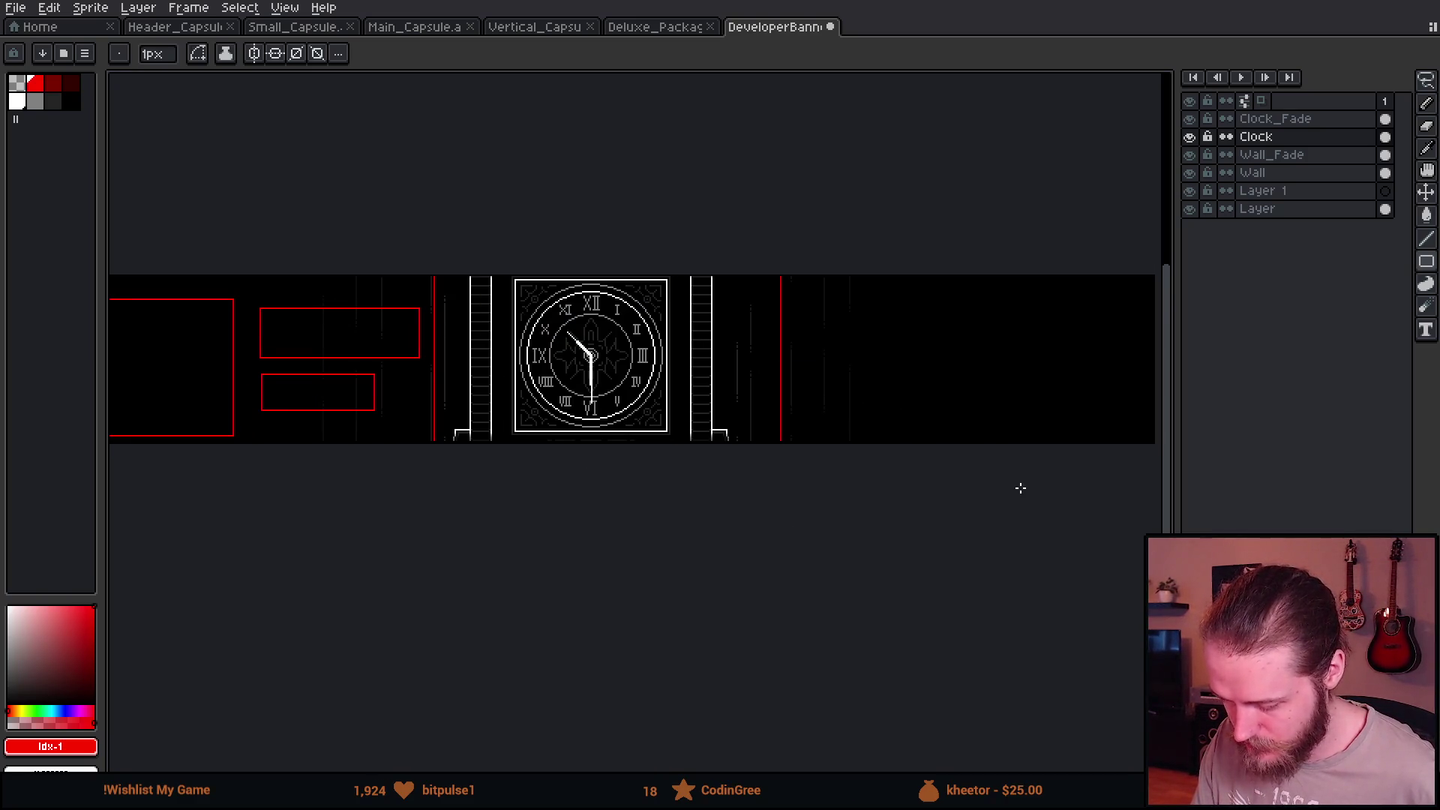
pyautogui.hscroll(2, 751, 507)
pyautogui.moveTo(552, 253); pyautogui.dragTo(552, 594)
pyautogui.moveTo(793, 253); pyautogui.dragTo(794, 594)
pyautogui.scroll(-2, 793, 593)
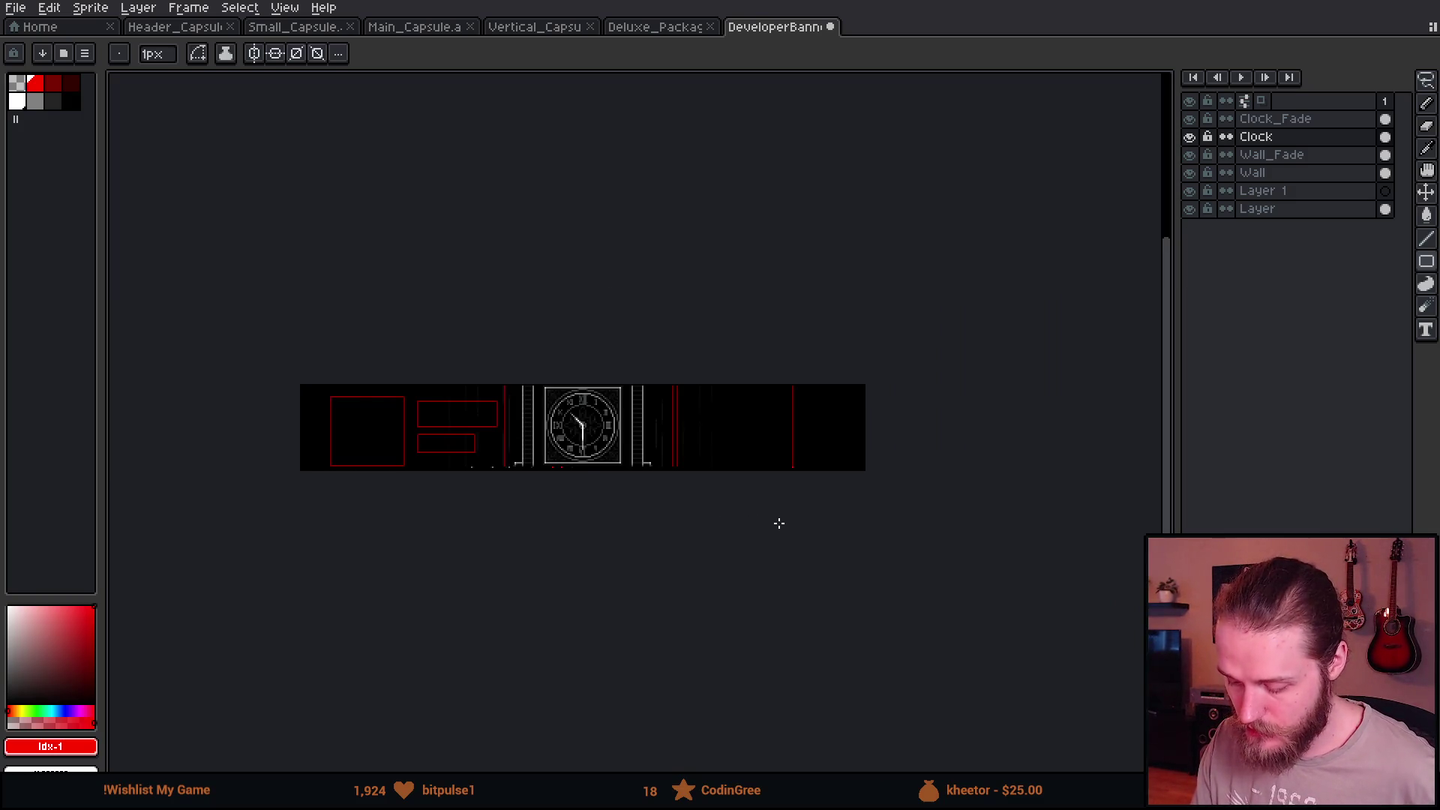
pyautogui.scroll(2, 778, 523)
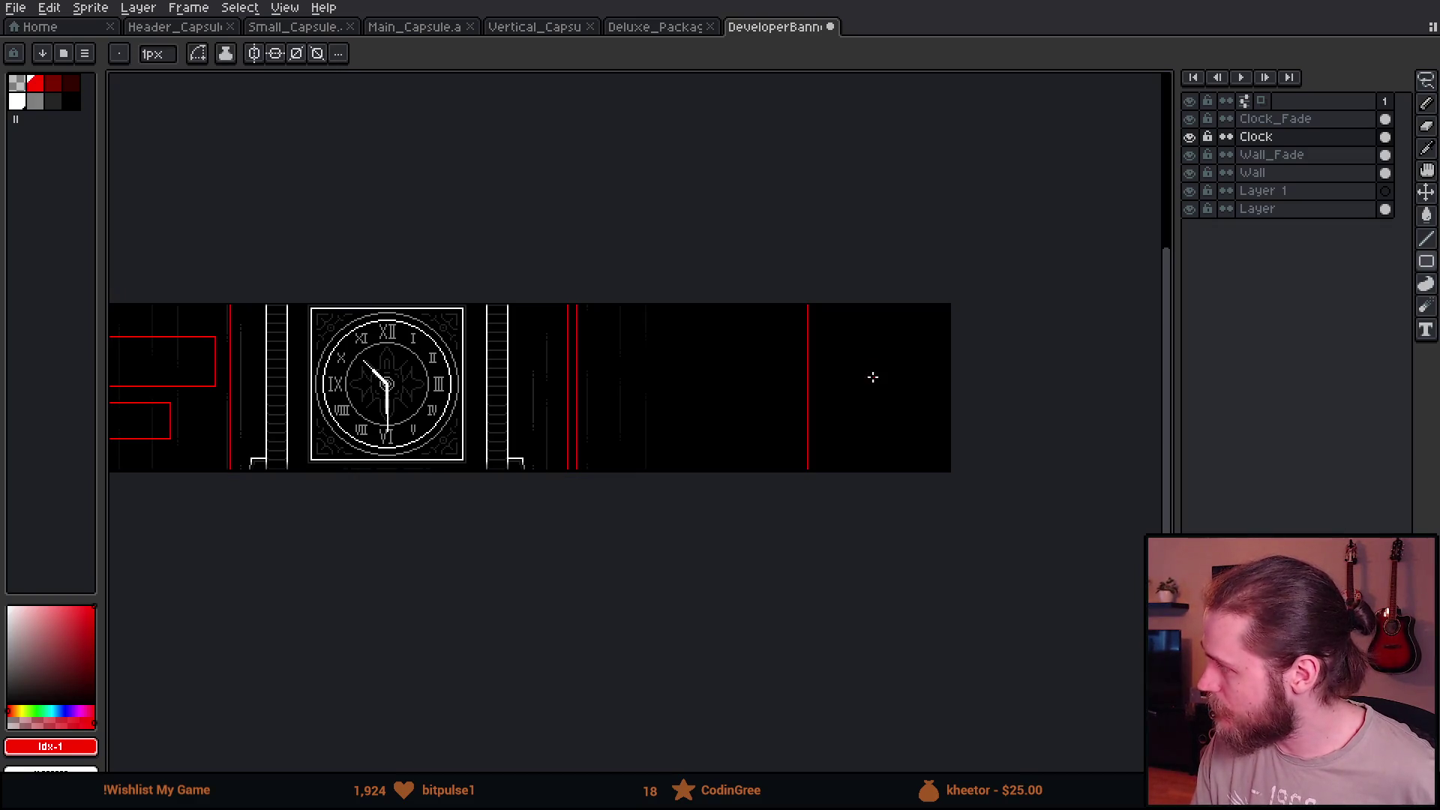
pyautogui.moveTo(756, 261); pyautogui.dragTo(756, 540)
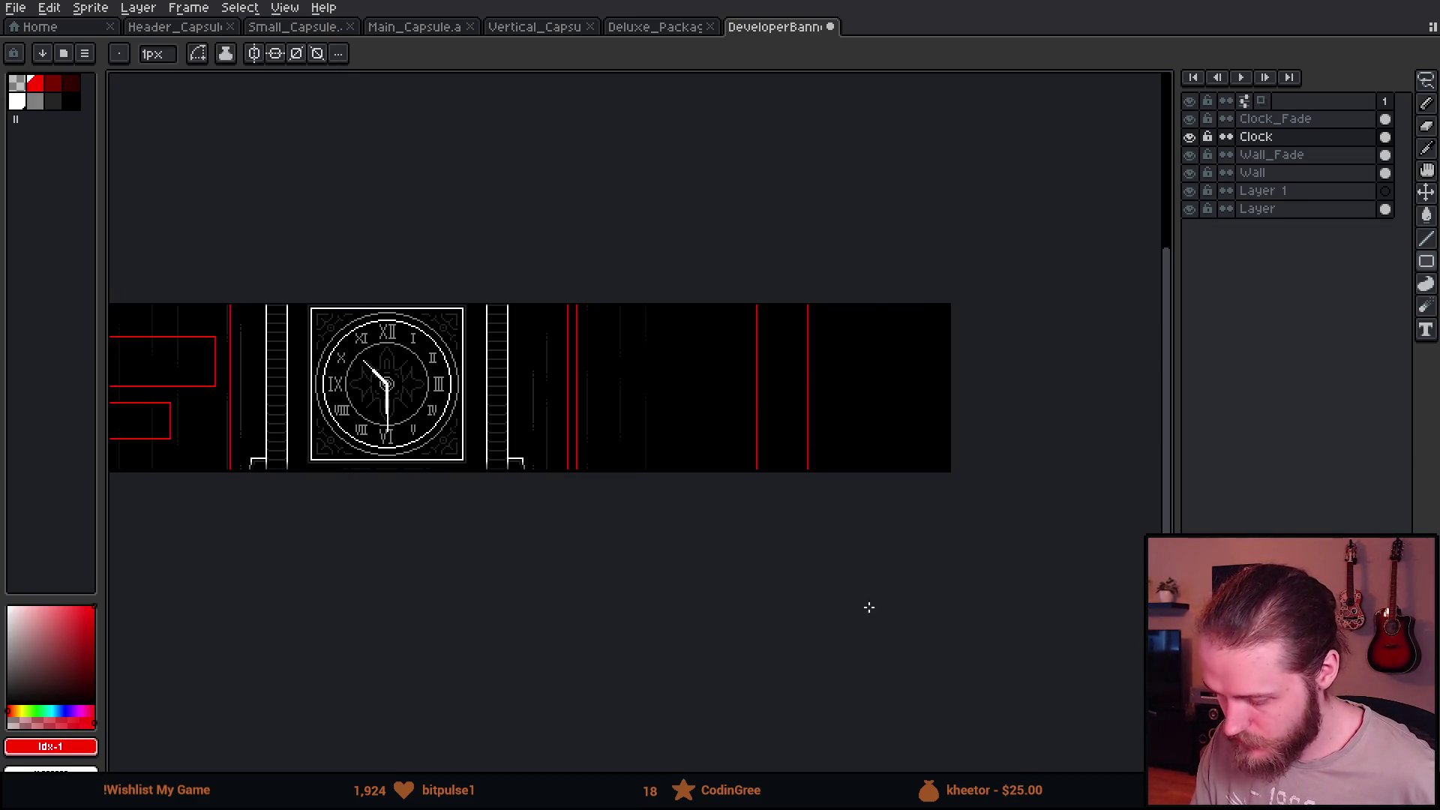
pyautogui.press('v')
pyautogui.press('b')
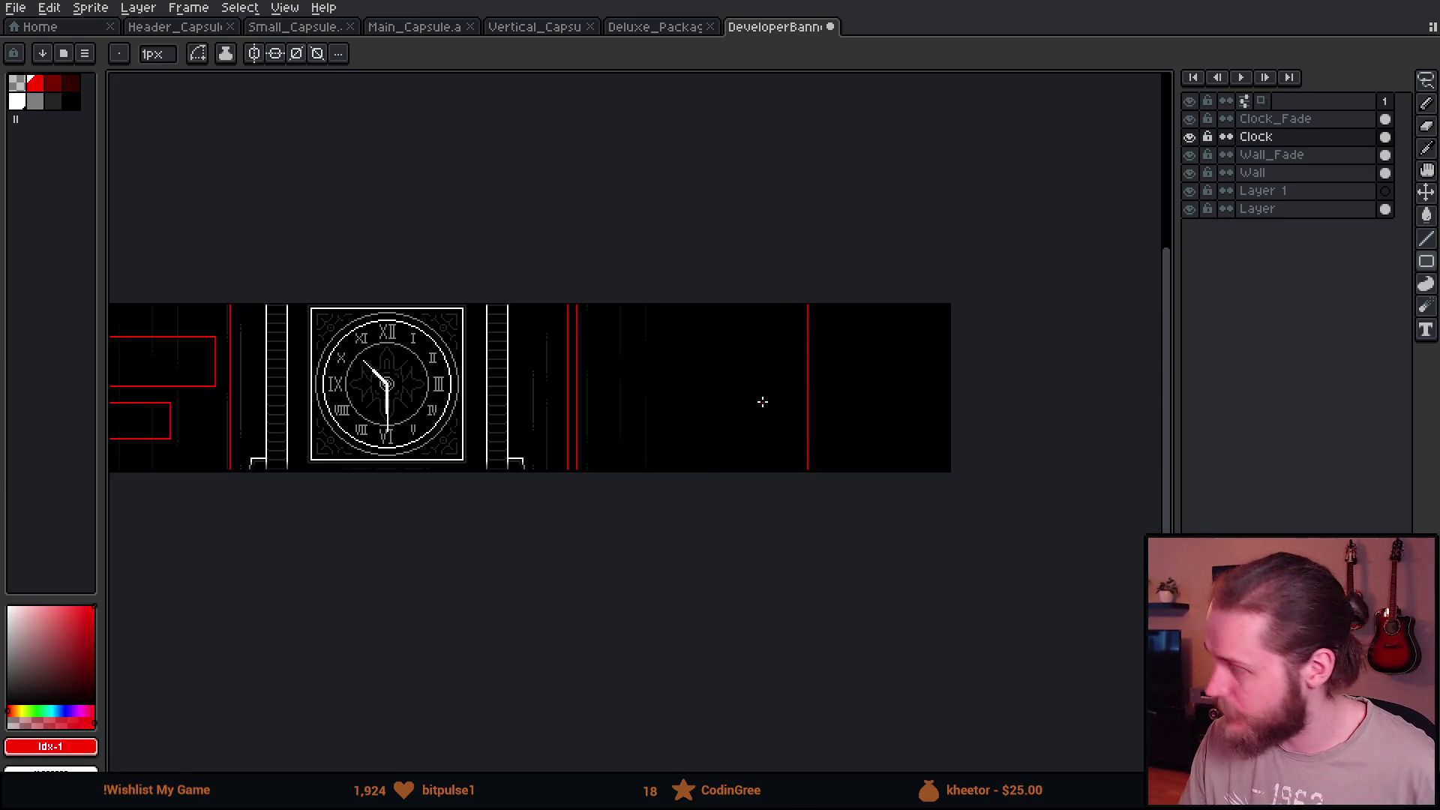
pyautogui.scroll(-2, 597, 463)
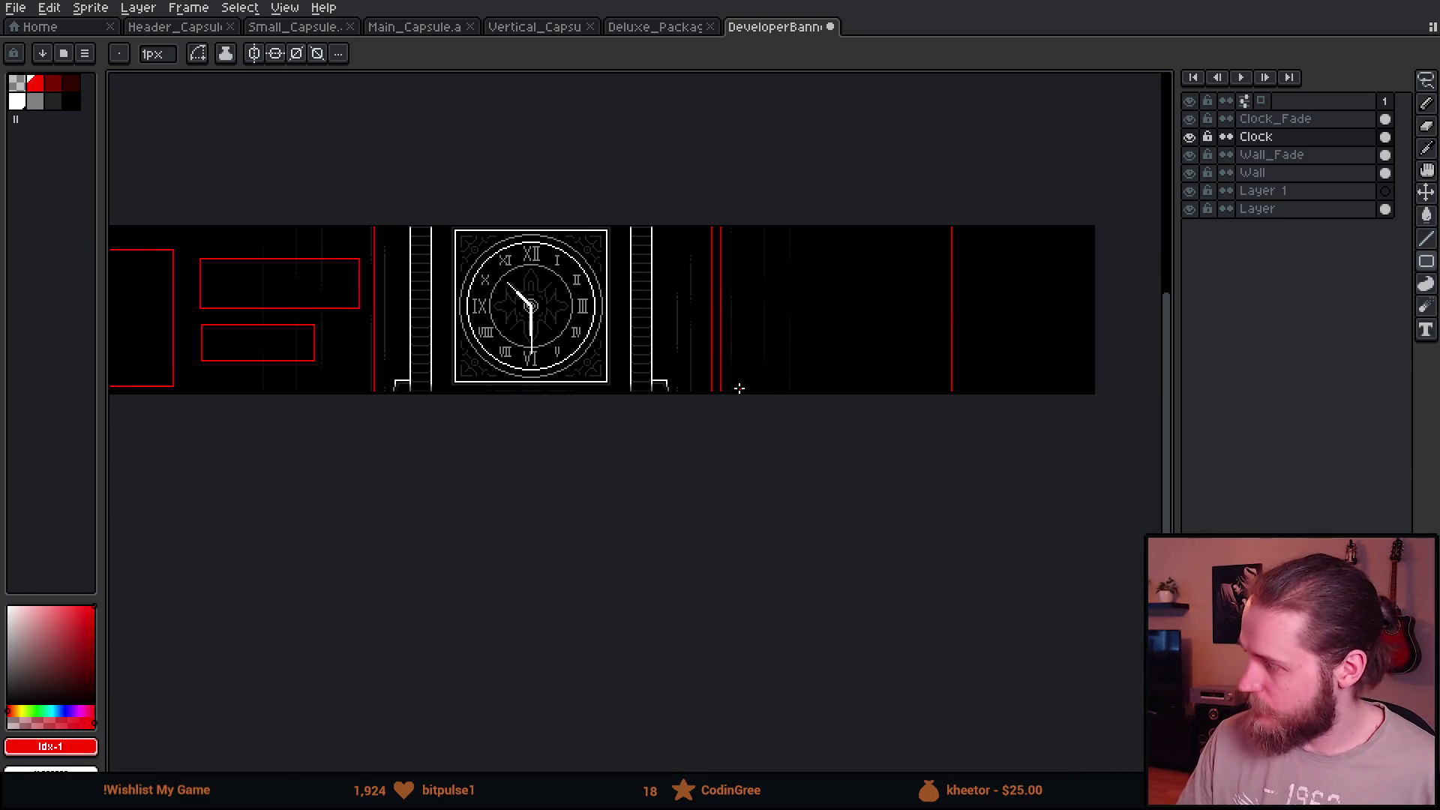
pyautogui.scroll(-1, 738, 387)
pyautogui.scroll(1, 739, 387)
pyautogui.press('v')
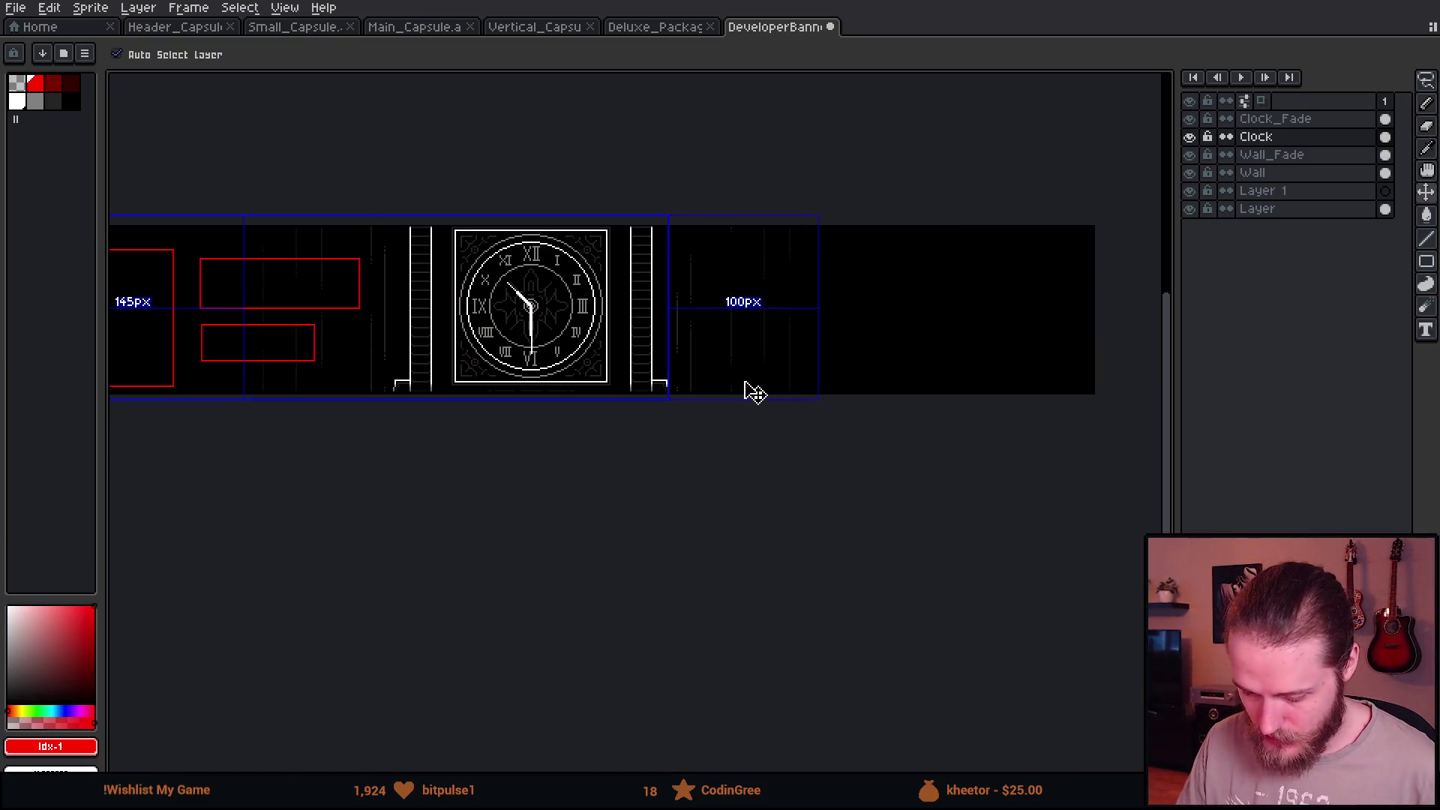
pyautogui.press('b')
pyautogui.hscroll(-3, 721, 389)
pyautogui.hscroll(2, 849, 356)
pyautogui.hscroll(2, 724, 334)
pyautogui.scroll(2, 724, 333)
pyautogui.scroll(-1, 725, 331)
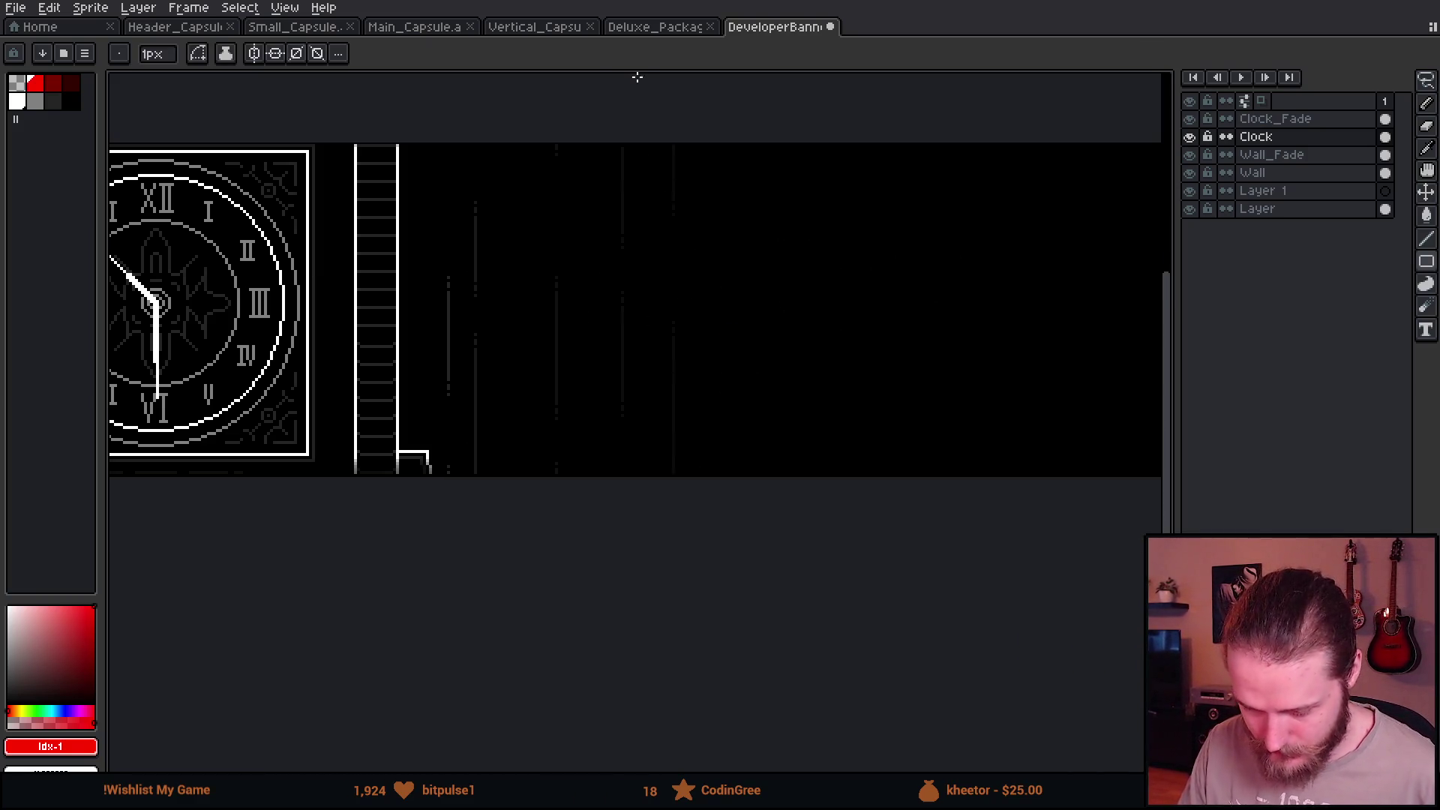
pyautogui.click(304, 27)
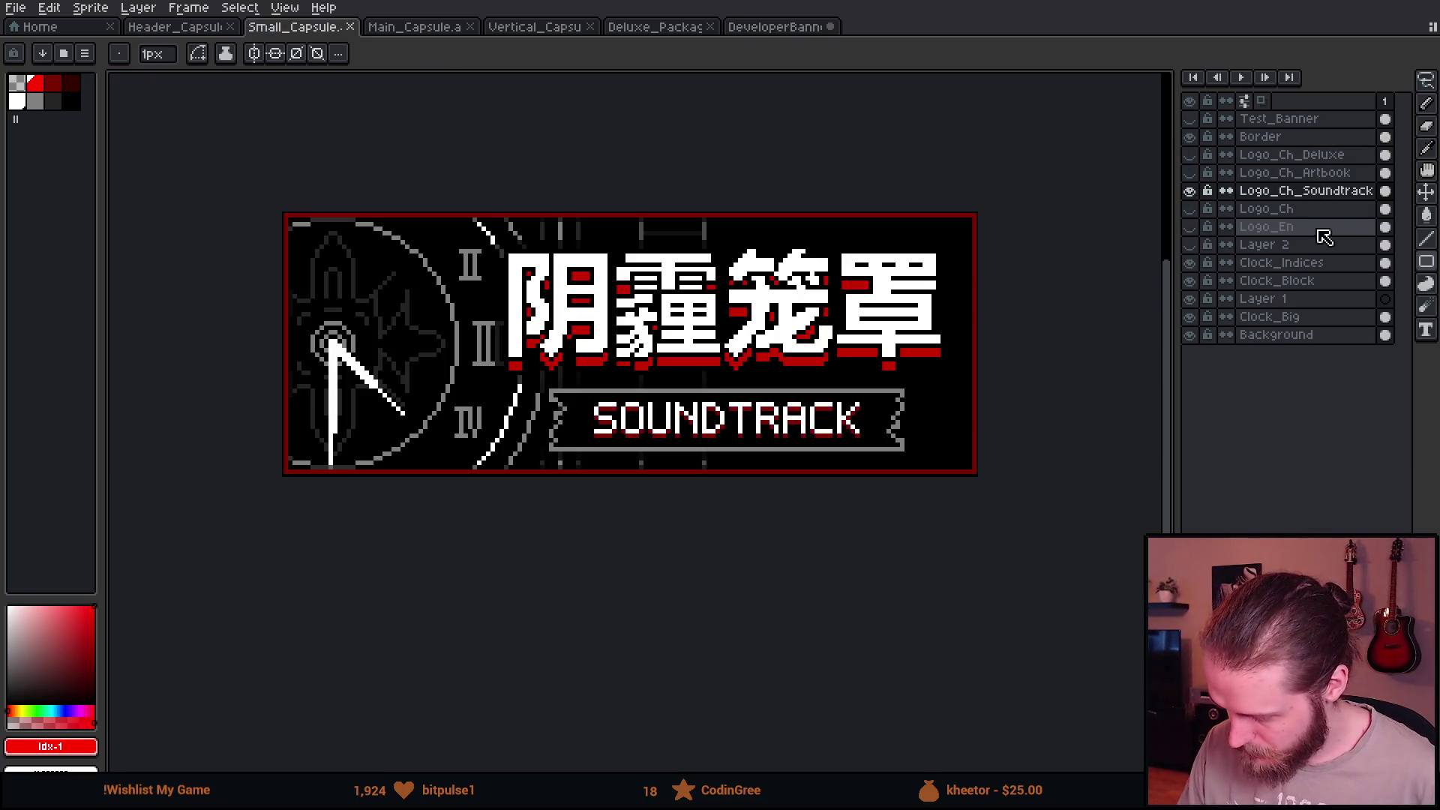
# In Header_Capsule, show the Logo_En_Soundtrack layer and marquee-copy the logo area.
pyautogui.click(156, 27)
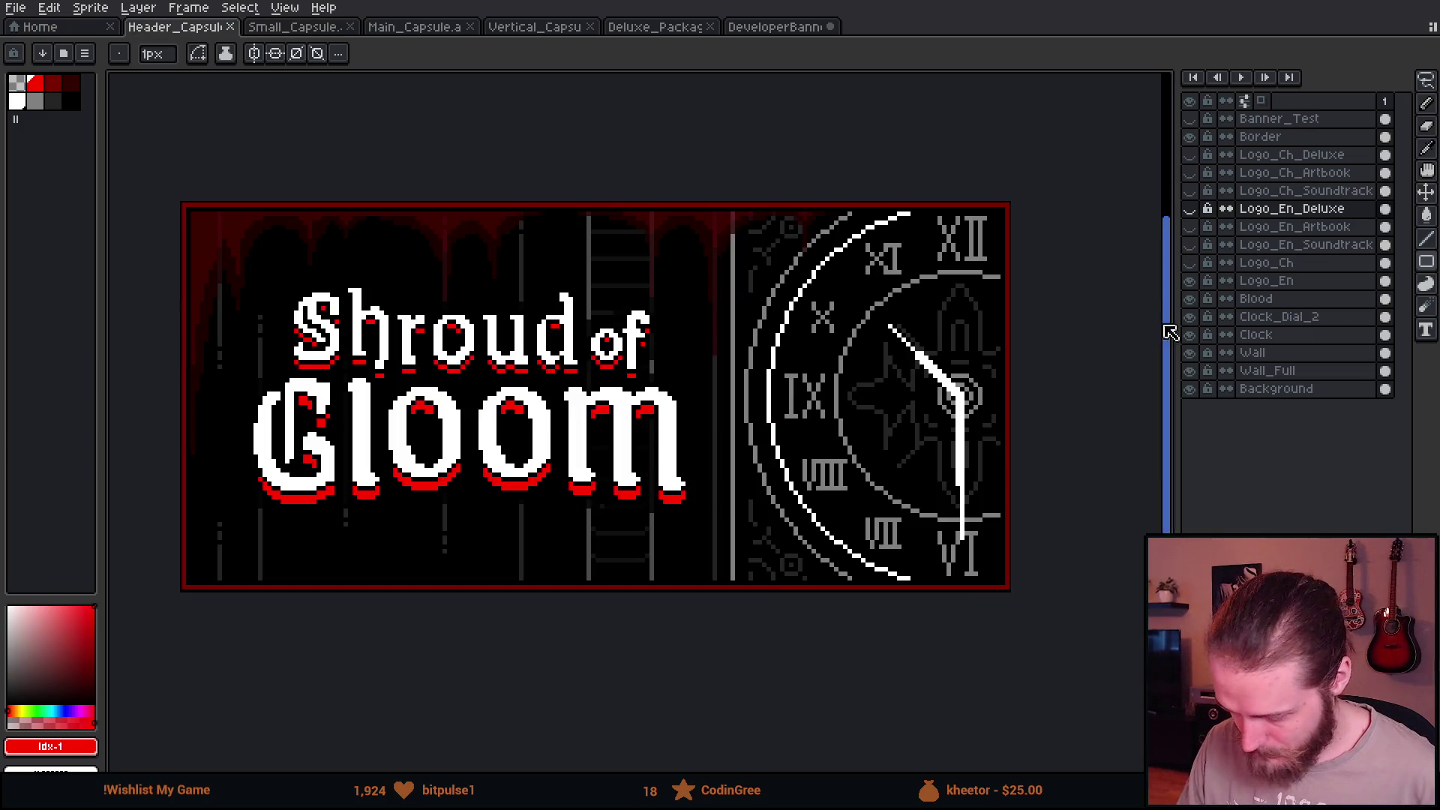
pyautogui.click(1189, 245)
pyautogui.click(1287, 244)
pyautogui.press('m')
pyautogui.moveTo(194, 203)
pyautogui.mouseDown()
pyautogui.moveTo(746, 629)
pyautogui.moveTo(774, 590)
pyautogui.mouseUp()
pyautogui.click(1188, 246)
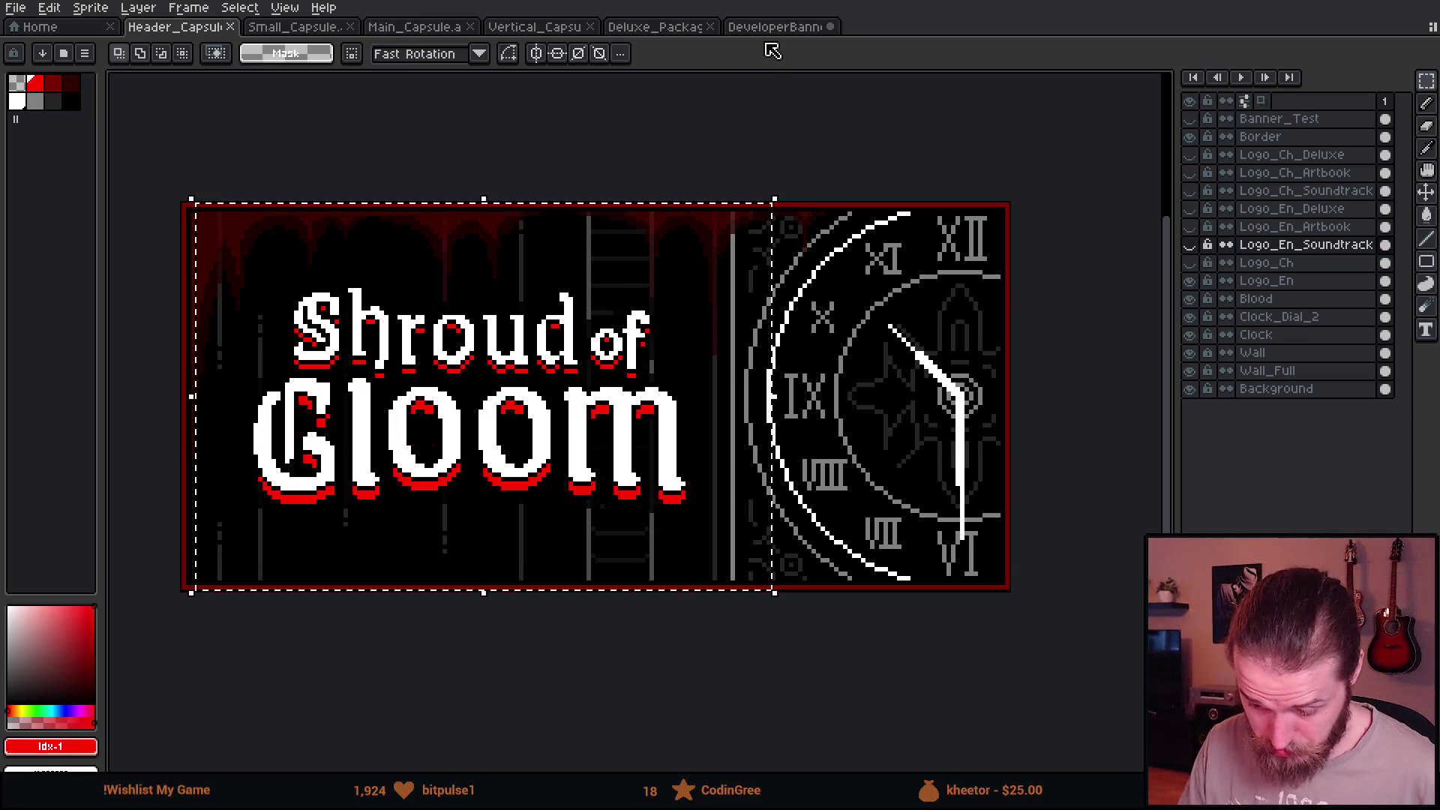
# Paste the Shroud of Gloom logo onto a new layer in DeveloperBanner, right of the clock.
pyautogui.click(793, 31)
pyautogui.click(1274, 119)
pyautogui.hotkey('shift', 'n')
pyautogui.hotkey('ctrl', 'v')
pyautogui.moveTo(617, 333); pyautogui.dragTo(698, 358)
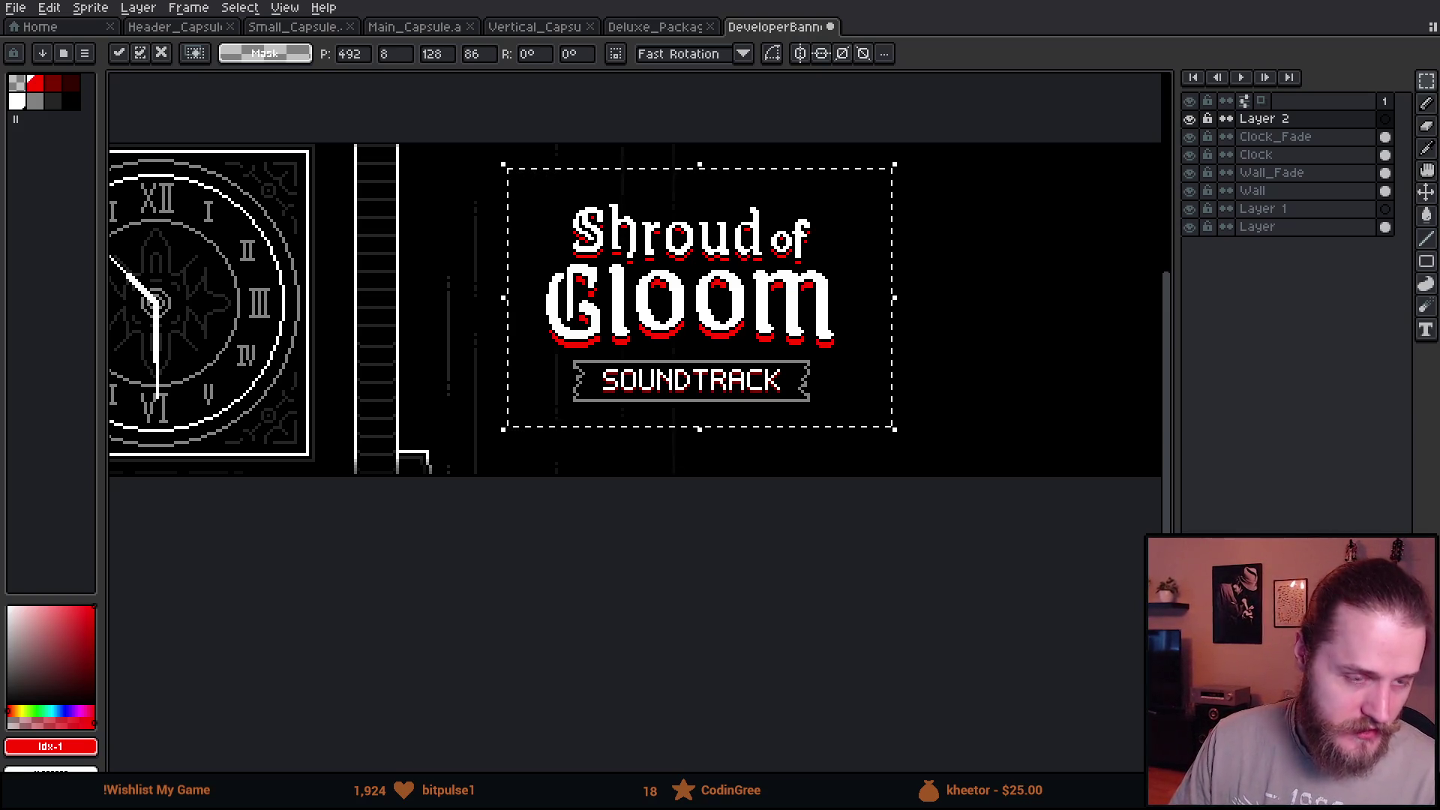
pyautogui.hotkey('alt', 'Tab')
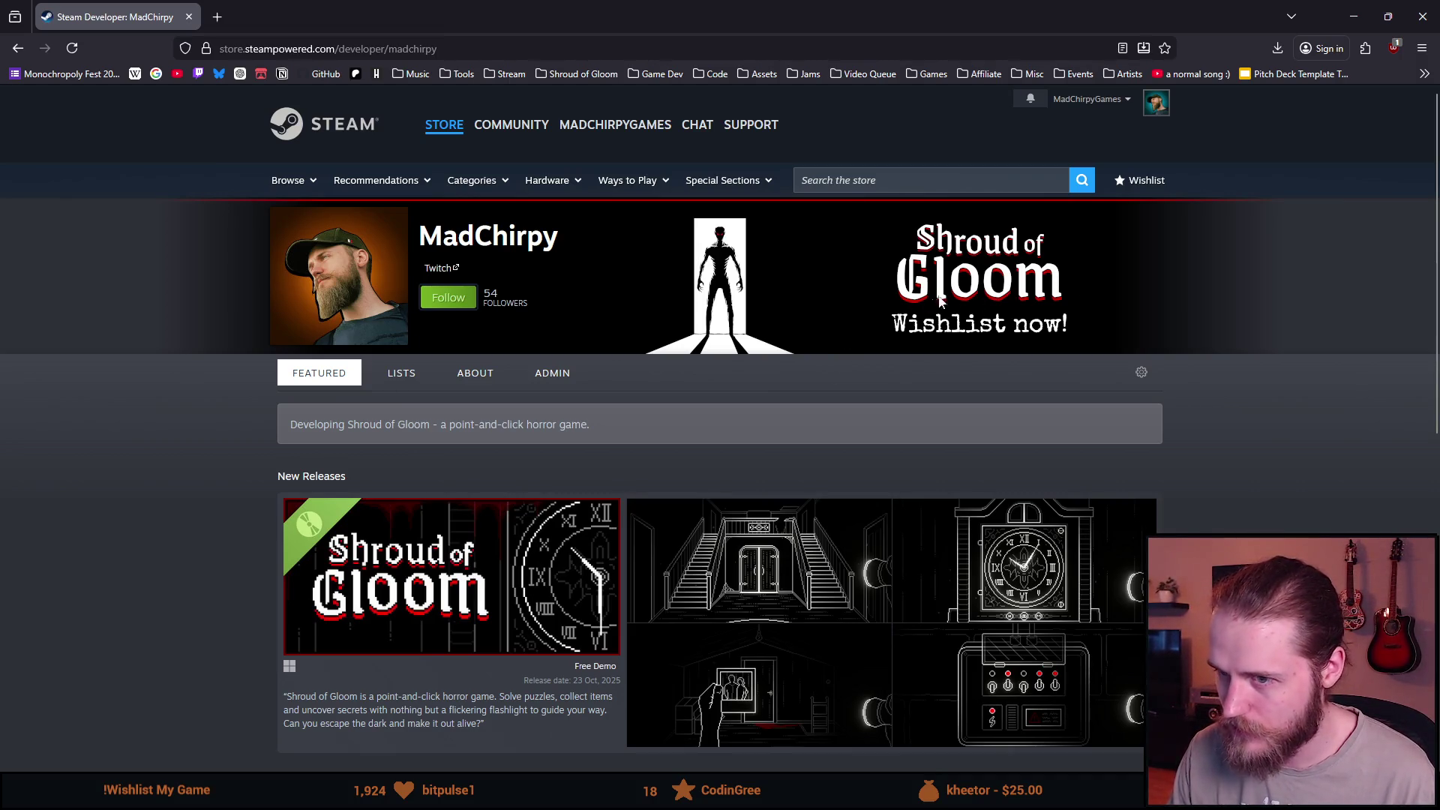
pyautogui.hotkey('alt', 'Tab')
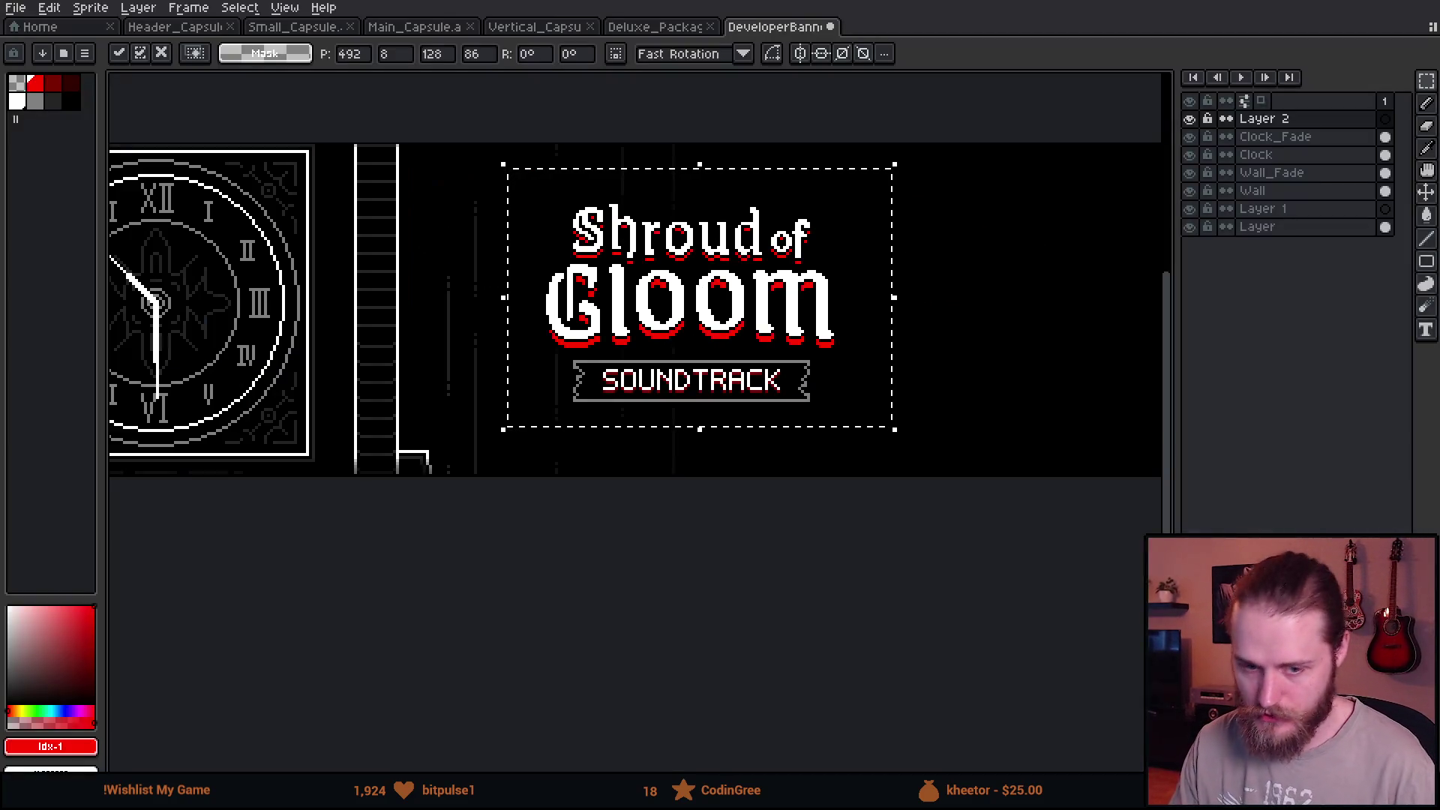
pyautogui.scroll(1, 651, 324)
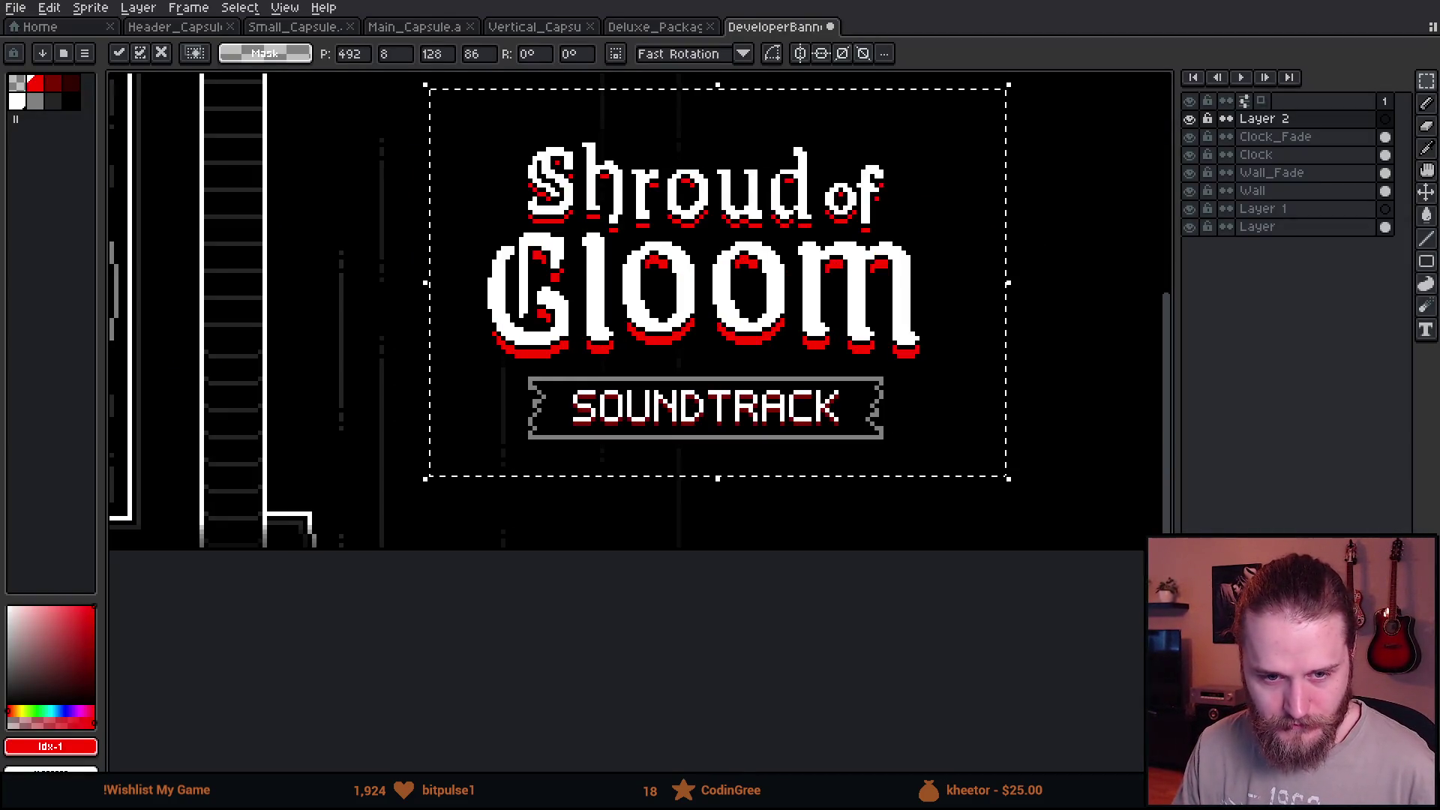
pyautogui.scroll(1, 651, 325)
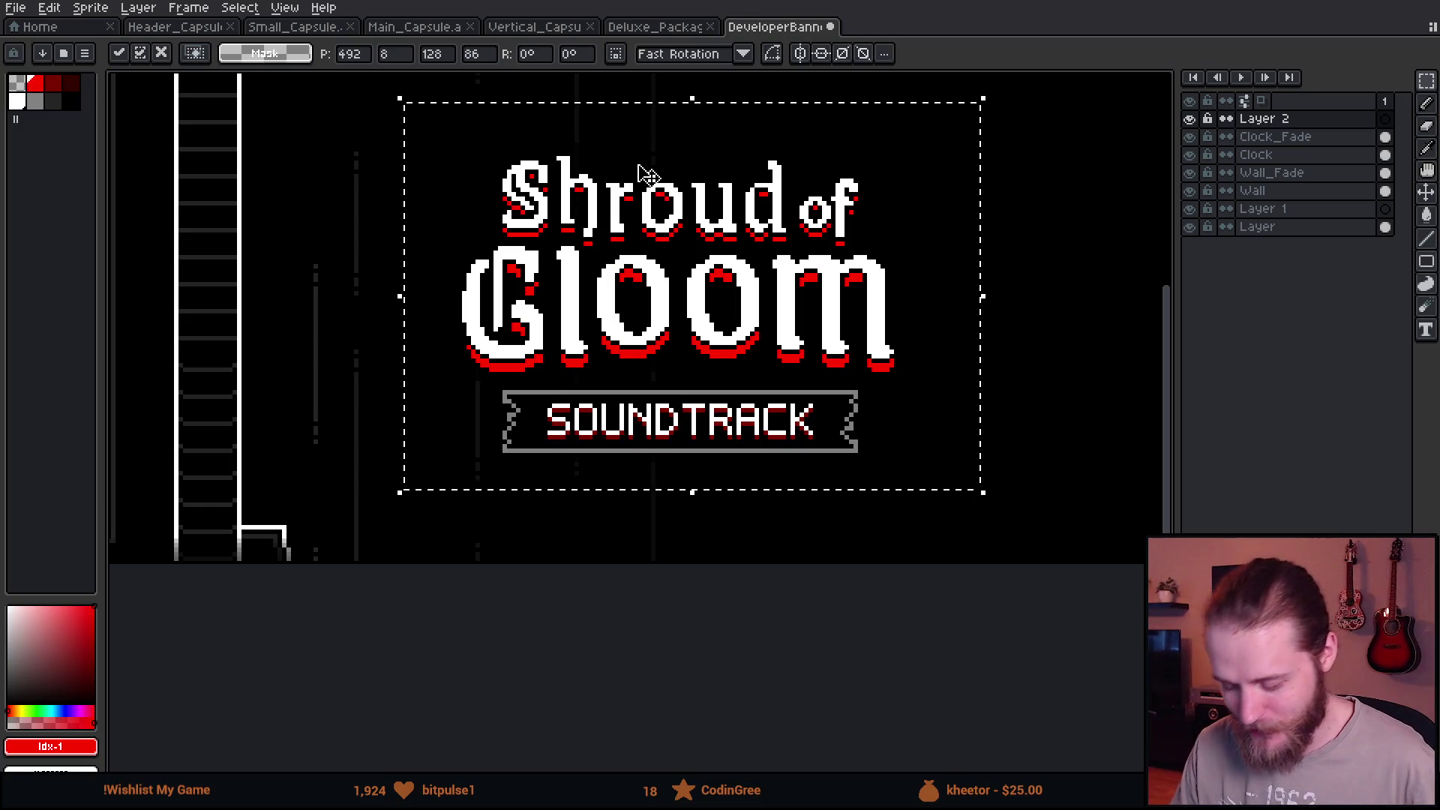
# Shift the logo slightly left, commit it, then nudge it down a few pixels.
pyautogui.moveTo(707, 369); pyautogui.dragTo(630, 377)
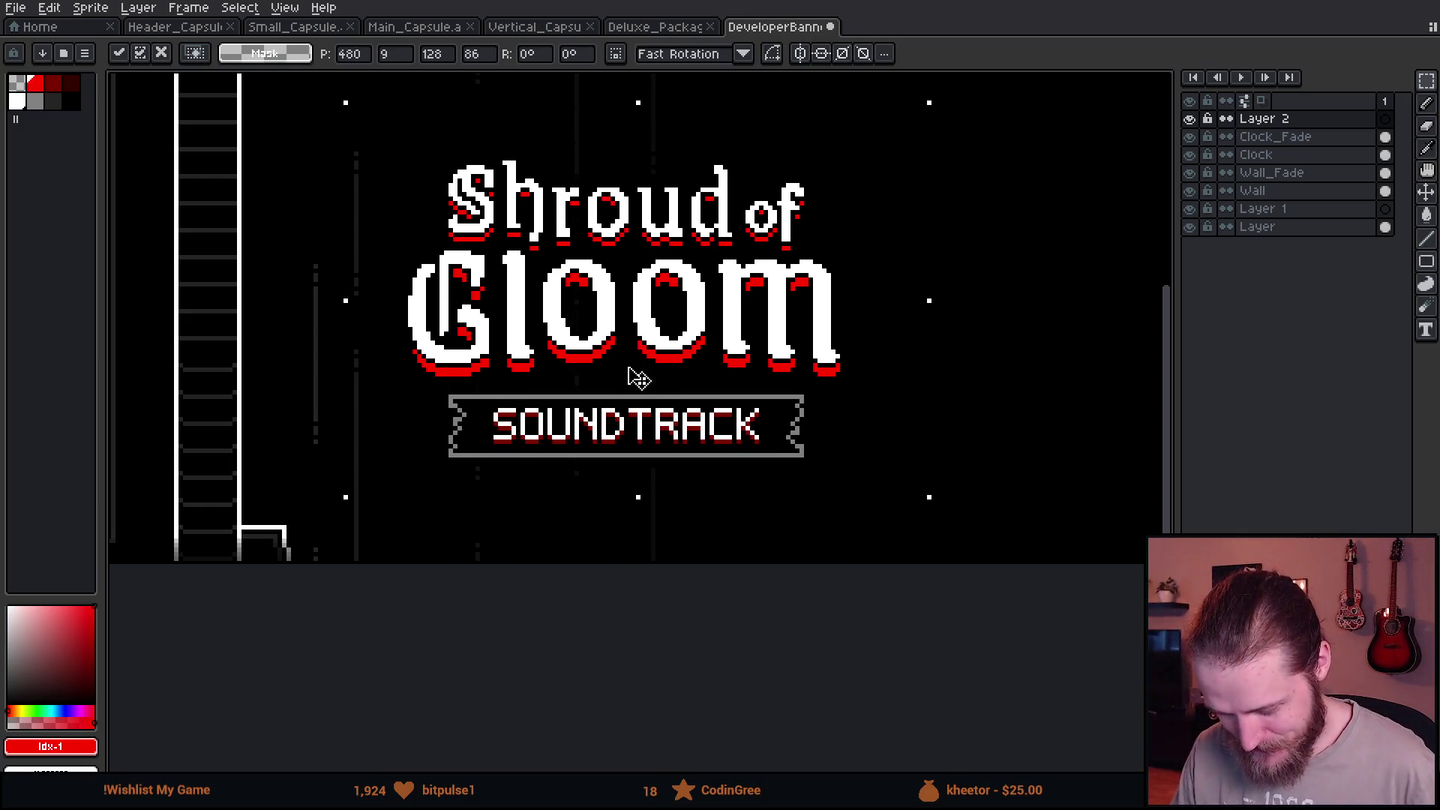
pyautogui.scroll(-1, 631, 376)
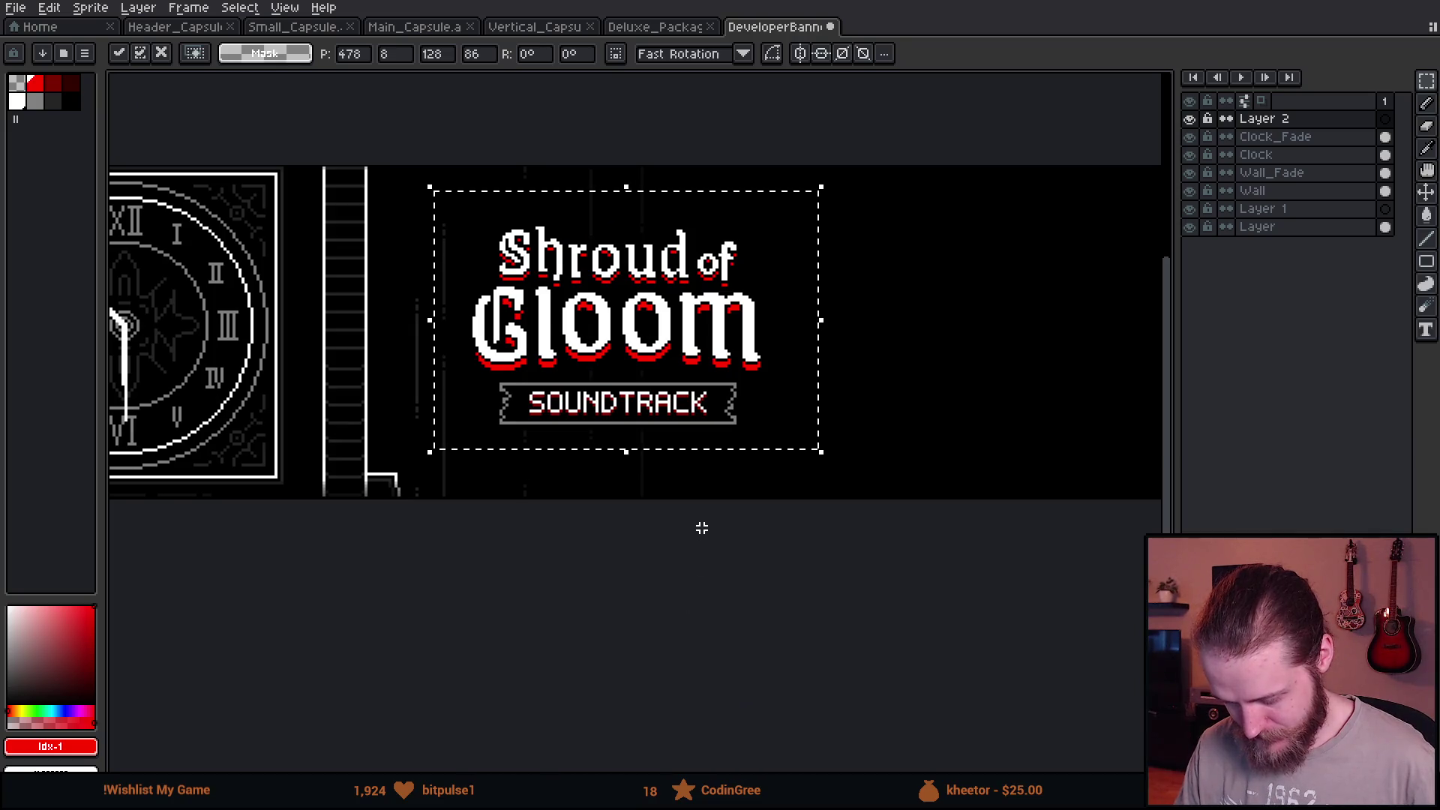
pyautogui.hotkey('ctrl', 'd')
pyautogui.press('ctrl')
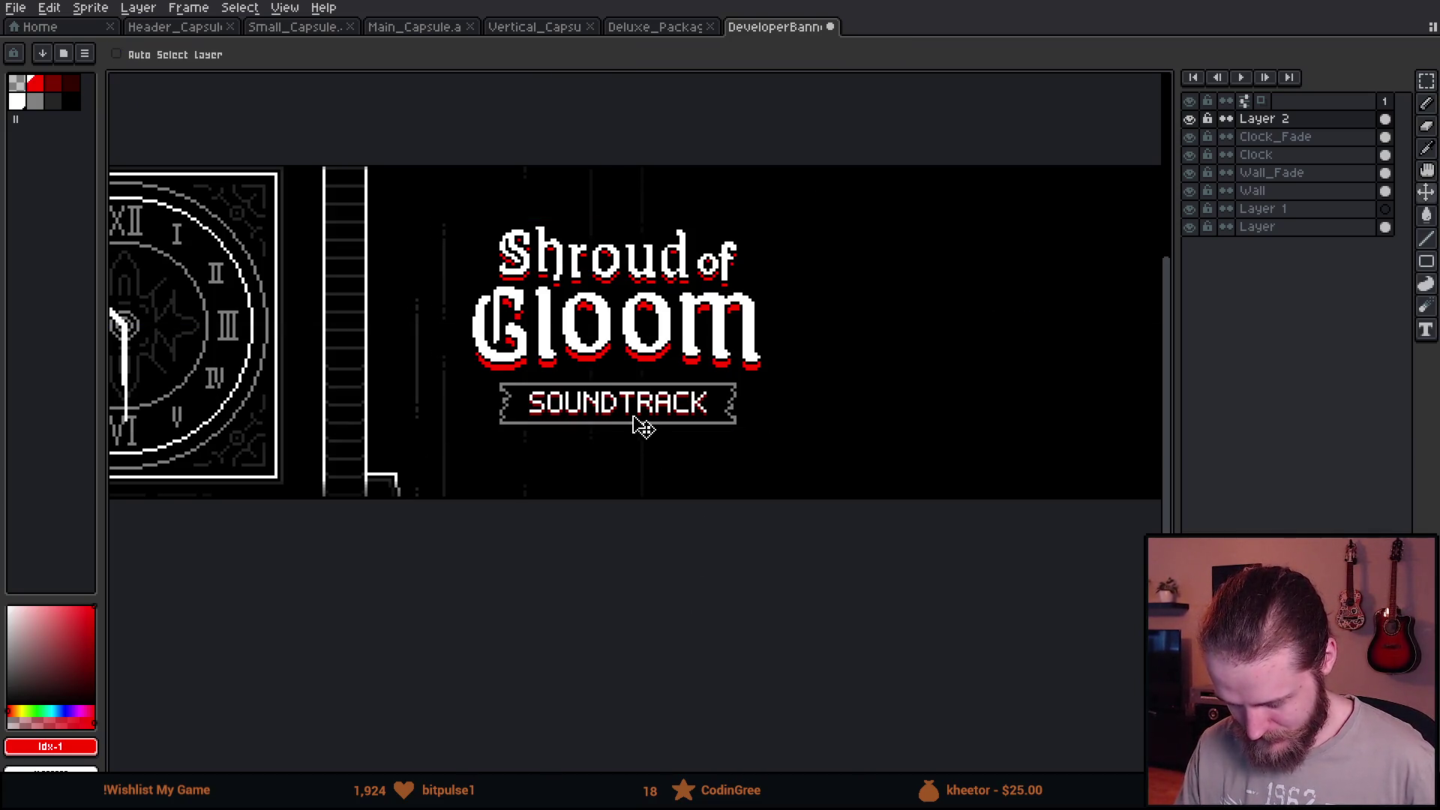
pyautogui.press('Down')
pyautogui.press('Down')
pyautogui.press('Down')
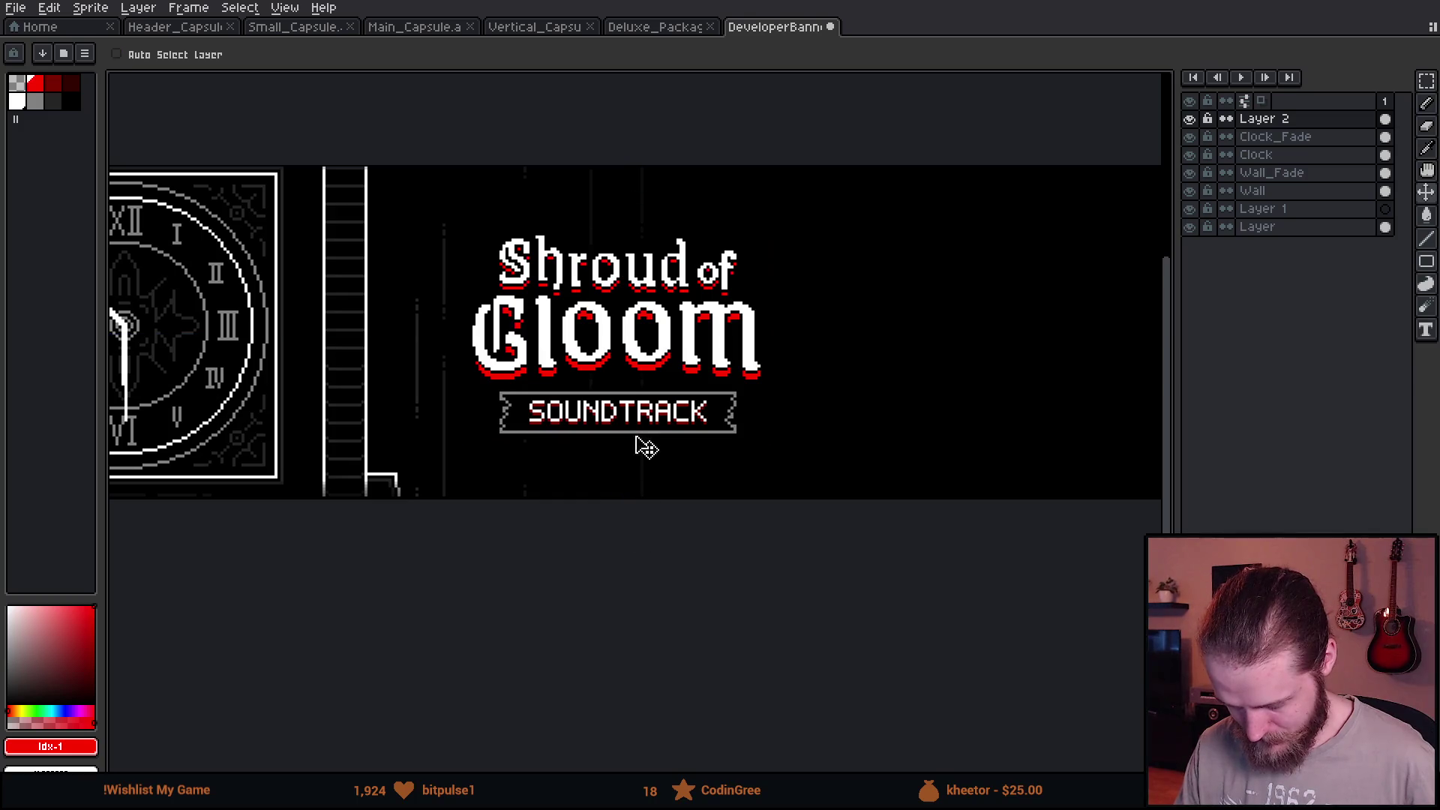
pyautogui.scroll(-2, 642, 434)
pyautogui.scroll(-2, 666, 528)
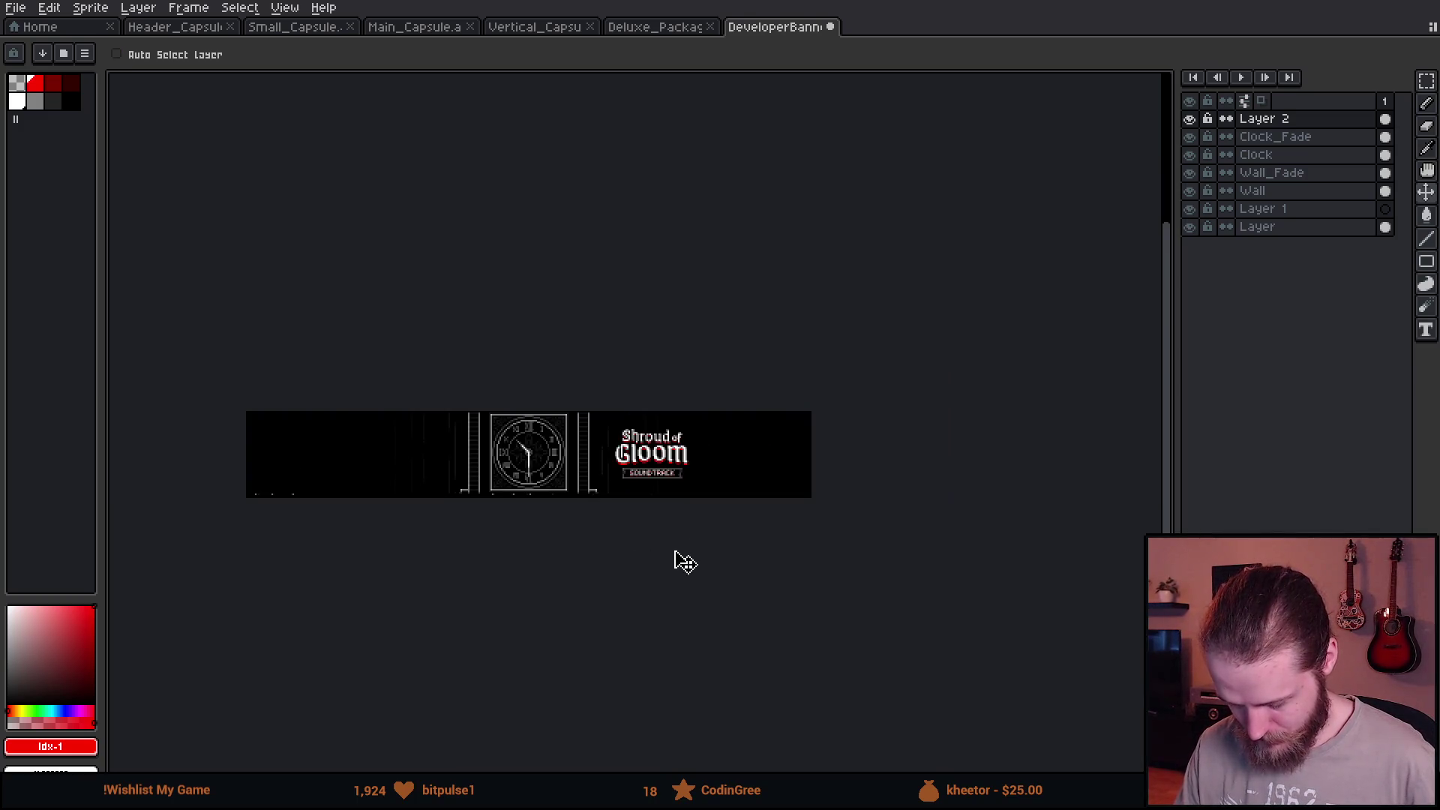
pyautogui.scroll(1, 552, 439)
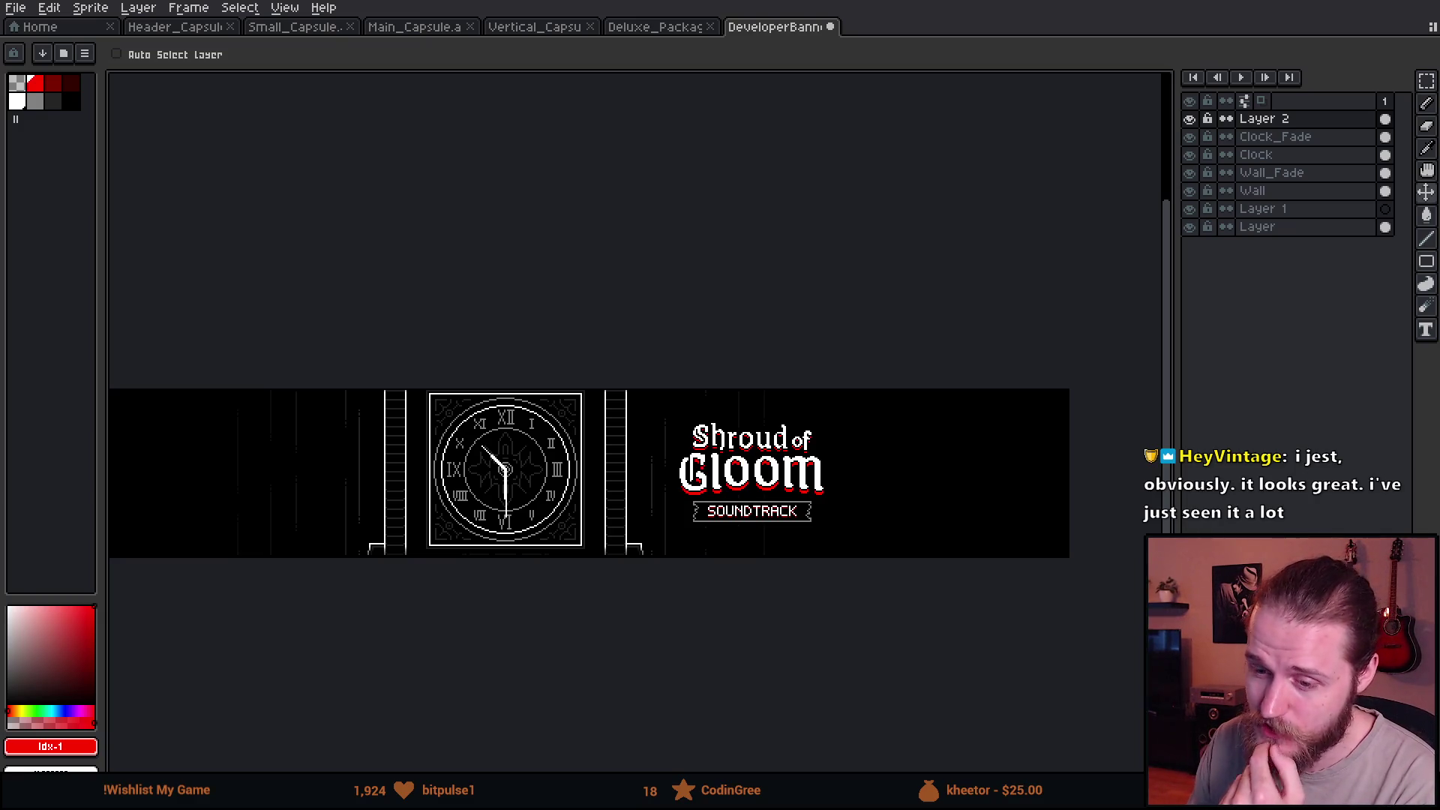
pyautogui.scroll(1, 776, 458)
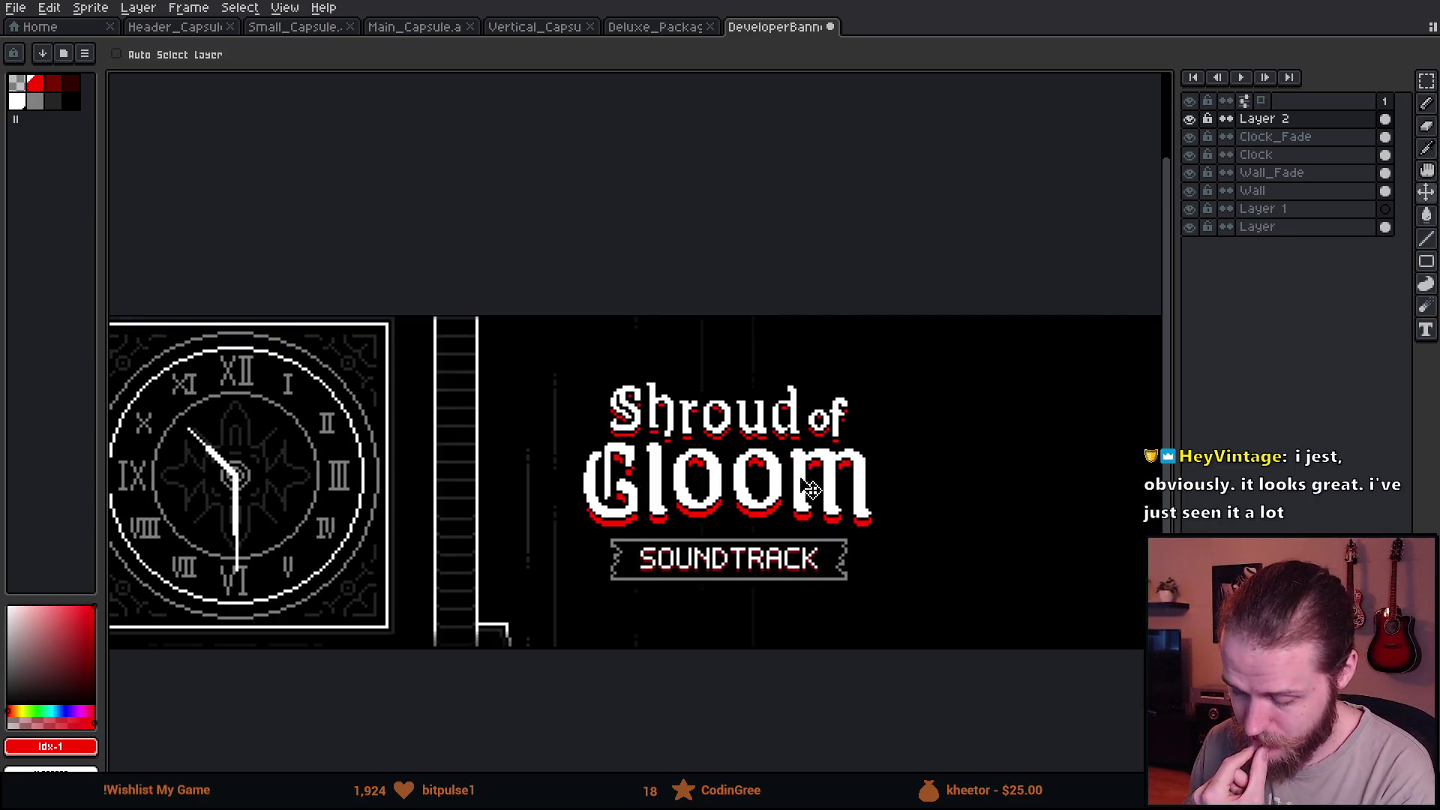
pyautogui.moveTo(861, 595); pyautogui.dragTo(776, 454)
pyautogui.scroll(1, 717, 412)
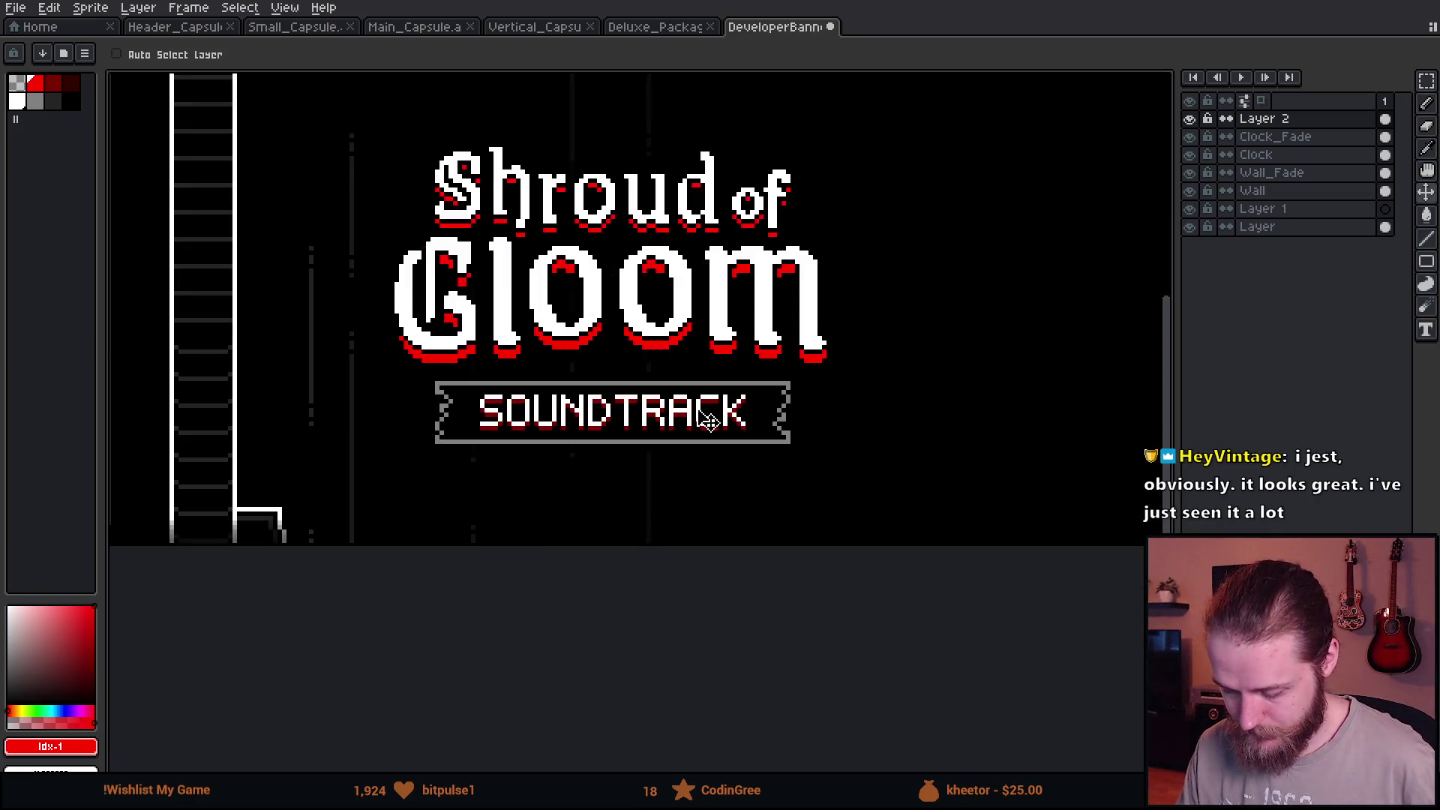
pyautogui.scroll(1, 709, 418)
pyautogui.scroll(1, 466, 441)
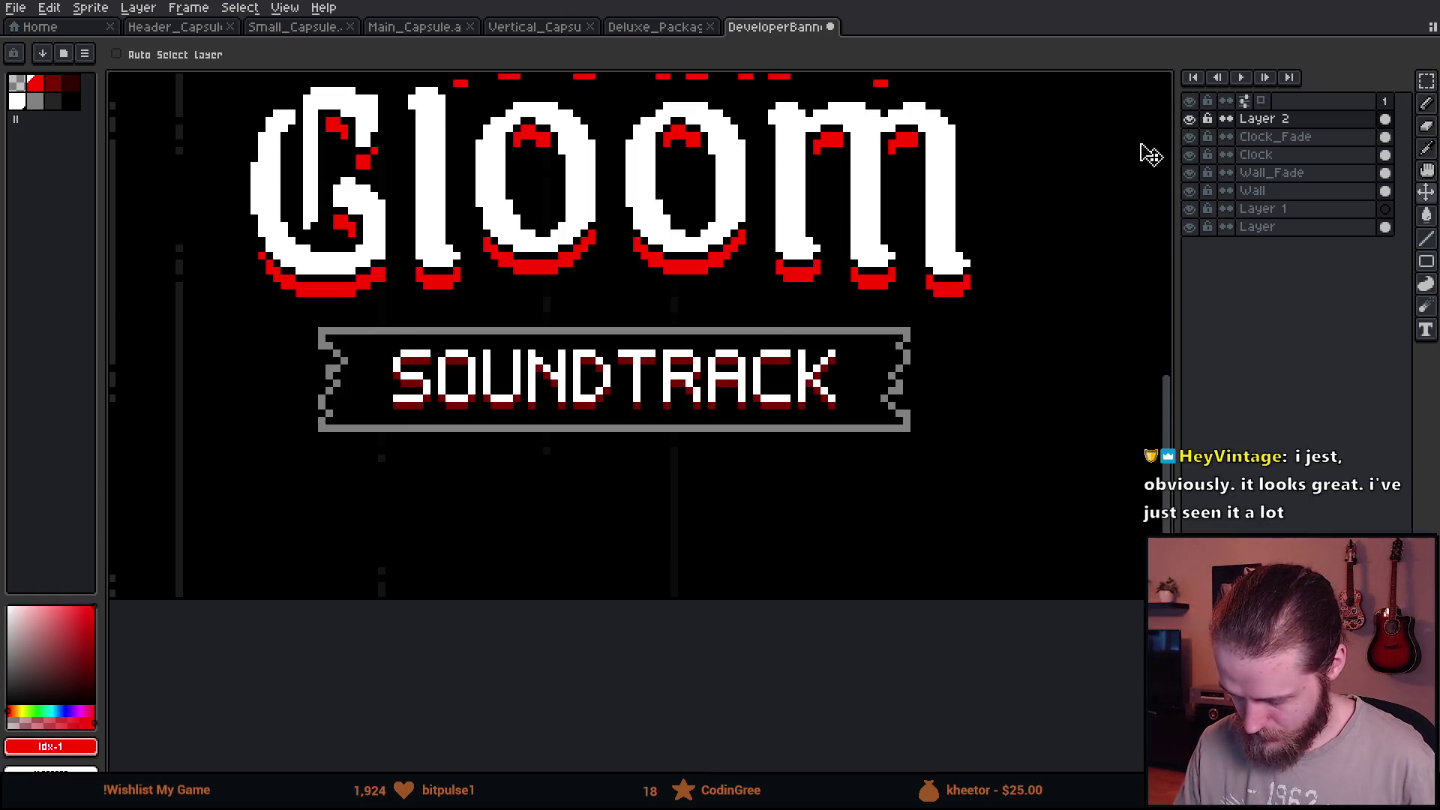
# Cut the SOUNDTRACK text from its plaque and paste it at the banner's empty right end.
pyautogui.press('m')
pyautogui.moveTo(382, 345); pyautogui.dragTo(856, 422)
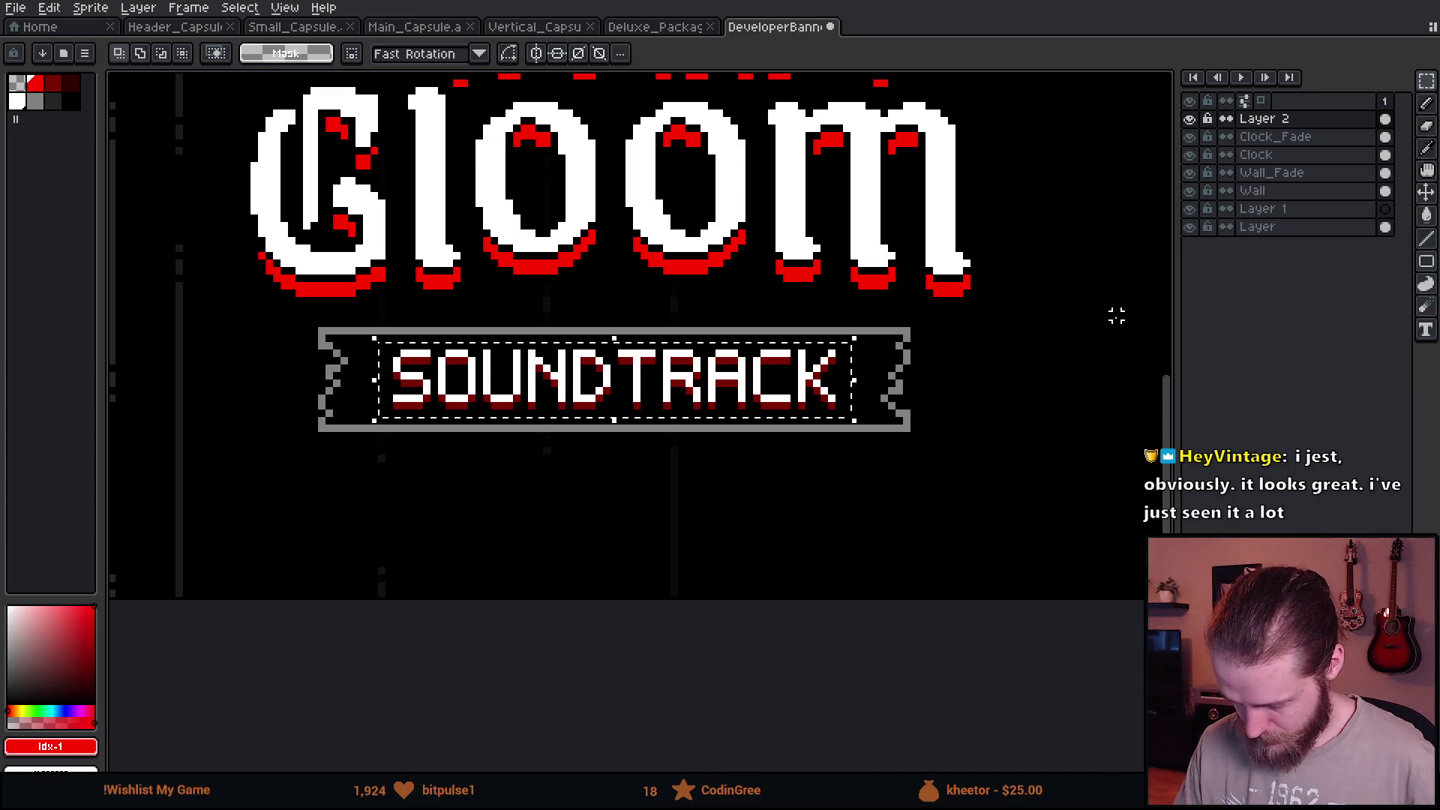
pyautogui.press('Delete')
pyautogui.scroll(-2, 1009, 331)
pyautogui.moveTo(1008, 331); pyautogui.dragTo(283, 334)
pyautogui.scroll(2, 648, 381)
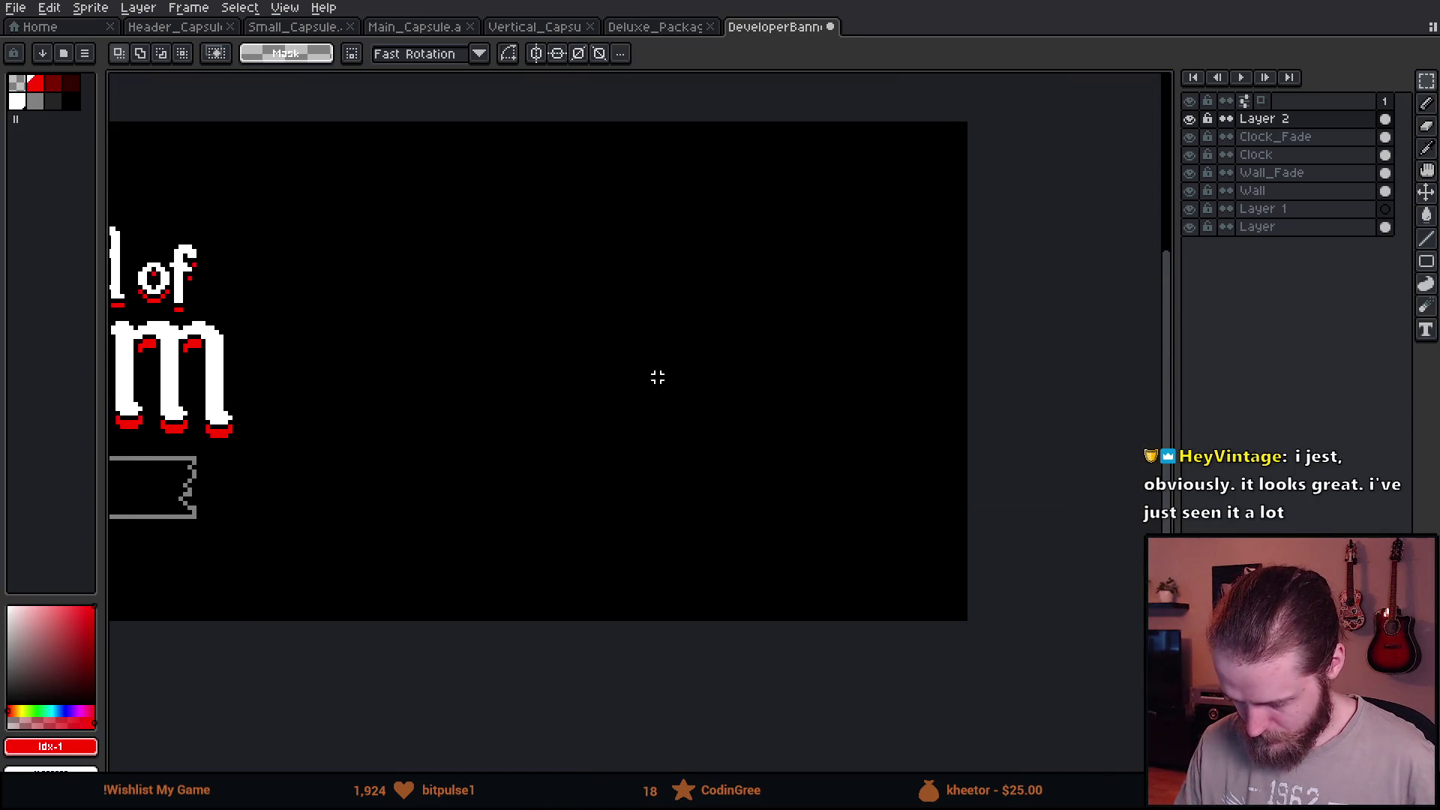
pyautogui.scroll(1, 719, 220)
pyautogui.hotkey('ctrl', 'v')
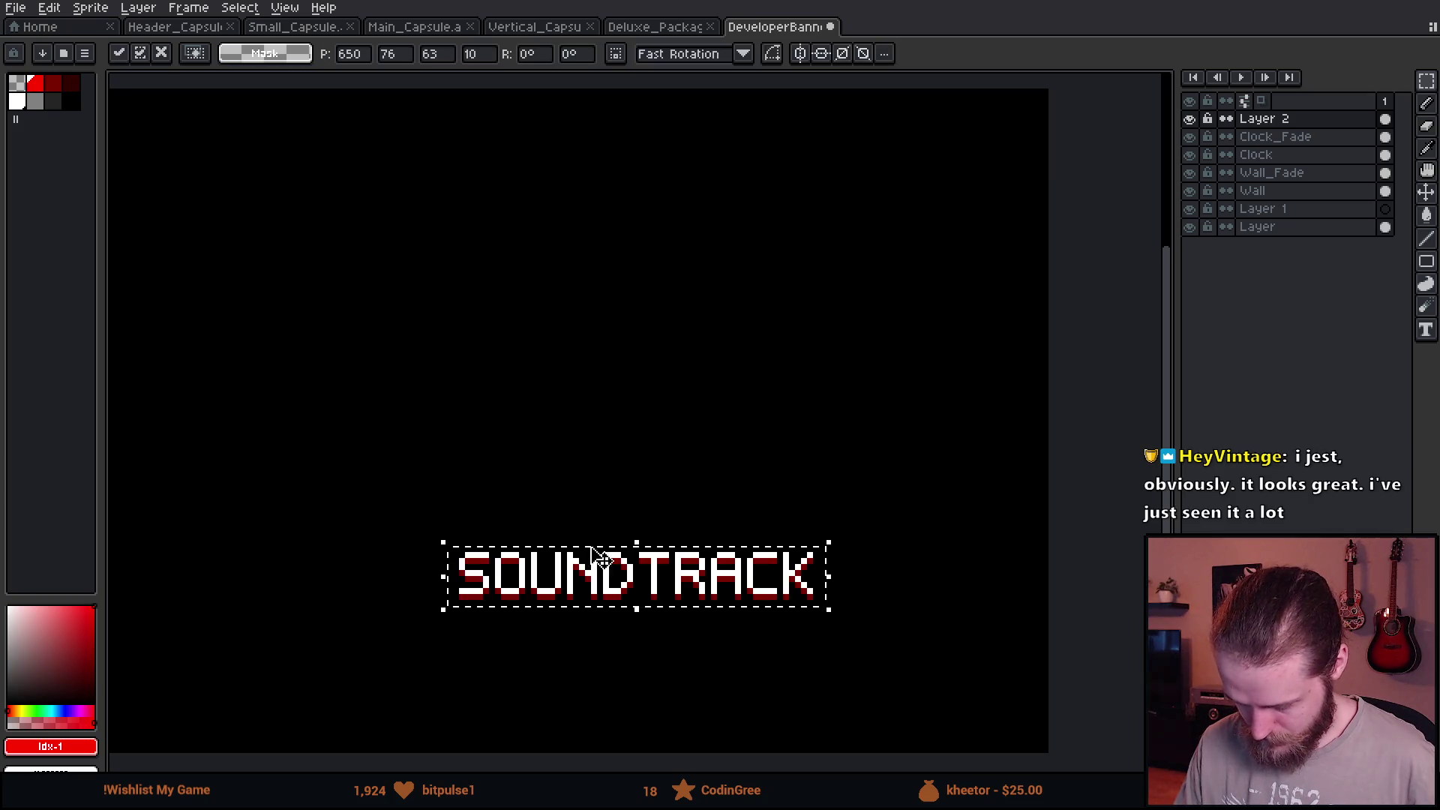
pyautogui.moveTo(603, 573); pyautogui.dragTo(596, 267)
pyautogui.press('Return')
# Reposition the pasted SOUNDTRACK text and drop it in place.
pyautogui.moveTo(387, 149); pyautogui.dragTo(935, 458)
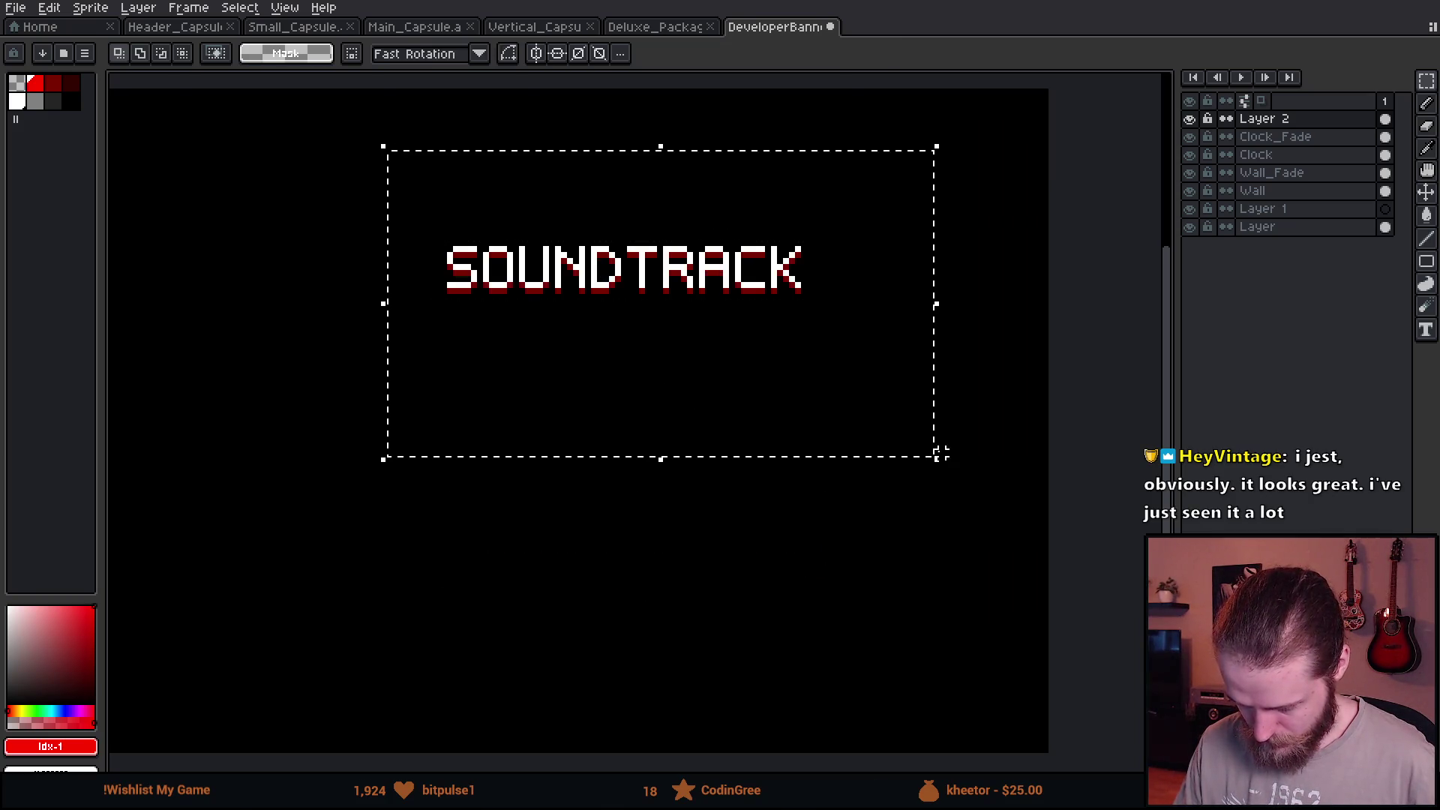
pyautogui.press('g')
pyautogui.click(24, 101)
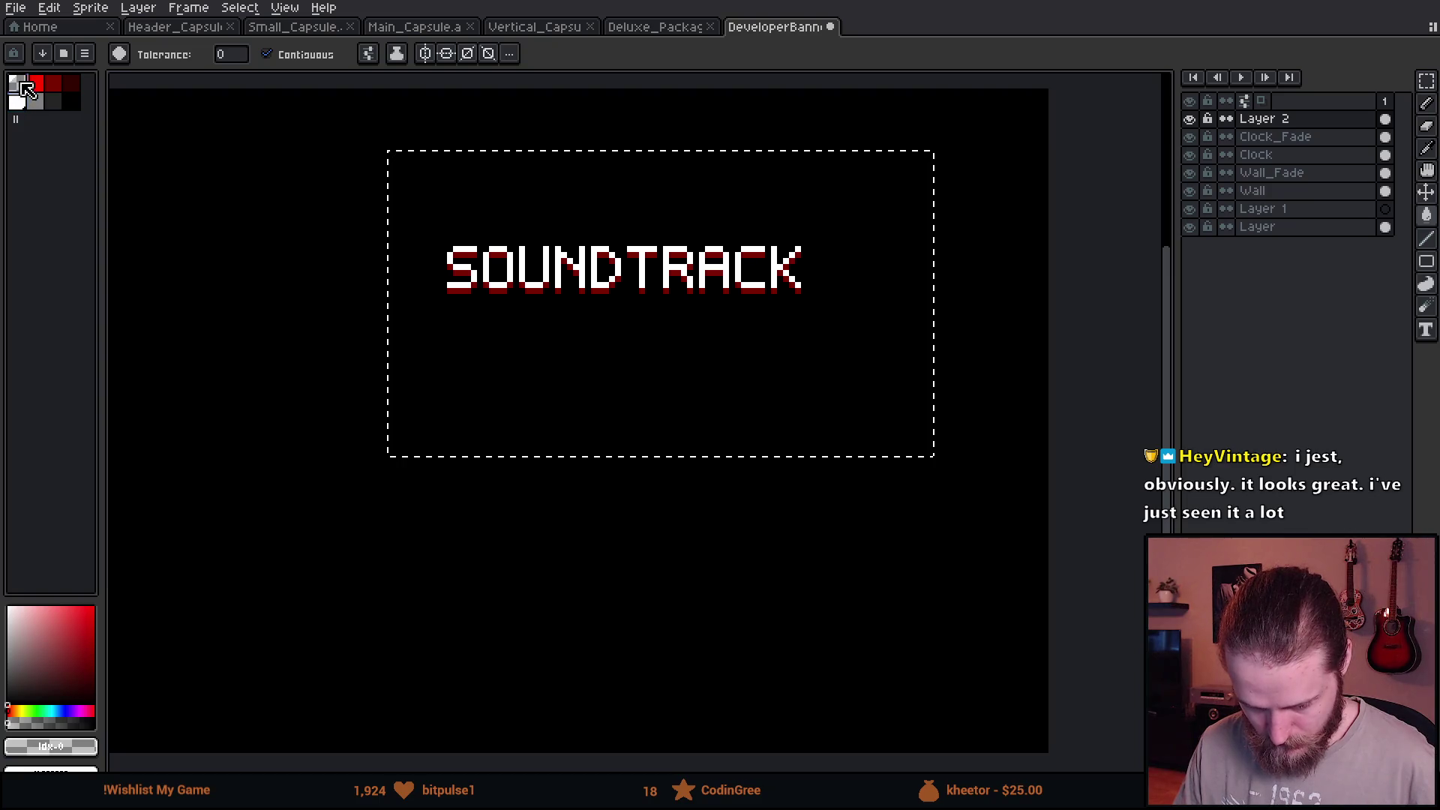
pyautogui.scroll(3, 548, 279)
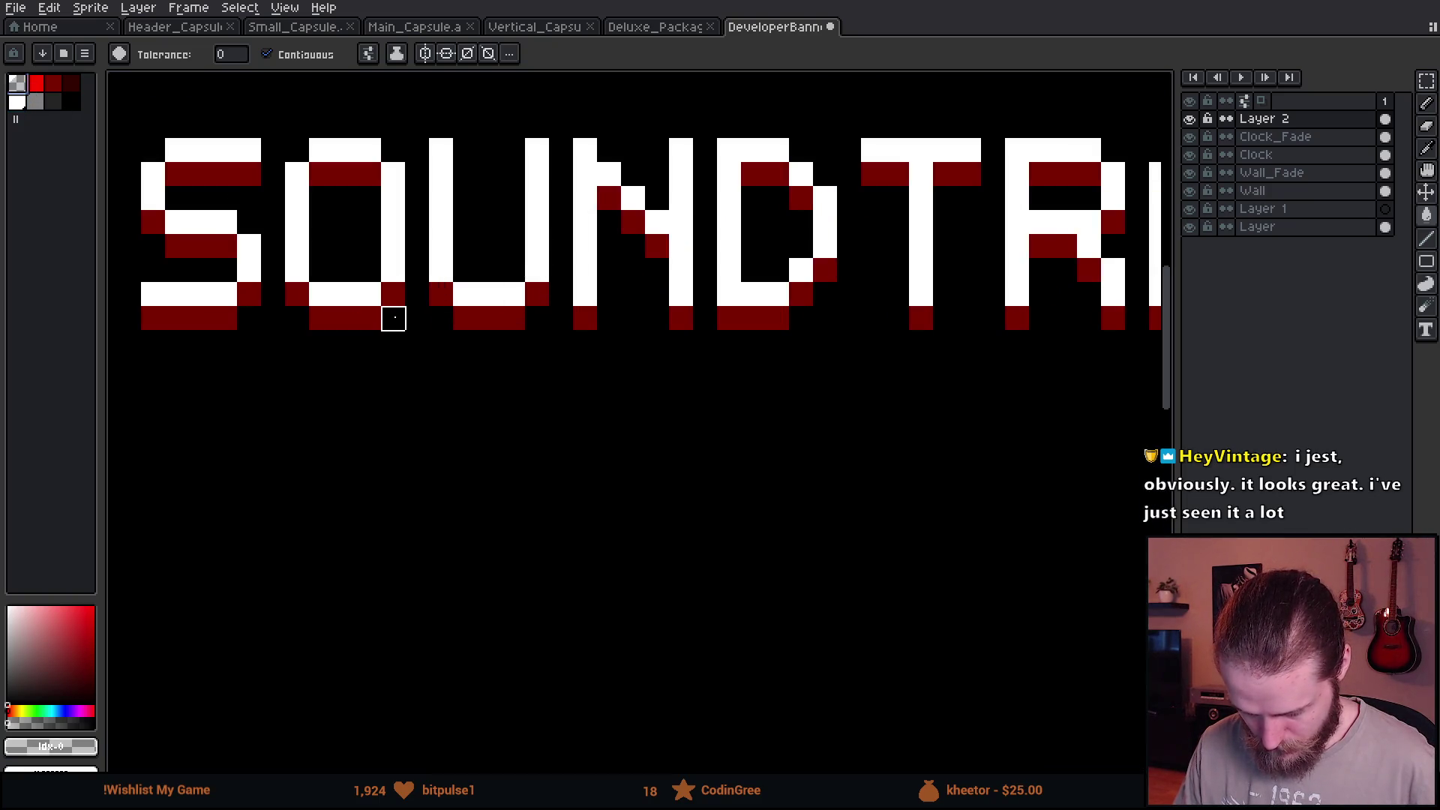
pyautogui.scroll(-1, 393, 319)
pyautogui.scroll(-1, 393, 321)
pyautogui.scroll(-1, 417, 345)
pyautogui.press('m')
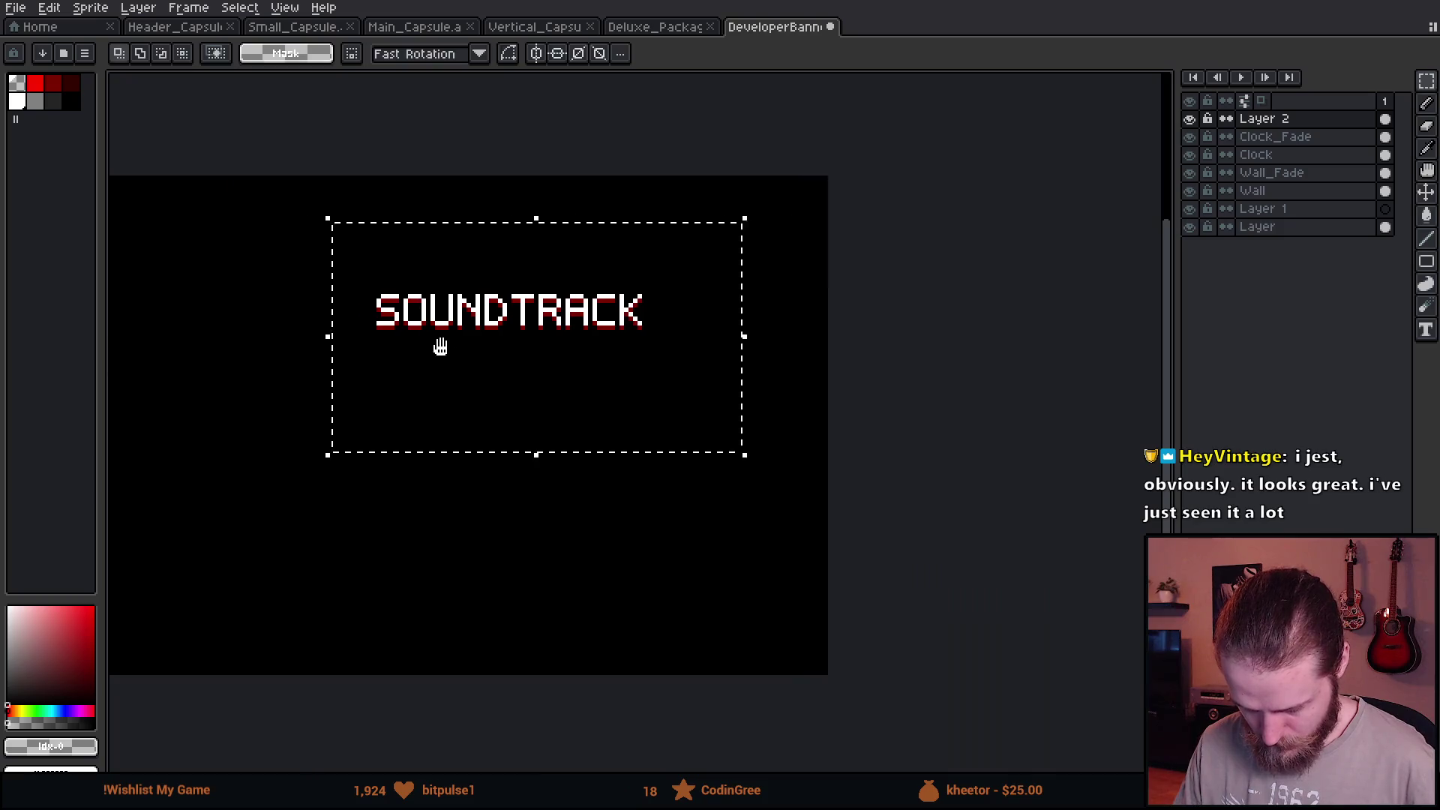
pyautogui.moveTo(830, 315)
pyautogui.mouseDown()
pyautogui.moveTo(456, 447)
pyautogui.moveTo(838, 288)
pyautogui.mouseUp()
pyautogui.click(223, 575)
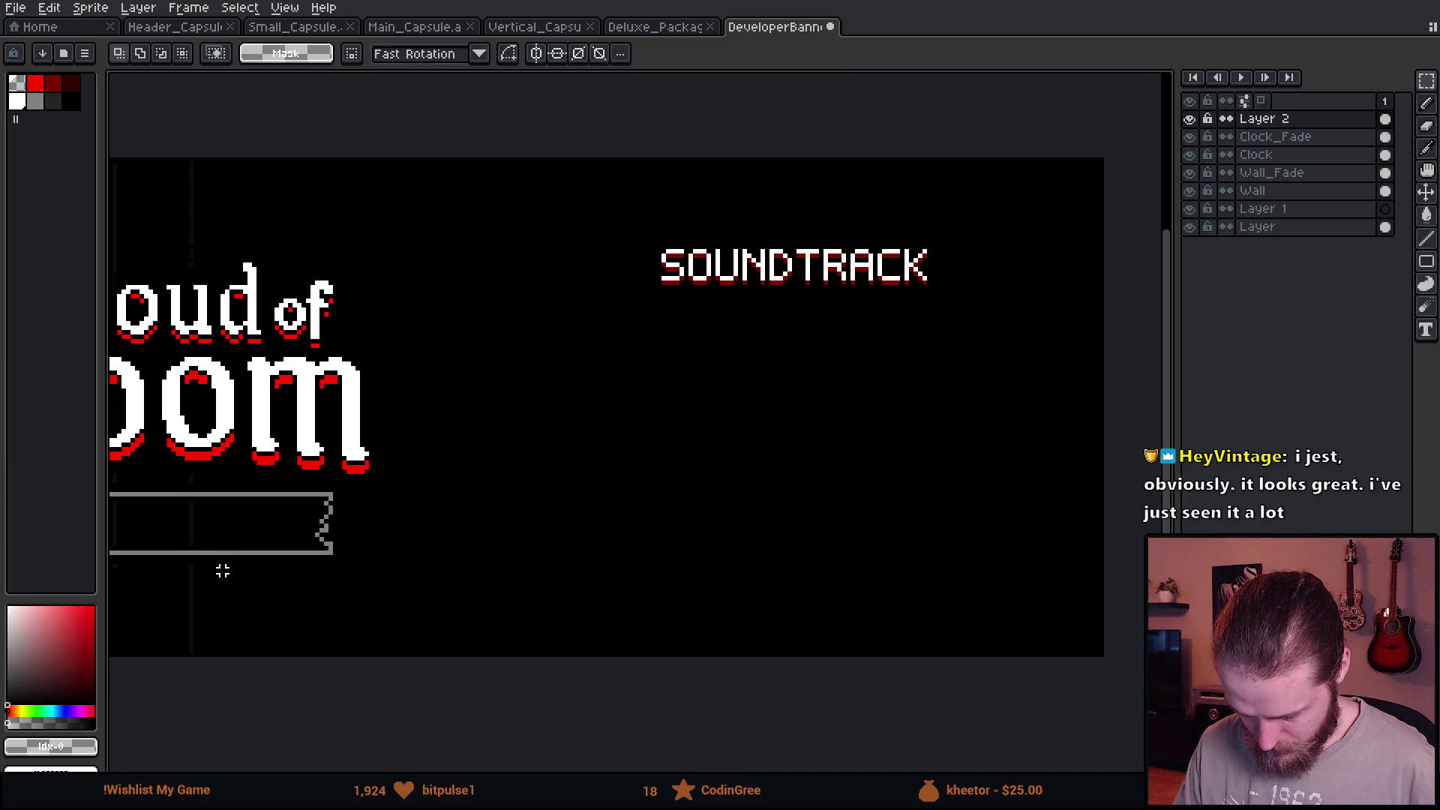
pyautogui.scroll(3, 737, 447)
# Fill the plaque interior black, shift SOUNDTRACK further right and copy an N stroke as an I.
pyautogui.keyDown('alt'); pyautogui.click(636, 520); pyautogui.keyUp('alt')
pyautogui.press('g')
pyautogui.click(567, 245)
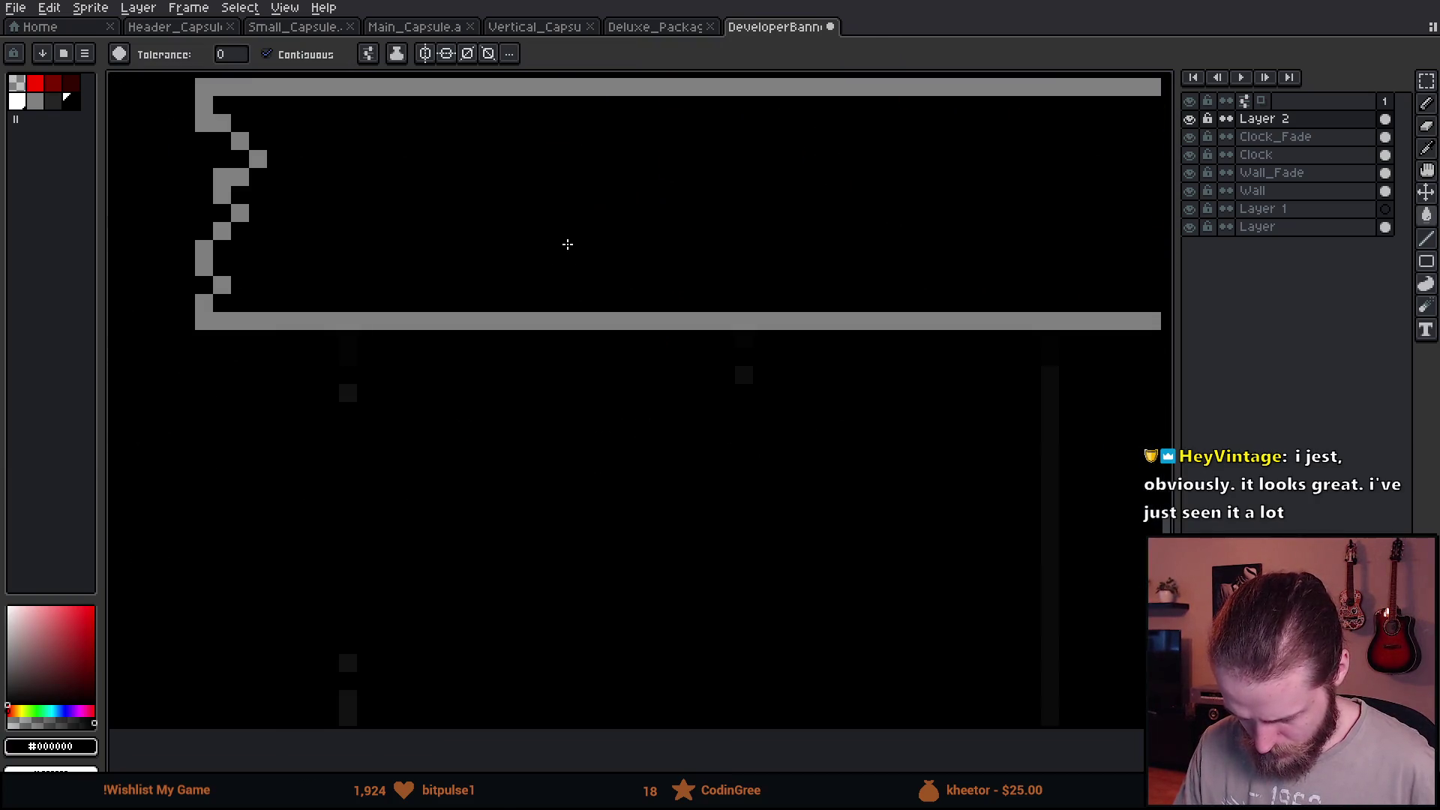
pyautogui.scroll(-2, 568, 244)
pyautogui.scroll(-1, 549, 357)
pyautogui.scroll(-1, 566, 350)
pyautogui.scroll(-1, 595, 346)
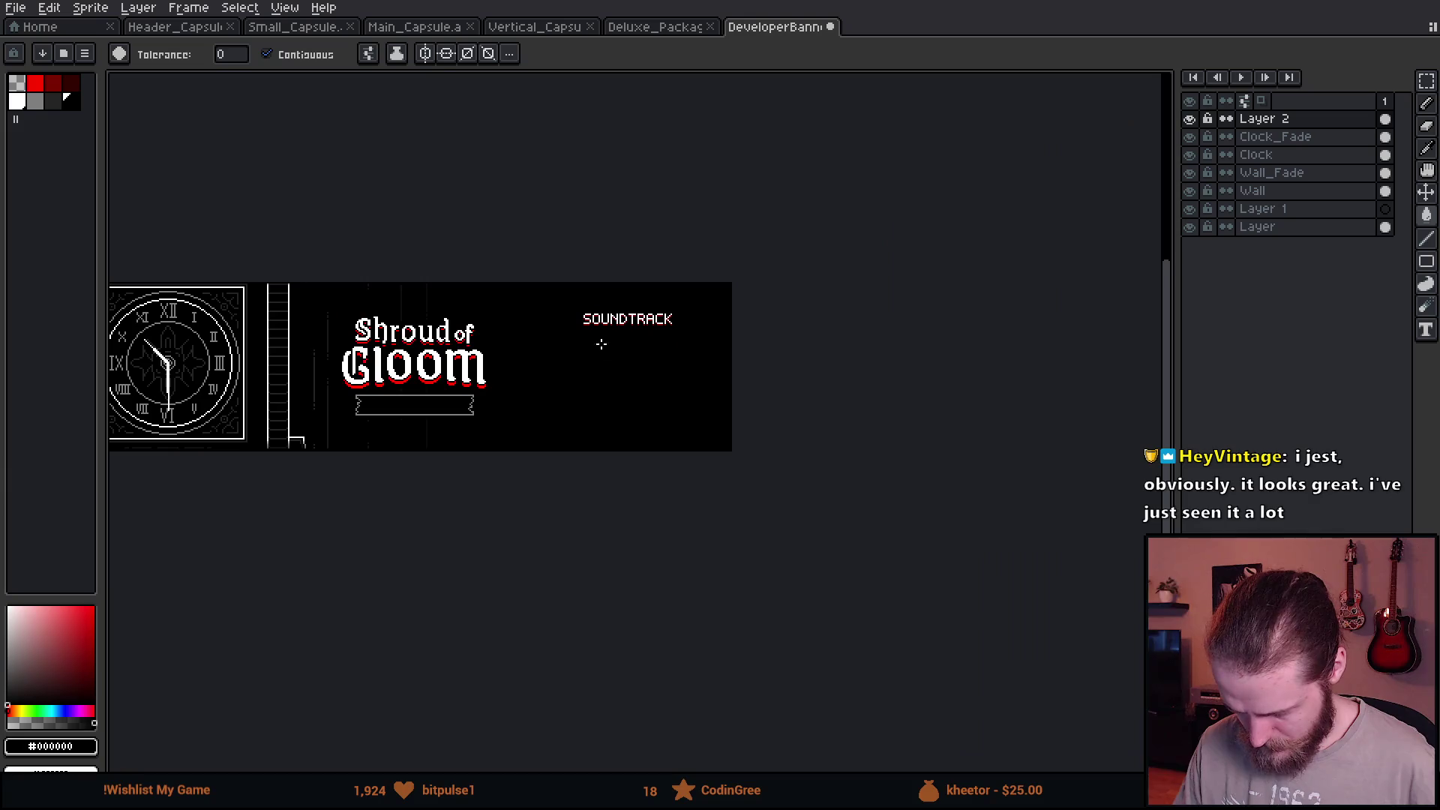
pyautogui.scroll(3, 595, 345)
pyautogui.press('m')
pyautogui.moveTo(593, 205); pyautogui.dragTo(743, 196)
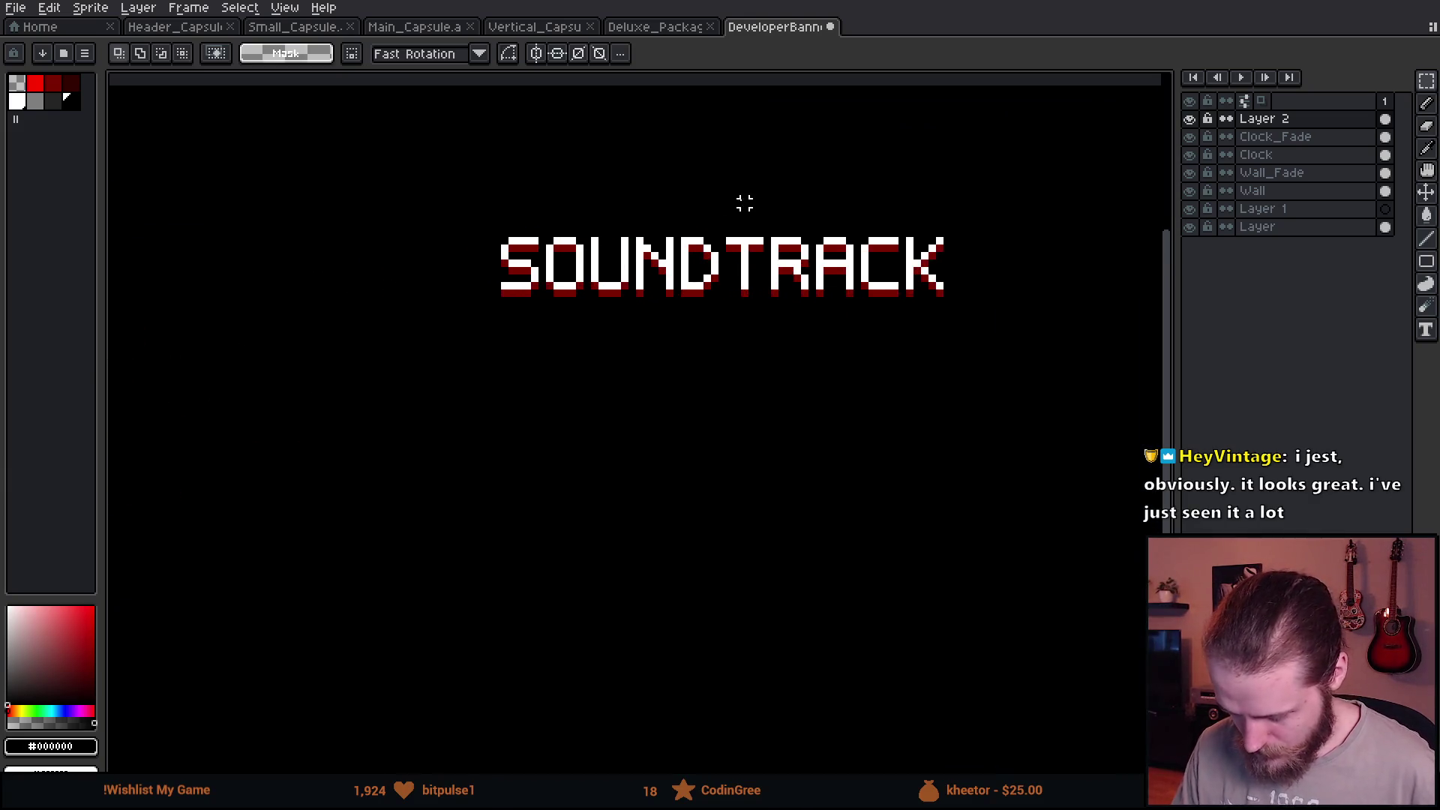
pyautogui.scroll(1, 736, 208)
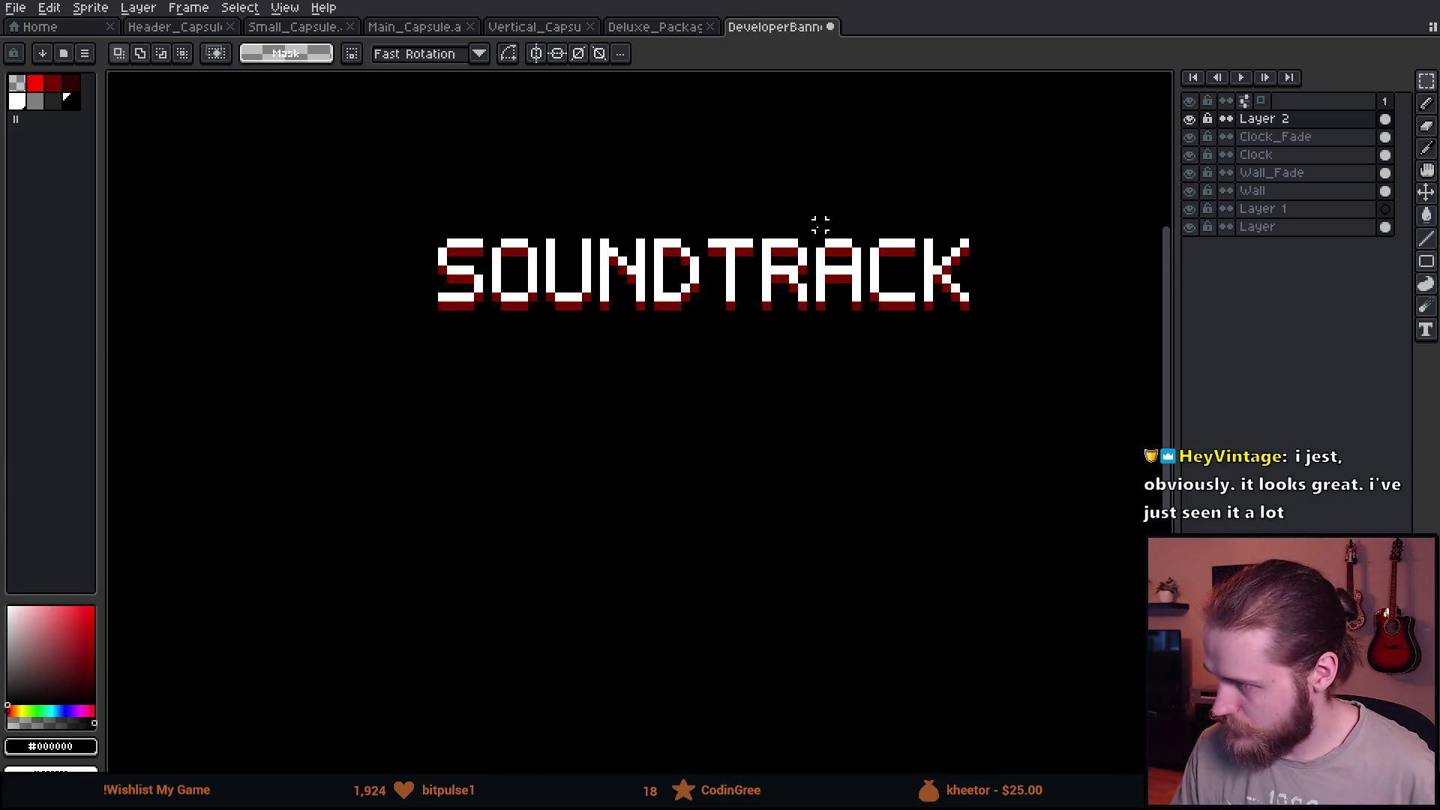
pyautogui.scroll(1, 788, 226)
pyautogui.scroll(-1, 787, 225)
pyautogui.scroll(-1, 740, 261)
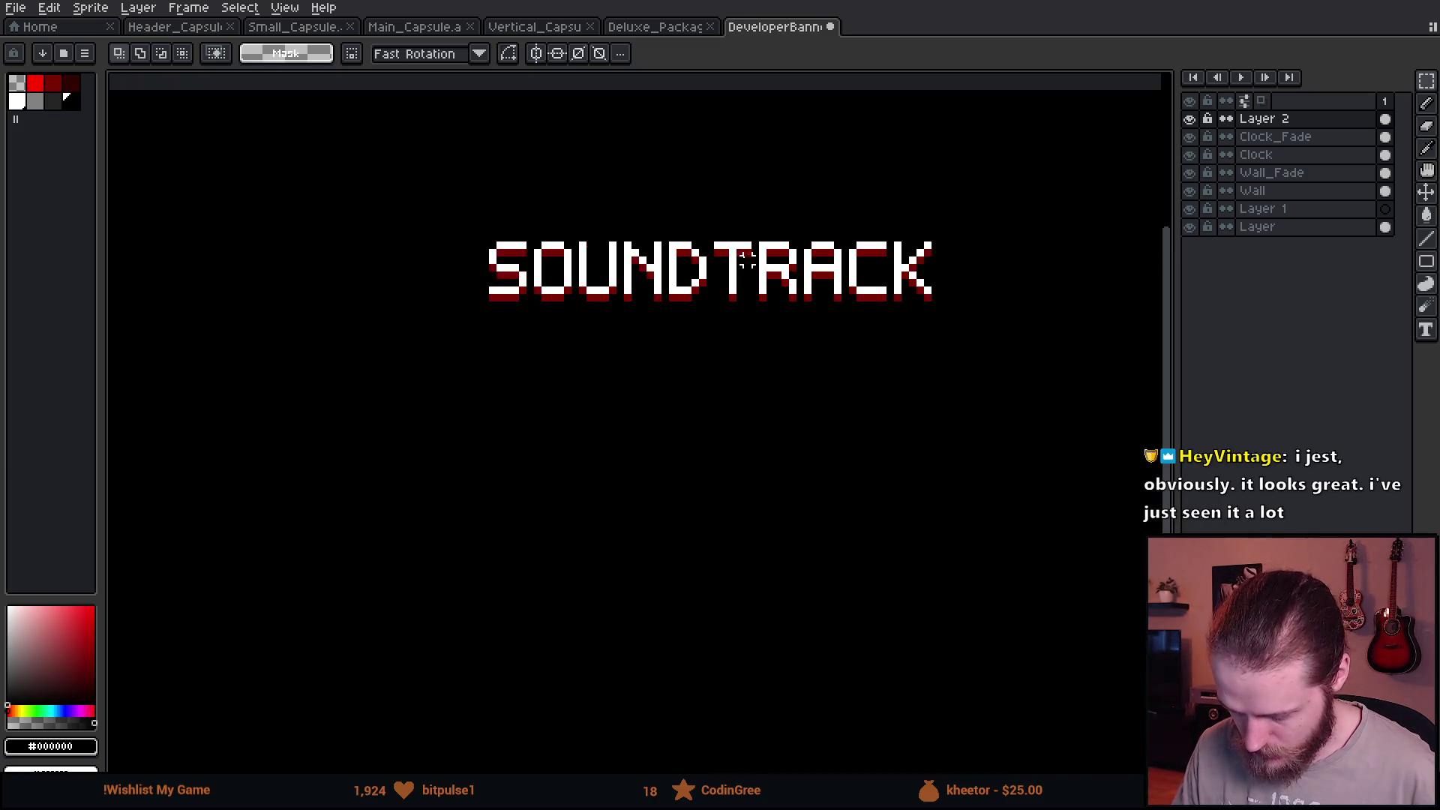
pyautogui.scroll(1, 684, 200)
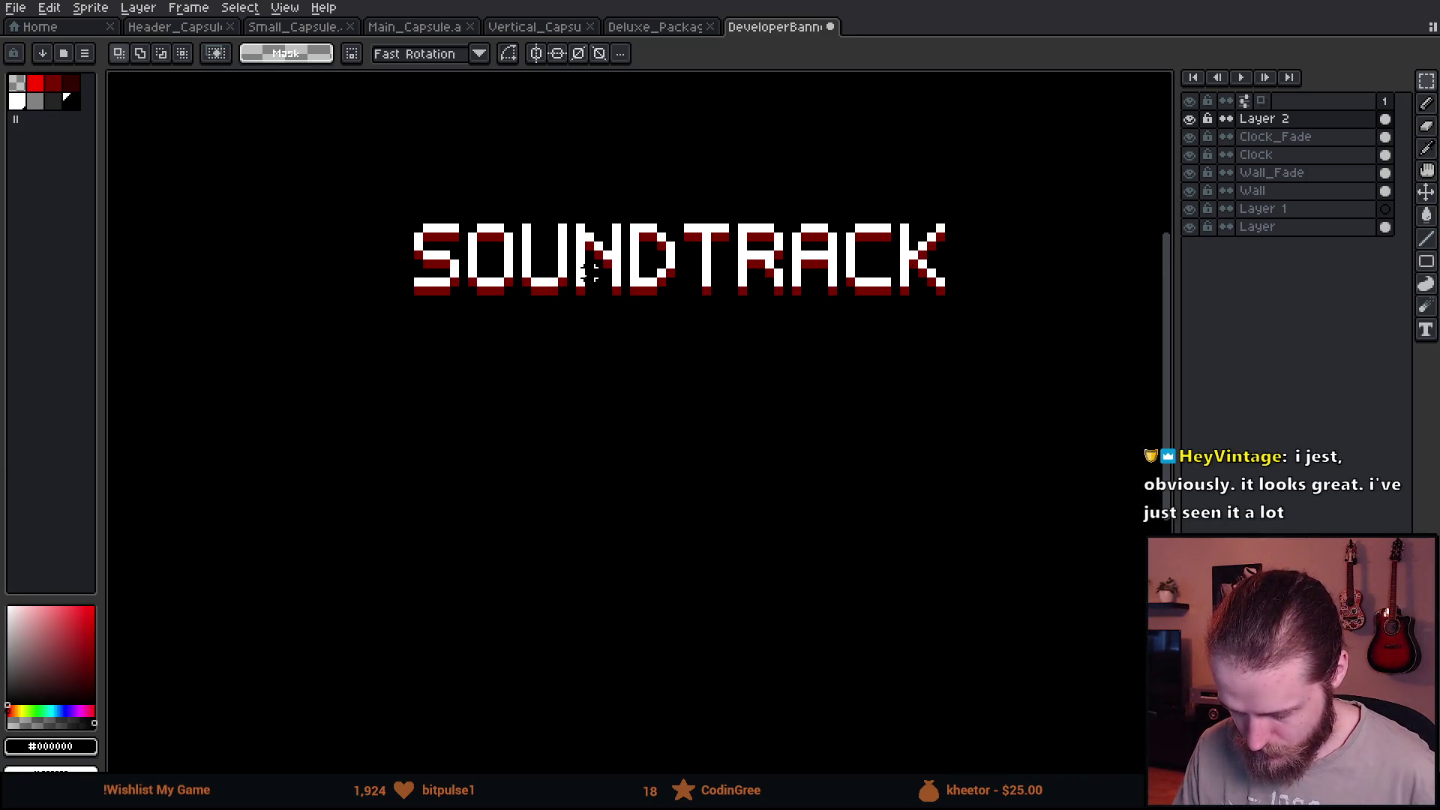
pyautogui.moveTo(571, 220)
pyautogui.mouseDown()
pyautogui.moveTo(590, 318)
pyautogui.moveTo(484, 512)
pyautogui.mouseUp()
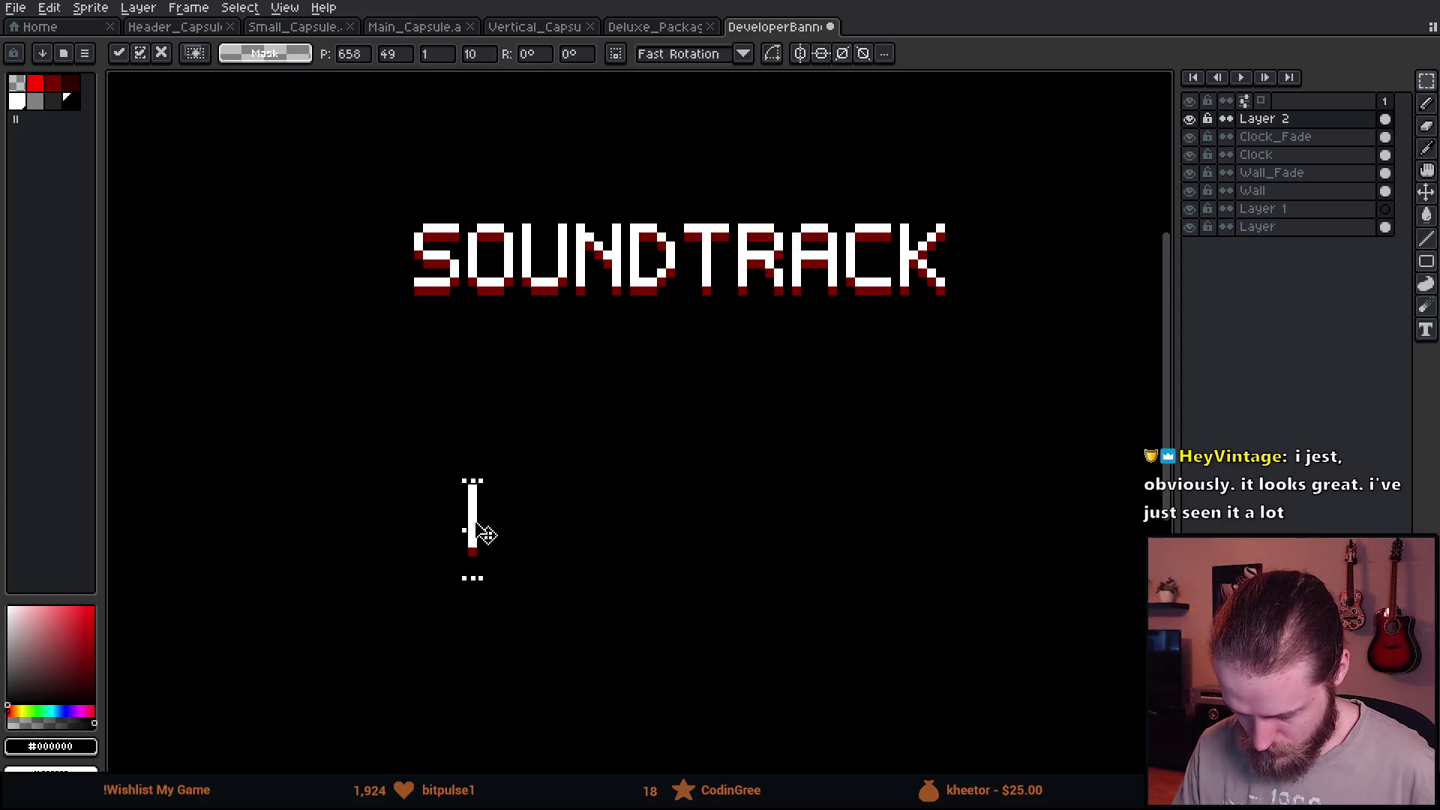
# Copy the S below to spell IS, then copy IS further right.
pyautogui.moveTo(391, 192)
pyautogui.mouseDown()
pyautogui.moveTo(457, 321)
pyautogui.moveTo(541, 559)
pyautogui.moveTo(516, 549)
pyautogui.mouseUp()
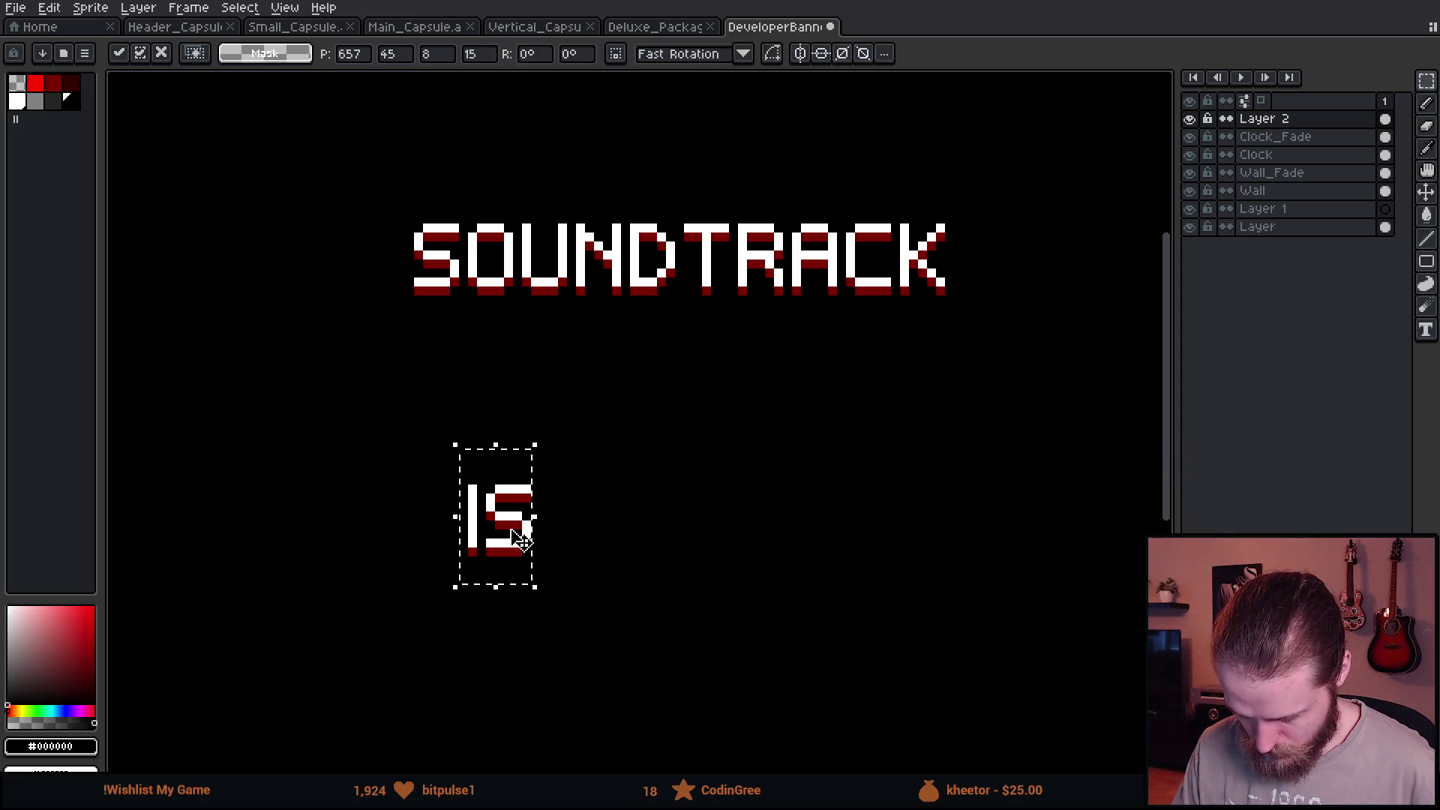
pyautogui.click(626, 524)
pyautogui.moveTo(441, 430); pyautogui.dragTo(614, 614)
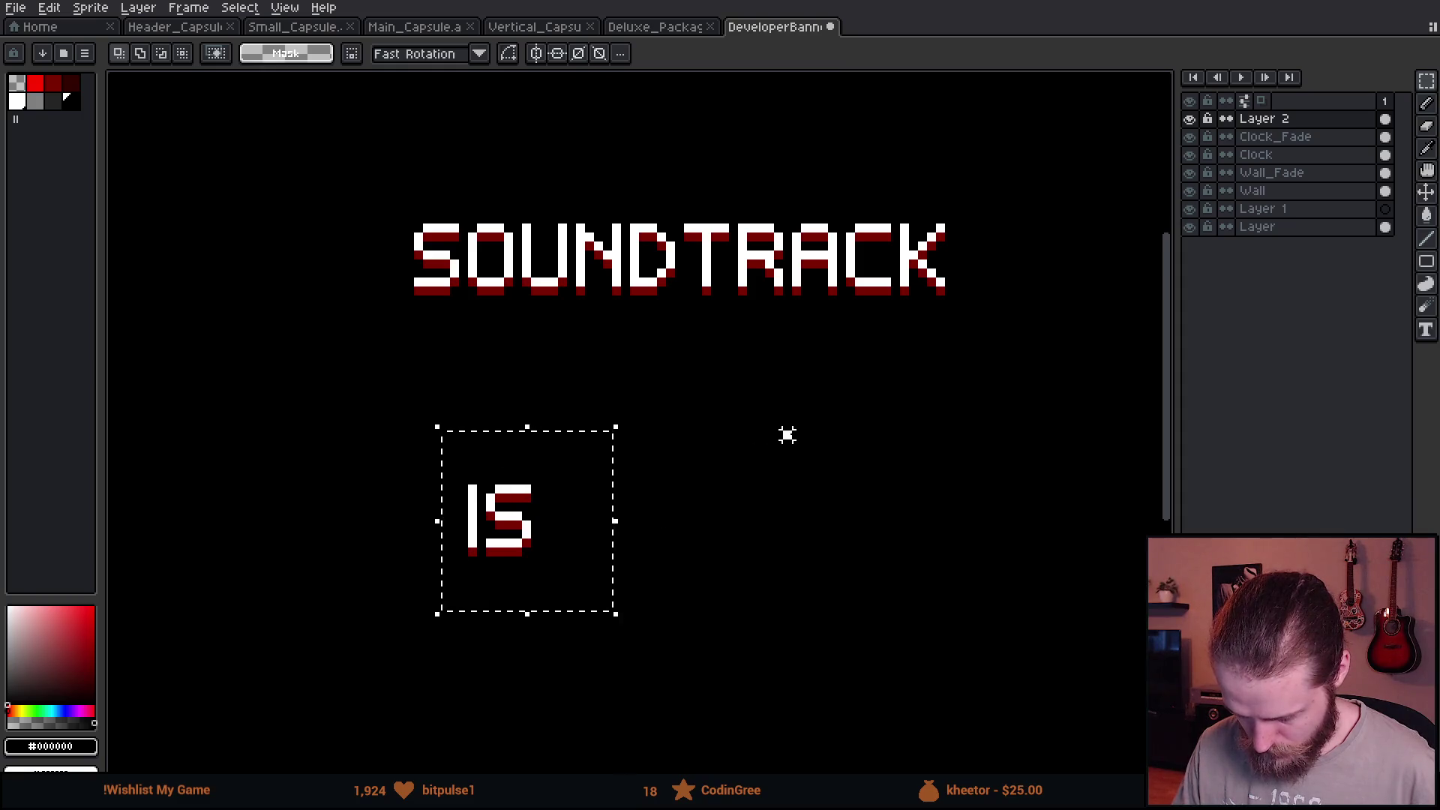
pyautogui.moveTo(387, 448); pyautogui.dragTo(622, 635)
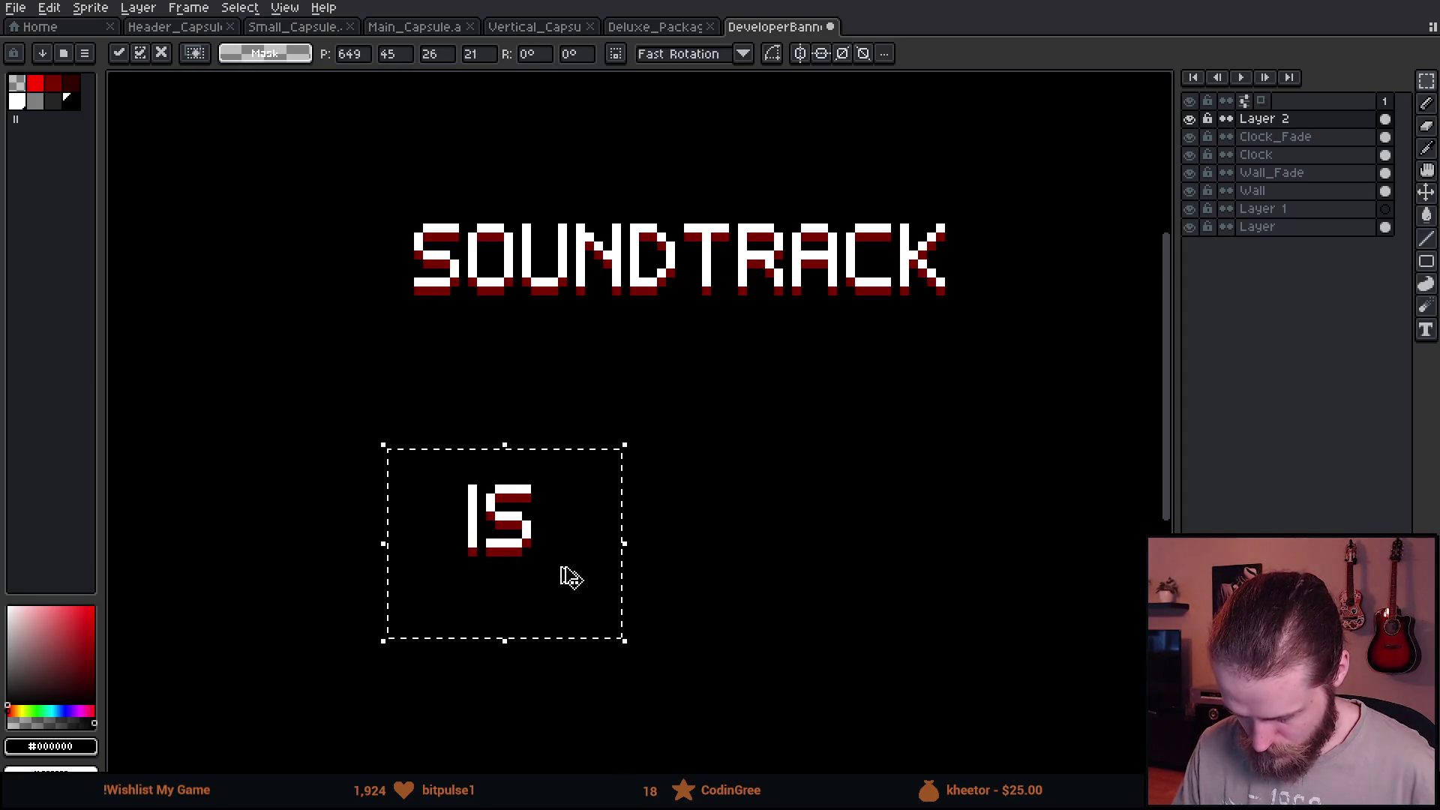
pyautogui.moveTo(567, 575); pyautogui.dragTo(852, 566)
pyautogui.click(713, 246)
# Copy the T, N, O and C from SOUNDTRACK to build IST NO.
pyautogui.moveTo(689, 209)
pyautogui.mouseDown()
pyautogui.moveTo(732, 324)
pyautogui.moveTo(867, 570)
pyautogui.mouseUp()
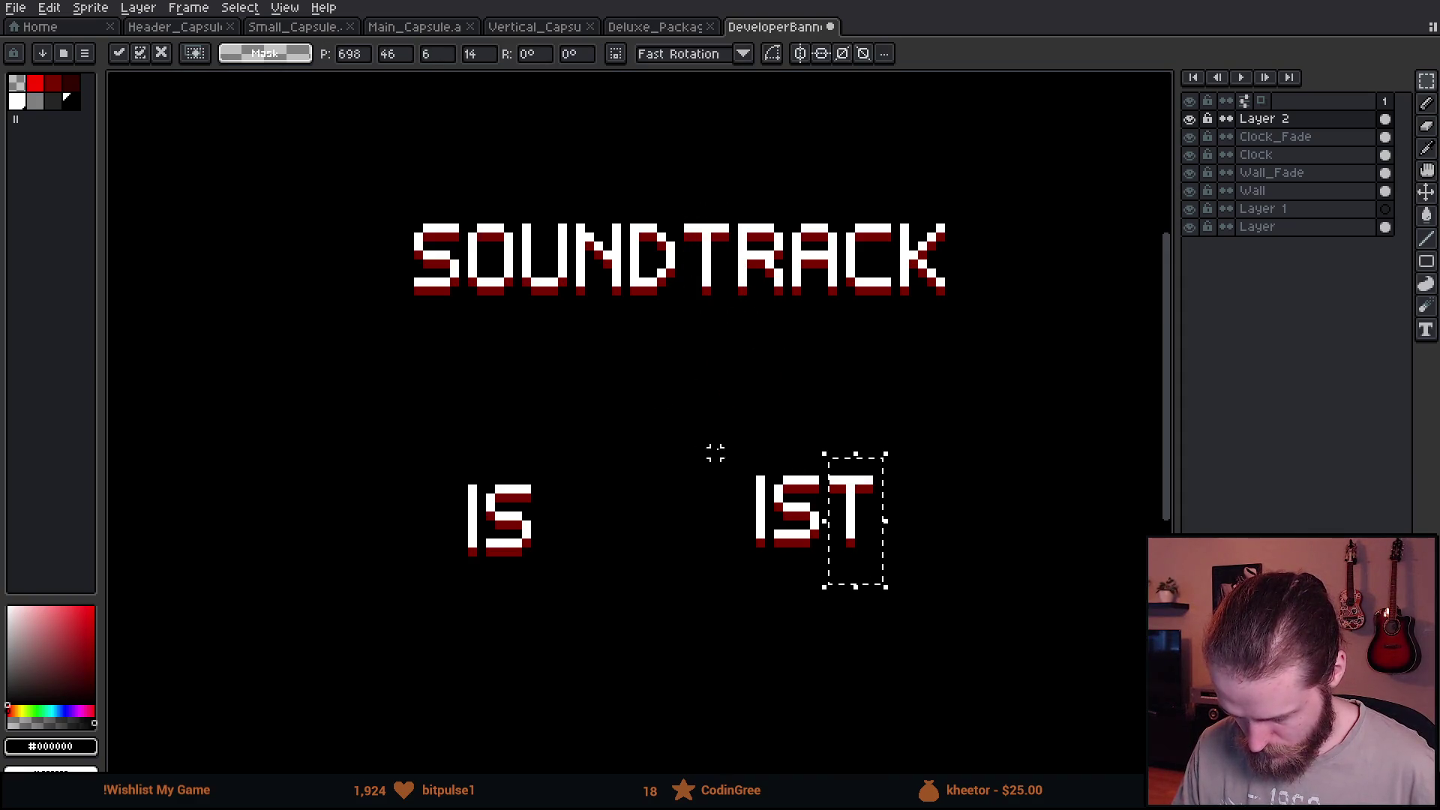
pyautogui.click(597, 295)
pyautogui.moveTo(579, 214)
pyautogui.mouseDown()
pyautogui.moveTo(616, 327)
pyautogui.moveTo(963, 556)
pyautogui.mouseUp()
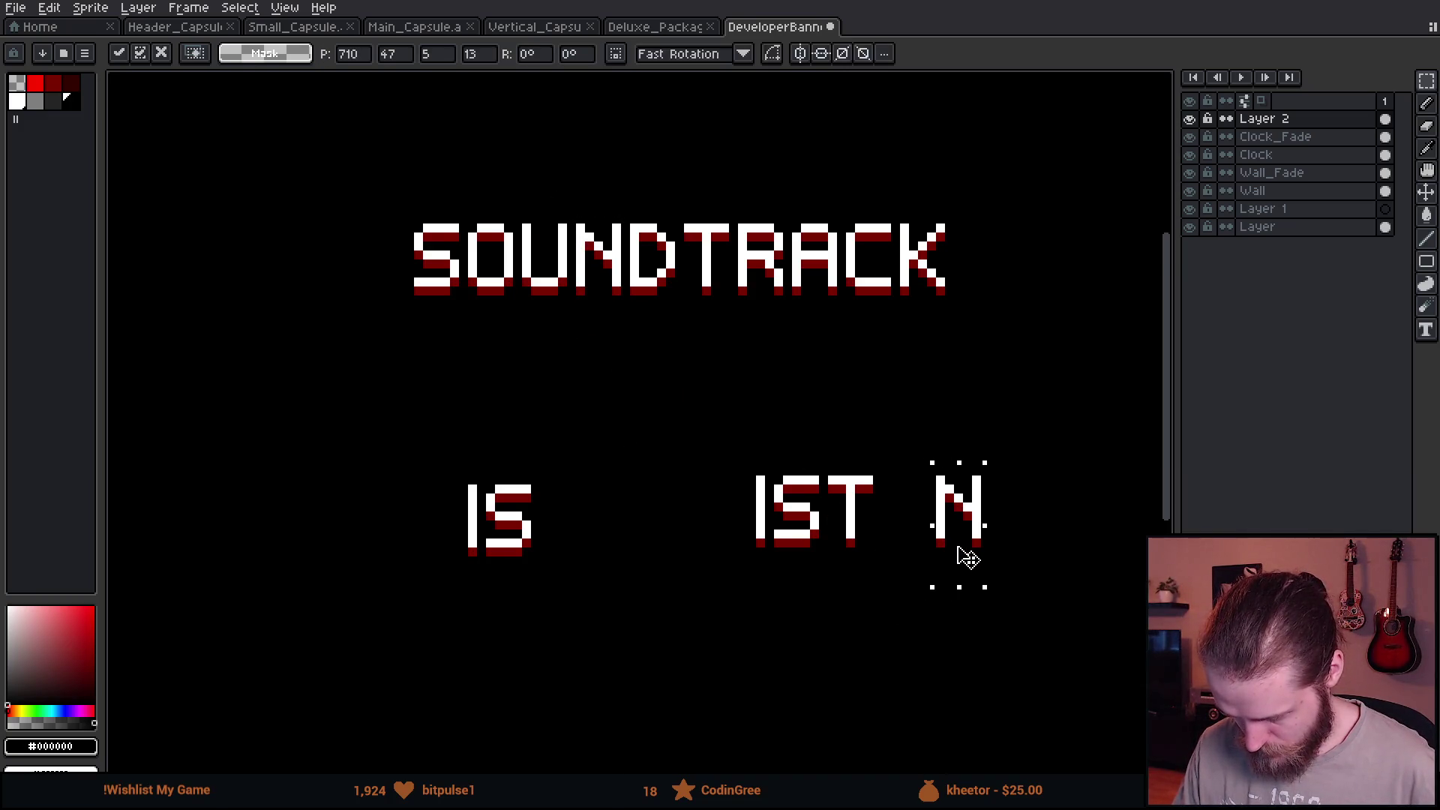
pyautogui.click(598, 382)
pyautogui.moveTo(470, 216)
pyautogui.mouseDown()
pyautogui.moveTo(515, 326)
pyautogui.moveTo(1044, 541)
pyautogui.moveTo(1025, 539)
pyautogui.mouseUp()
pyautogui.click(805, 400)
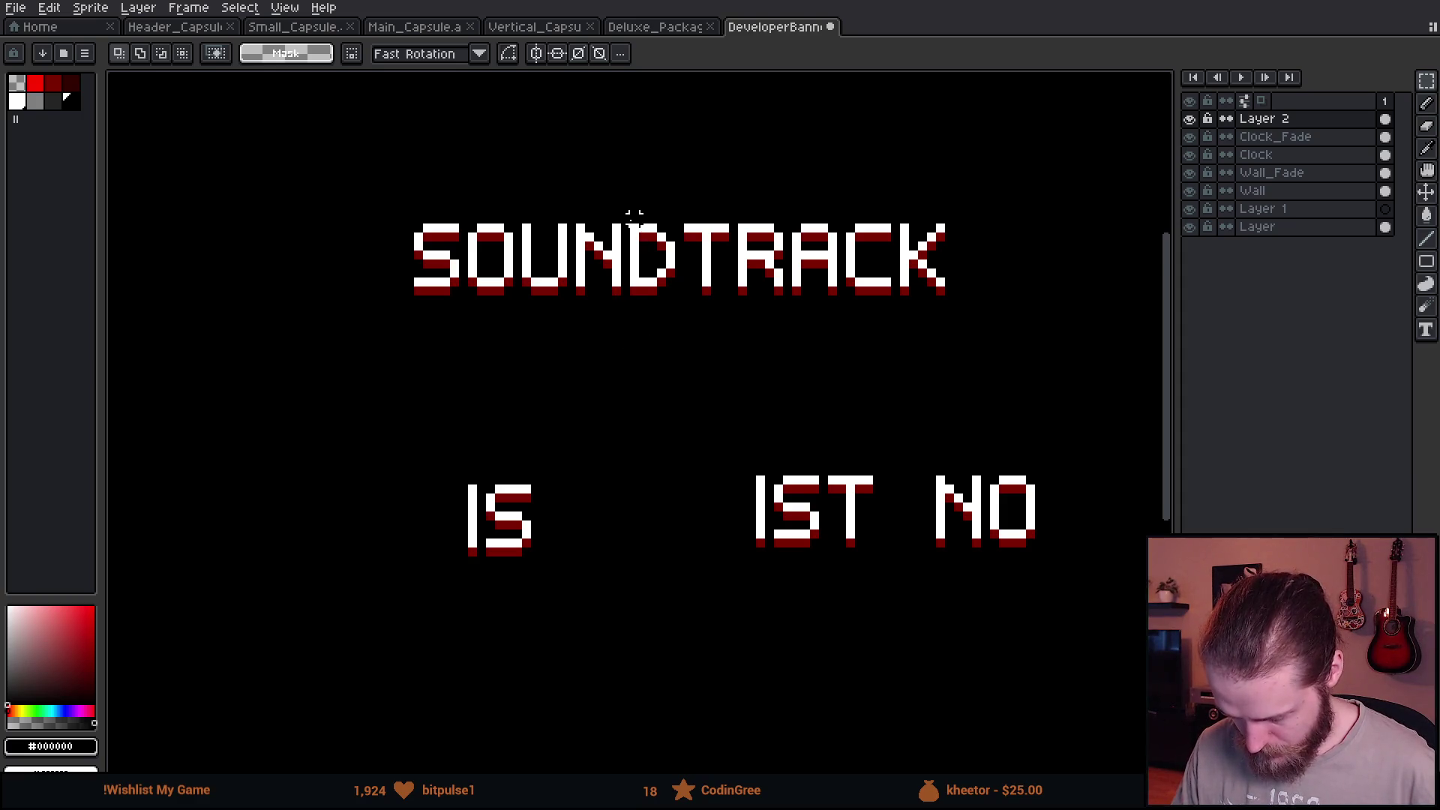
pyautogui.moveTo(846, 216)
pyautogui.mouseDown()
pyautogui.moveTo(893, 317)
pyautogui.moveTo(746, 550)
pyautogui.mouseUp()
pyautogui.scroll(3, 734, 488)
# Paint over the C's top bar and fix the L's corner pixel to turn C into L.
pyautogui.press('b')
pyautogui.hscroll(3, 1023, 393)
pyautogui.scroll(-5, 765, 308)
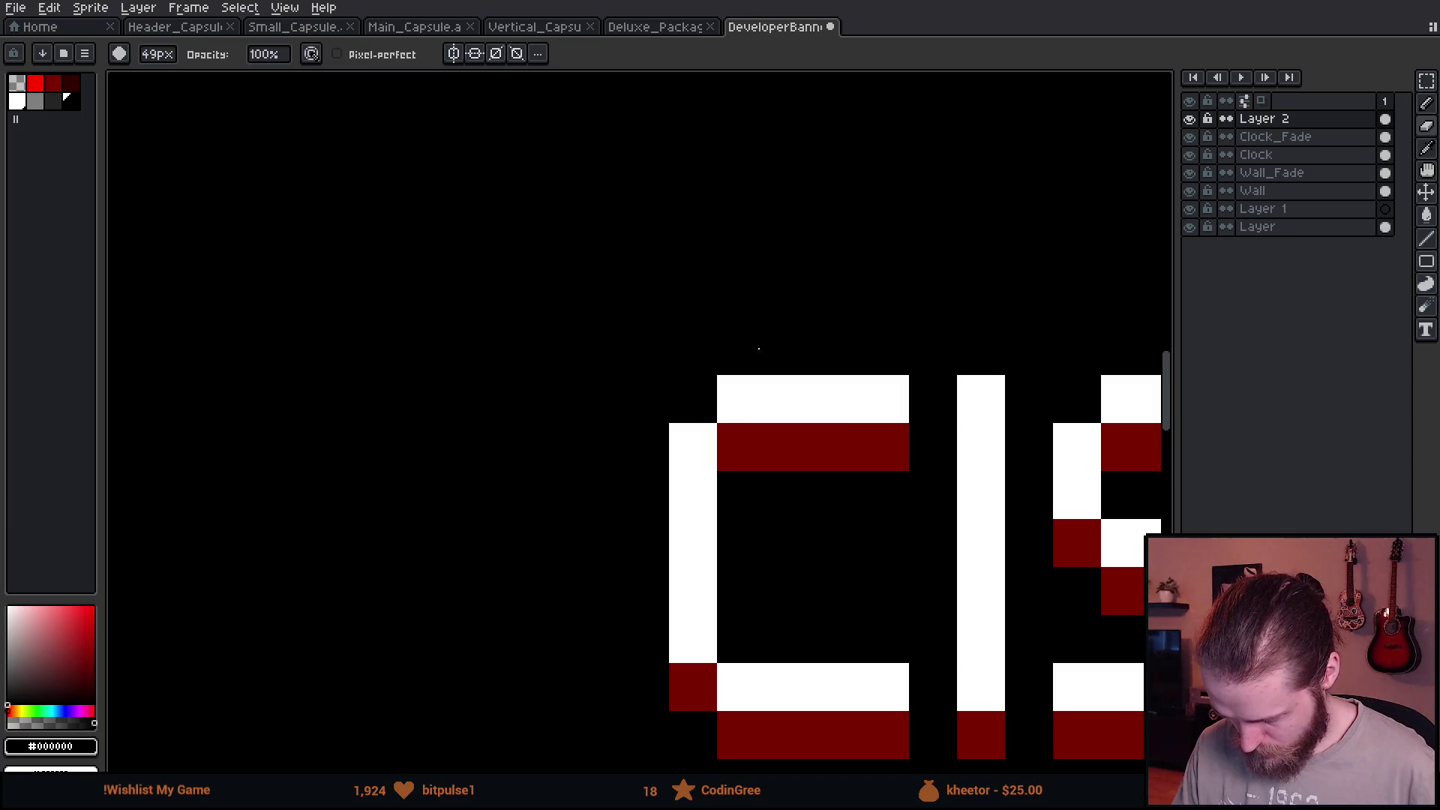
pyautogui.moveTo(837, 447); pyautogui.dragTo(742, 440)
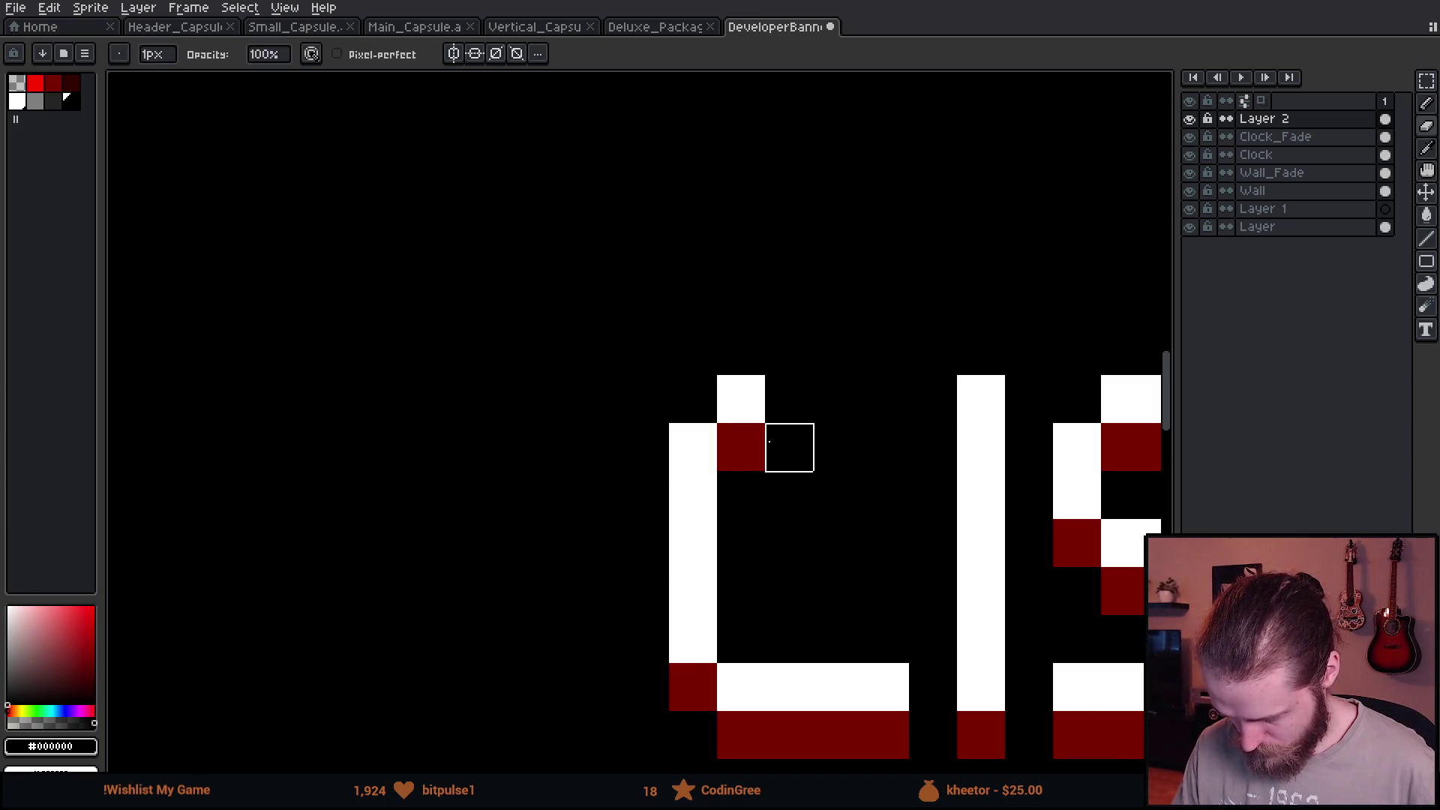
pyautogui.keyDown('alt'); pyautogui.click(713, 401); pyautogui.keyUp('alt')
pyautogui.click(699, 698)
pyautogui.keyDown('alt'); pyautogui.click(791, 740); pyautogui.keyUp('alt')
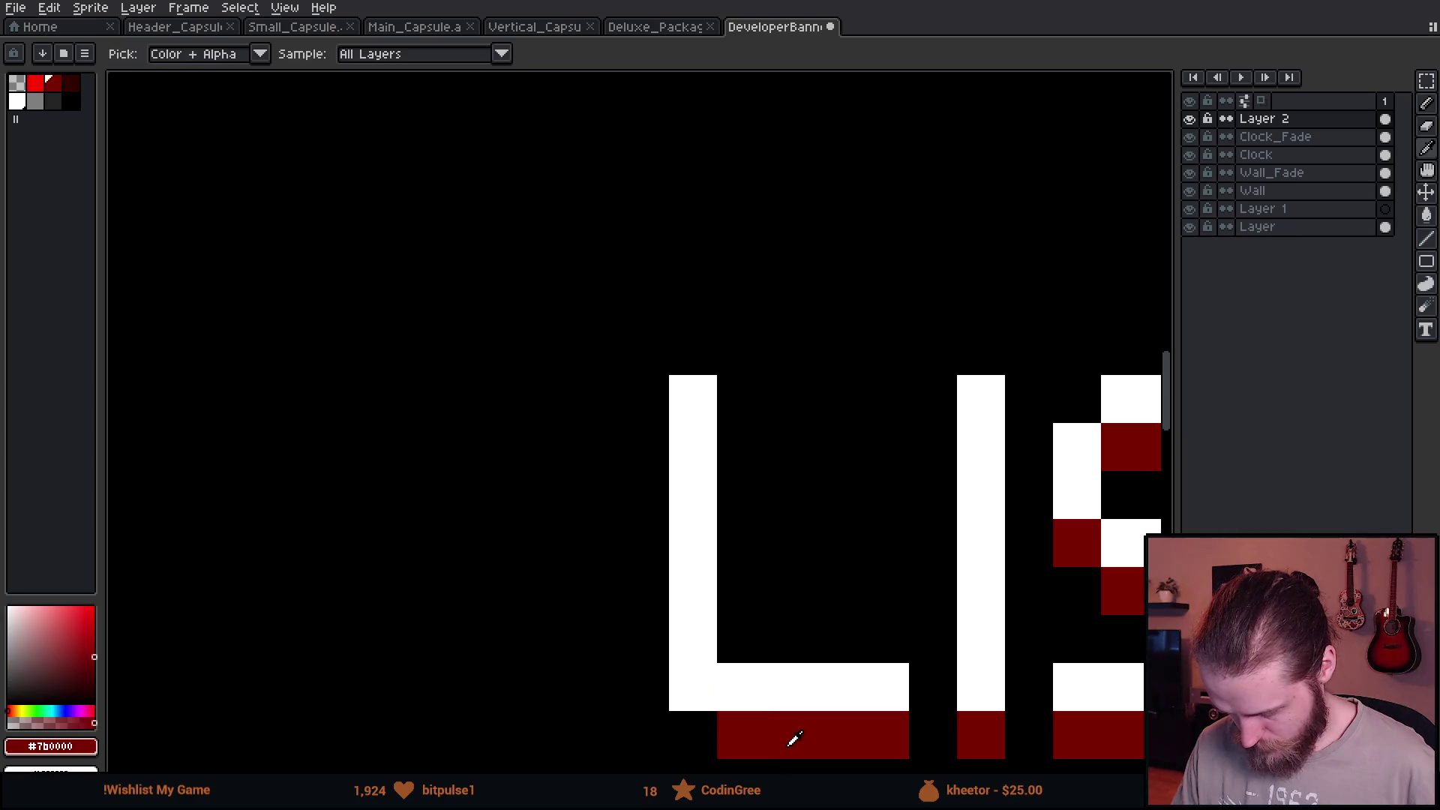
pyautogui.scroll(-5, 708, 713)
pyautogui.scroll(-3, 833, 694)
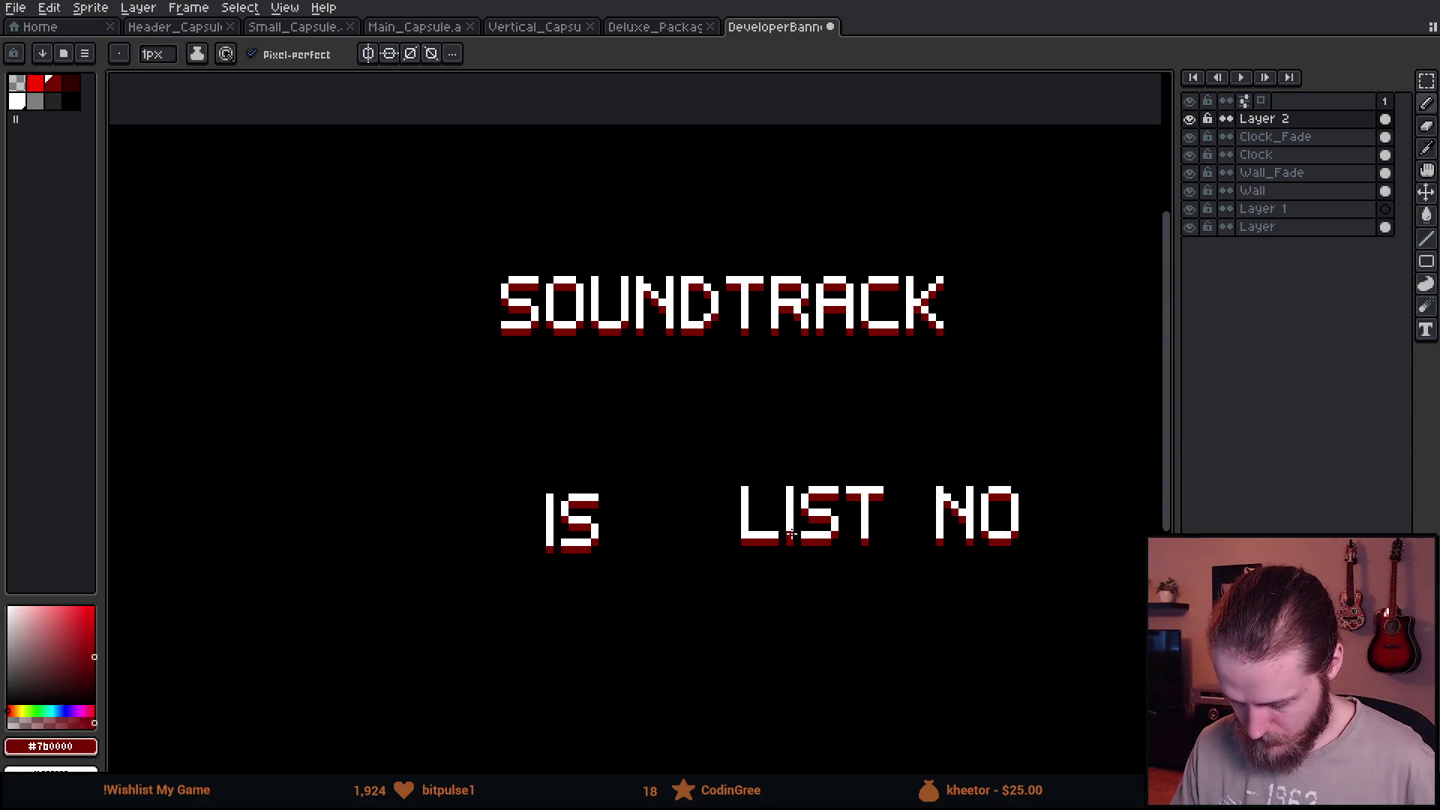
pyautogui.scroll(1, 719, 499)
# Copy the N beside IS, erase its diagonal and paint a shaded crossbar to make an H.
pyautogui.press('m')
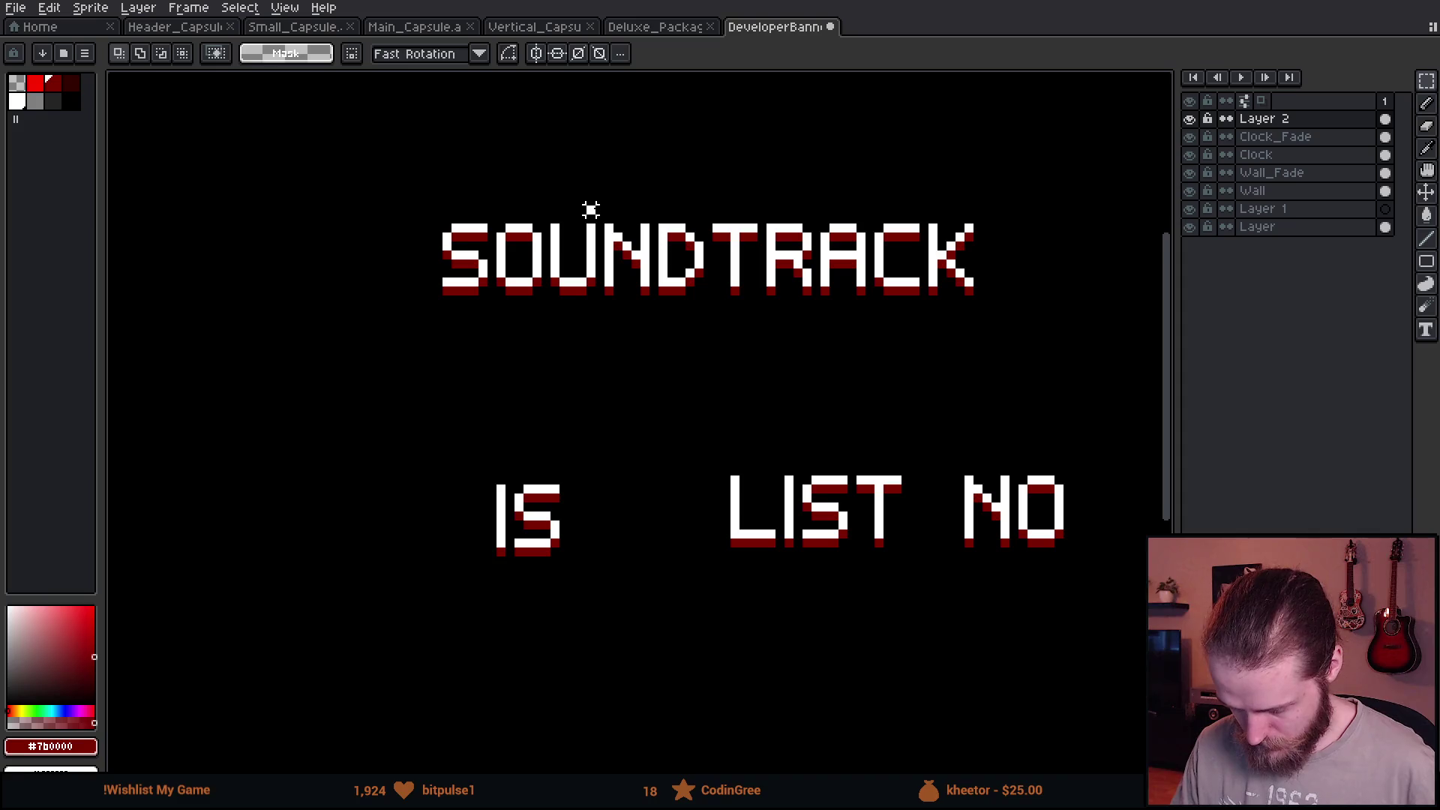
pyautogui.moveTo(600, 204); pyautogui.dragTo(654, 343)
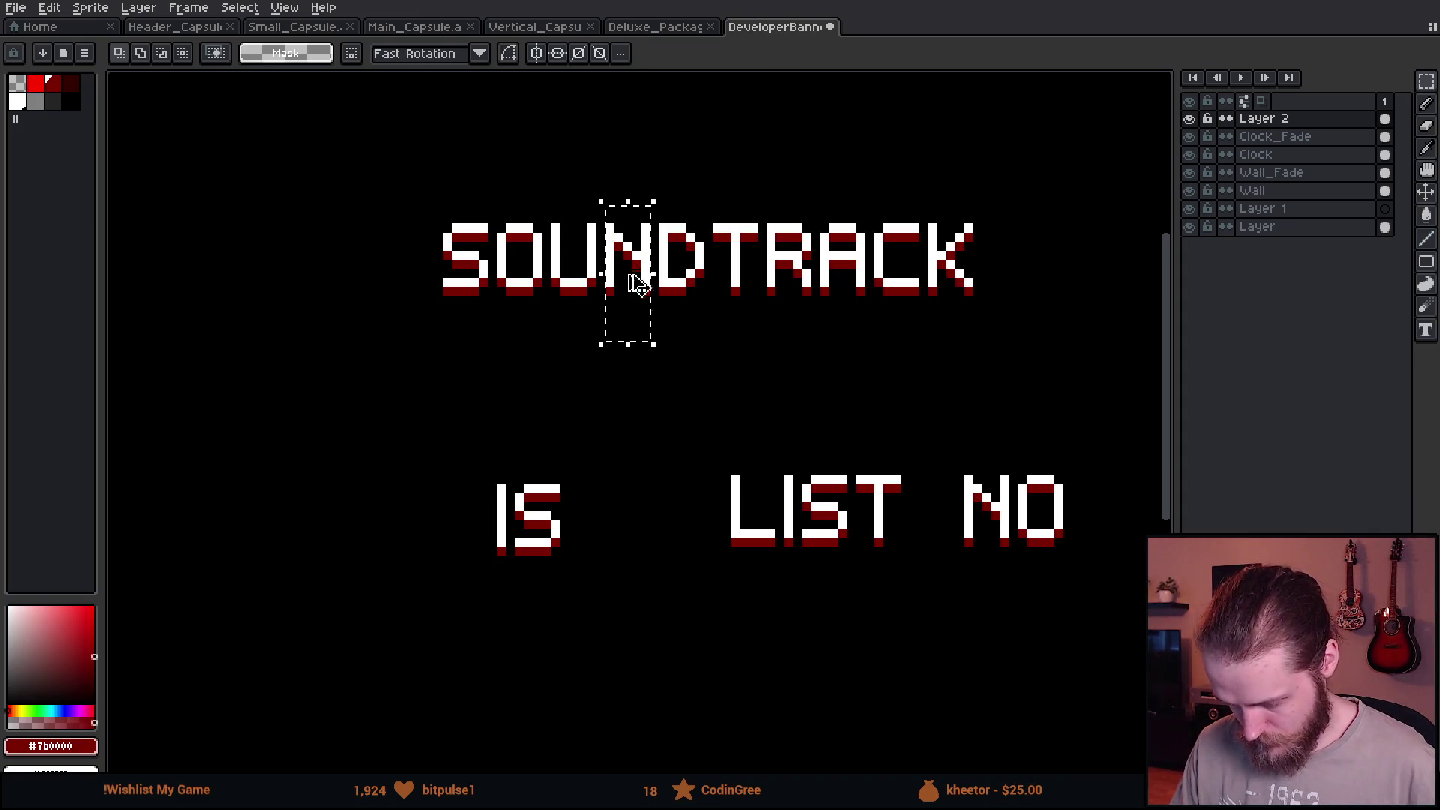
pyautogui.moveTo(638, 288); pyautogui.dragTo(595, 541)
pyautogui.scroll(3, 578, 485)
pyautogui.press('e')
pyautogui.moveTo(533, 334); pyautogui.dragTo(483, 236)
pyautogui.press('b')
pyautogui.click(585, 334)
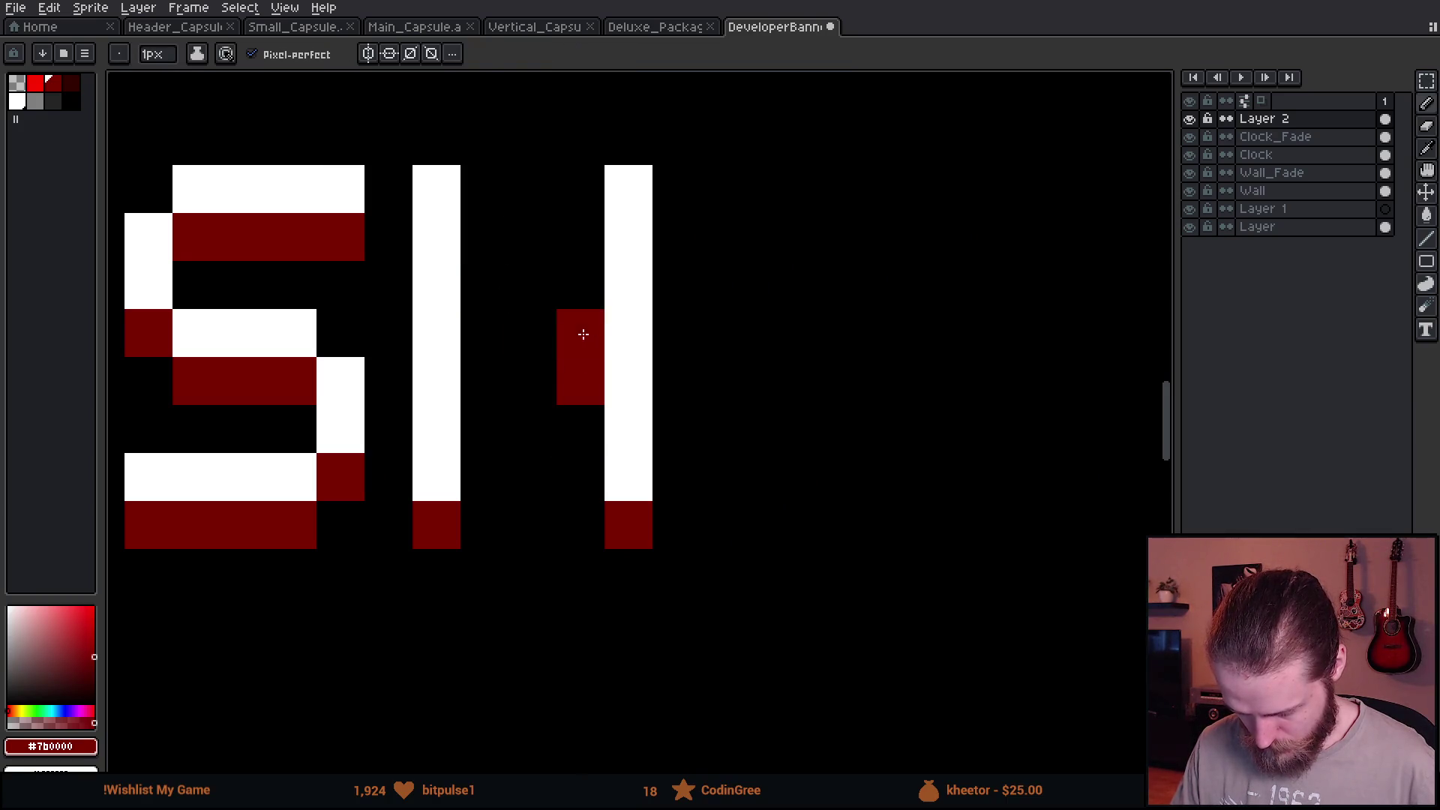
pyautogui.moveTo(597, 334); pyautogui.dragTo(467, 333)
pyautogui.keyDown('alt'); pyautogui.click(567, 370); pyautogui.keyUp('alt')
pyautogui.moveTo(566, 380)
pyautogui.mouseDown()
pyautogui.moveTo(489, 382)
pyautogui.moveTo(588, 569)
pyautogui.mouseUp()
pyautogui.scroll(-3, 585, 500)
# Push ISH right against LIST so the line reads ISHLIST NO.
pyautogui.press('m')
pyautogui.moveTo(552, 513); pyautogui.dragTo(641, 513)
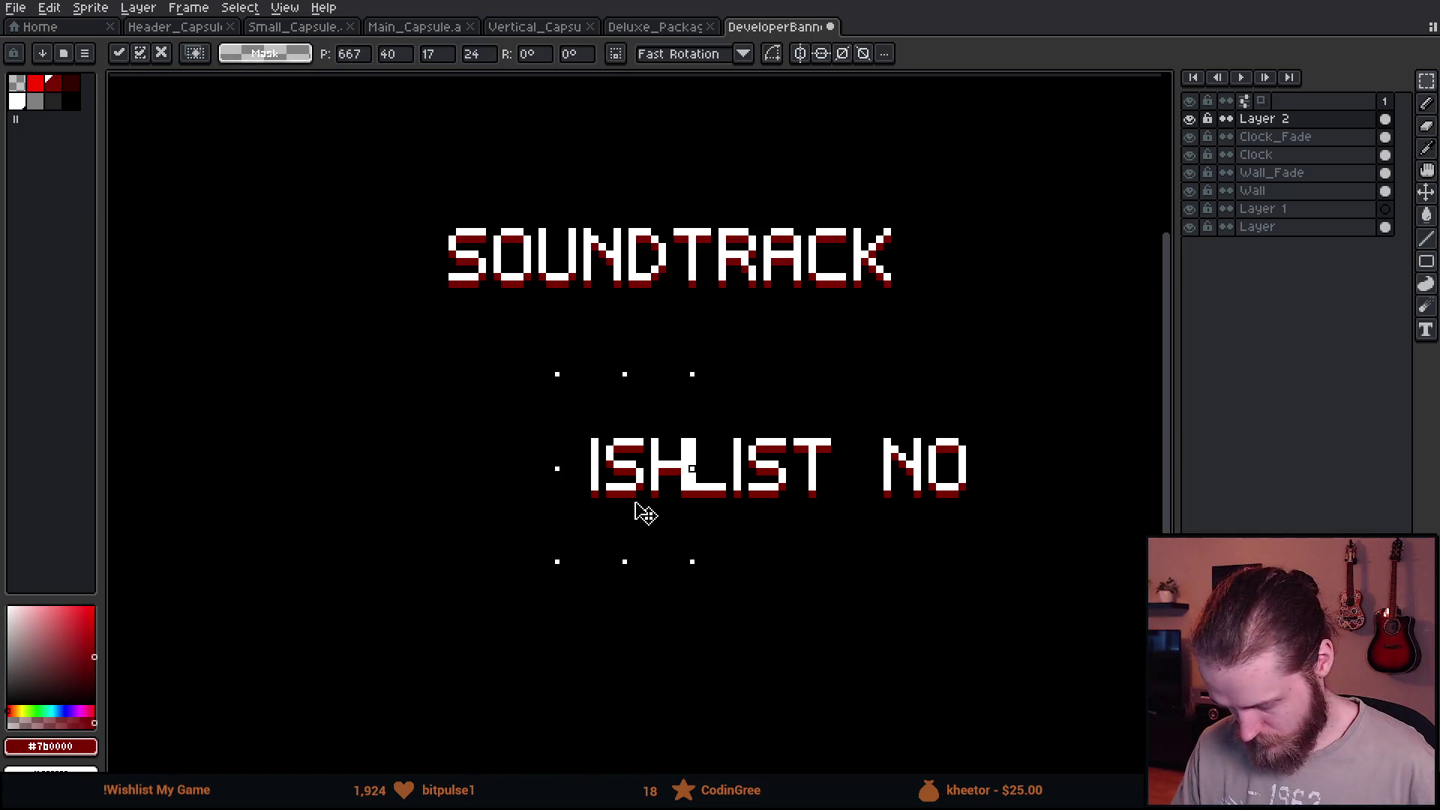
pyautogui.hotkey('ctrl', 'd')
pyautogui.scroll(-1, 797, 556)
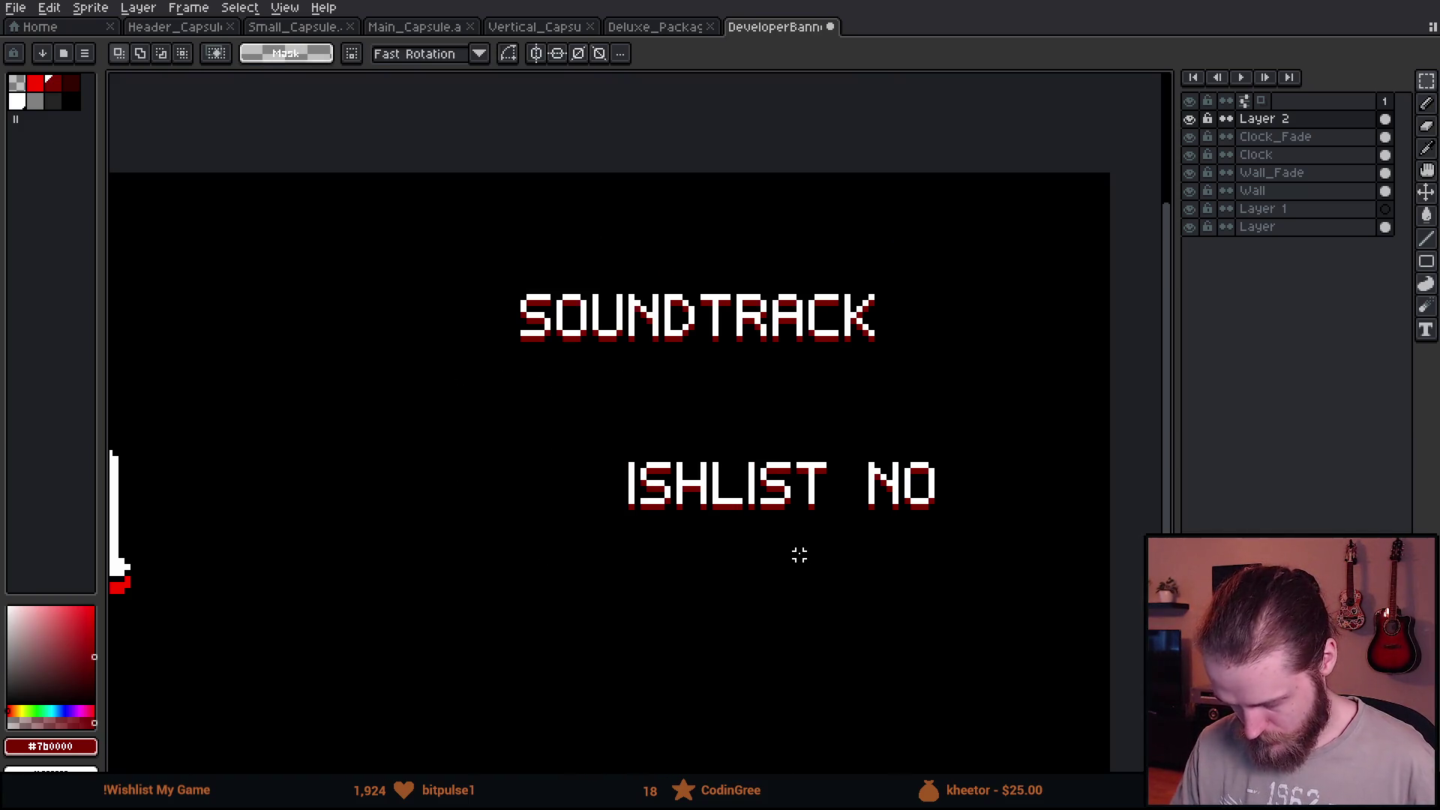
pyautogui.scroll(-1, 889, 519)
pyautogui.scroll(2, 927, 518)
pyautogui.scroll(-1, 585, 451)
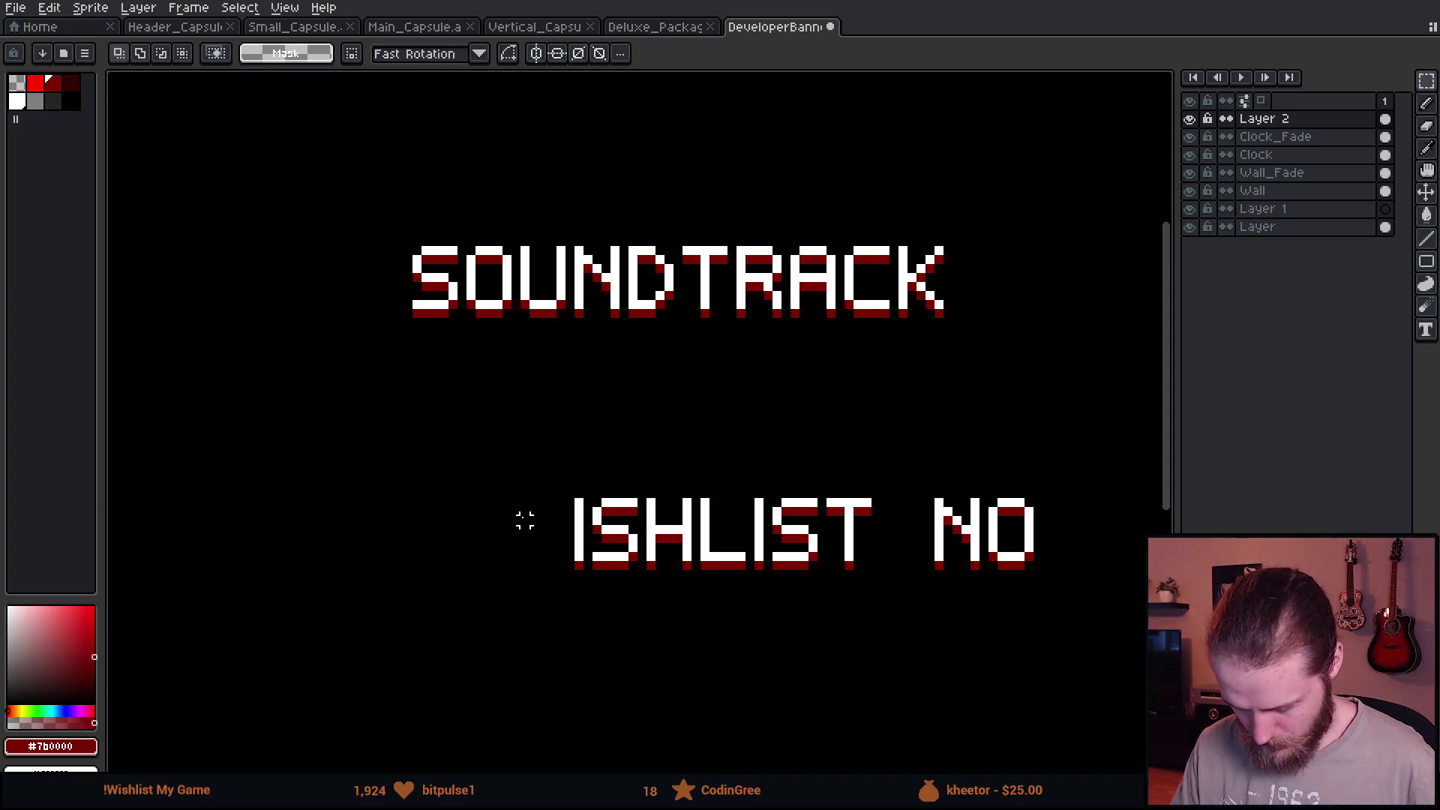
pyautogui.scroll(2, 524, 517)
# Pencil a white W before ISH, sampling white from the existing letters.
pyautogui.press('i')
pyautogui.click(720, 421)
pyautogui.press('b')
pyautogui.click(637, 435)
pyautogui.click(637, 466)
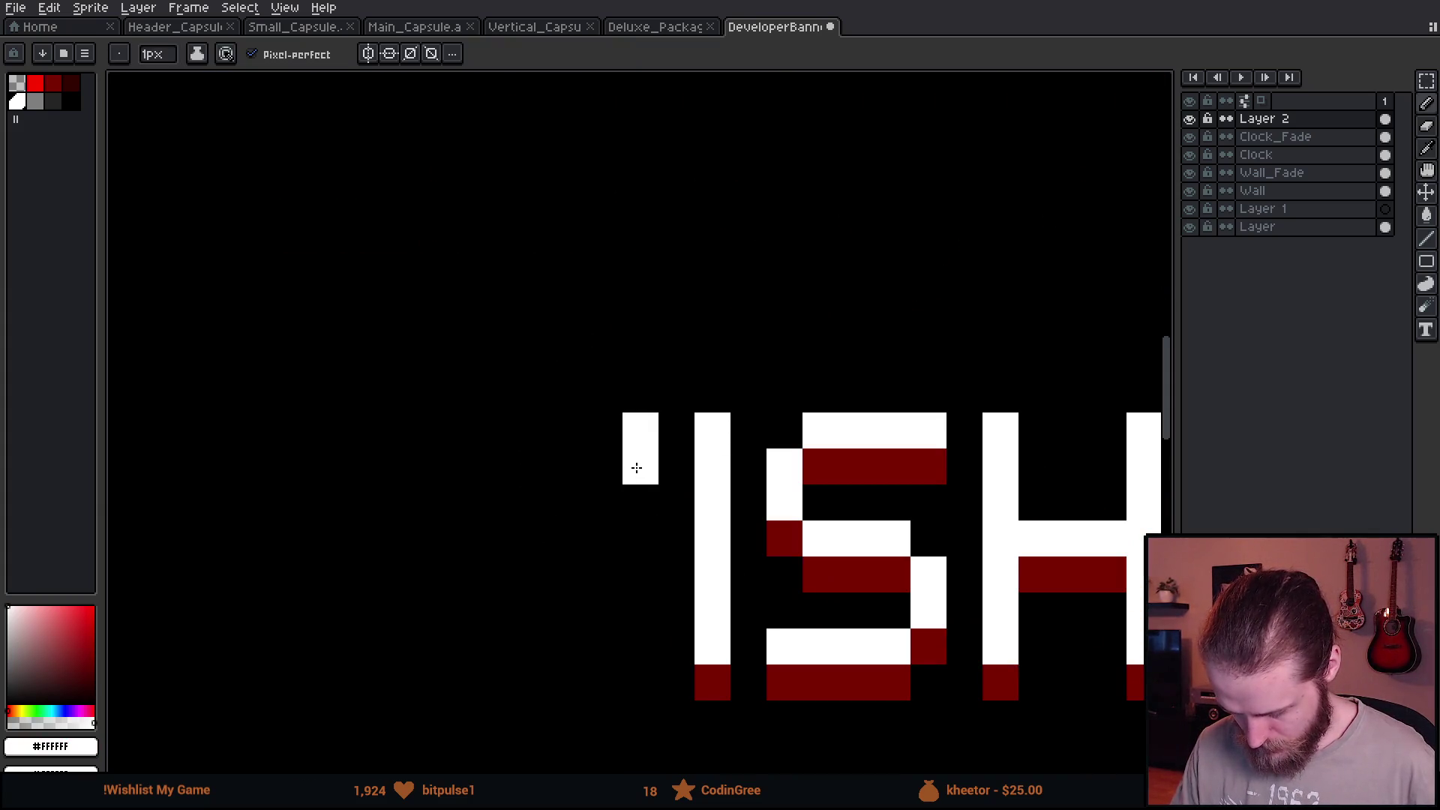
pyautogui.click(637, 503)
pyautogui.click(615, 538)
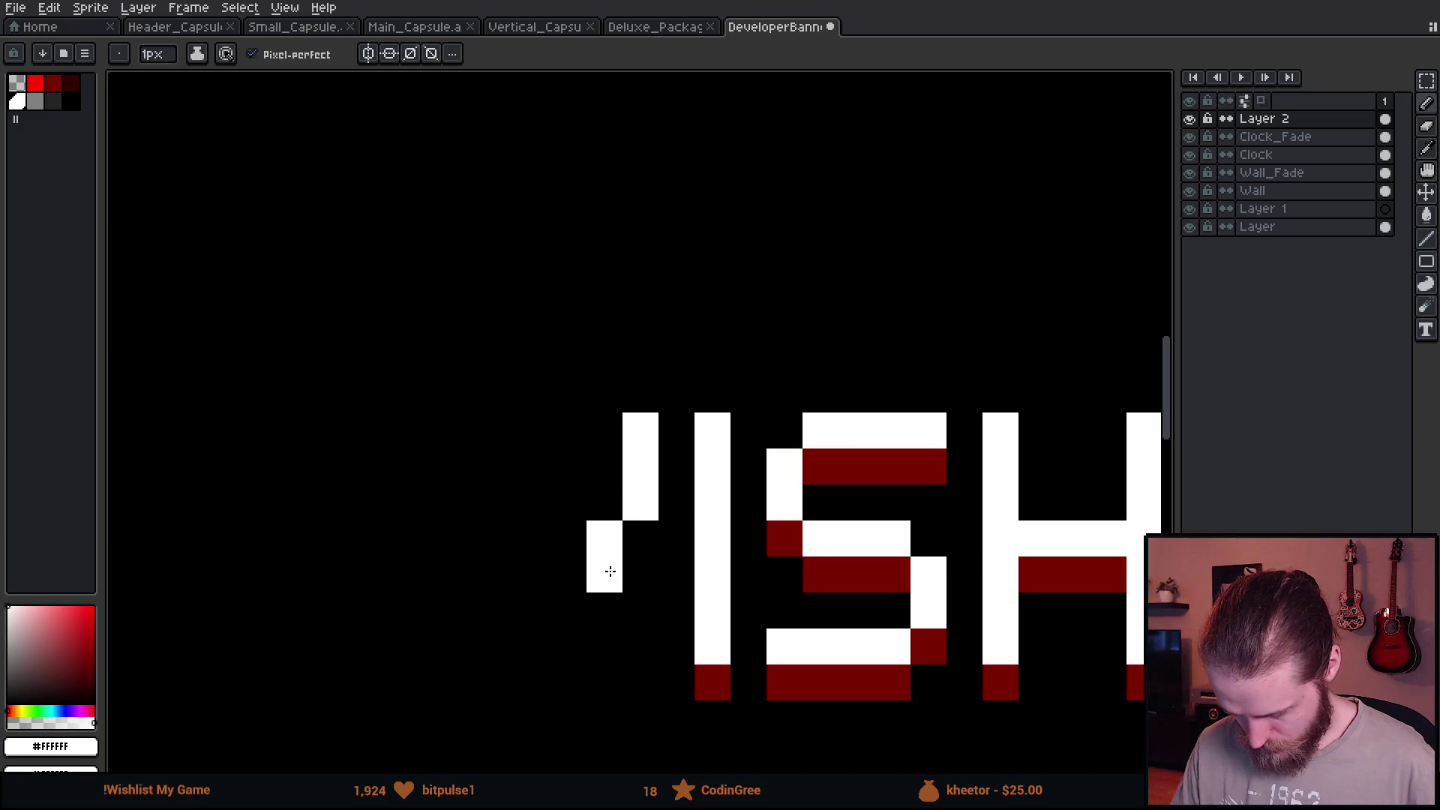
pyautogui.hotkey('ctrl', 'z')
pyautogui.click(640, 539)
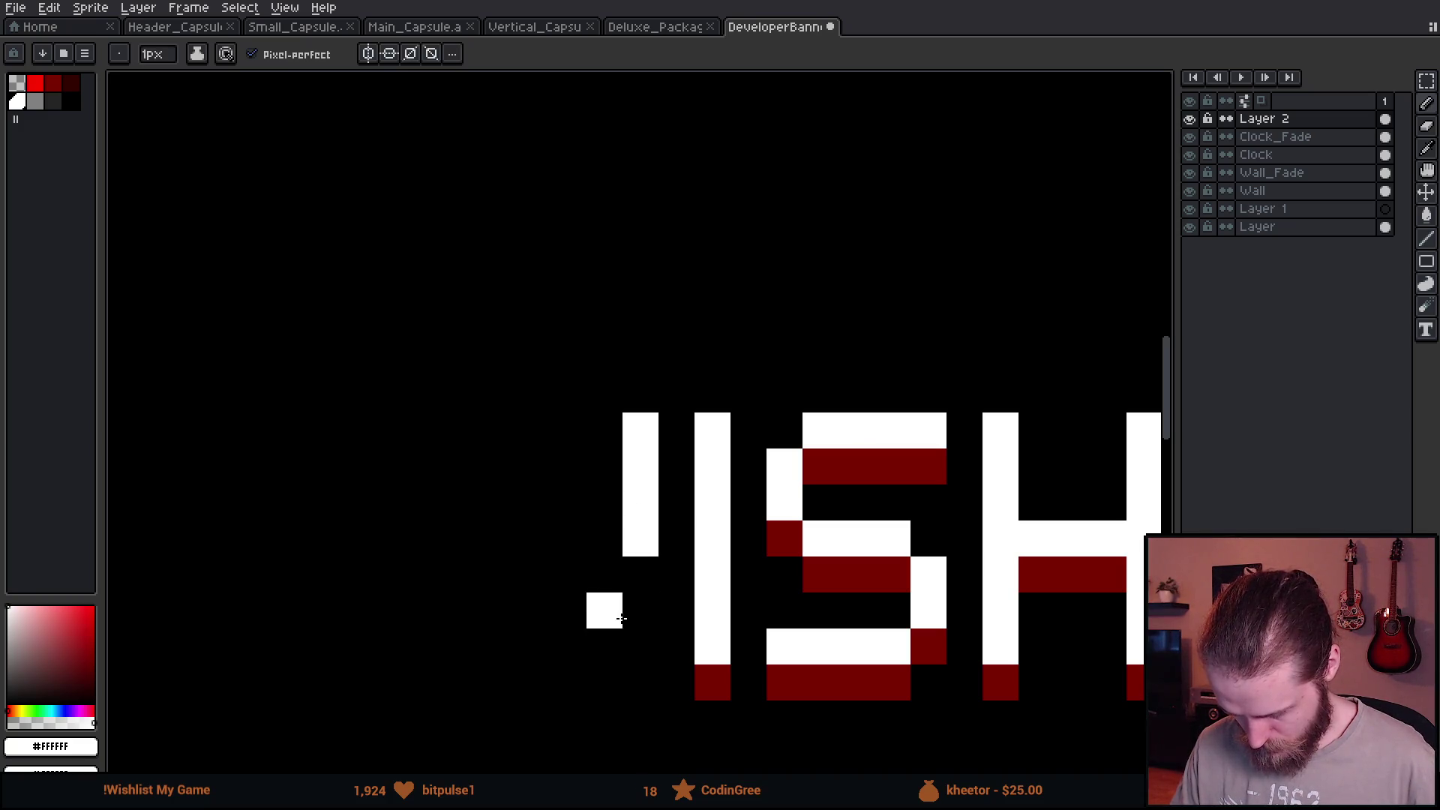
pyautogui.click(605, 610)
pyautogui.click(636, 571)
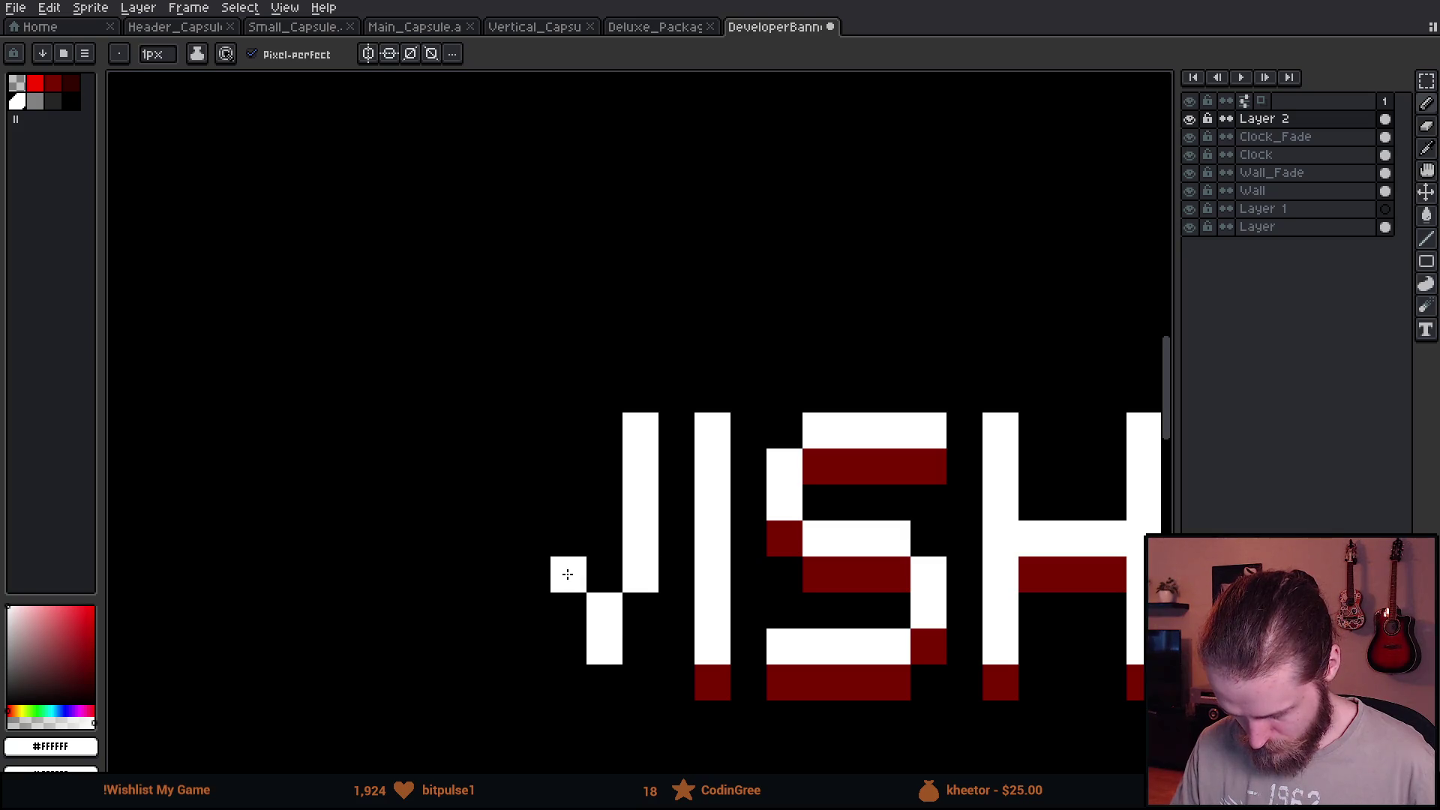
pyautogui.click(569, 538)
pyautogui.click(531, 610)
pyautogui.click(533, 646)
pyautogui.moveTo(496, 574); pyautogui.dragTo(510, 433)
pyautogui.scroll(-5, 716, 589)
pyautogui.scroll(-2, 717, 589)
pyautogui.scroll(-1, 739, 604)
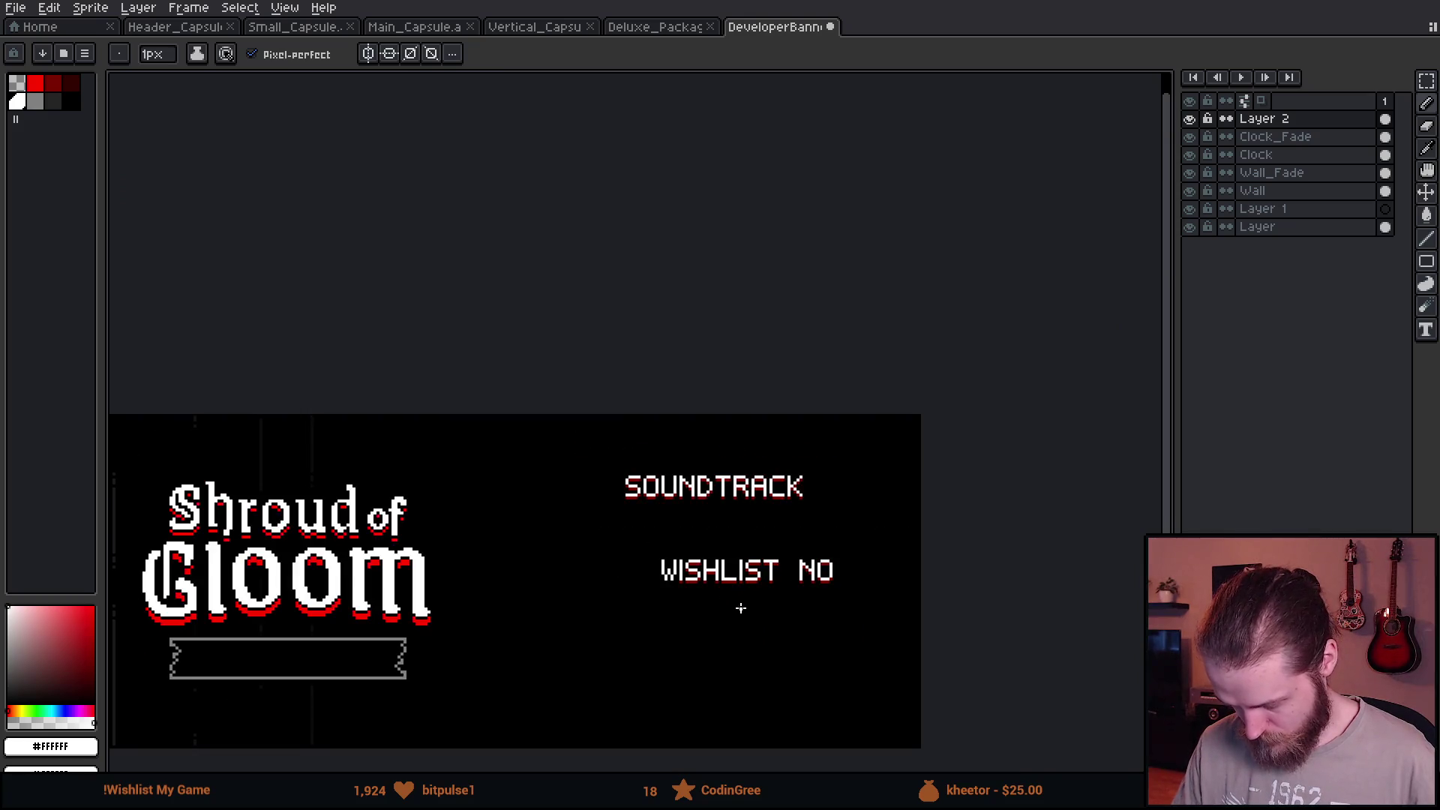
pyautogui.scroll(3, 715, 584)
pyautogui.scroll(2, 715, 586)
# Shade the new W with dark red #7b0000 pixels like the other letters.
pyautogui.keyDown('alt'); pyautogui.click(498, 514); pyautogui.keyUp('alt')
pyautogui.scroll(1, 427, 479)
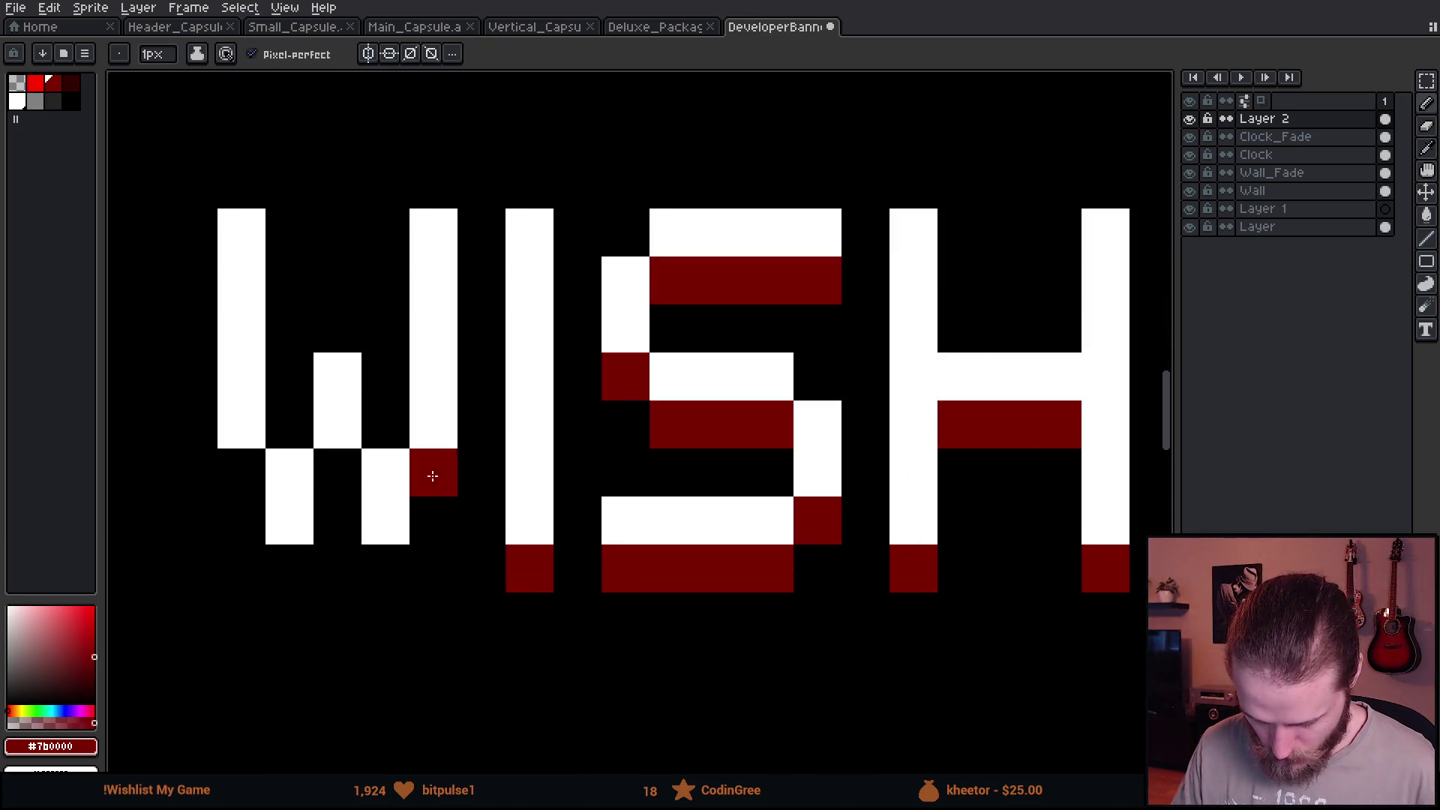
pyautogui.click(383, 562)
pyautogui.click(338, 476)
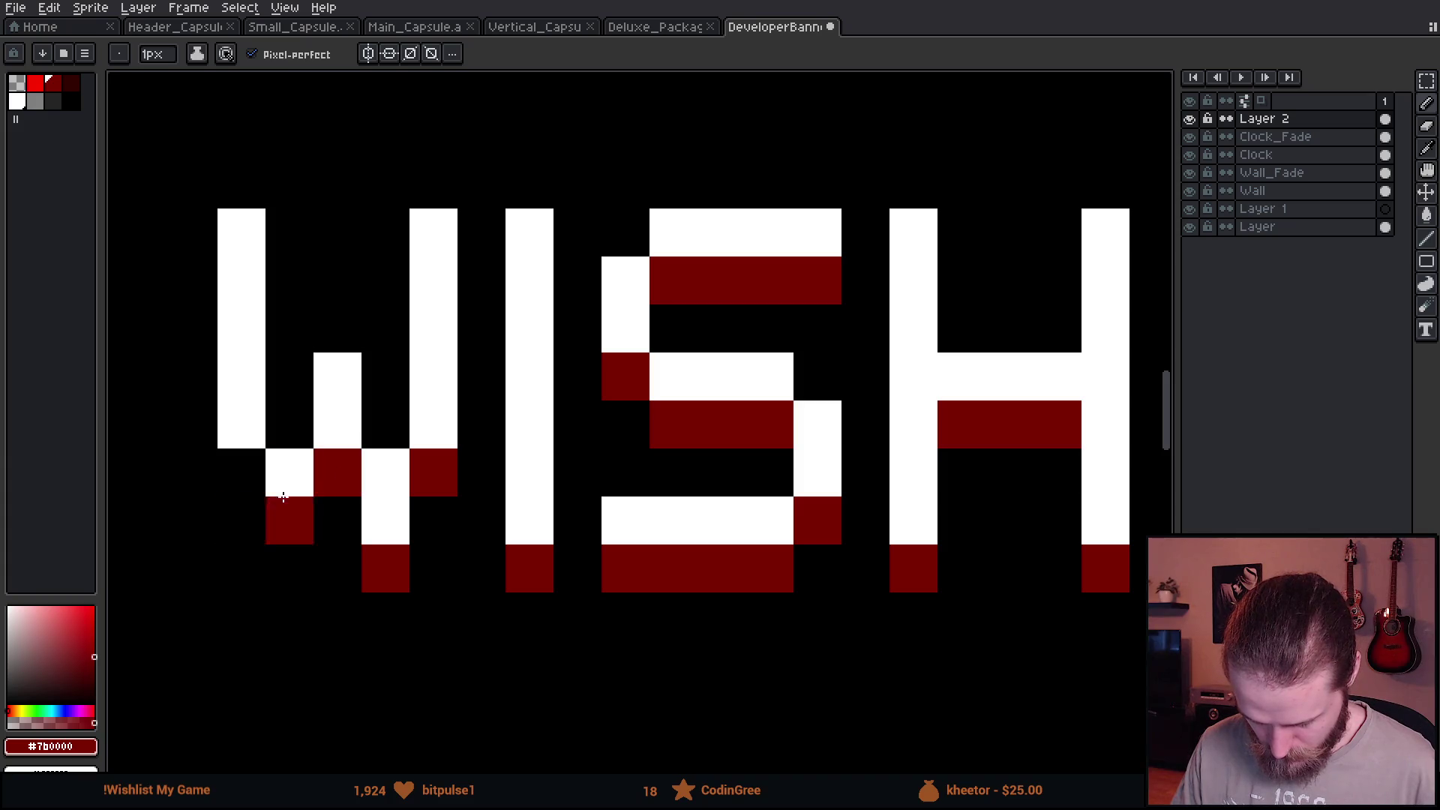
pyautogui.click(260, 475)
pyautogui.click(290, 567)
pyautogui.scroll(-2, 281, 554)
pyautogui.scroll(-4, 481, 596)
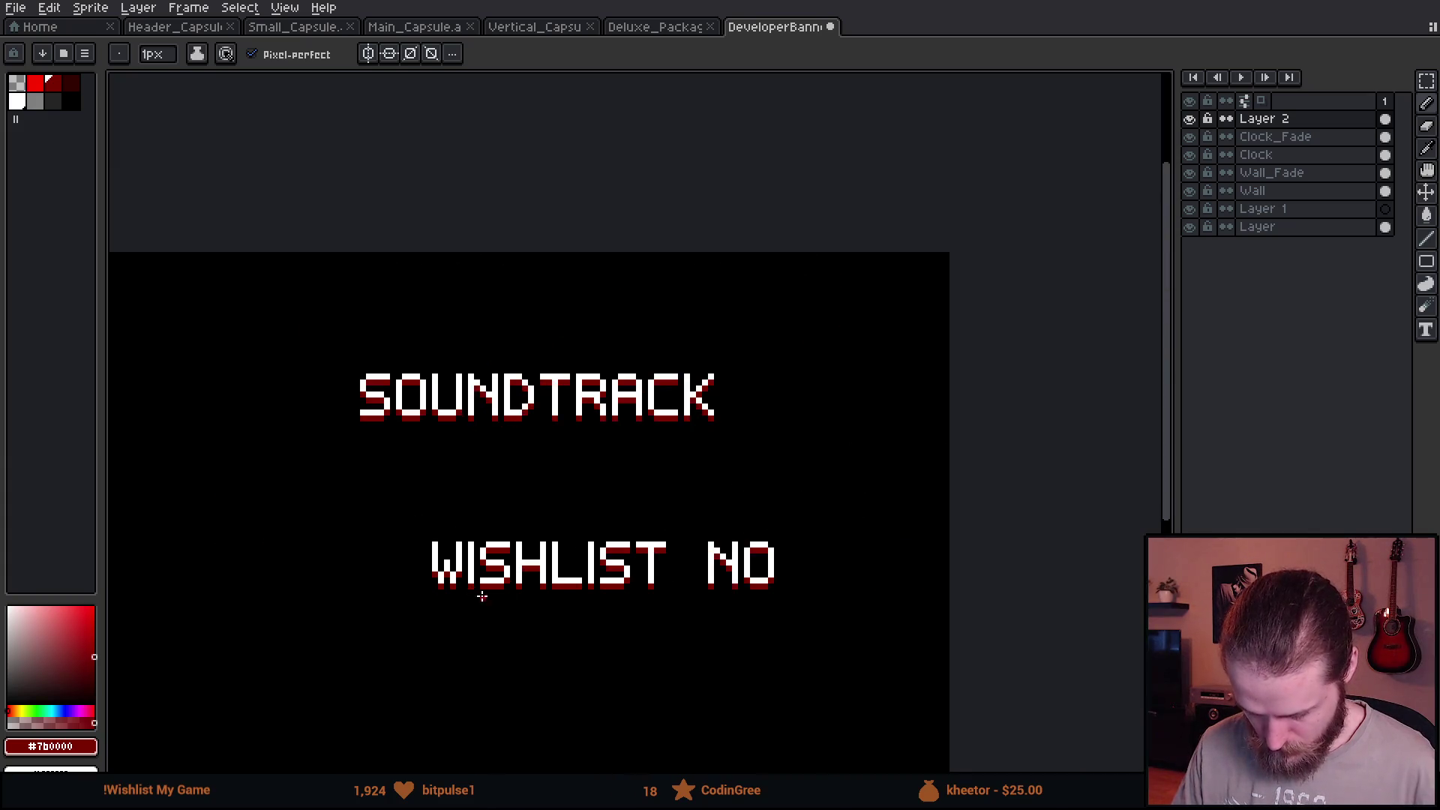
pyautogui.scroll(-1, 501, 605)
pyautogui.scroll(1, 549, 642)
pyautogui.scroll(1, 540, 627)
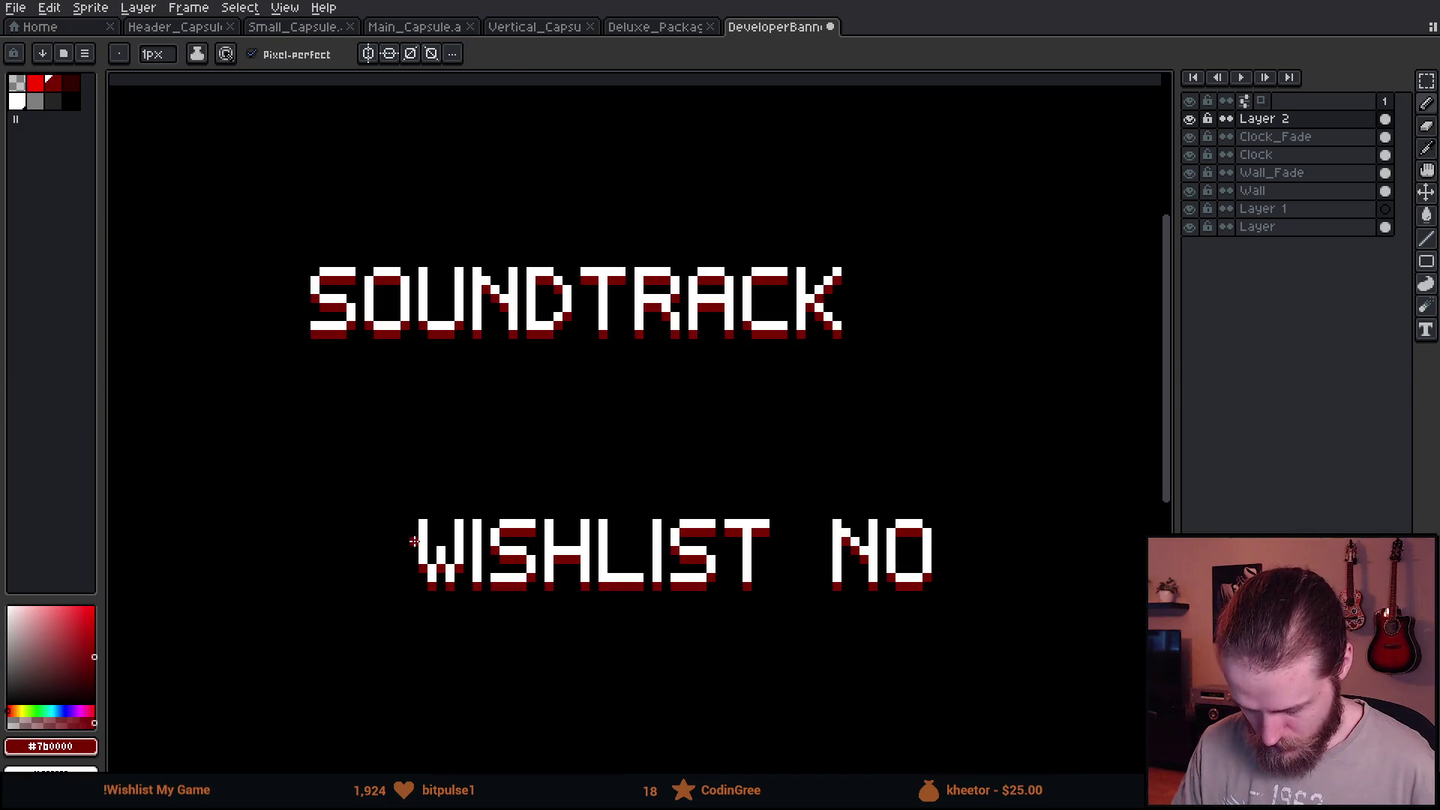
# Commit the W and shift the word NOW closer to WISHLIST.
pyautogui.press('m')
pyautogui.moveTo(388, 471)
pyautogui.mouseDown()
pyautogui.moveTo(467, 631)
pyautogui.moveTo(970, 591)
pyautogui.mouseUp()
pyautogui.hotkey('ctrl', 'd')
pyautogui.scroll(-1, 486, 511)
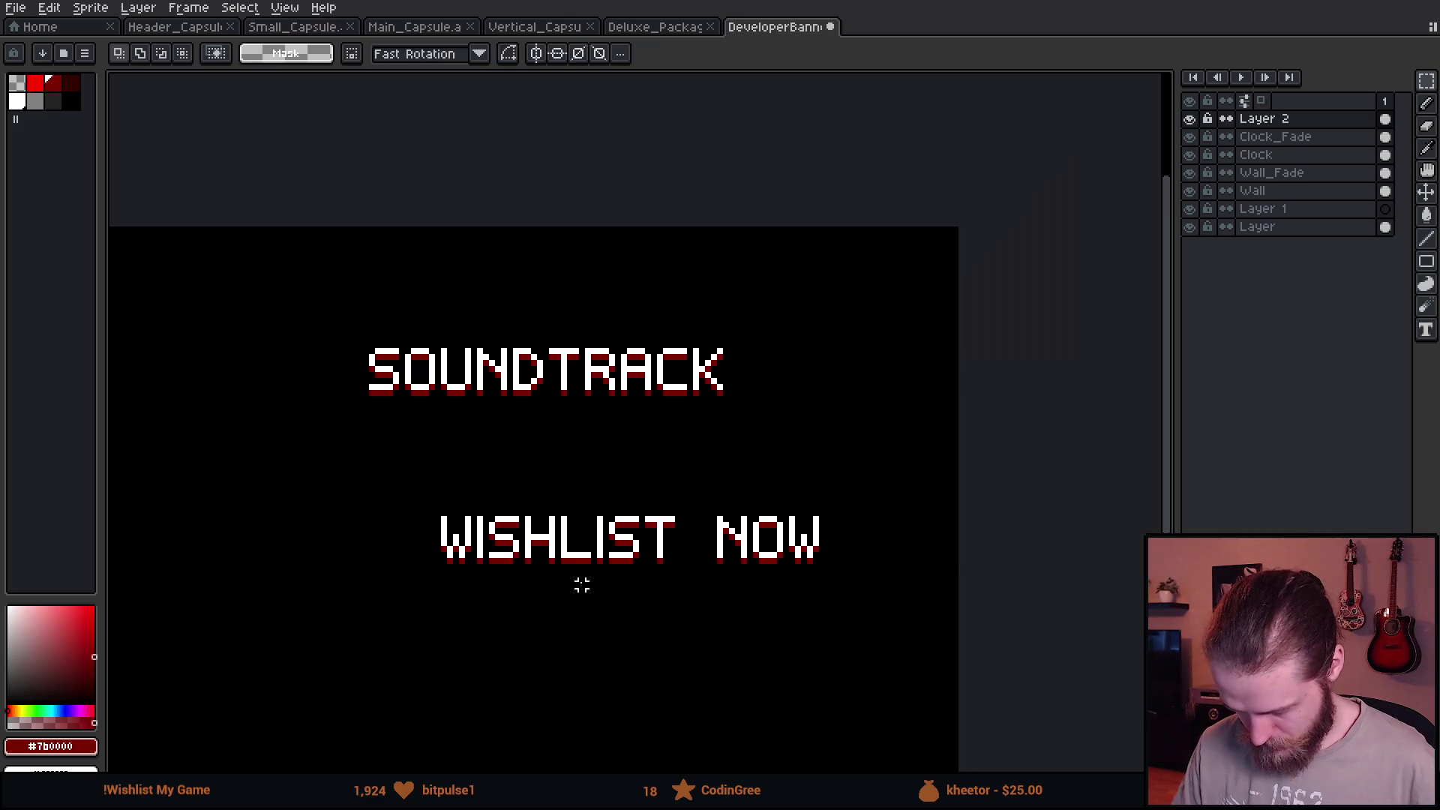
pyautogui.scroll(-2, 563, 573)
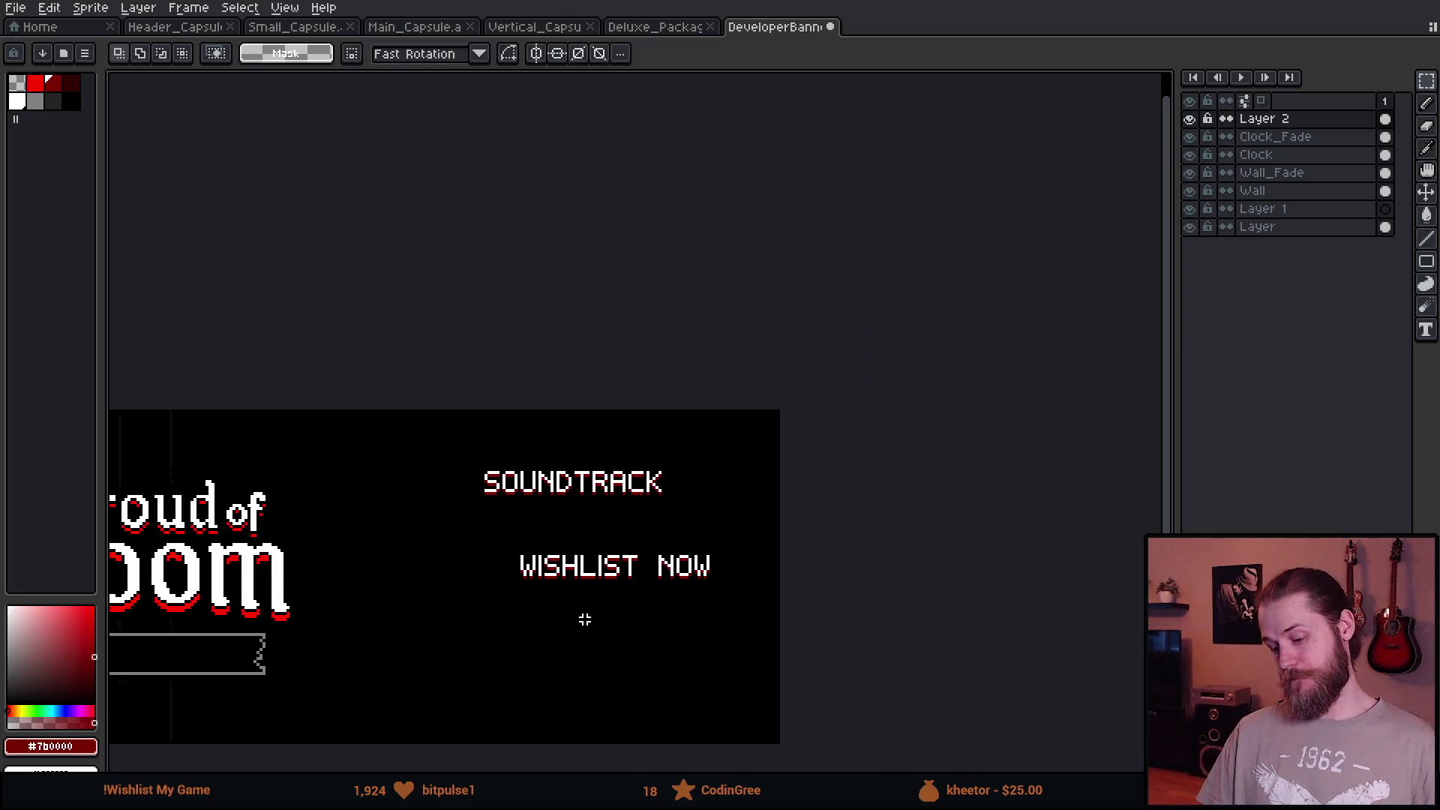
pyautogui.scroll(2, 587, 617)
pyautogui.moveTo(694, 481); pyautogui.dragTo(868, 634)
pyautogui.click(796, 608)
pyautogui.moveTo(795, 608); pyautogui.dragTo(778, 601)
pyautogui.hotkey('ctrl', 'd')
# Delete the leftover SOUNDTRACK text from the banner.
pyautogui.moveTo(198, 227); pyautogui.dragTo(713, 389)
pyautogui.press('Delete')
pyautogui.scroll(-3, 569, 473)
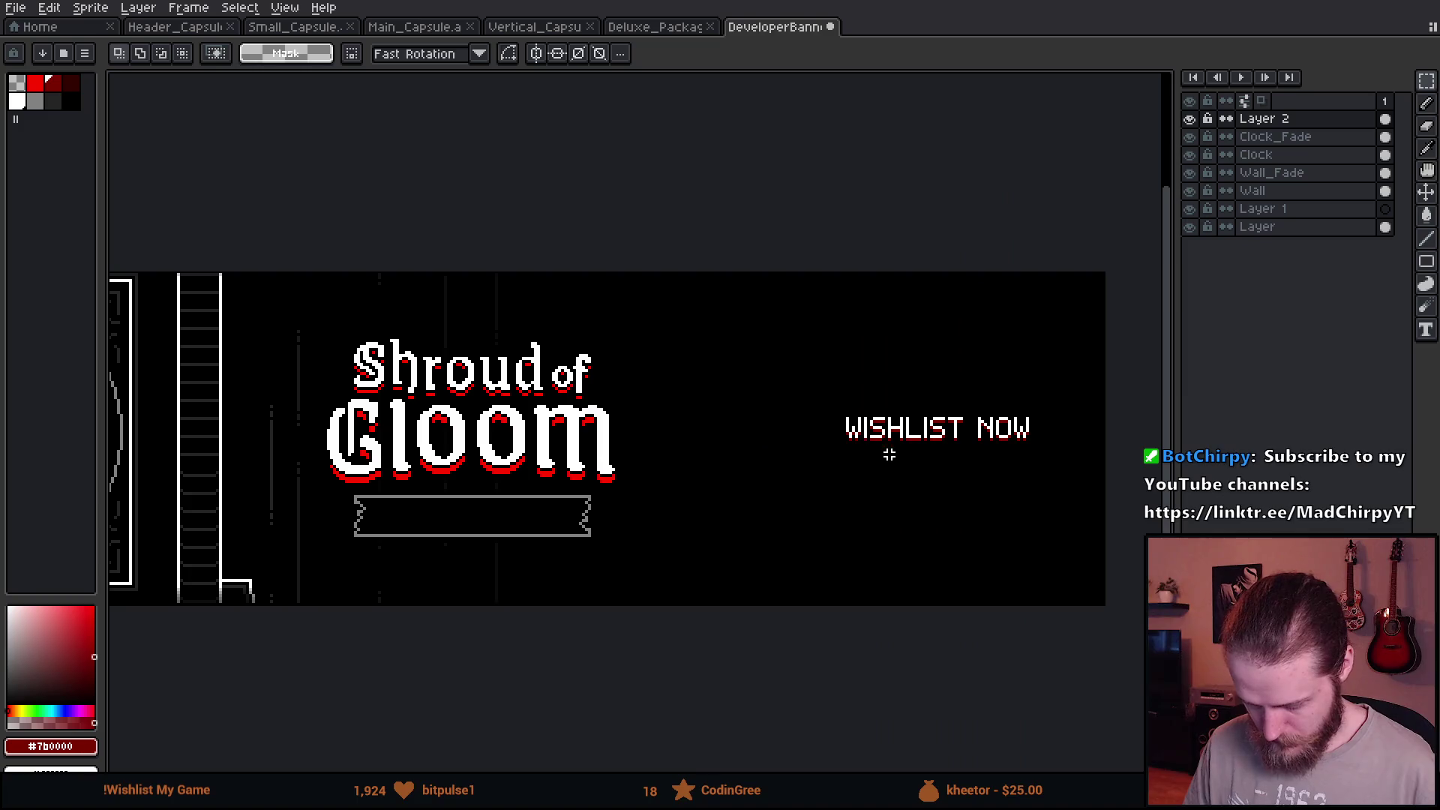
# Move WISHLIST NOW onto the plaque below the logo, nudge it centred and commit.
pyautogui.moveTo(978, 469); pyautogui.dragTo(508, 556)
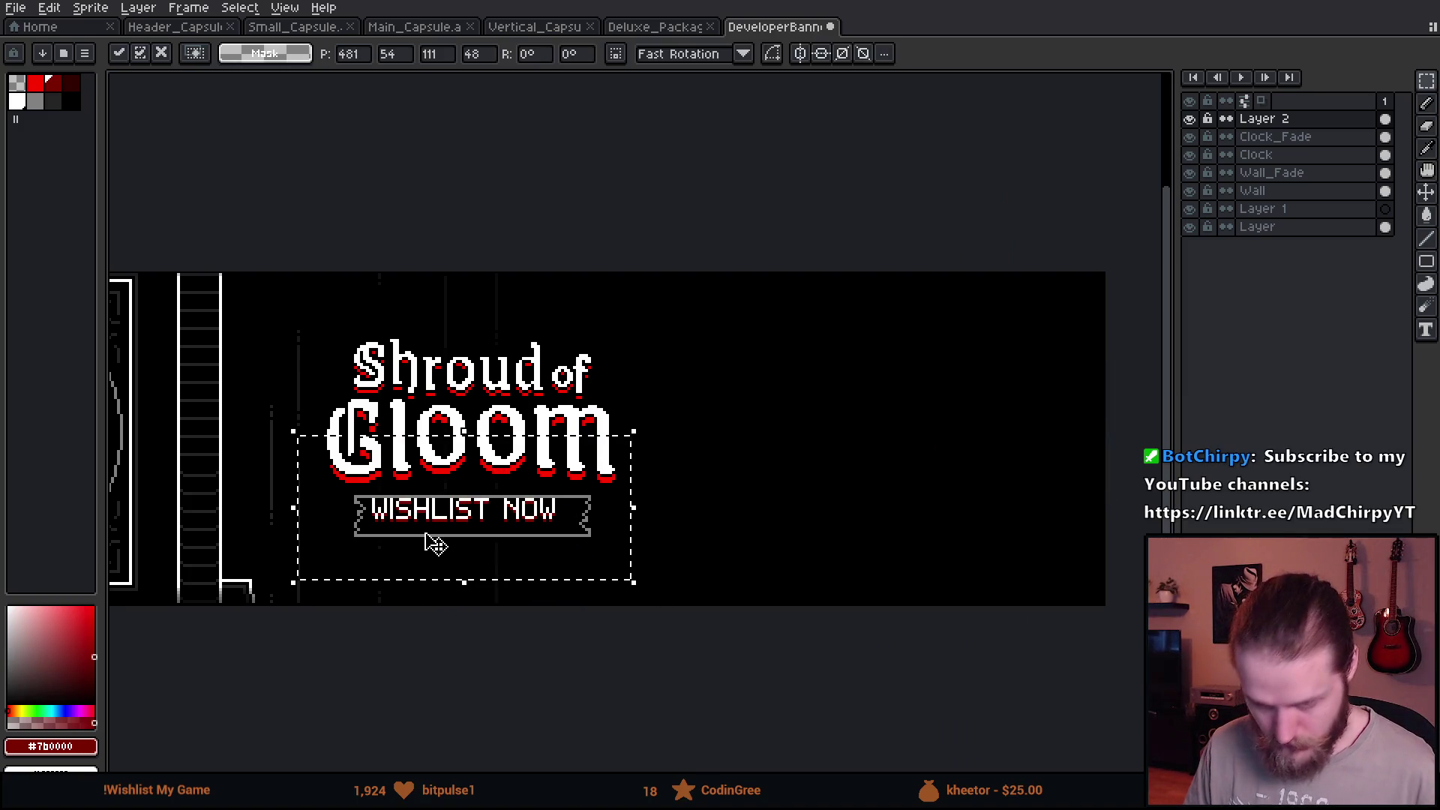
pyautogui.scroll(1, 433, 542)
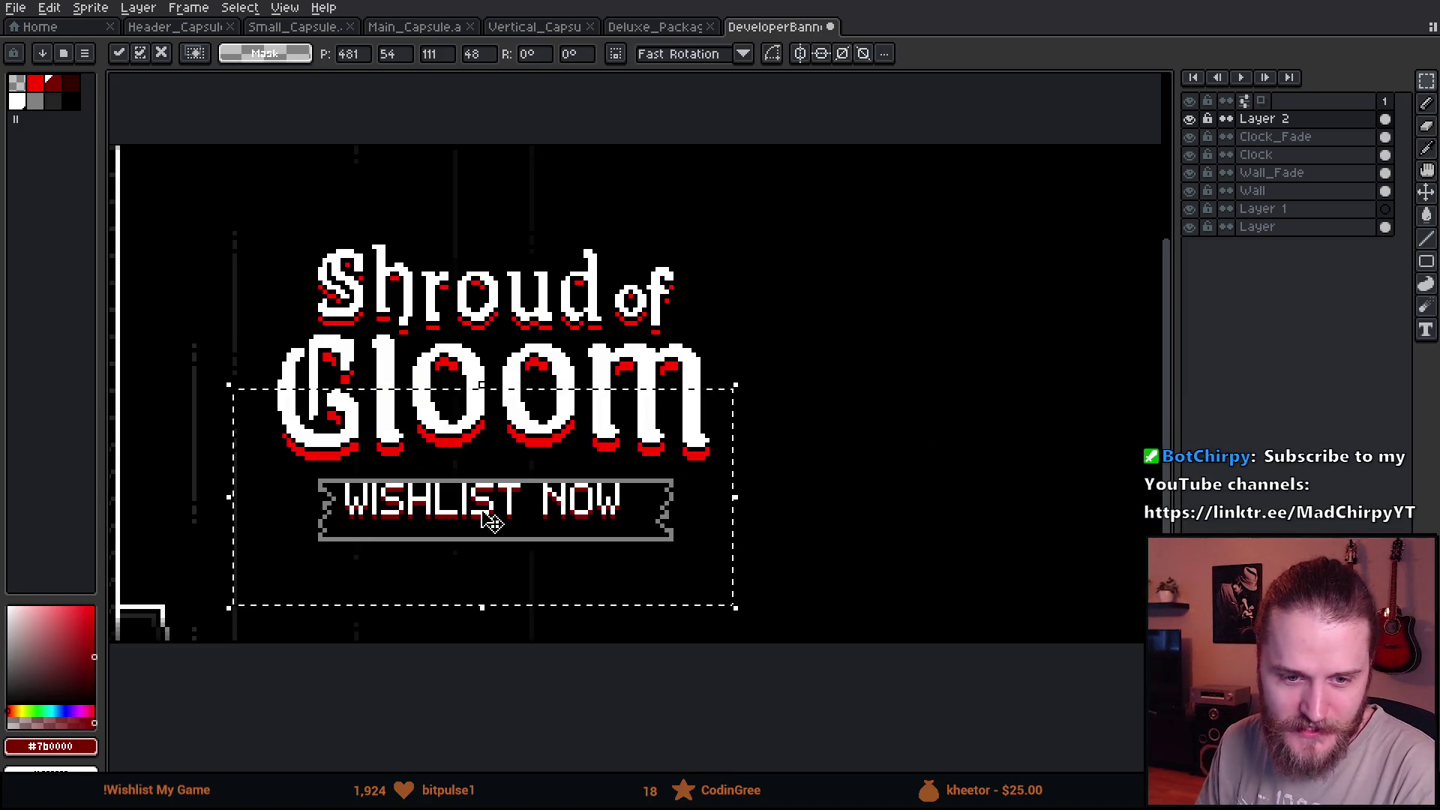
pyautogui.scroll(1, 498, 480)
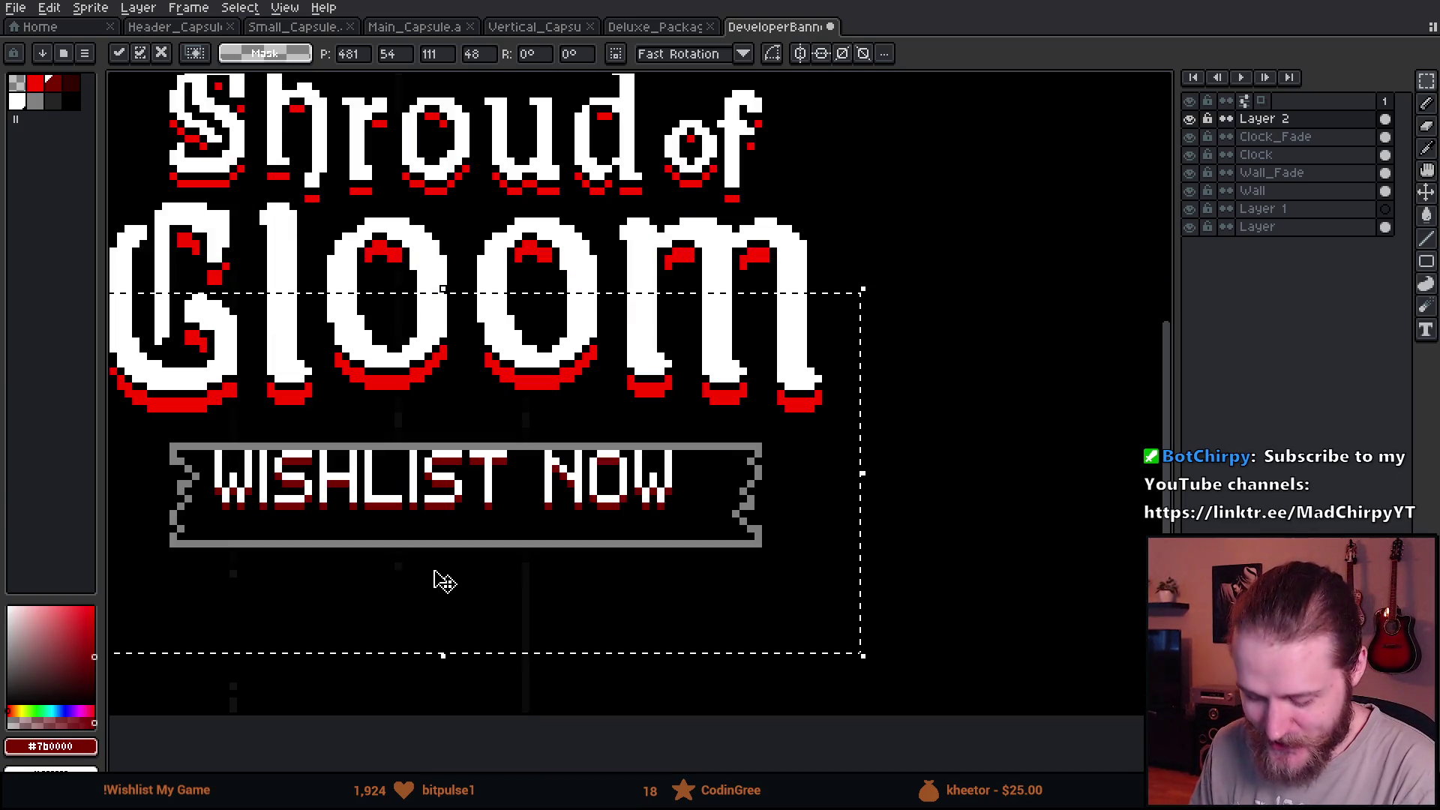
pyautogui.moveTo(391, 512); pyautogui.dragTo(408, 516)
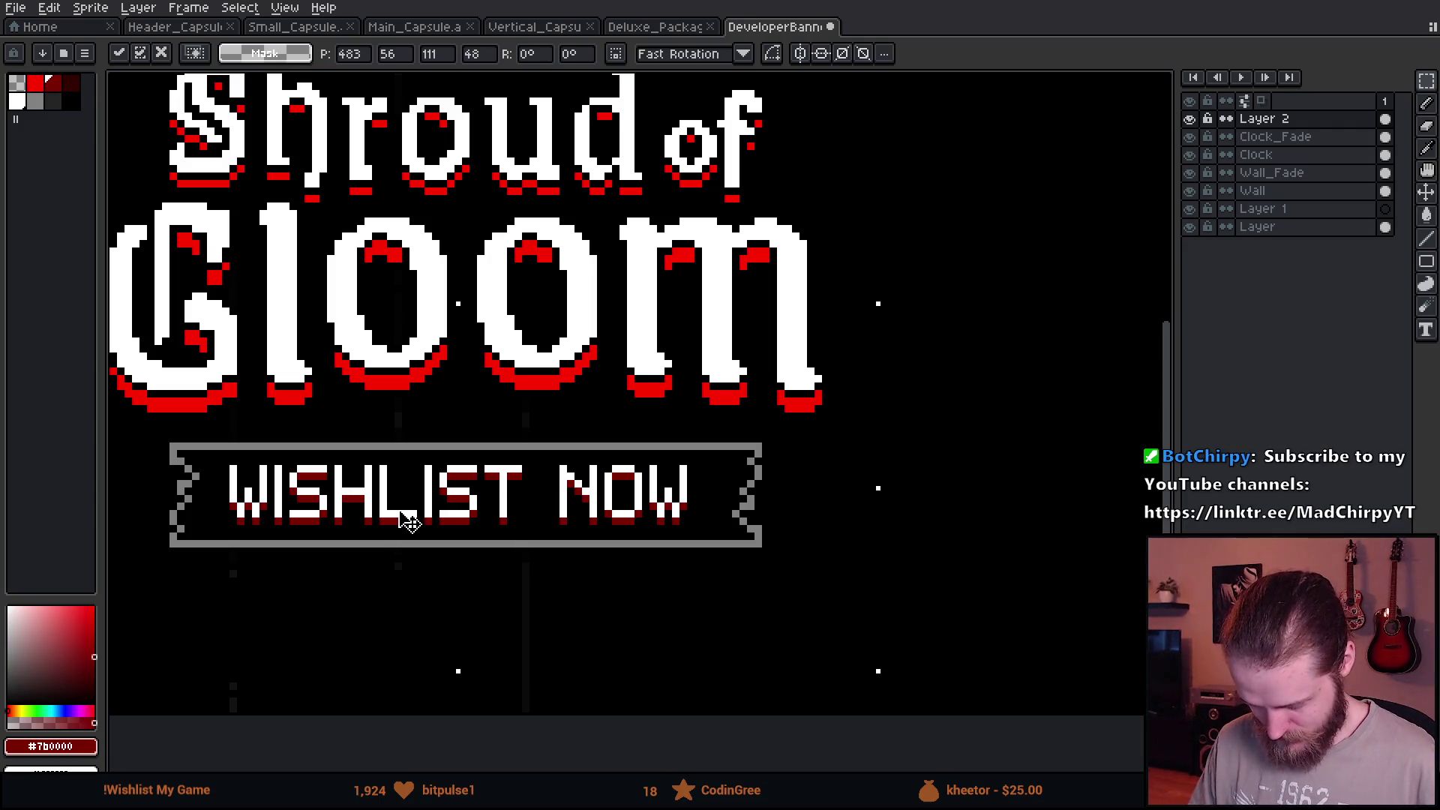
pyautogui.moveTo(409, 521); pyautogui.dragTo(414, 522)
pyautogui.scroll(-1, 987, 489)
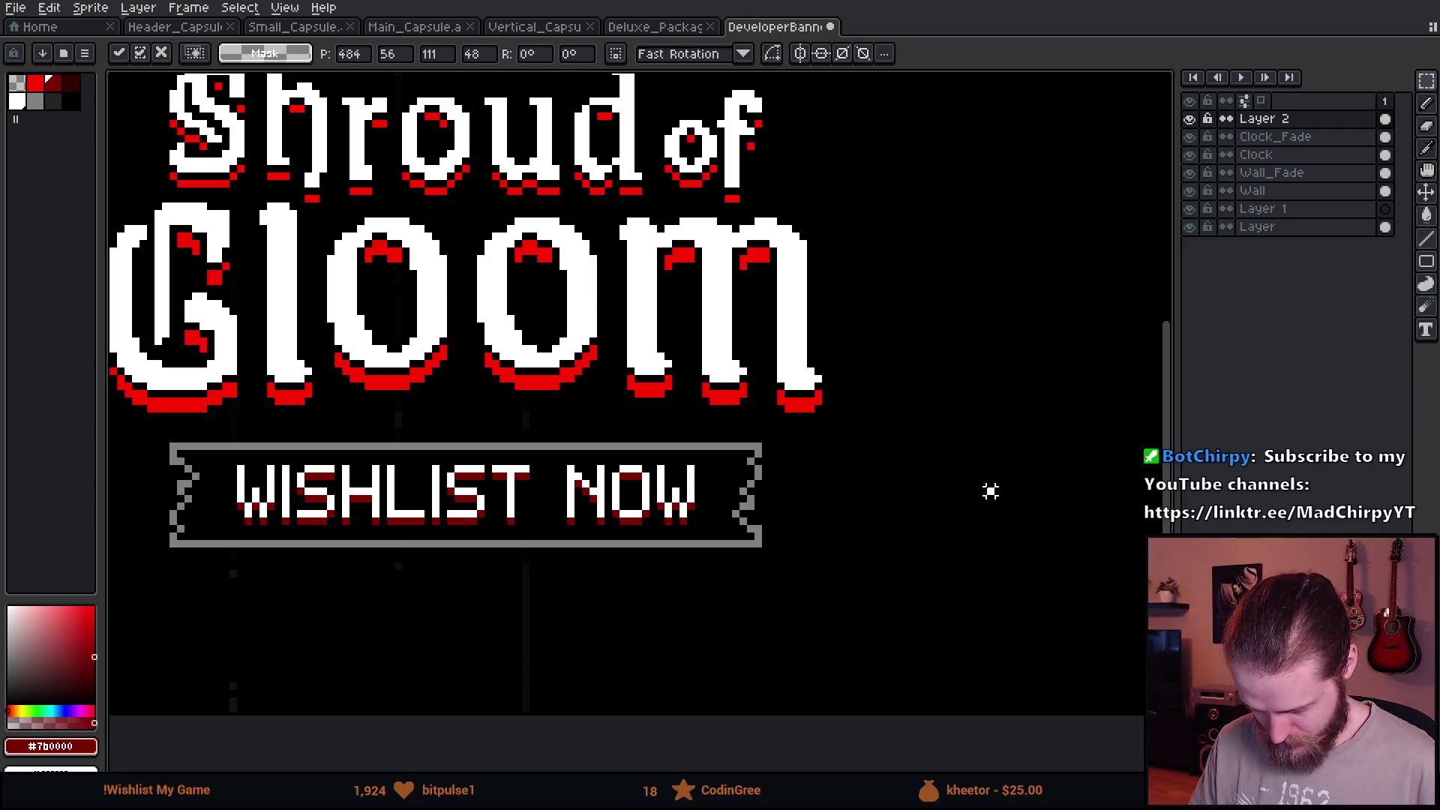
pyautogui.press('Return')
pyautogui.scroll(-1, 986, 489)
pyautogui.scroll(-1, 987, 488)
pyautogui.scroll(3, 713, 535)
pyautogui.scroll(1, 502, 477)
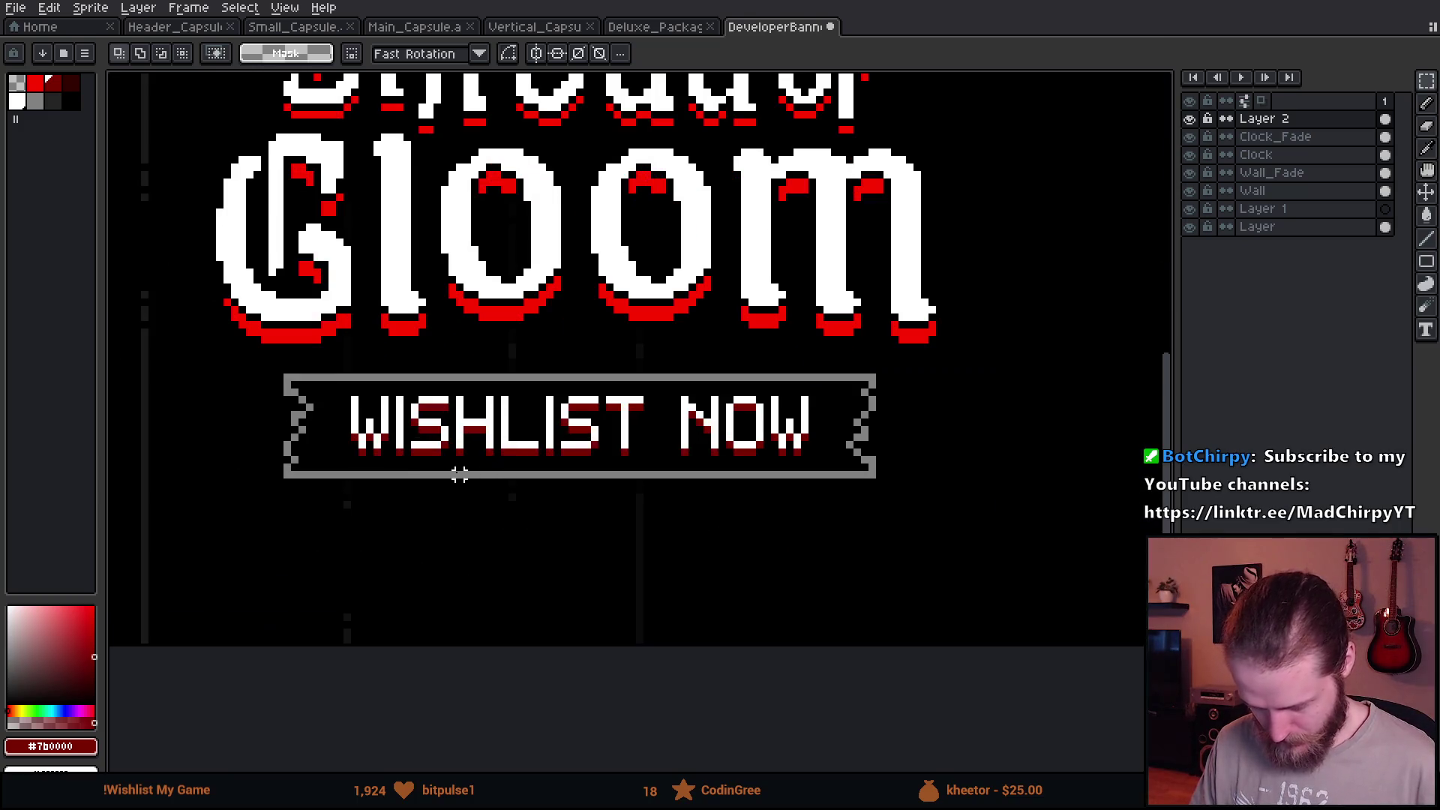
pyautogui.press('b')
pyautogui.scroll(2, 372, 437)
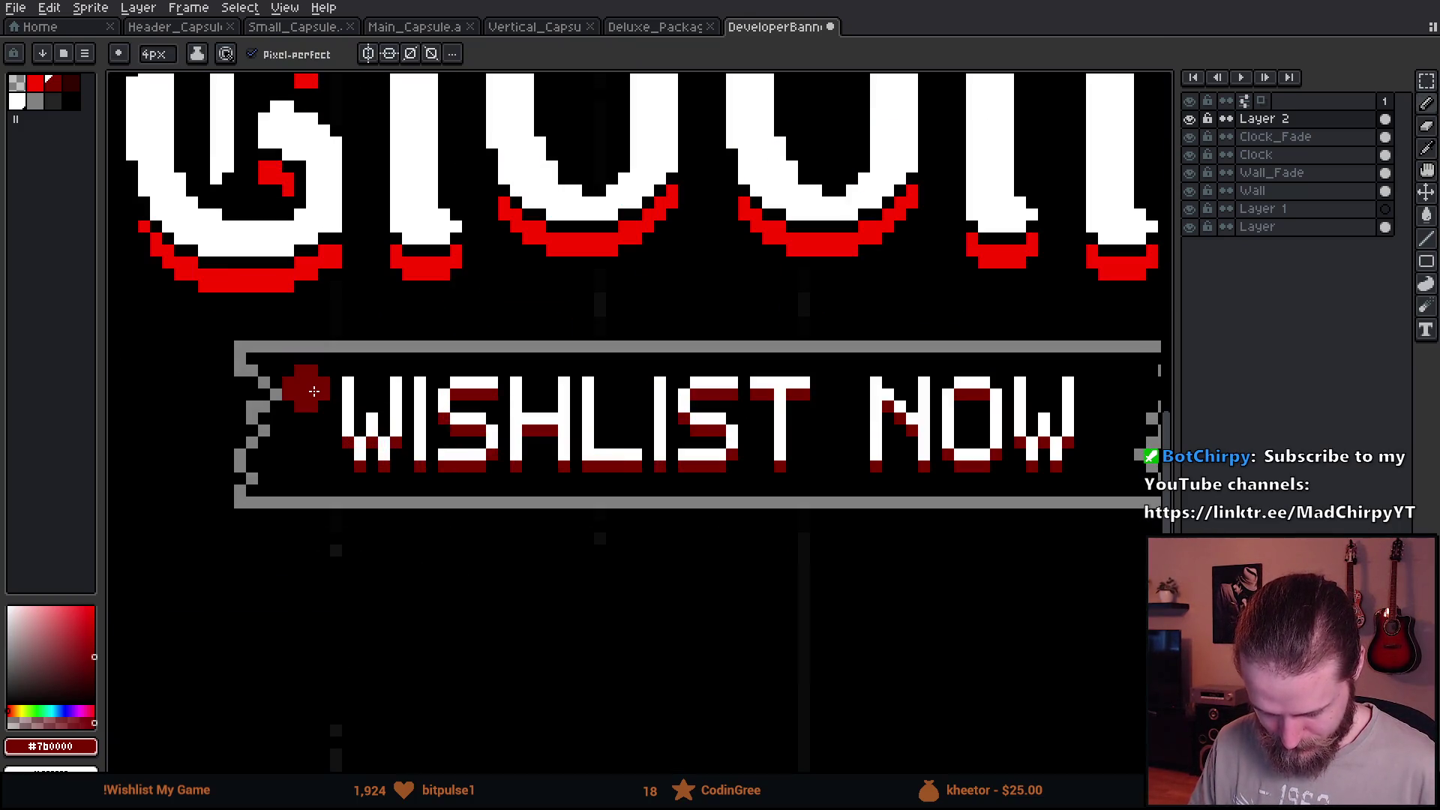
pyautogui.hscroll(5, 597, 456)
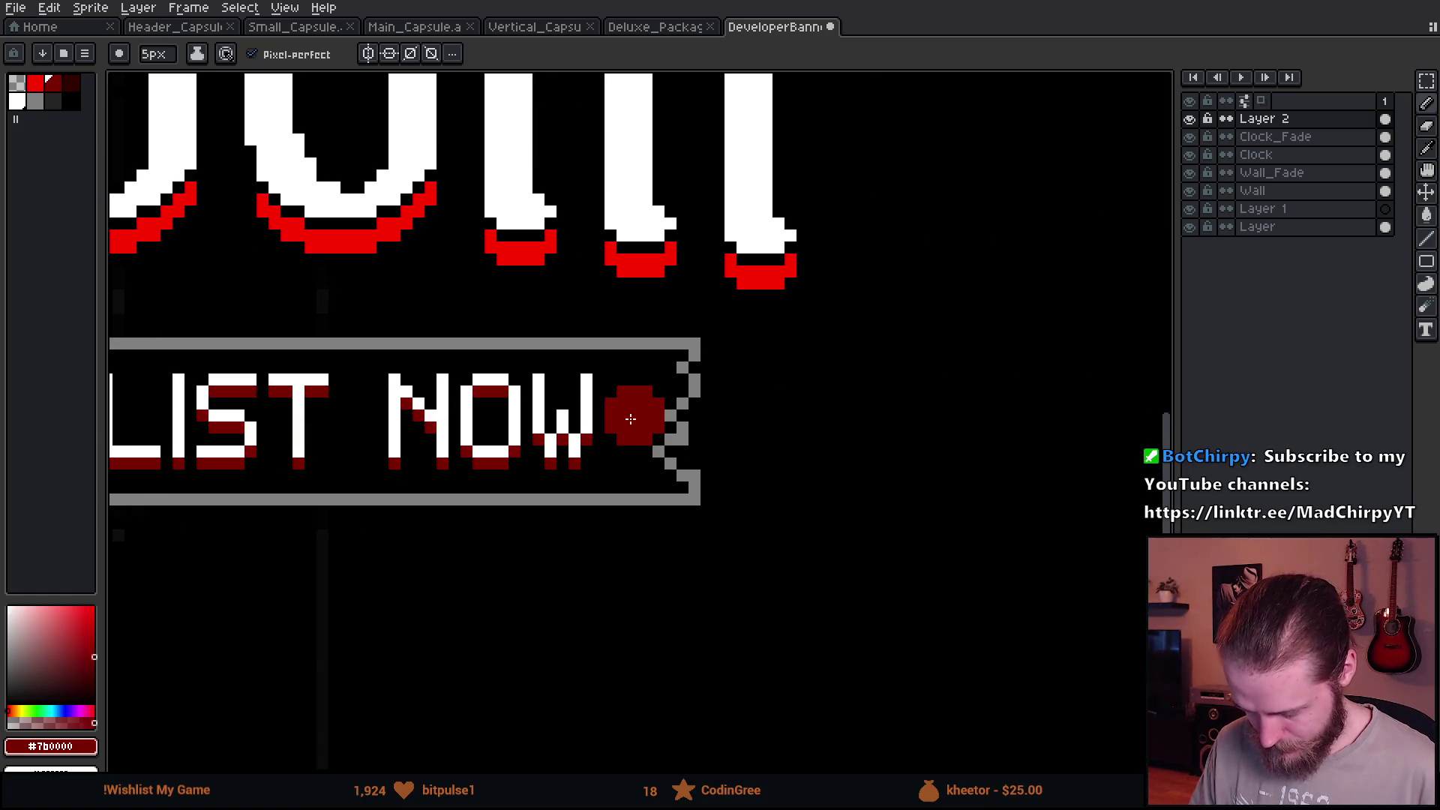
pyautogui.scroll(-2, 620, 454)
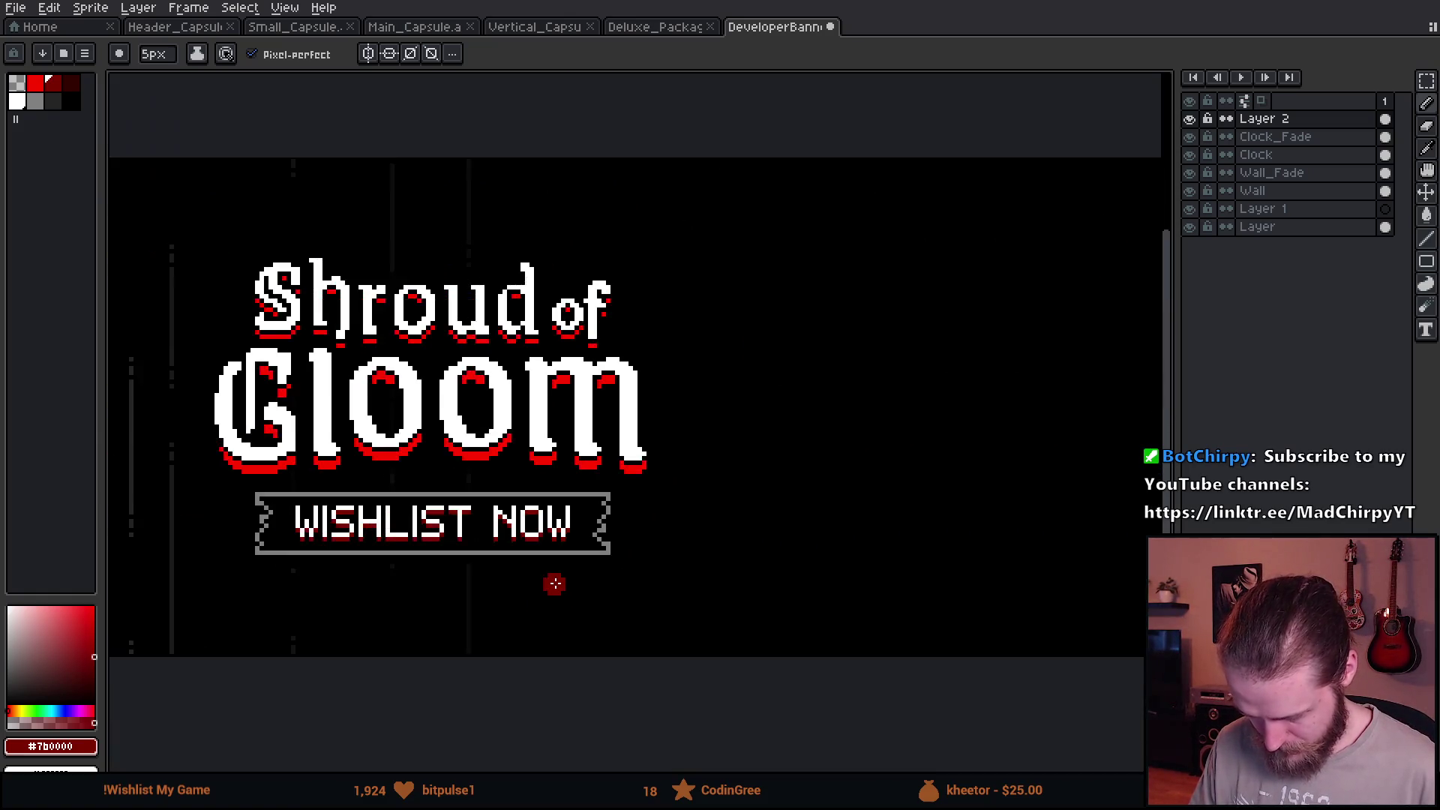
pyautogui.scroll(-1, 555, 583)
pyautogui.scroll(-2, 555, 583)
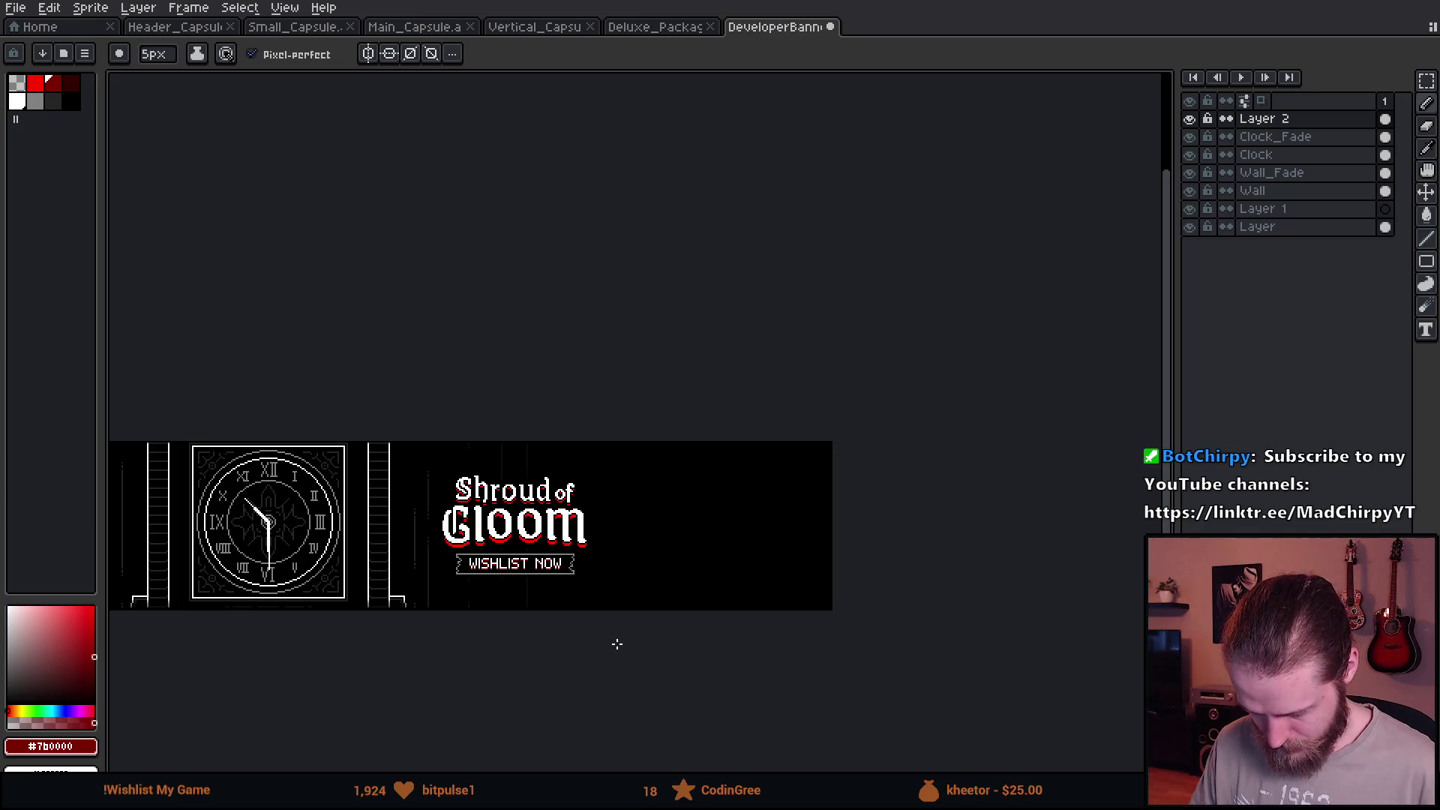
pyautogui.moveTo(617, 644); pyautogui.dragTo(782, 563)
pyautogui.scroll(2, 731, 521)
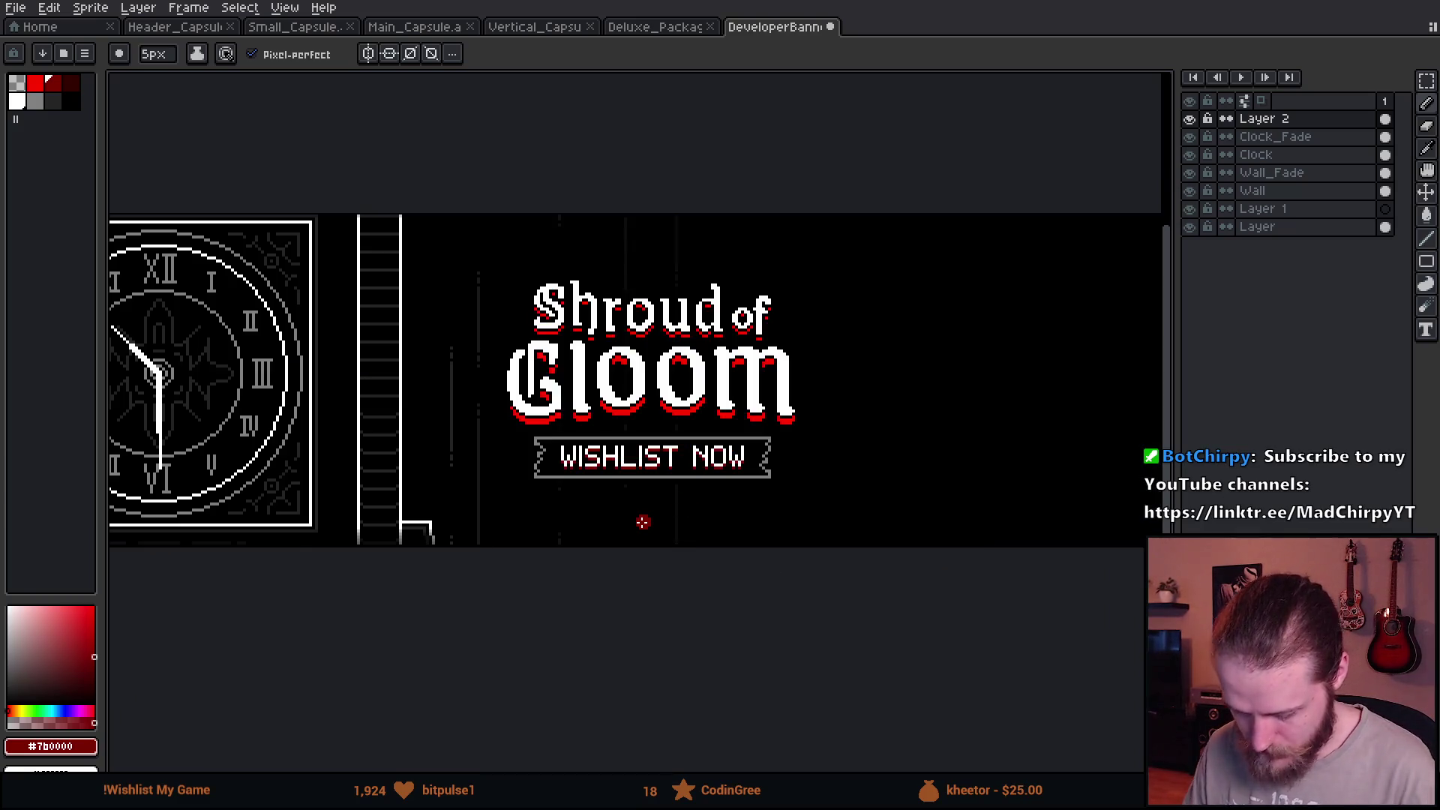
pyautogui.moveTo(620, 521); pyautogui.dragTo(736, 463)
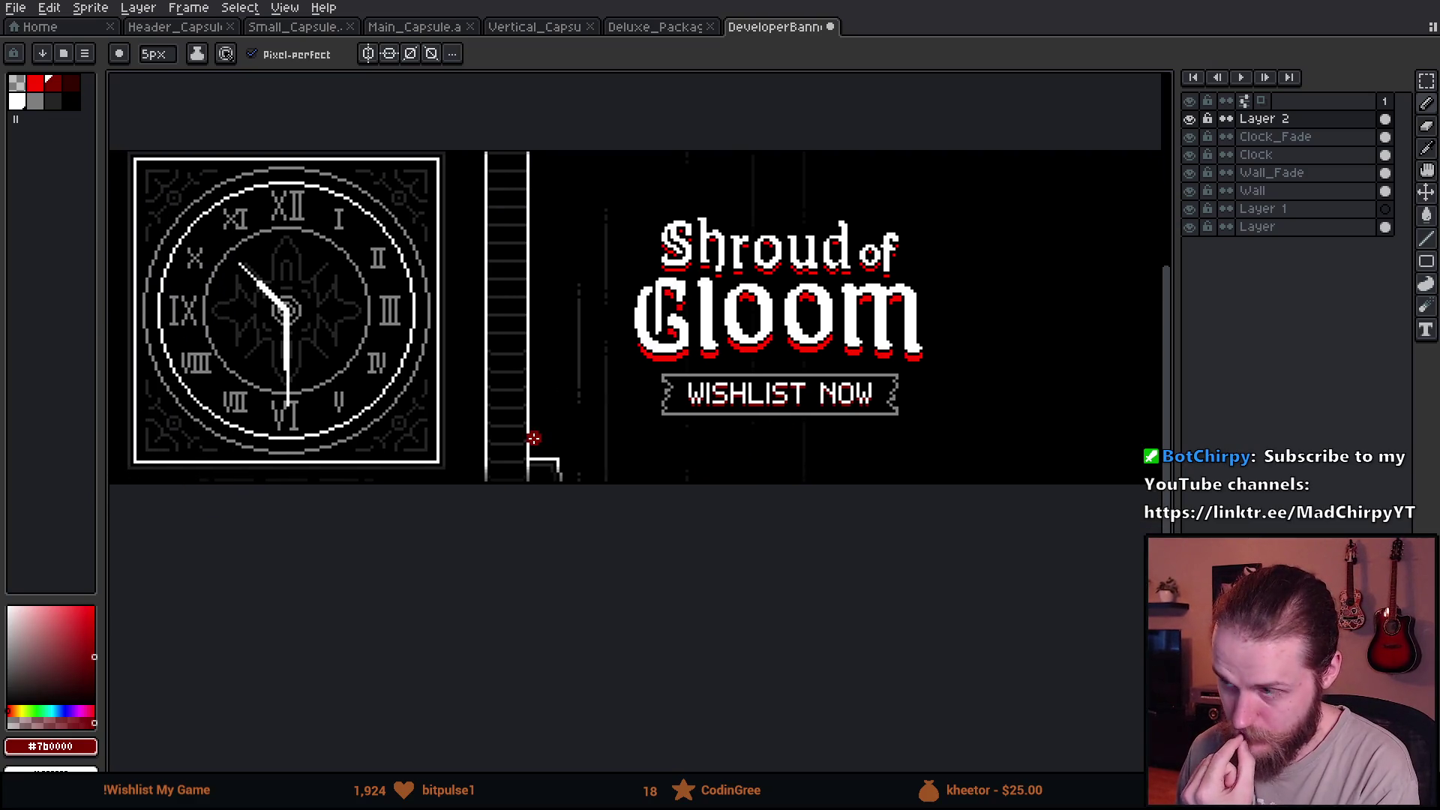
pyautogui.moveTo(339, 427); pyautogui.dragTo(778, 462)
pyautogui.scroll(-3, 777, 463)
pyautogui.scroll(2, 803, 470)
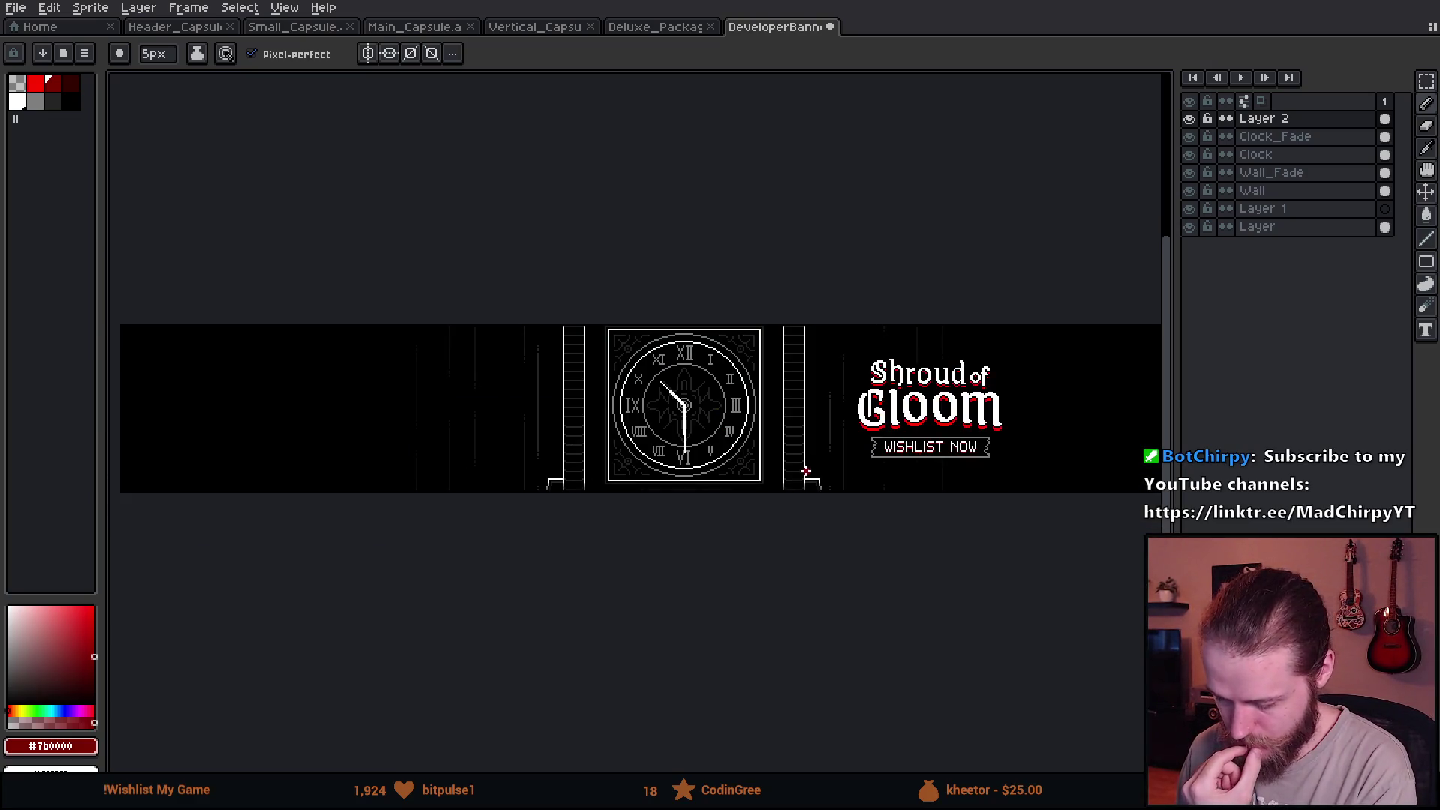
pyautogui.scroll(1, 814, 499)
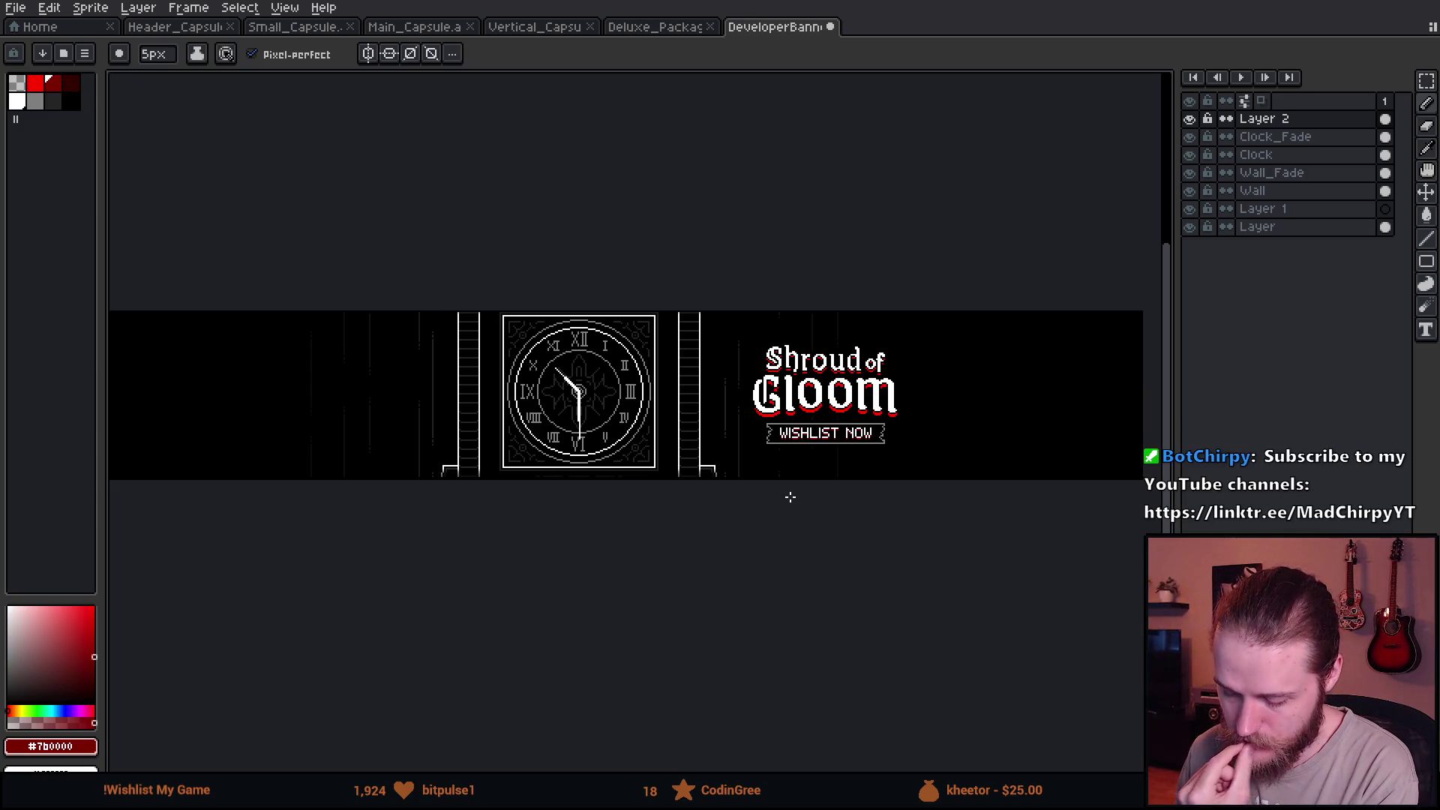
pyautogui.click(659, 34)
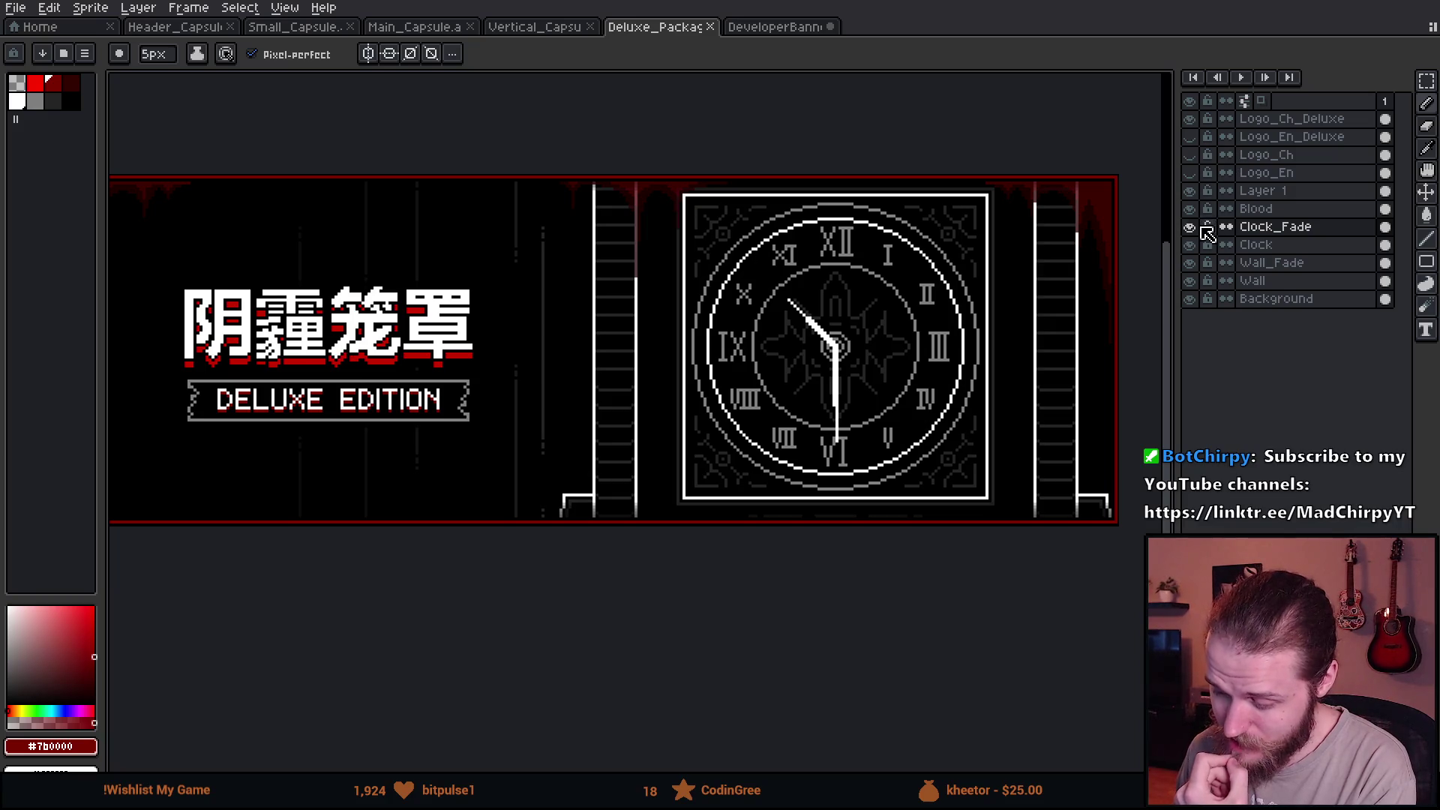
pyautogui.click(1188, 208)
pyautogui.click(1256, 208)
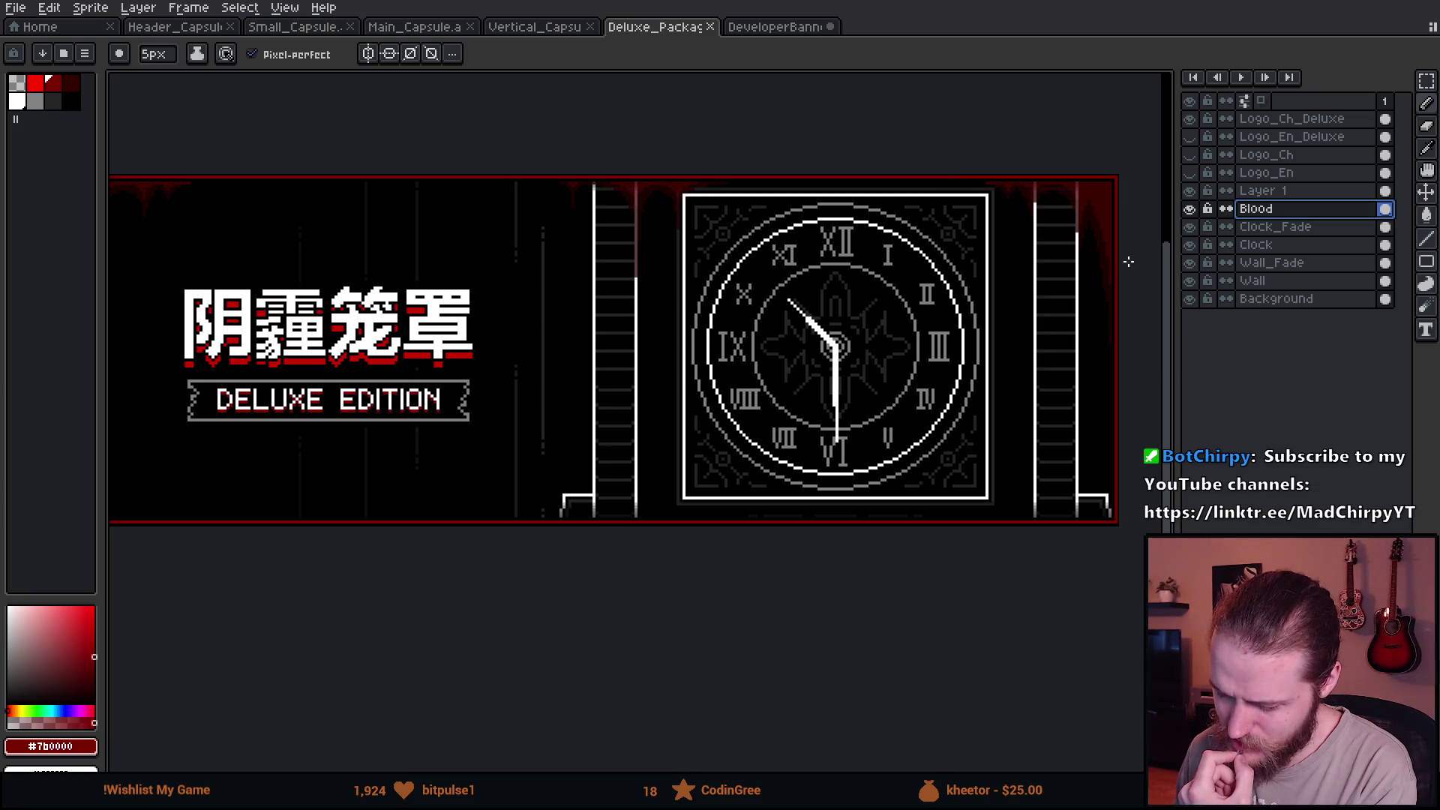
pyautogui.scroll(-2, 411, 321)
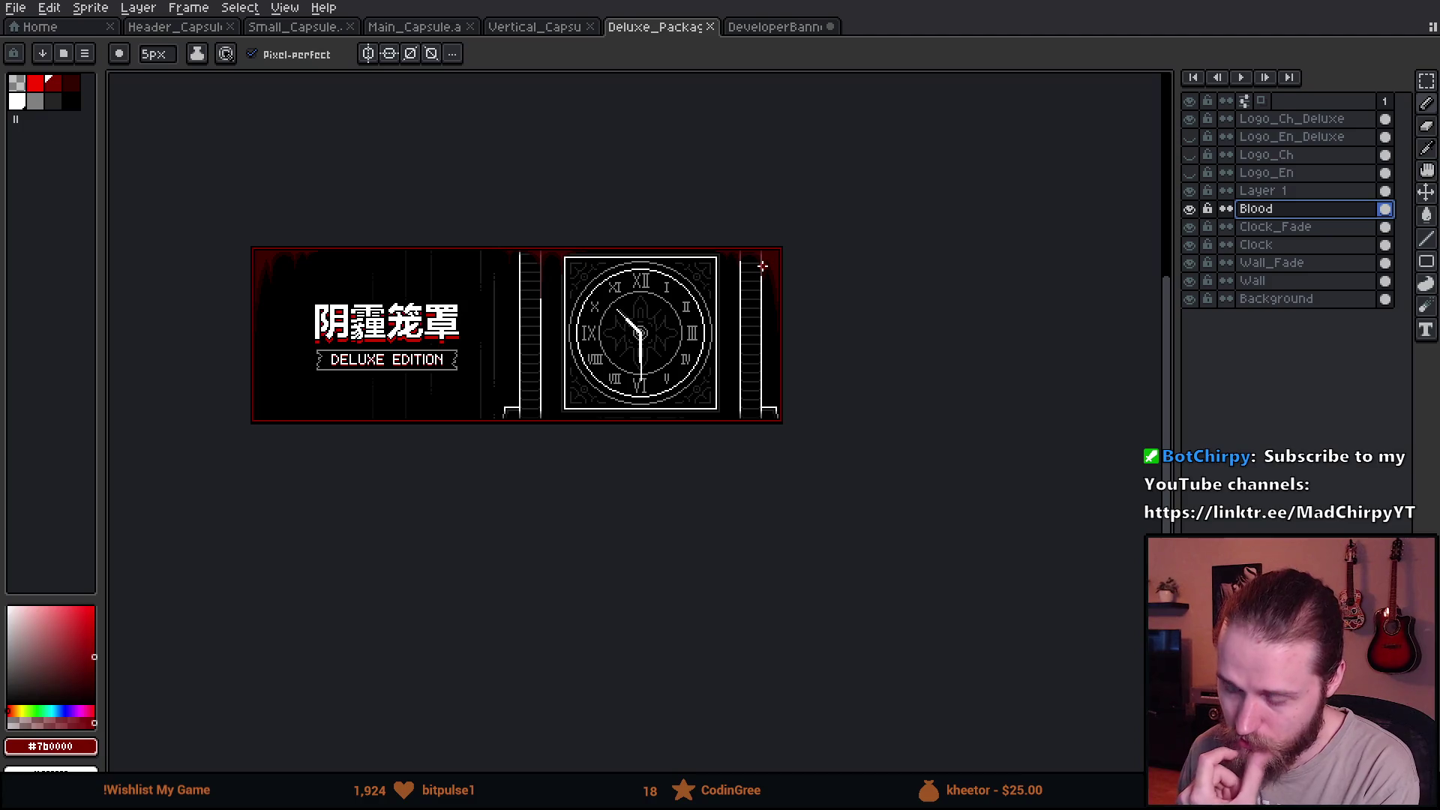
pyautogui.scroll(1, 762, 265)
pyautogui.moveTo(590, 365); pyautogui.dragTo(900, 321)
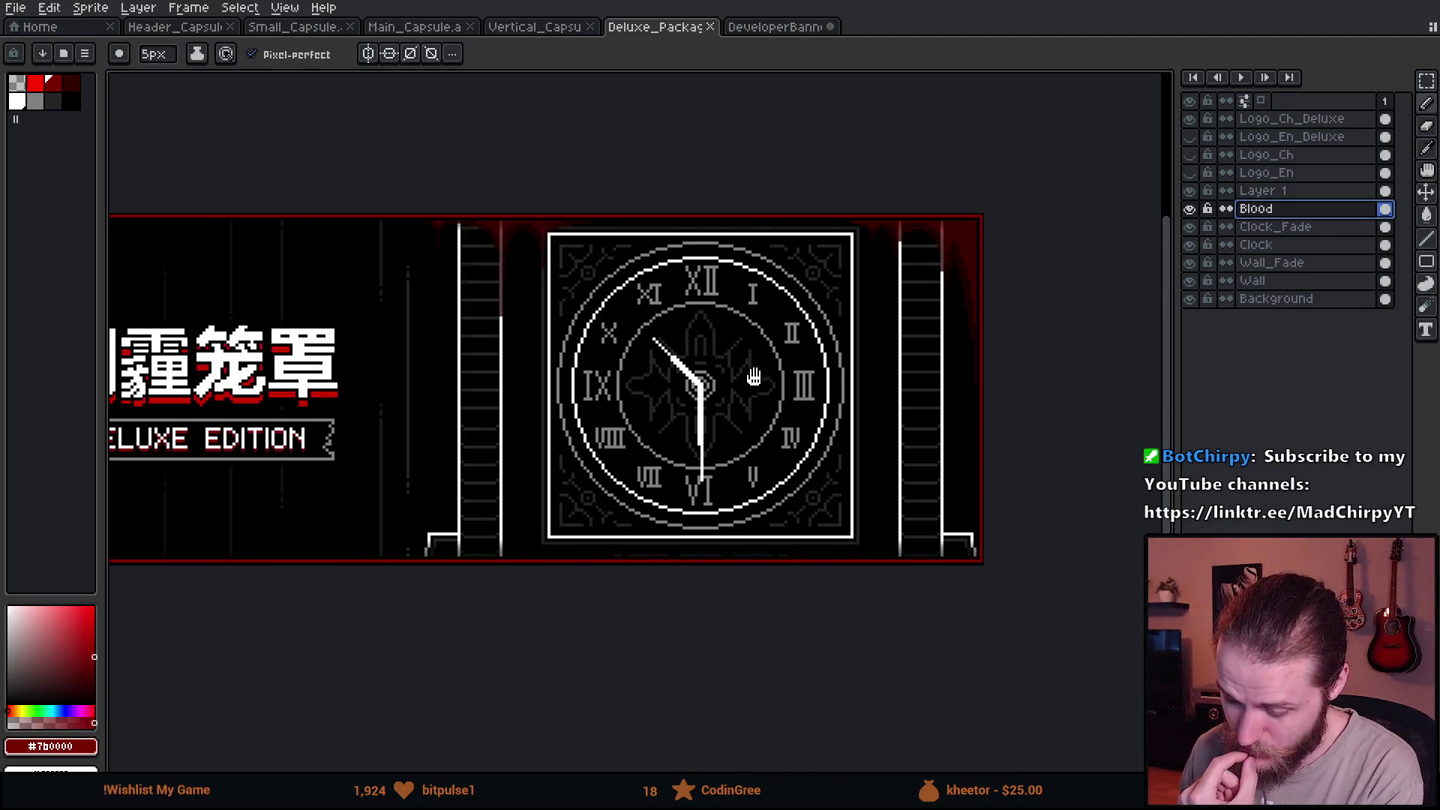
pyautogui.click(762, 27)
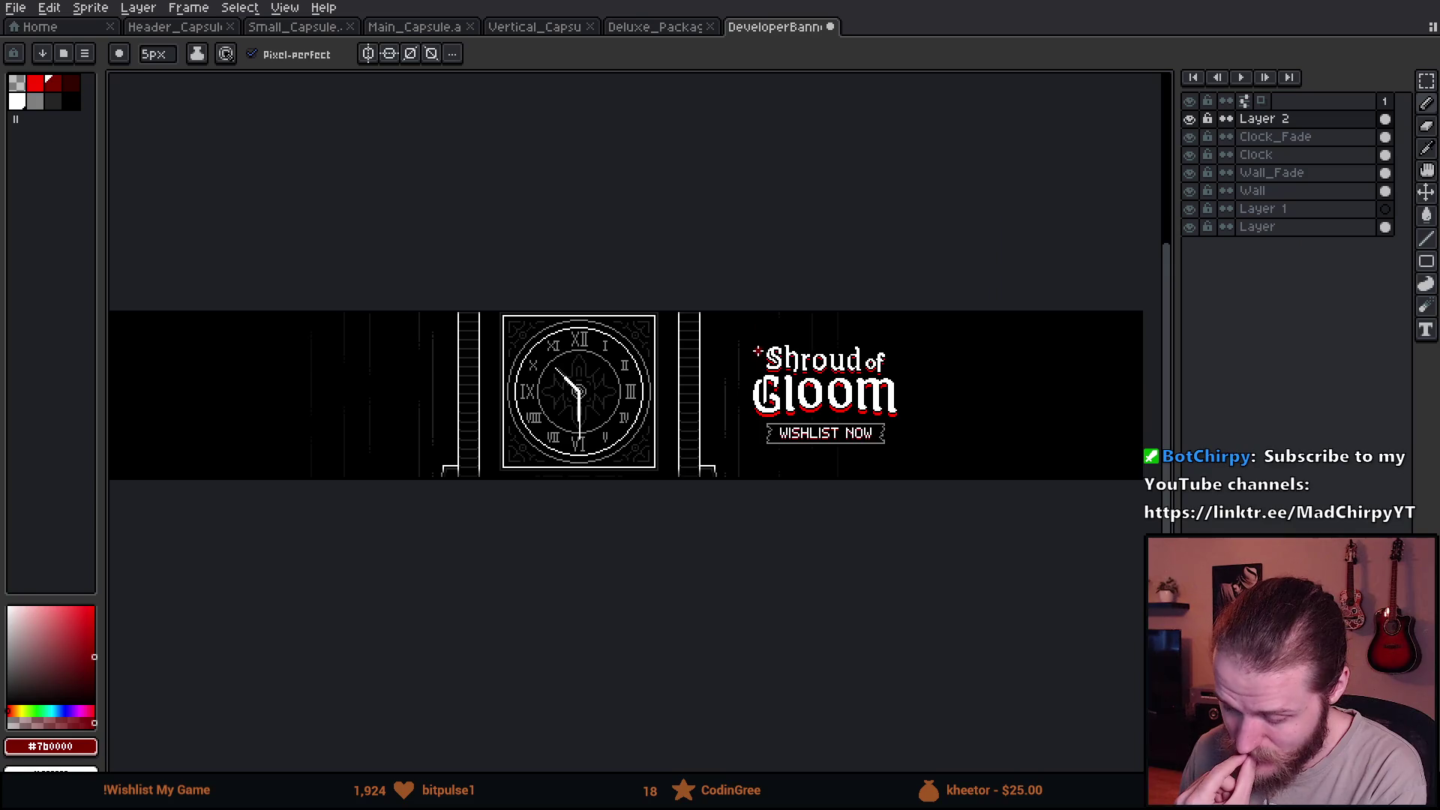
pyautogui.scroll(-1, 759, 349)
pyautogui.scroll(1, 770, 508)
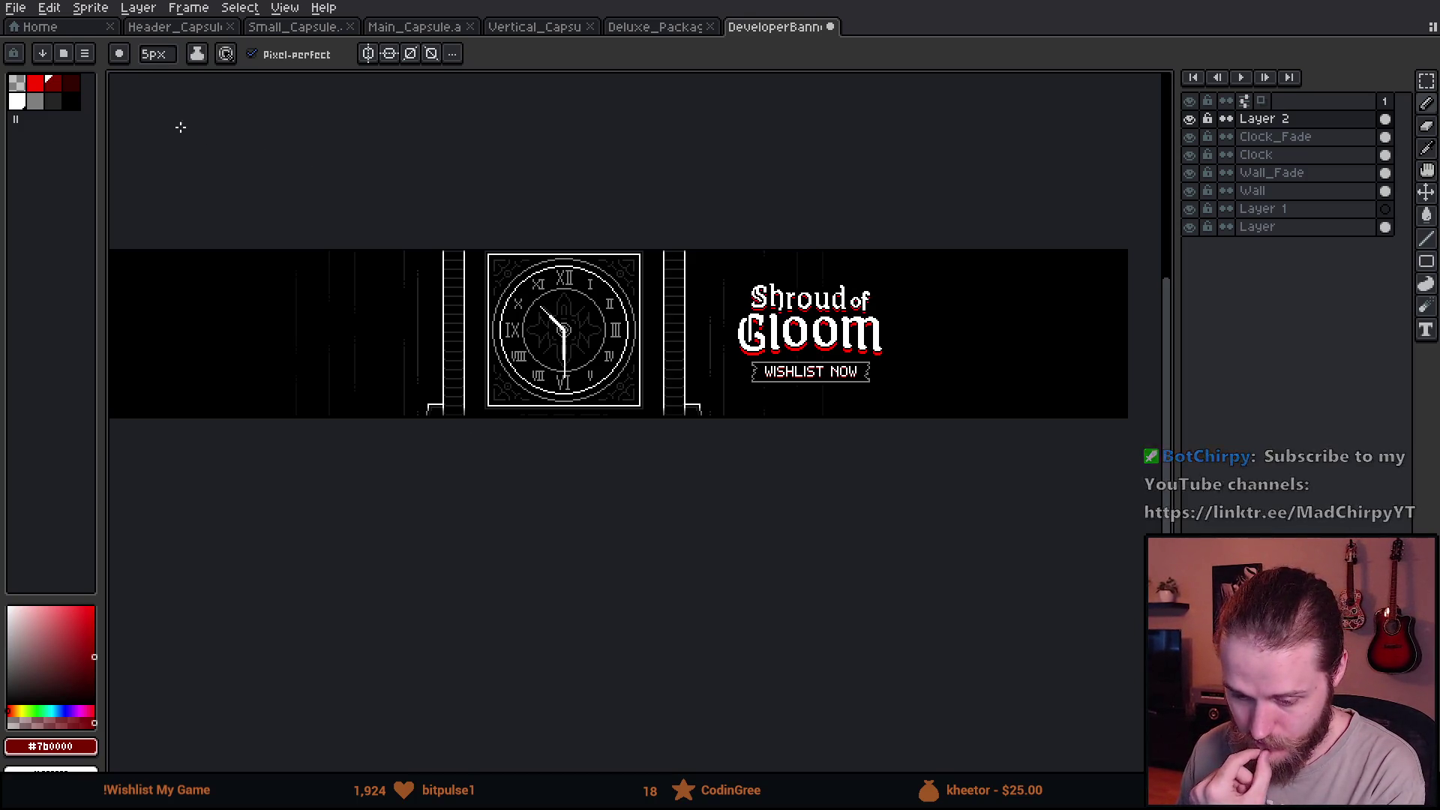
pyautogui.click(15, 9)
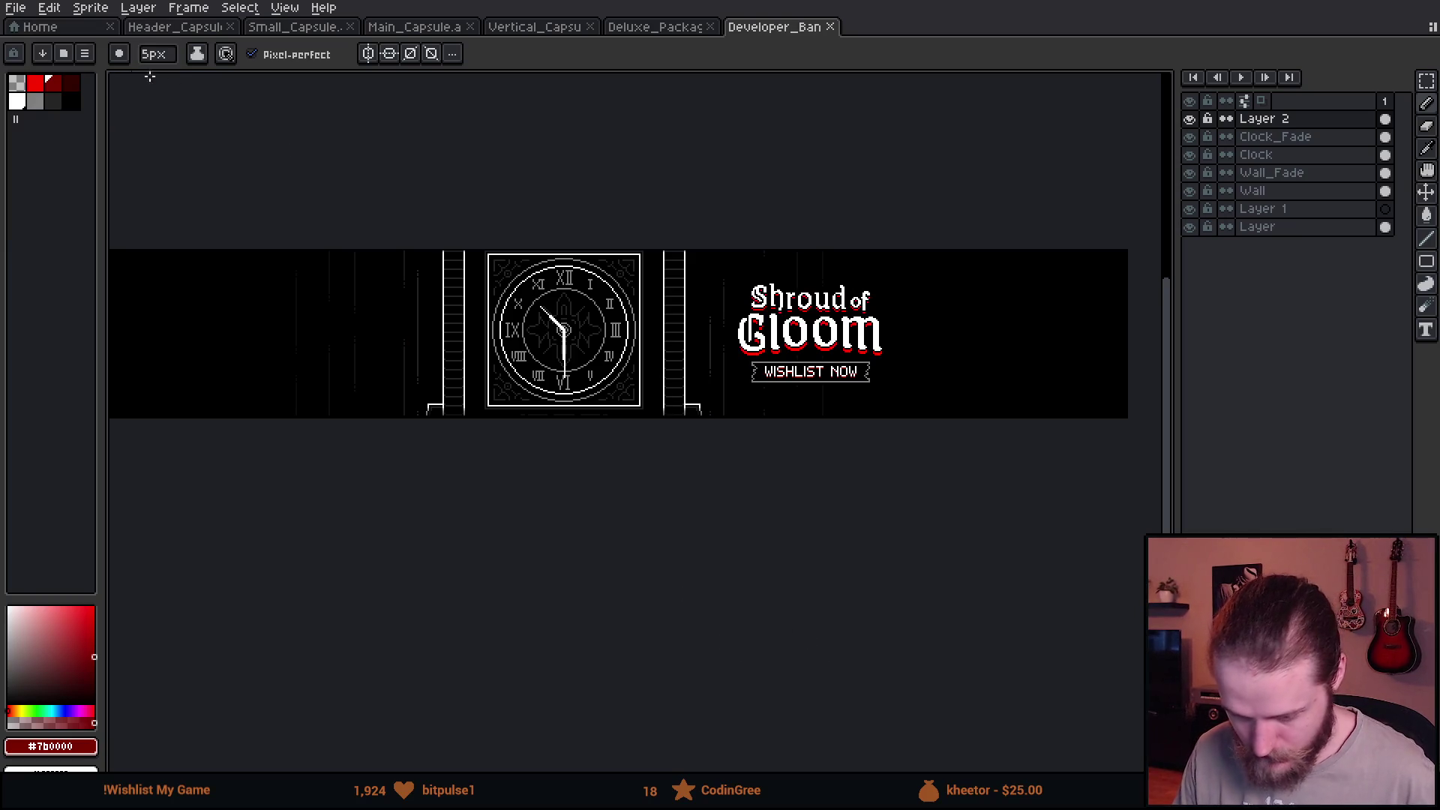
# Save the banner and export it as Developer_Banner.png resized to 200%.
pyautogui.click(17, 8)
pyautogui.moveTo(59, 157)
pyautogui.click(213, 154)
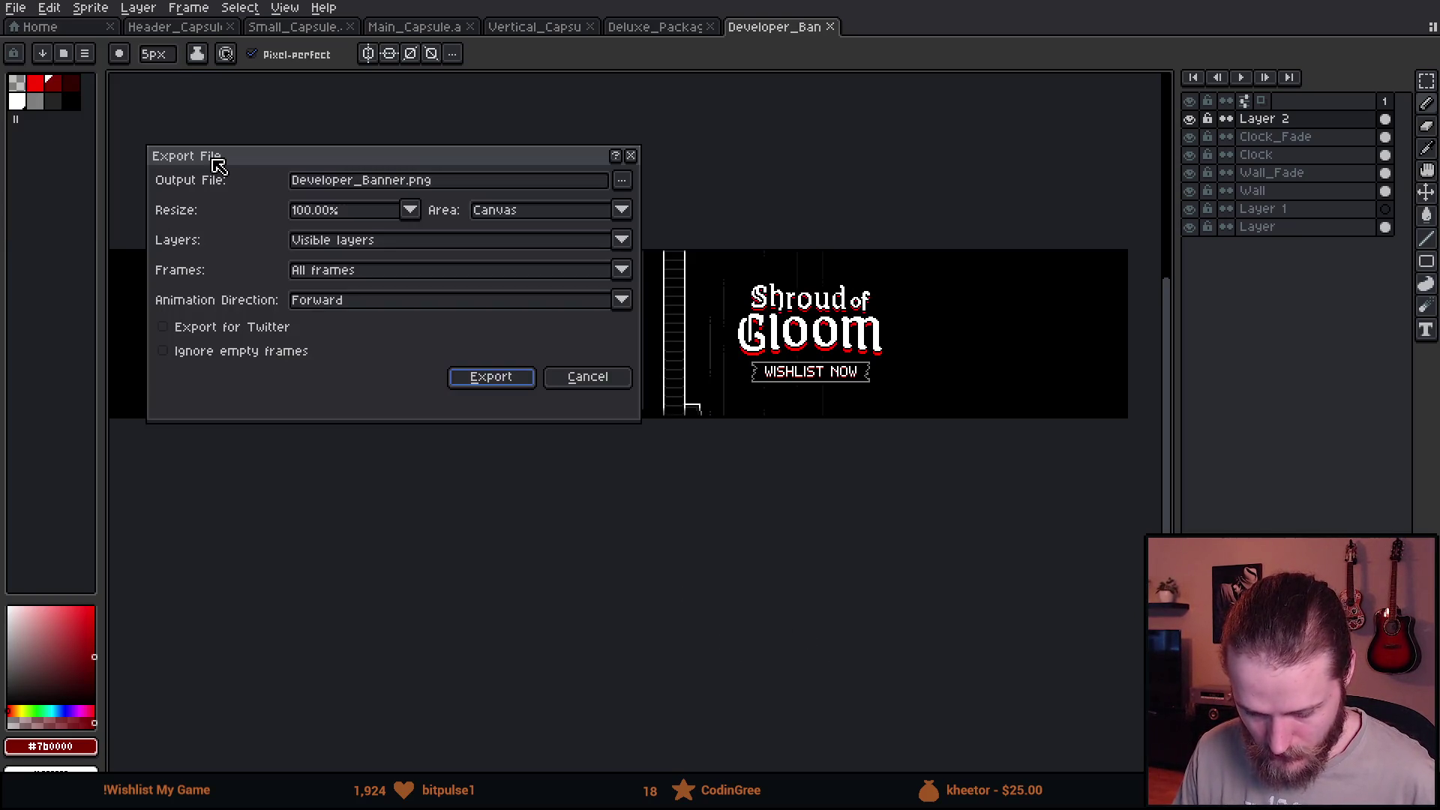
pyautogui.click(407, 211)
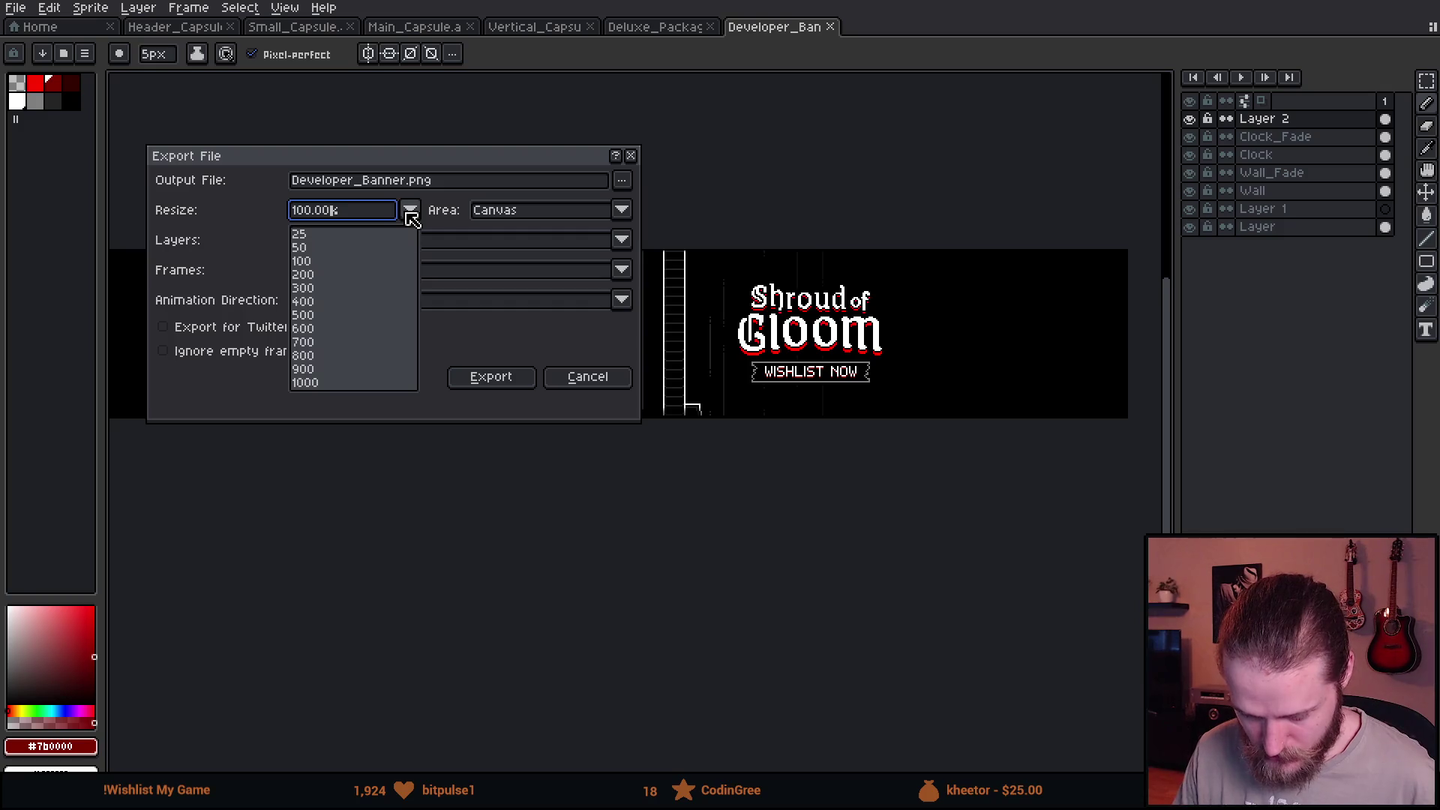
pyautogui.click(318, 277)
pyautogui.click(483, 377)
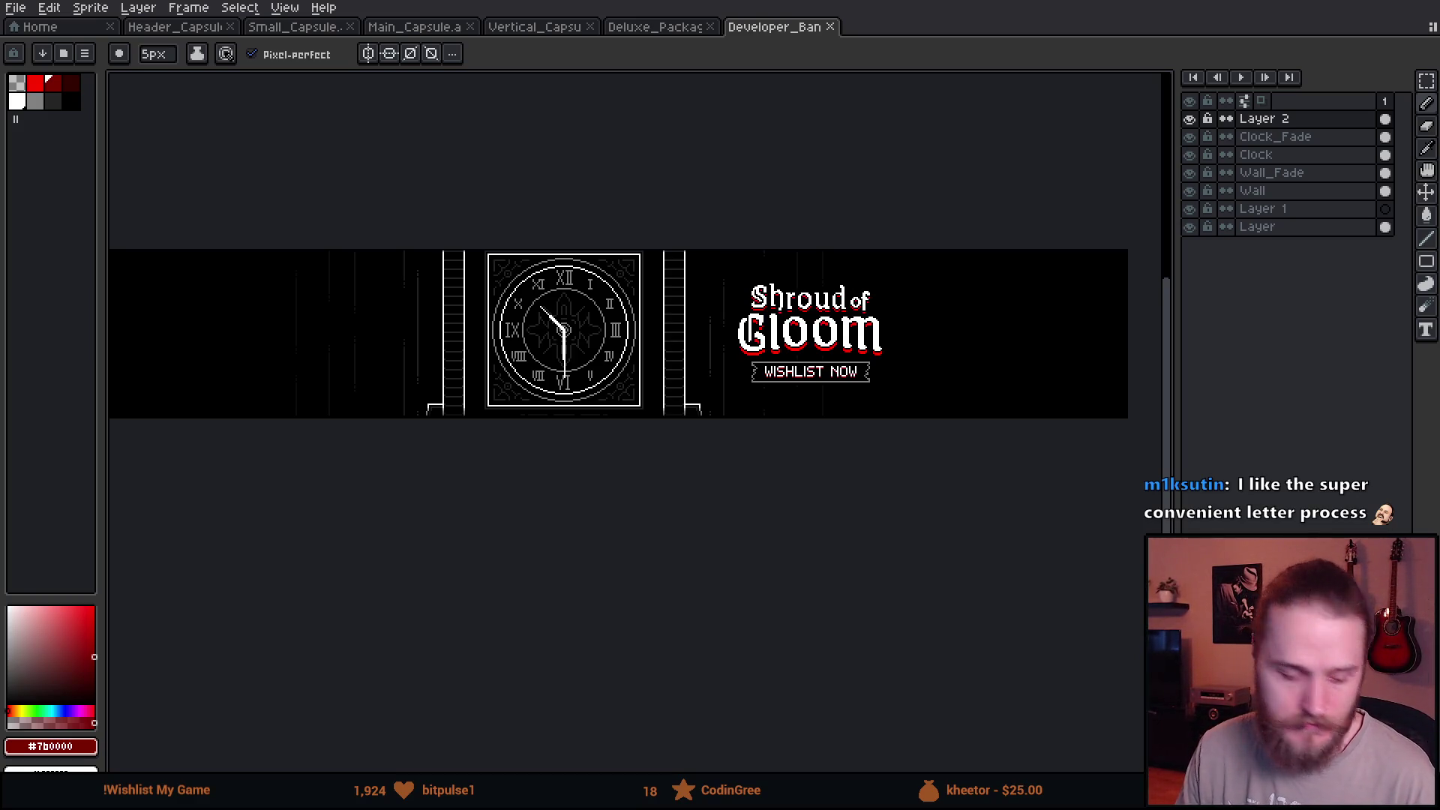
pyautogui.hotkey('alt', 'Tab')
# Reload the Steam developer page to show the new banner in its header.
pyautogui.click(70, 48)
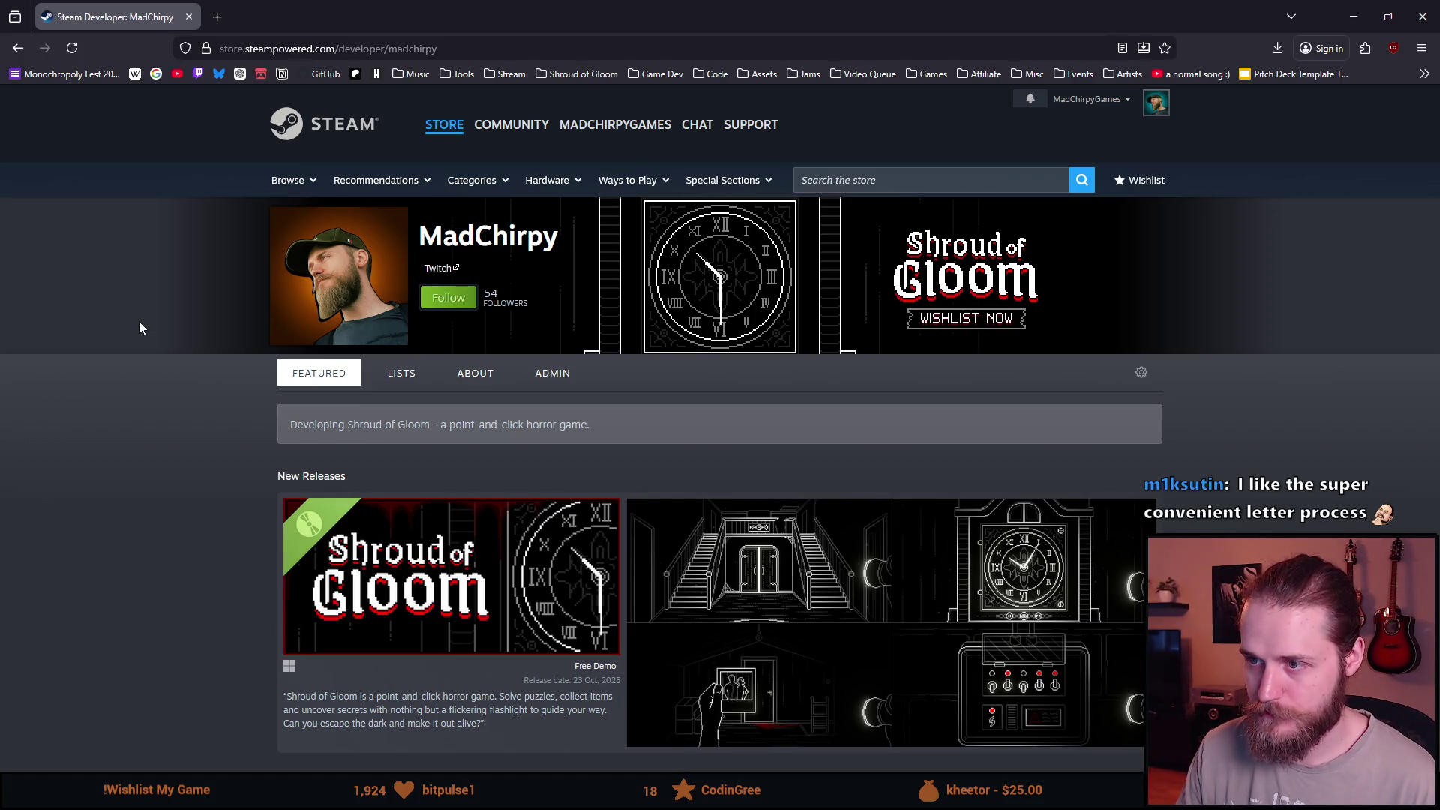
pyautogui.scroll(-1, 139, 327)
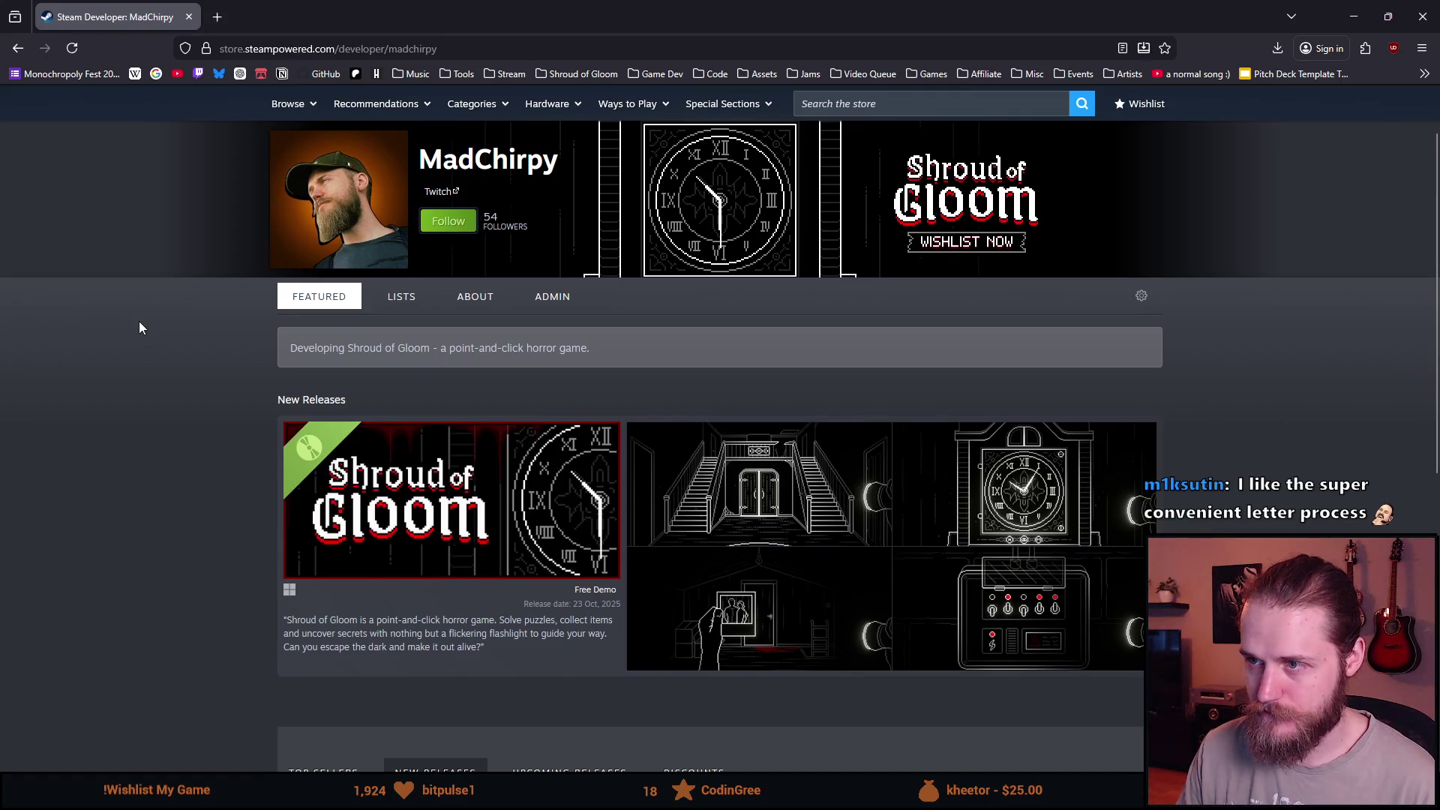
pyautogui.scroll(2, 140, 327)
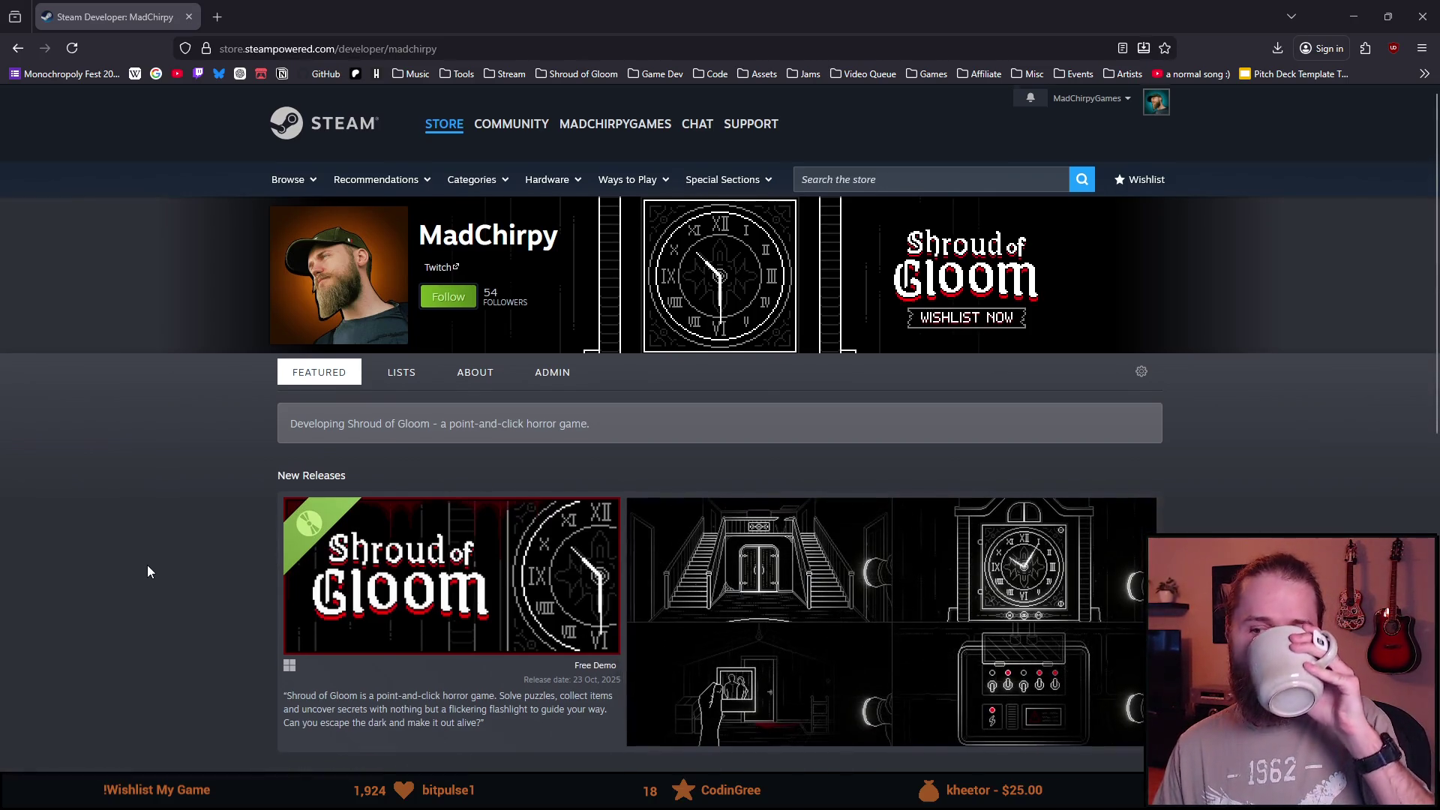
pyautogui.scroll(-2, 148, 565)
pyautogui.scroll(-3, 147, 565)
pyautogui.scroll(5, 152, 563)
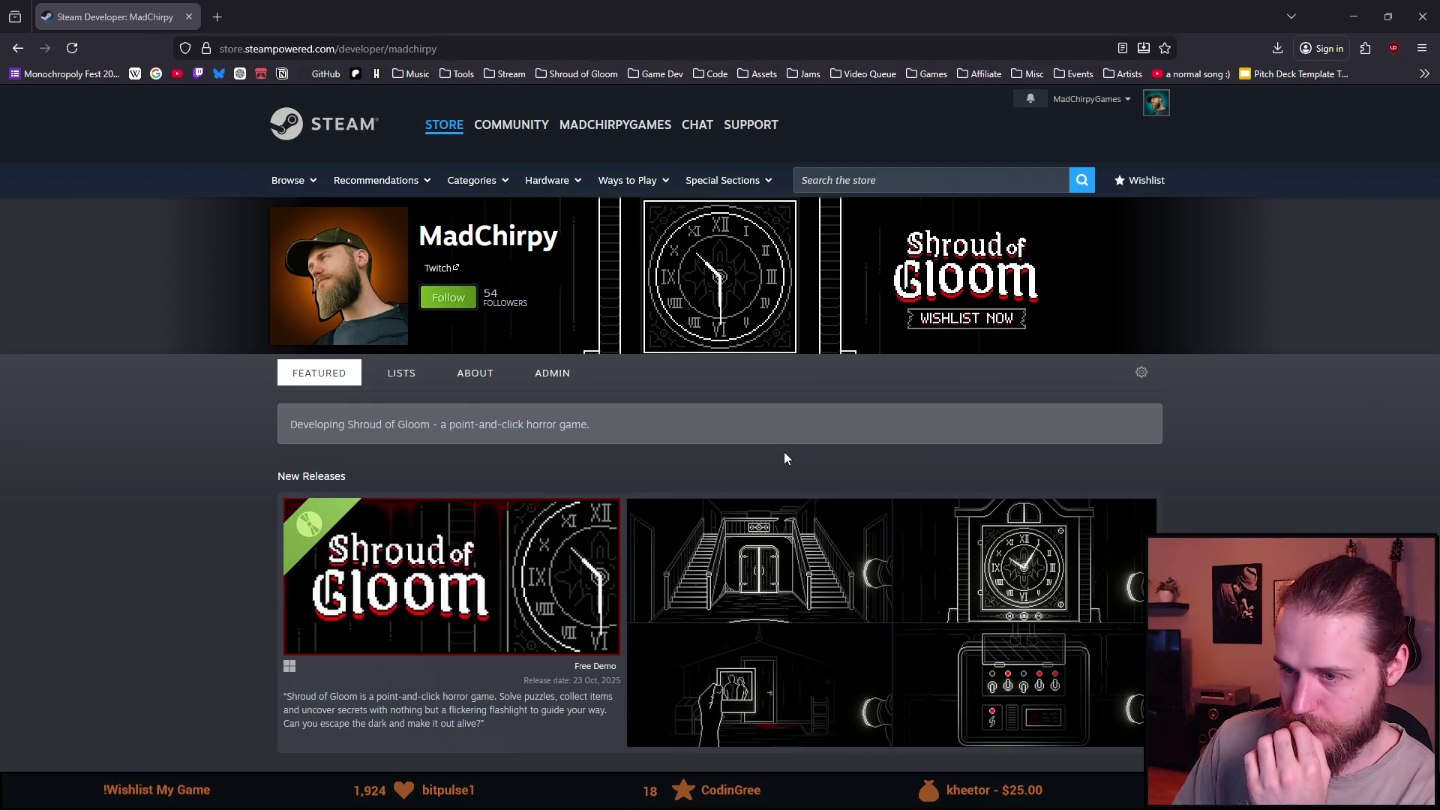
pyautogui.scroll(-1, 783, 459)
pyautogui.scroll(1, 784, 456)
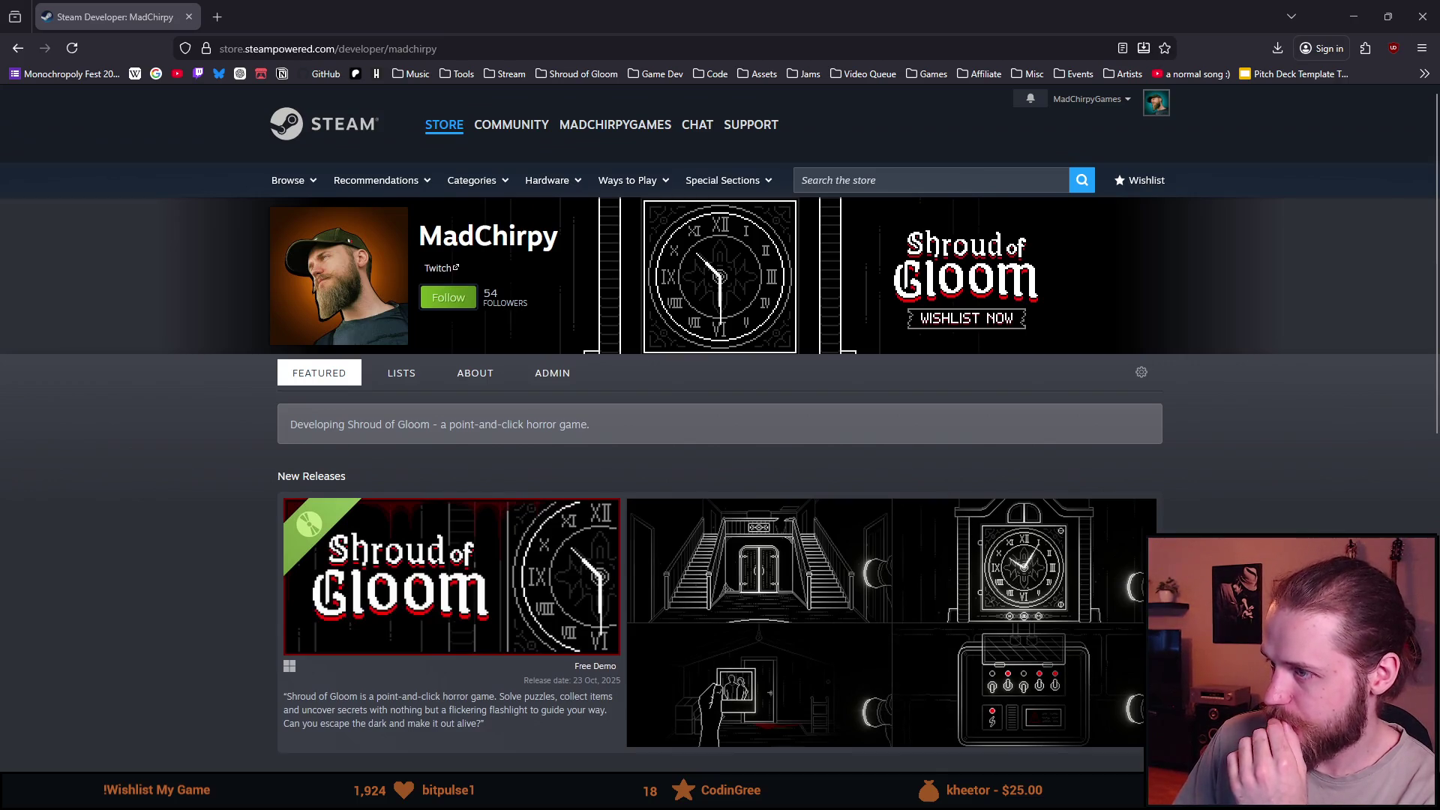